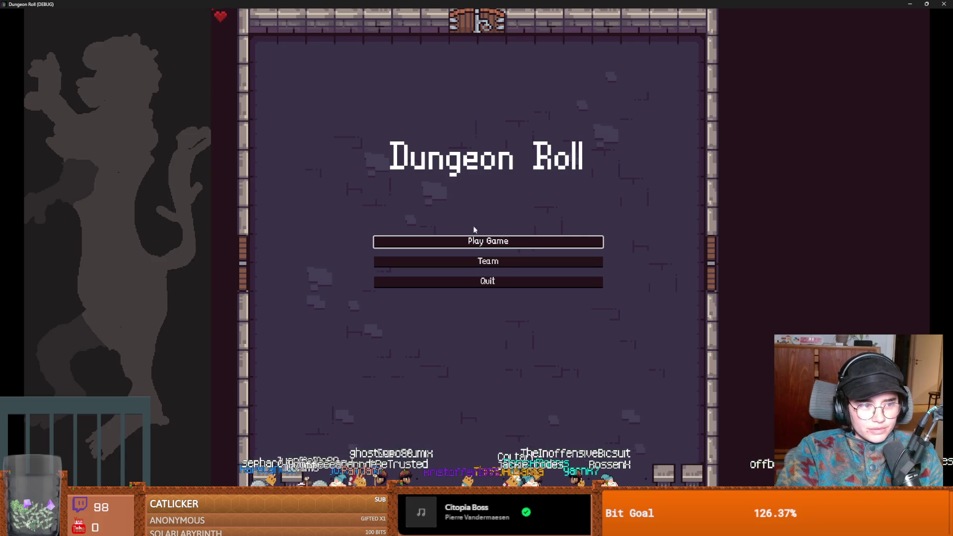
# Start a Dungeon Roll run as the Crusader, hit the training dummy, then quit with F8.
pyautogui.click(502, 240)
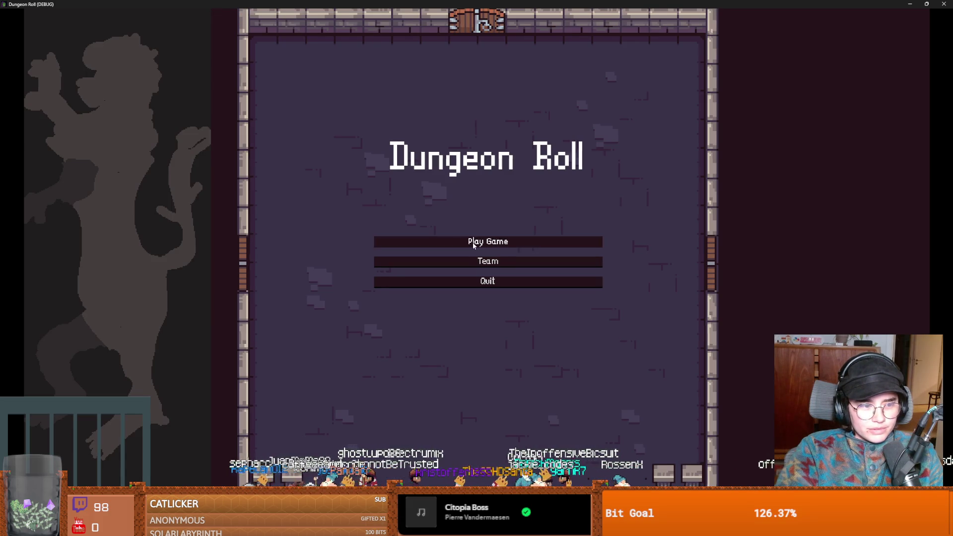
pyautogui.click(417, 167)
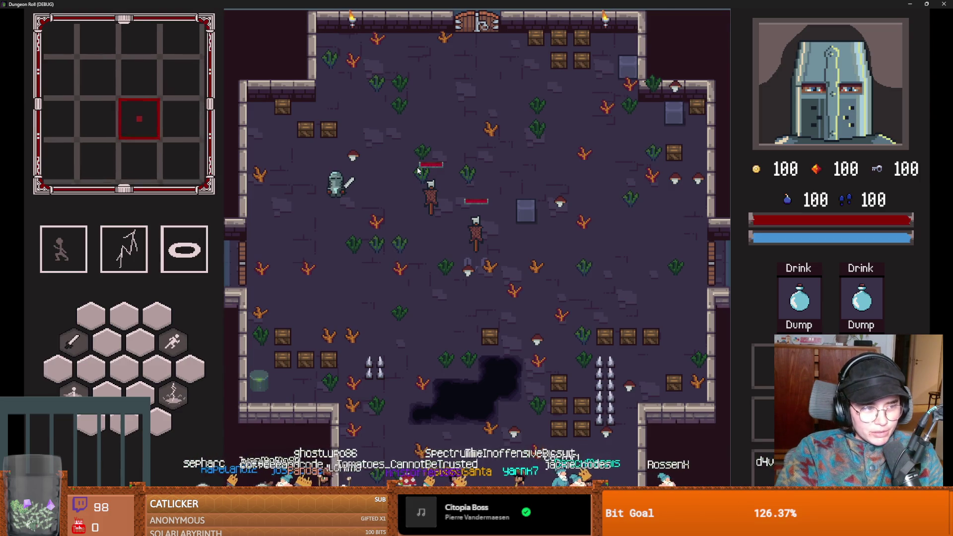
pyautogui.press('a')
pyautogui.press('d')
pyautogui.click(461, 208)
pyautogui.press('s')
pyautogui.press('F8')
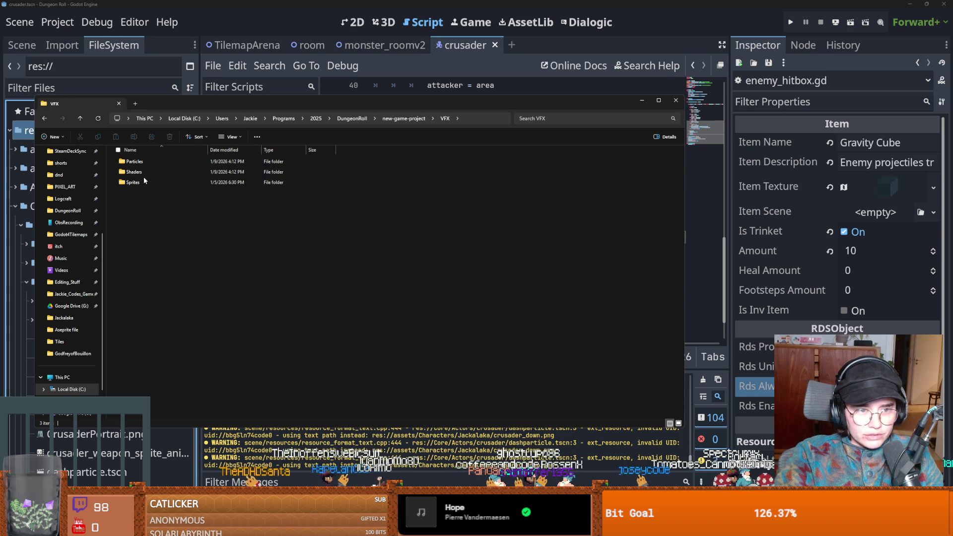
# Open Sprites > Magical Effects and preview two elemental spellcasting sprite sheets.
pyautogui.doubleClick(143, 180)
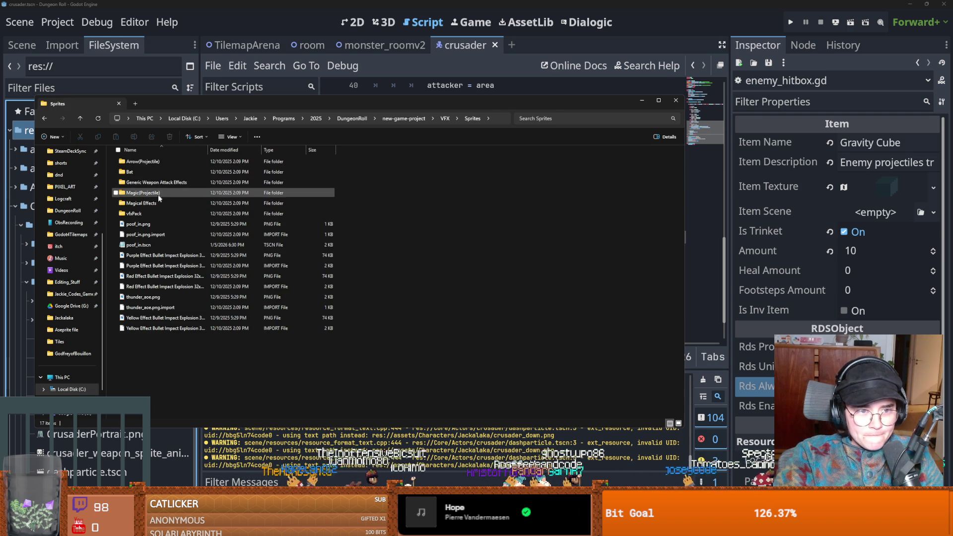
pyautogui.doubleClick(158, 201)
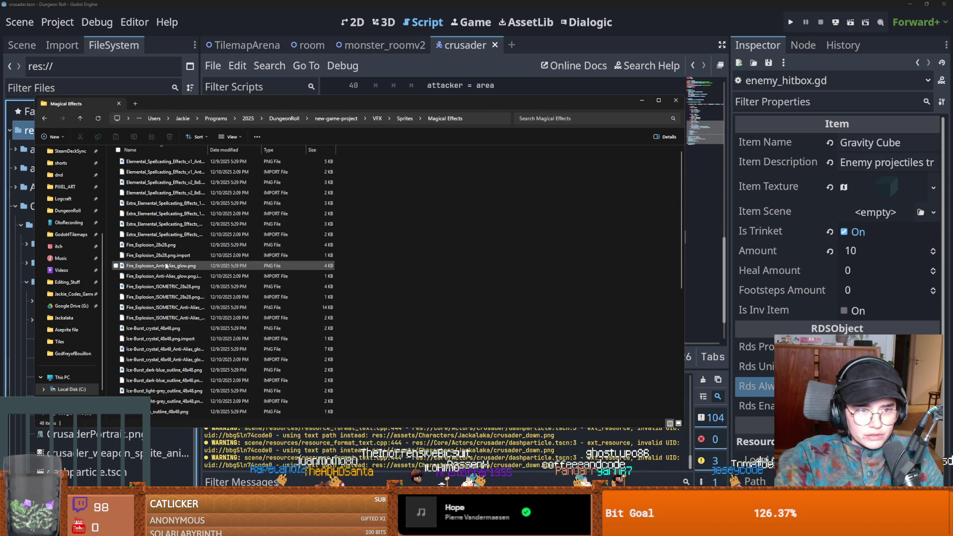
pyautogui.click(165, 204)
pyautogui.doubleClick(164, 204)
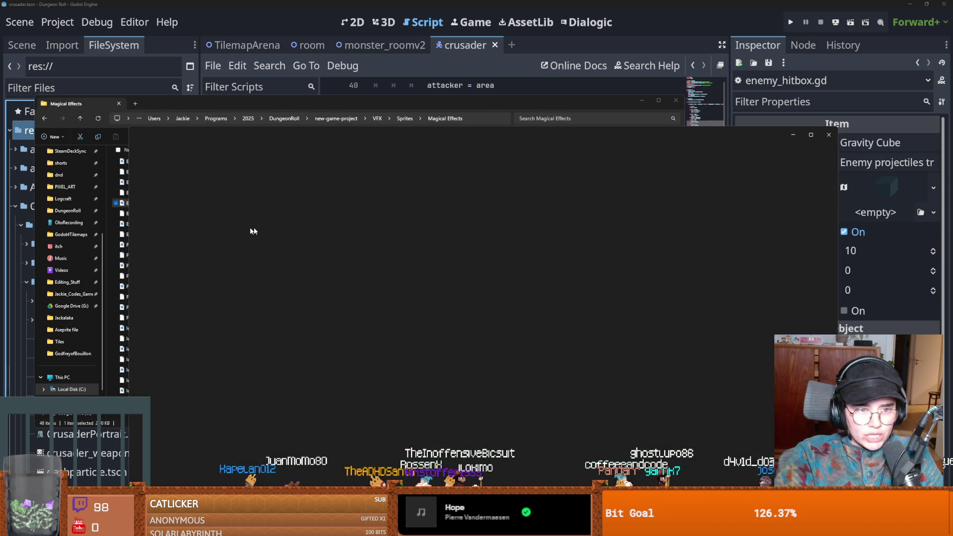
pyautogui.scroll(2, 506, 322)
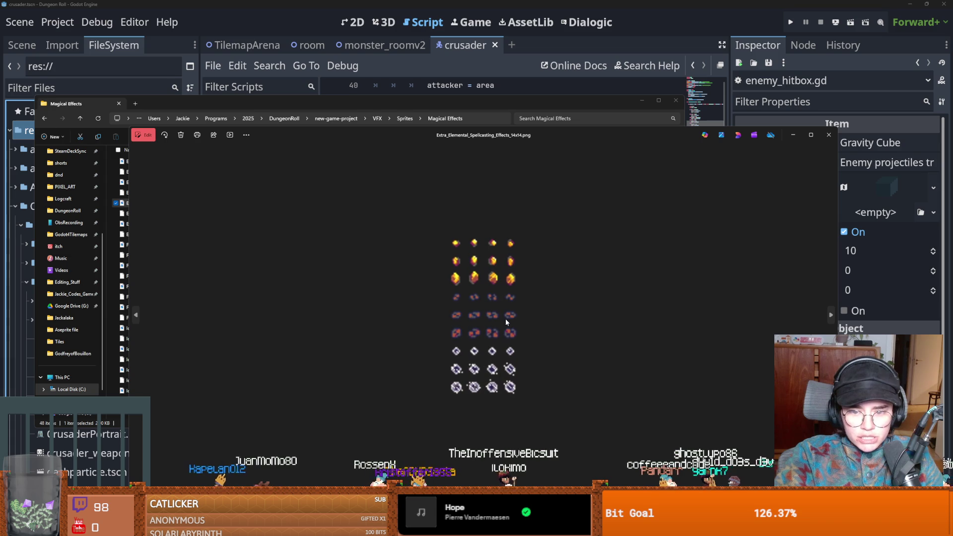
pyautogui.click(829, 135)
pyautogui.doubleClick(163, 182)
pyautogui.scroll(4, 488, 323)
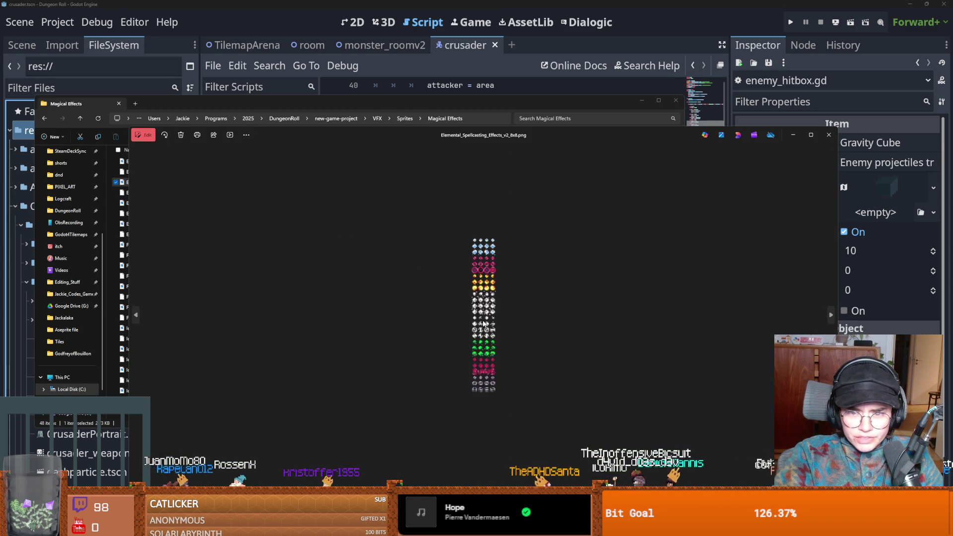
pyautogui.scroll(1, 488, 323)
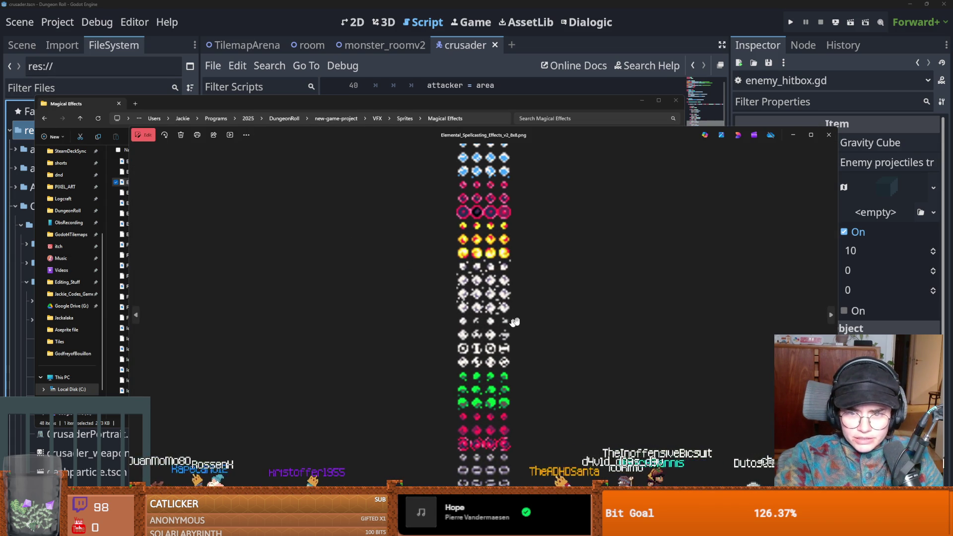
pyautogui.click(832, 135)
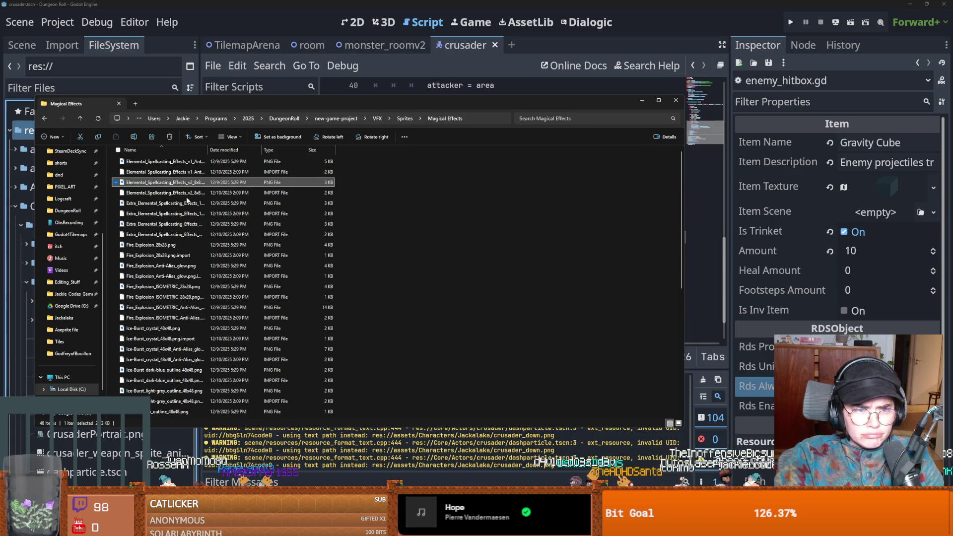
# Preview Large_Fire_28x28, the glowing large fire and Red_Energy_48x48 sheets, then return to Sprites.
pyautogui.doubleClick(168, 299)
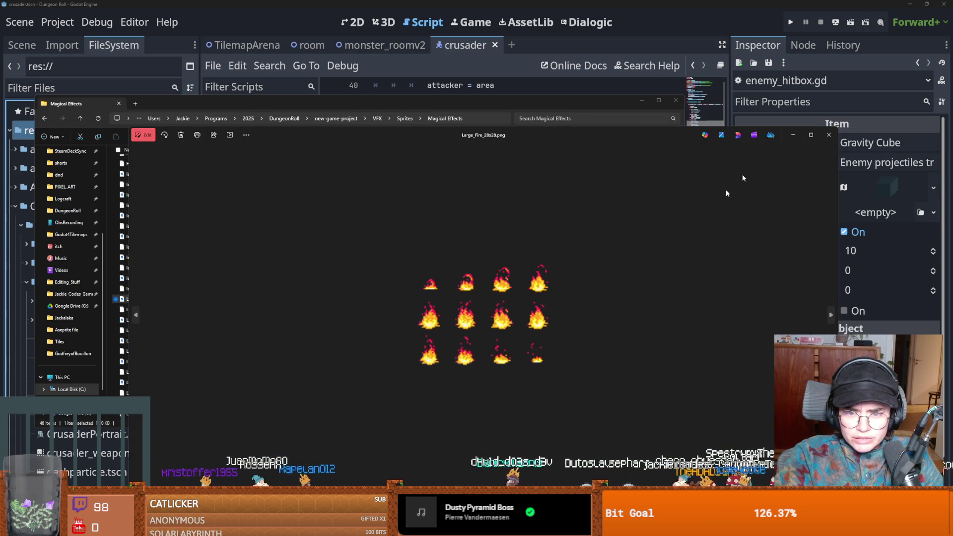
pyautogui.click(828, 135)
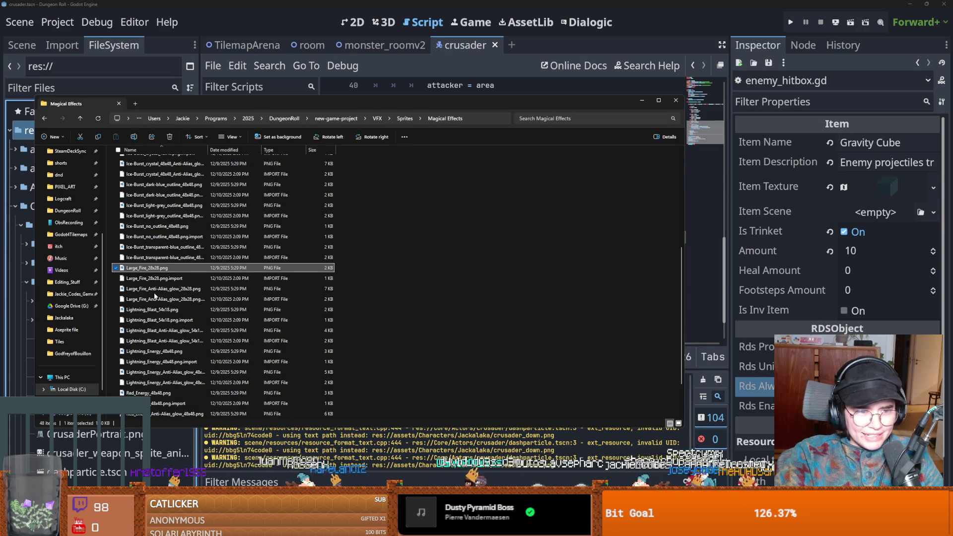
pyautogui.doubleClick(164, 288)
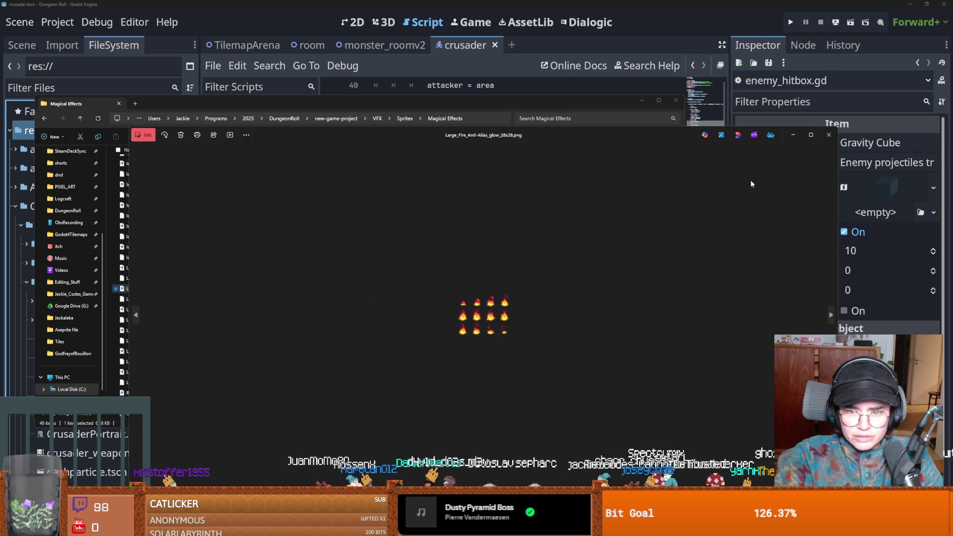
pyautogui.click(828, 134)
pyautogui.scroll(-2, 218, 341)
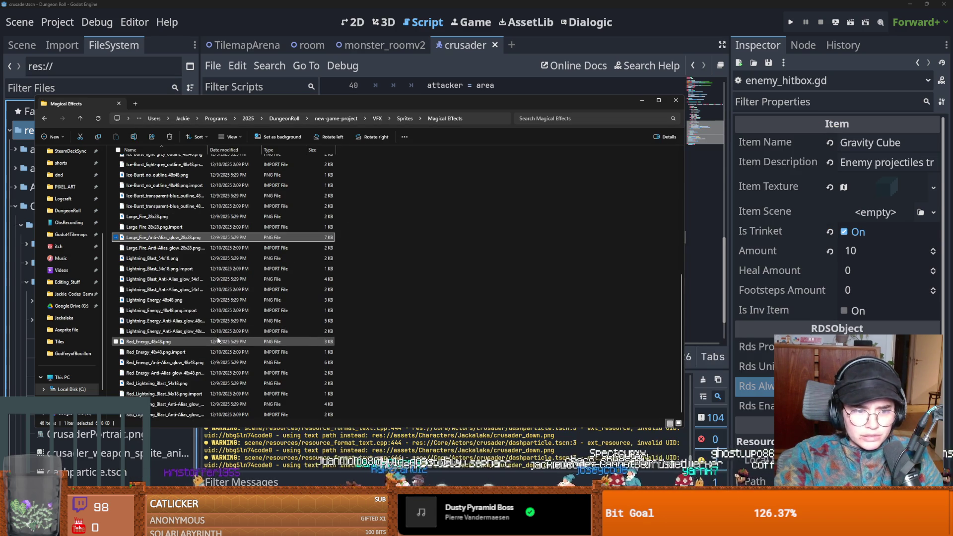
pyautogui.doubleClick(164, 341)
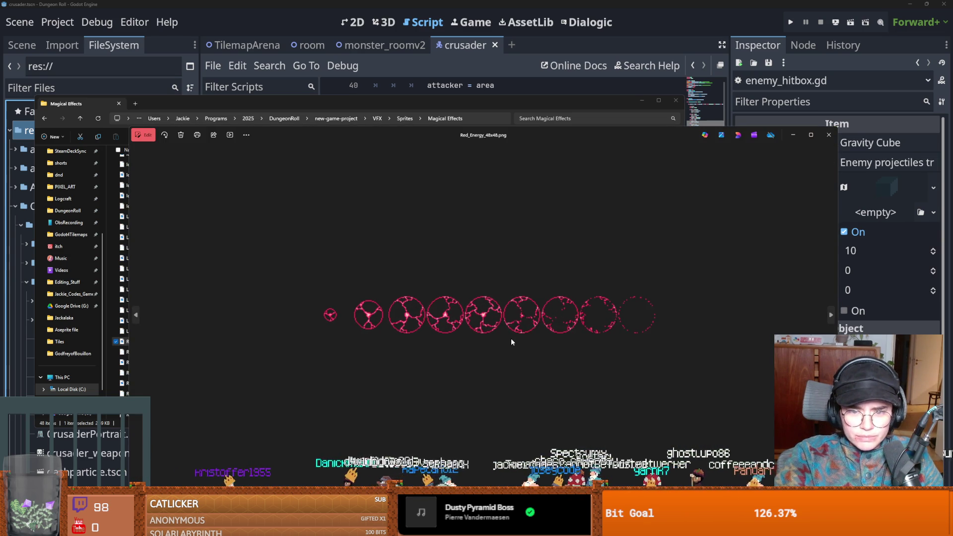
pyautogui.click(828, 134)
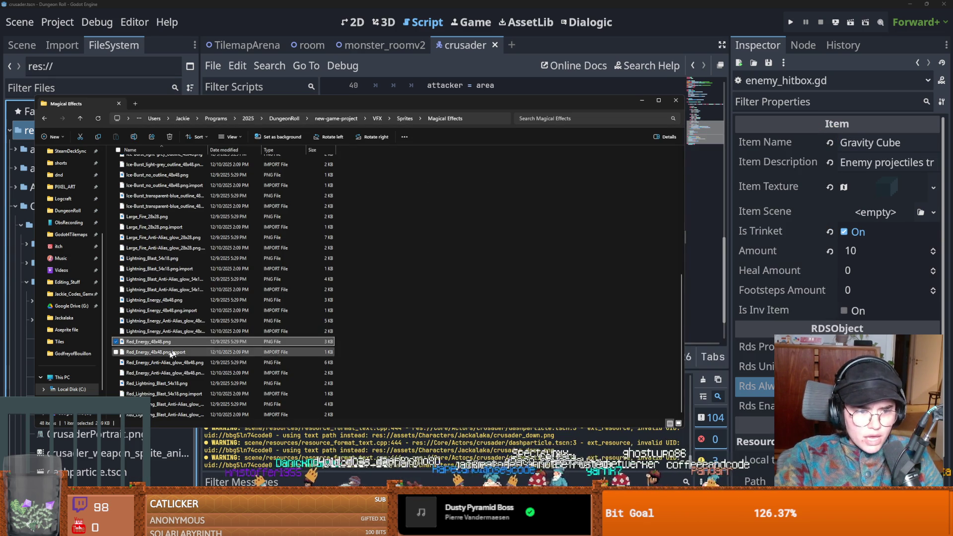
pyautogui.scroll(5, 177, 359)
pyautogui.scroll(3, 177, 356)
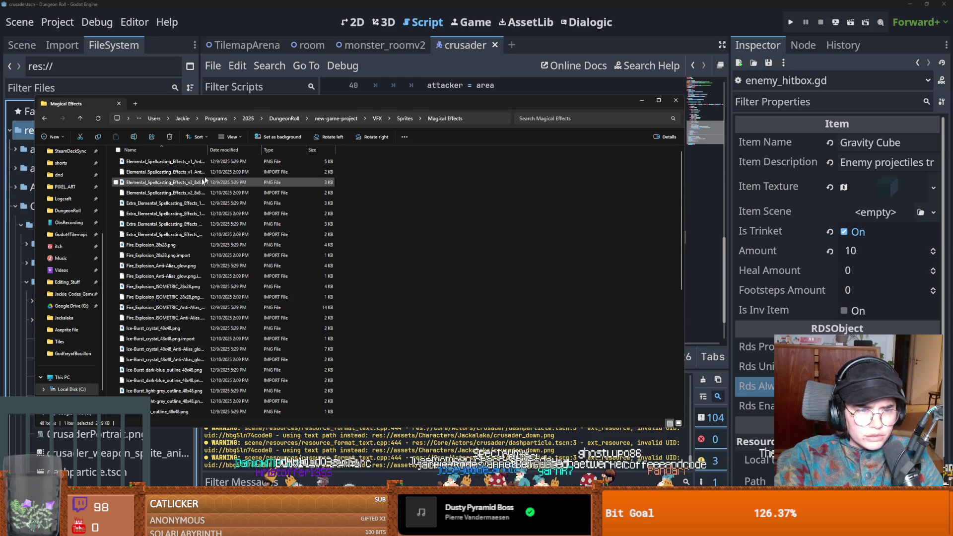
pyautogui.click(405, 120)
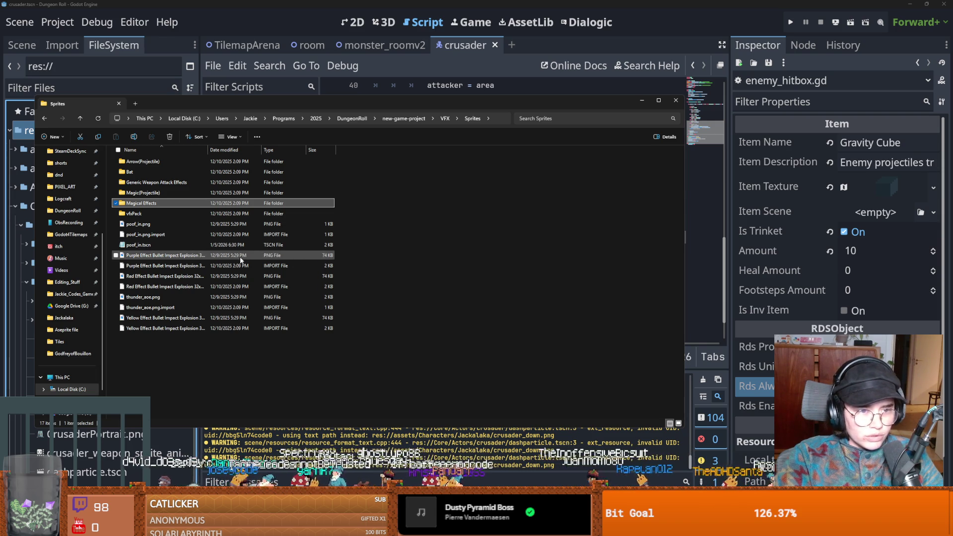
# Preview 651.png in vfxPack, go back to Sprites, and close File Explorer.
pyautogui.doubleClick(144, 218)
pyautogui.doubleClick(144, 182)
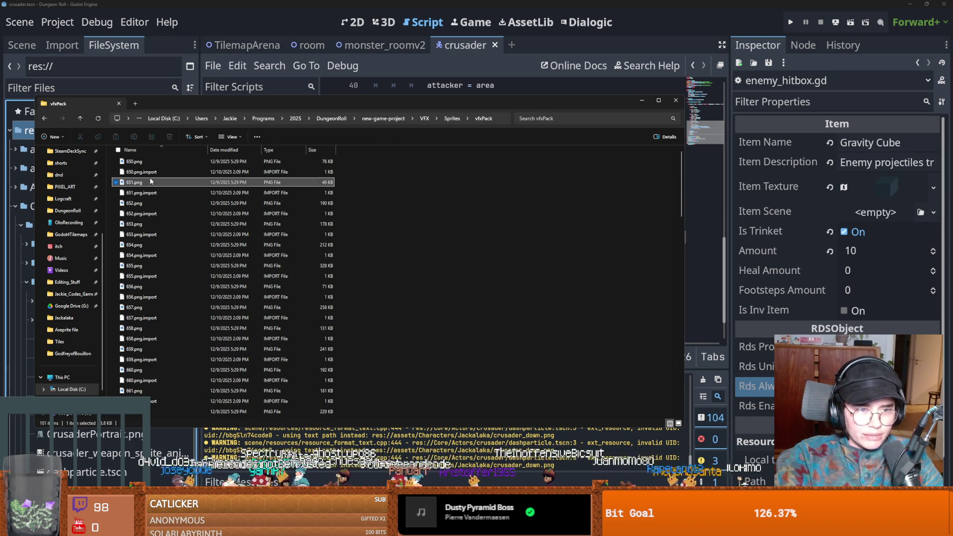
pyautogui.click(828, 135)
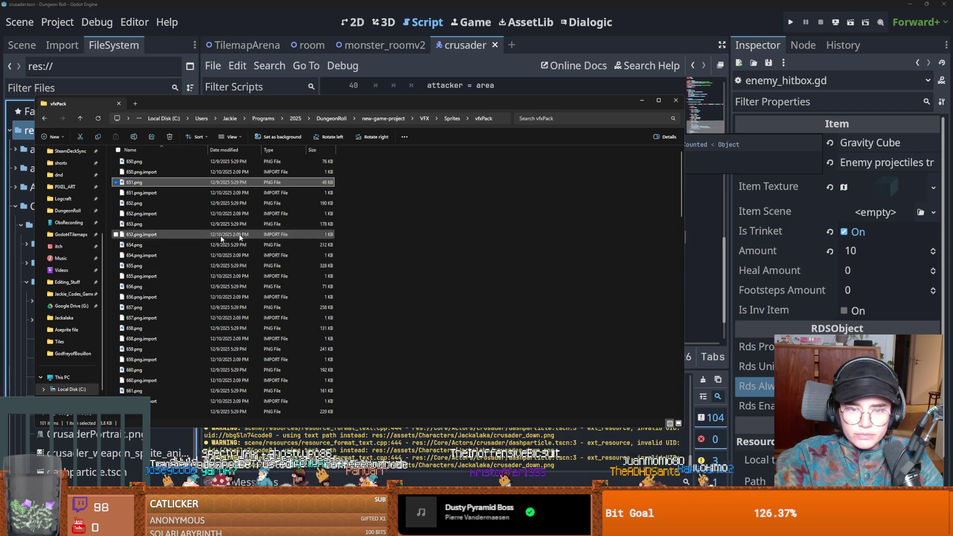
pyautogui.click(452, 118)
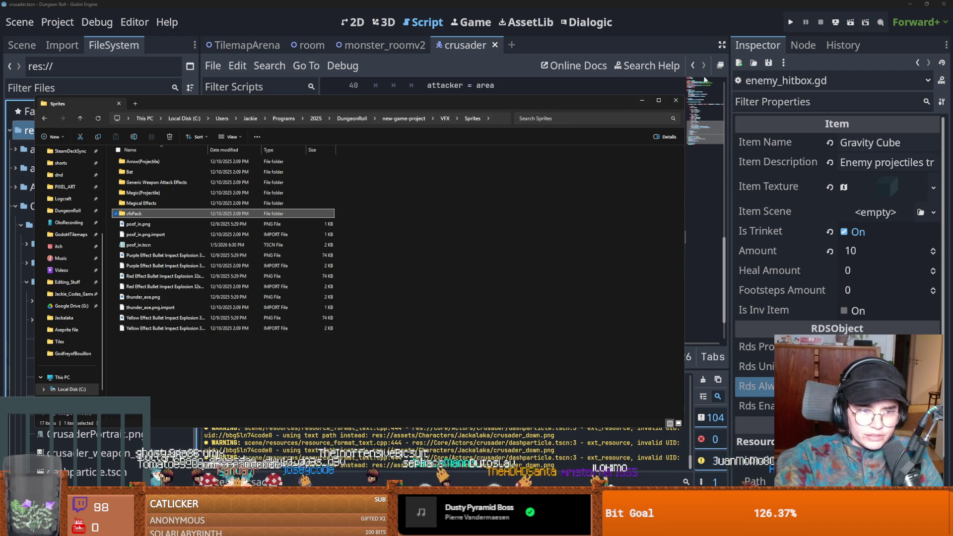
pyautogui.click(676, 101)
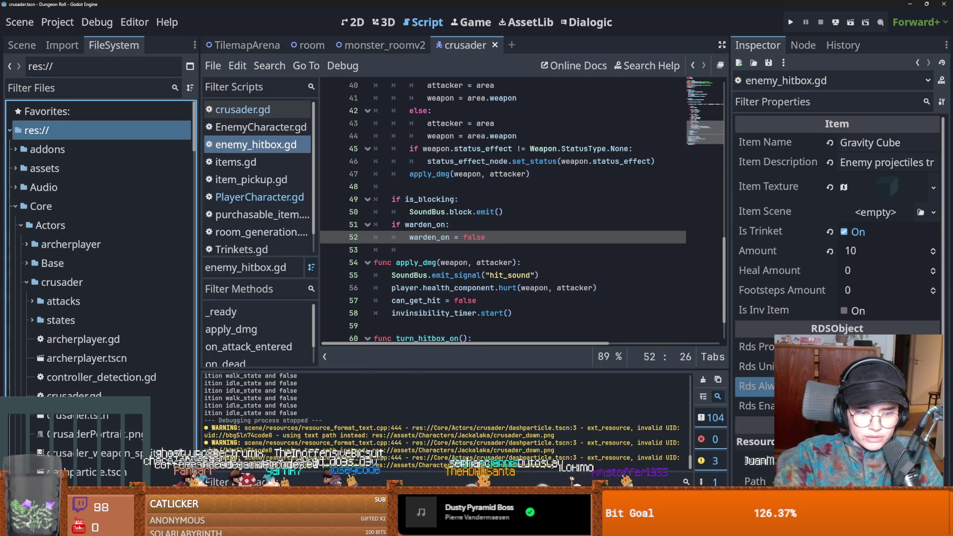
# Open a new Explorer window with Win+E, minimize it, then switch to the PIXEL_ART Explorer window.
pyautogui.press('super+e')
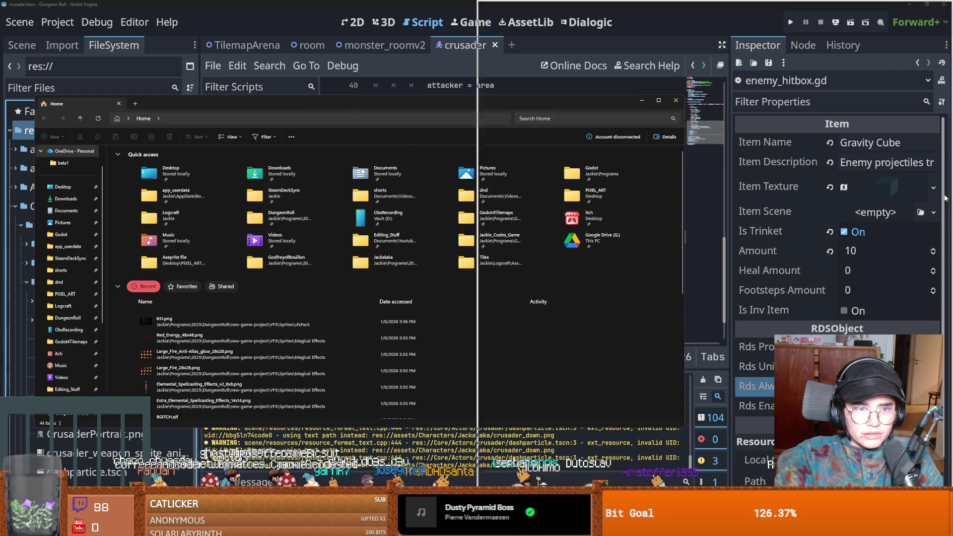
pyautogui.click(706, 178)
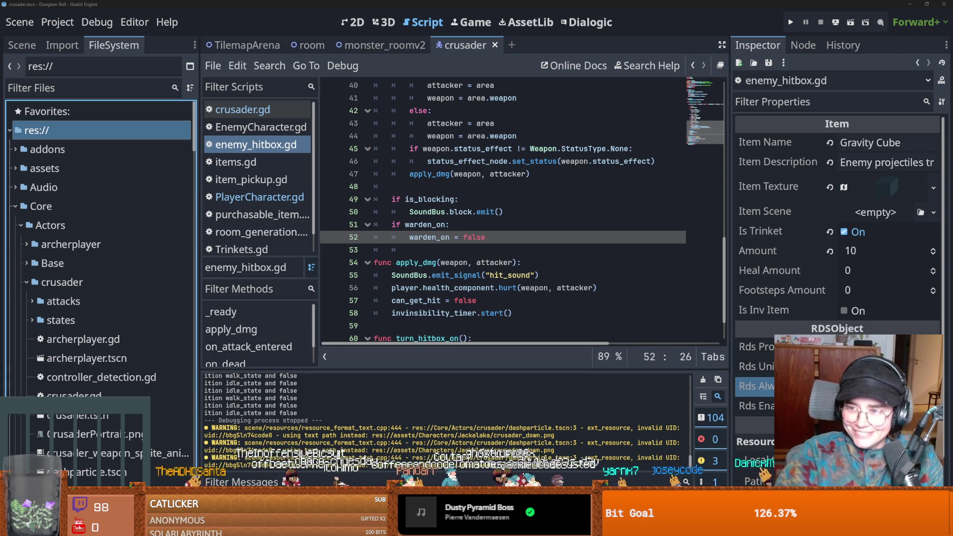
pyautogui.hotkey('alt', 'Tab')
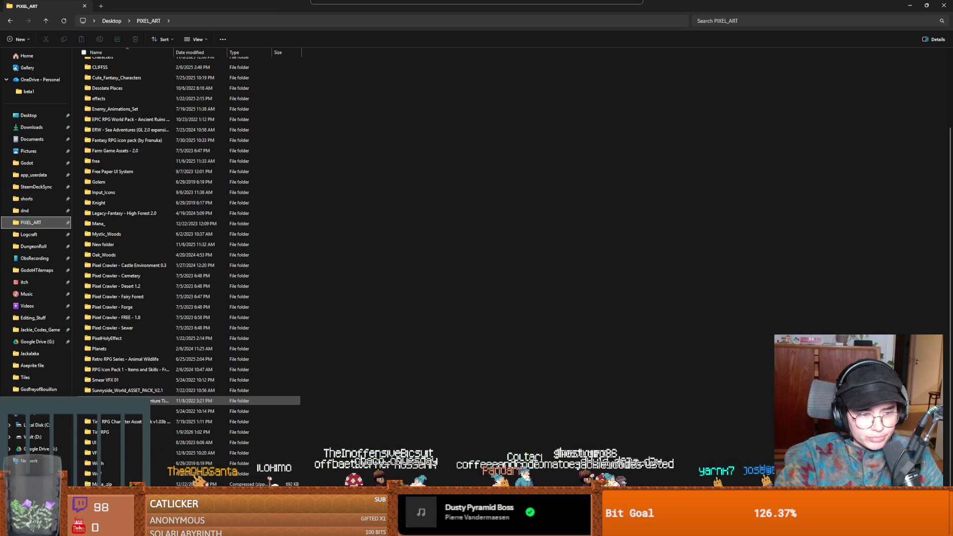
# Preview 01.png from the Pixel Holy Spell Effect 32x32 Pack 3, then return to PIXEL_ART.
pyautogui.scroll(1, 129, 407)
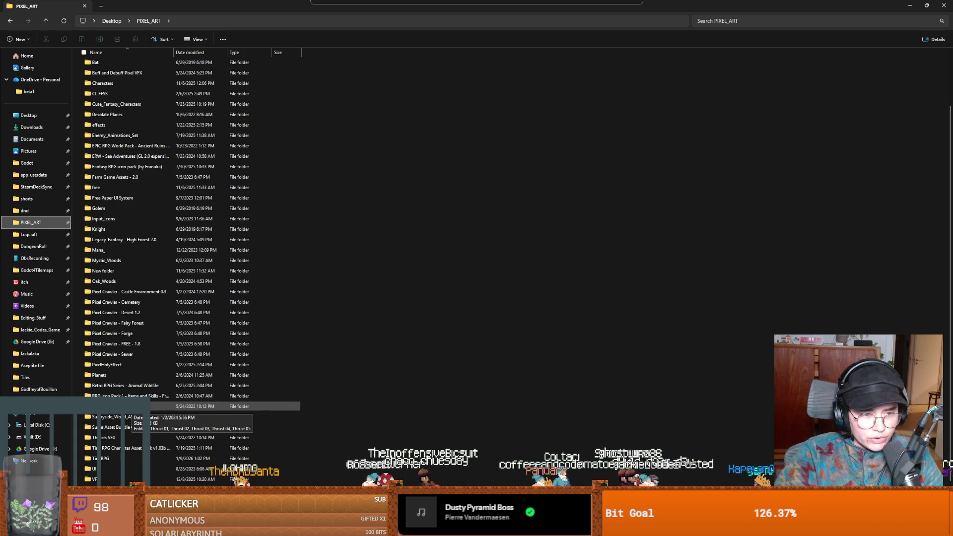
pyautogui.doubleClick(127, 365)
pyautogui.doubleClick(139, 63)
pyautogui.doubleClick(124, 78)
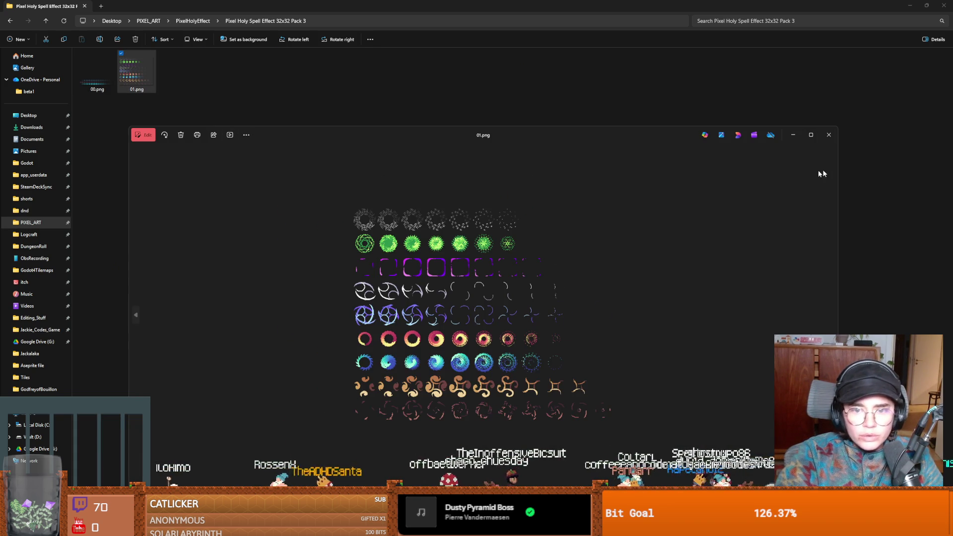
pyautogui.click(827, 135)
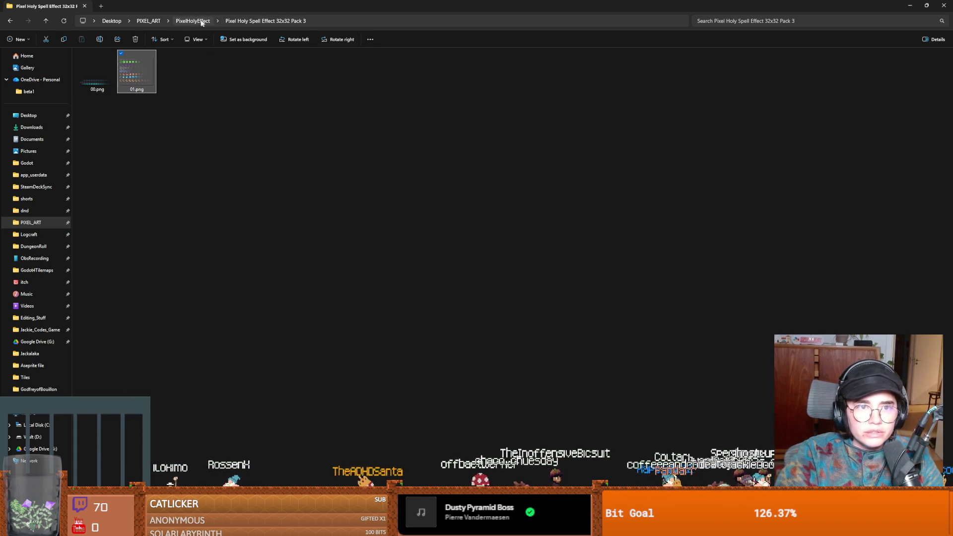
pyautogui.click(198, 23)
pyautogui.click(152, 21)
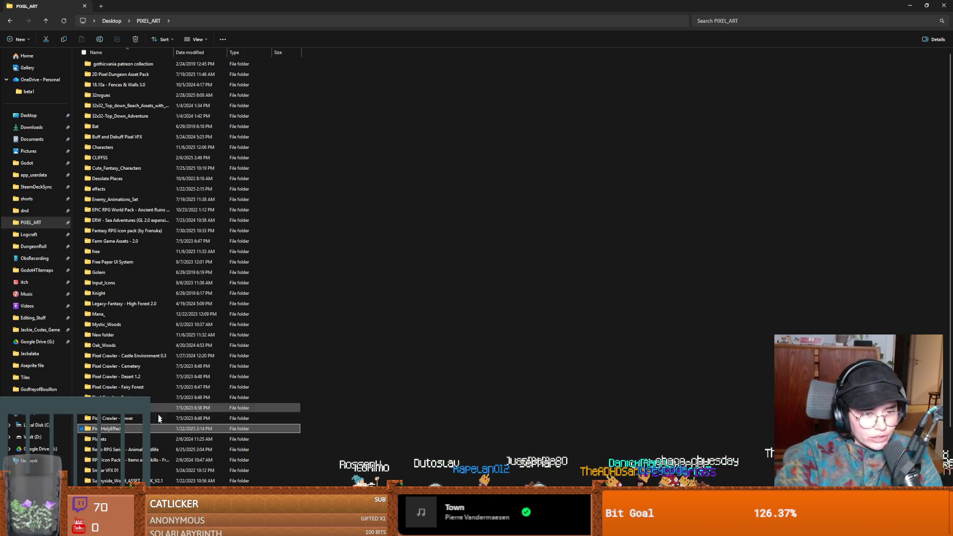
# Glance into the VFX folder, then open Buff and Debuff Pixel VFX and its inner folder.
pyautogui.scroll(-2, 162, 447)
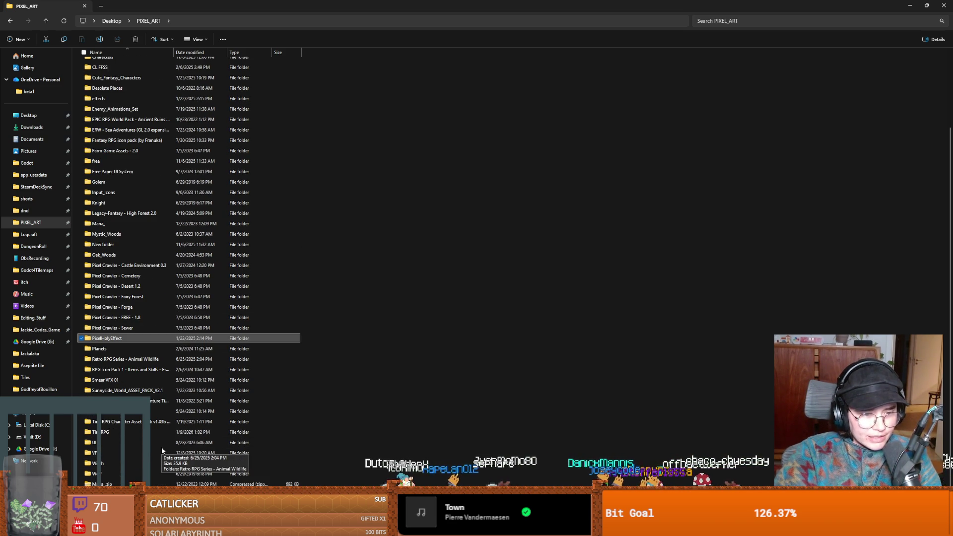
pyautogui.doubleClick(149, 482)
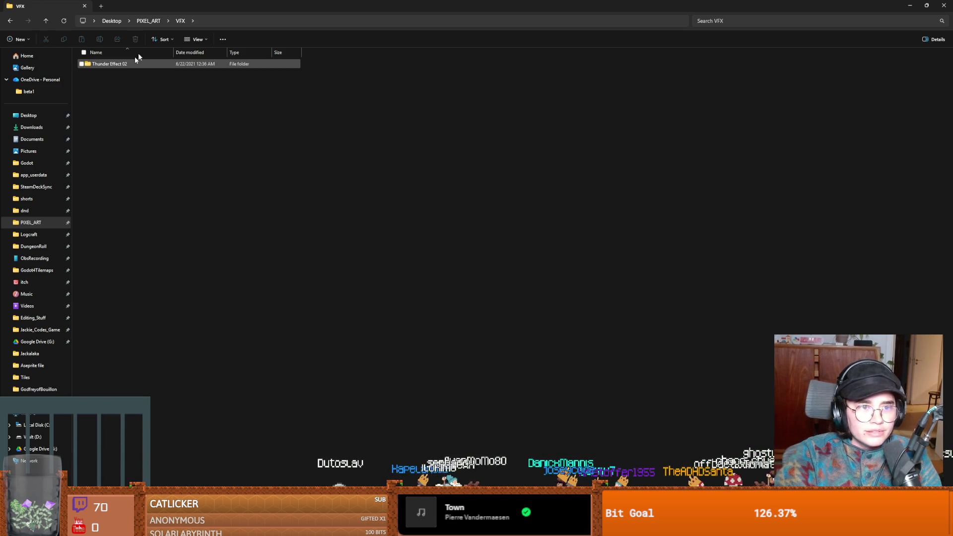
pyautogui.click(148, 21)
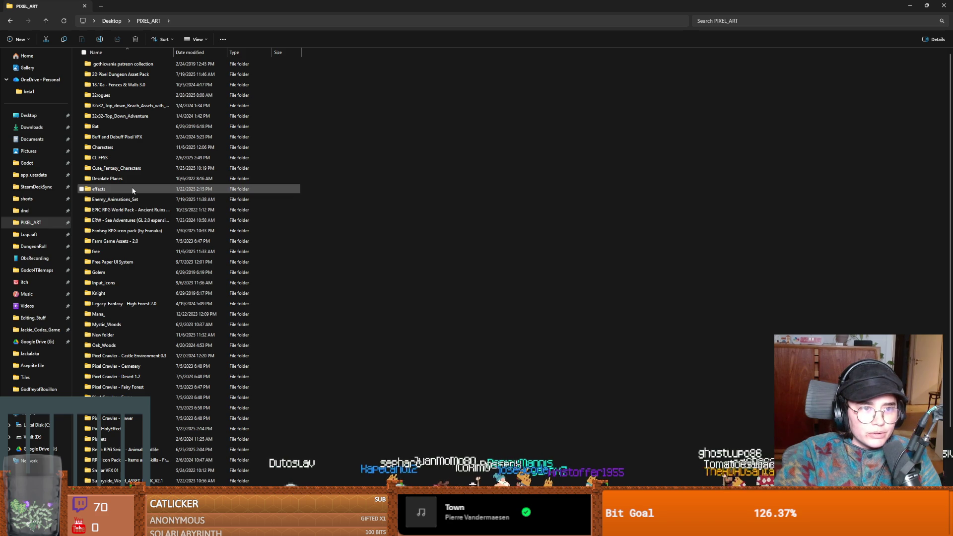
pyautogui.click(131, 139)
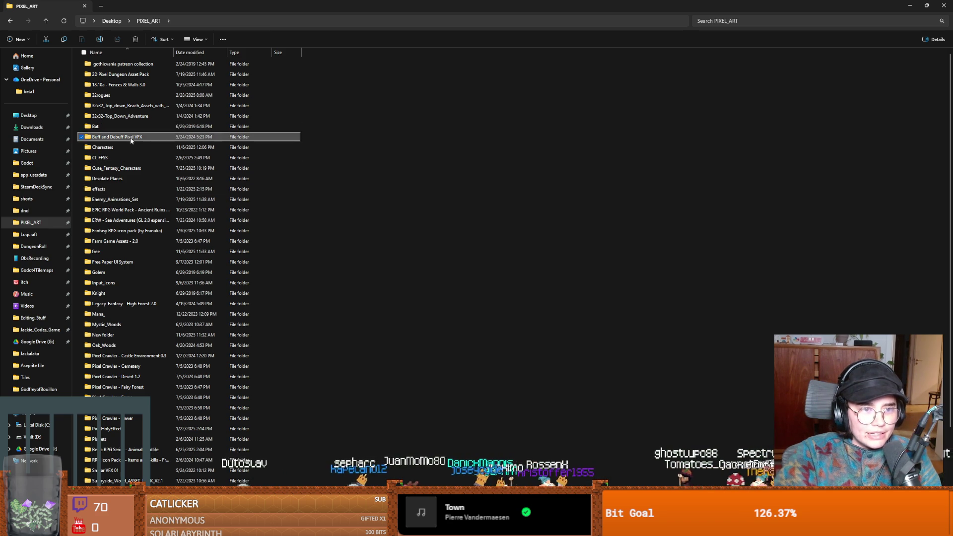
pyautogui.doubleClick(131, 139)
pyautogui.doubleClick(121, 64)
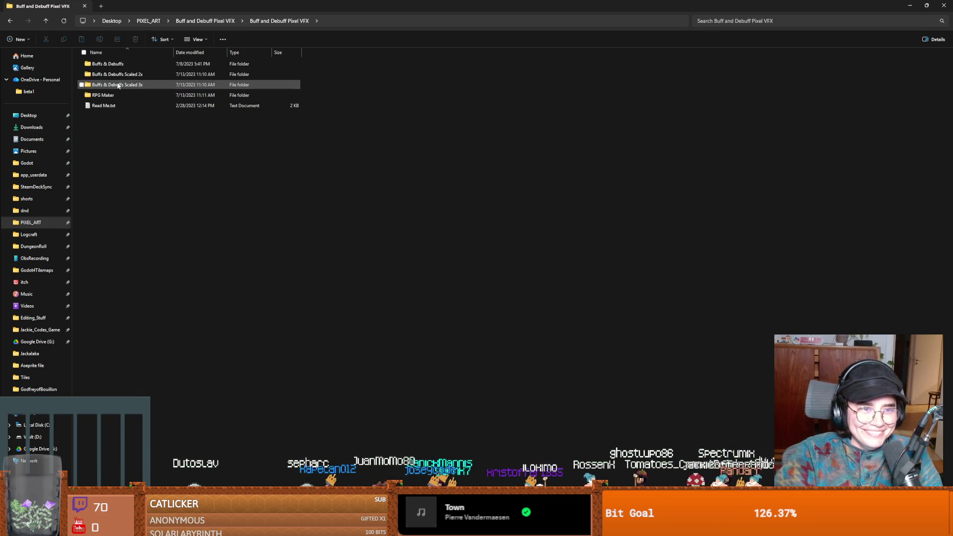
# Open Buffs & Debuffs and preview the Block_Down, Aim_Up and Gold_Up sprite sheets.
pyautogui.doubleClick(107, 64)
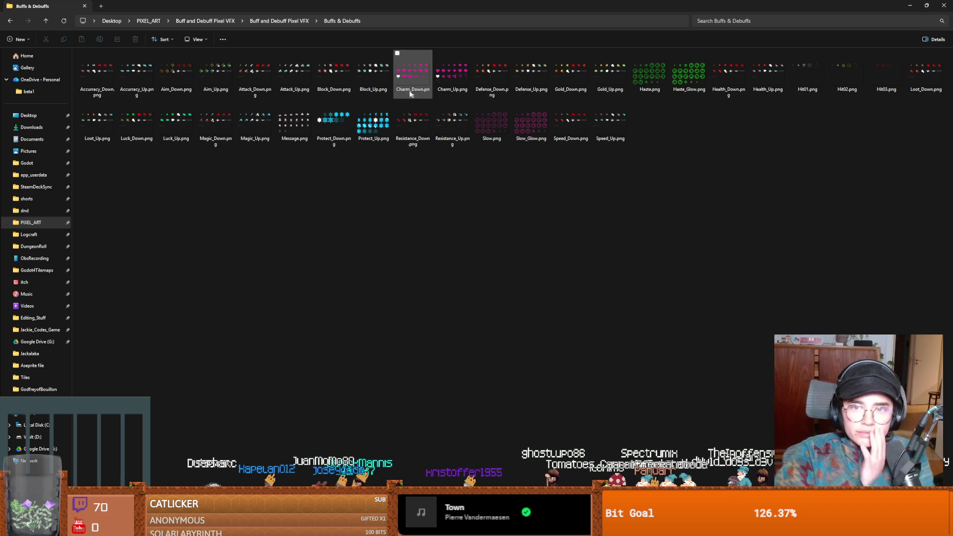
pyautogui.doubleClick(338, 73)
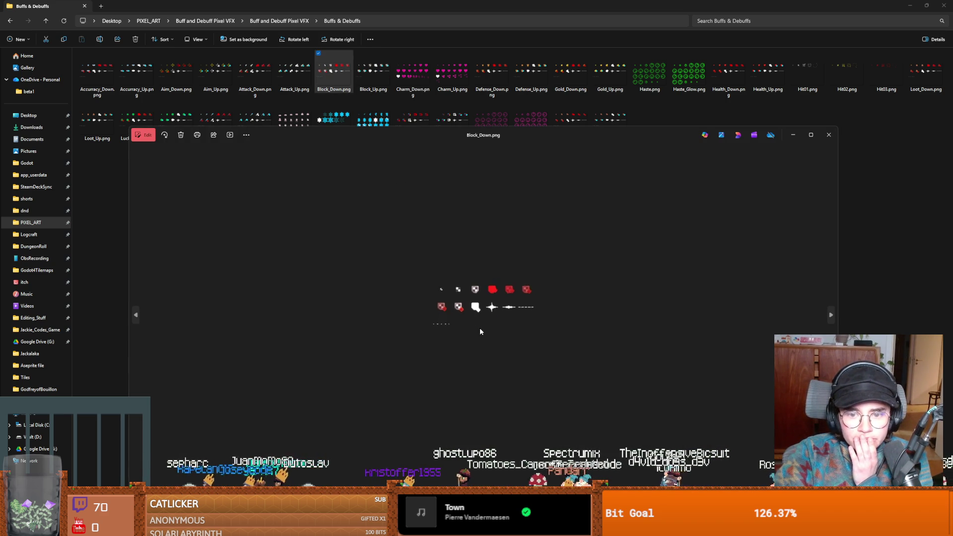
pyautogui.click(828, 134)
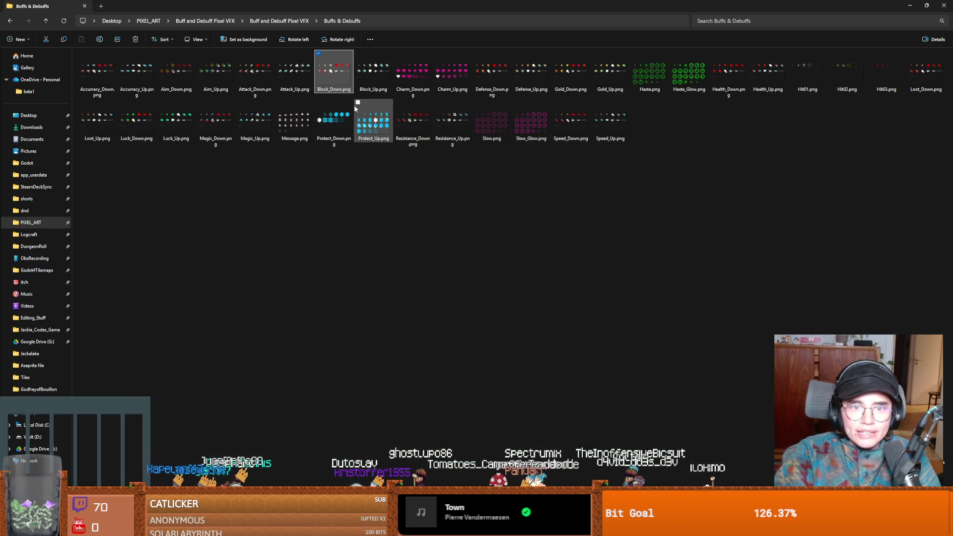
pyautogui.doubleClick(219, 86)
pyautogui.click(828, 134)
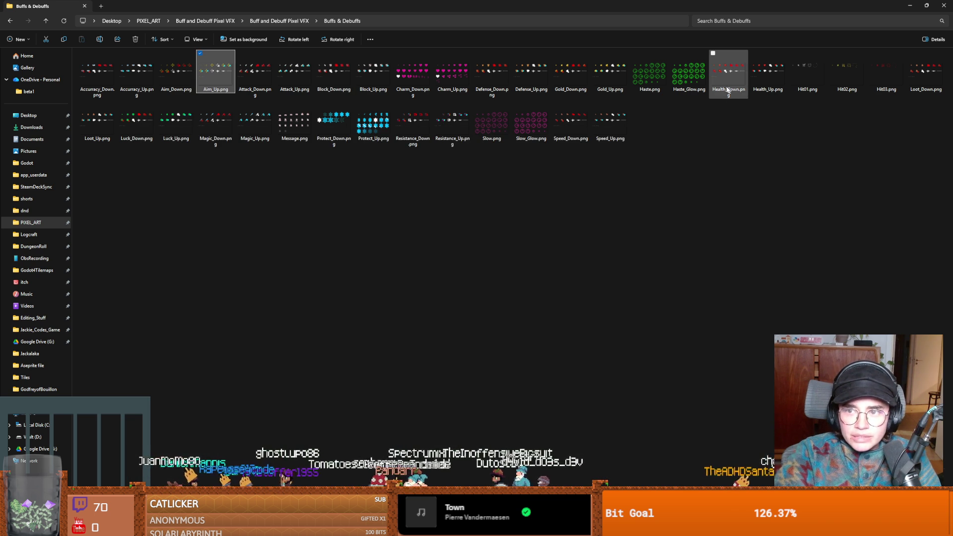
pyautogui.doubleClick(614, 81)
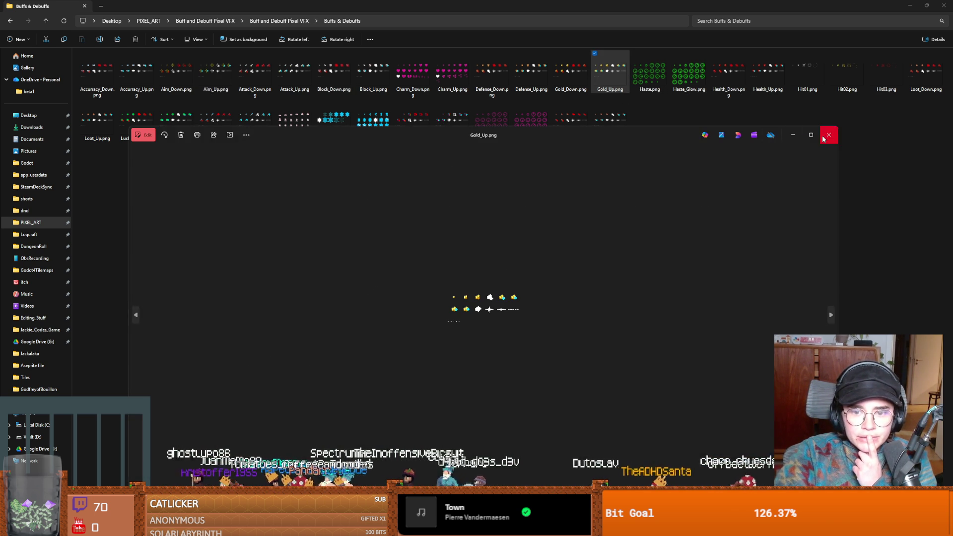
pyautogui.click(822, 138)
pyautogui.click(140, 84)
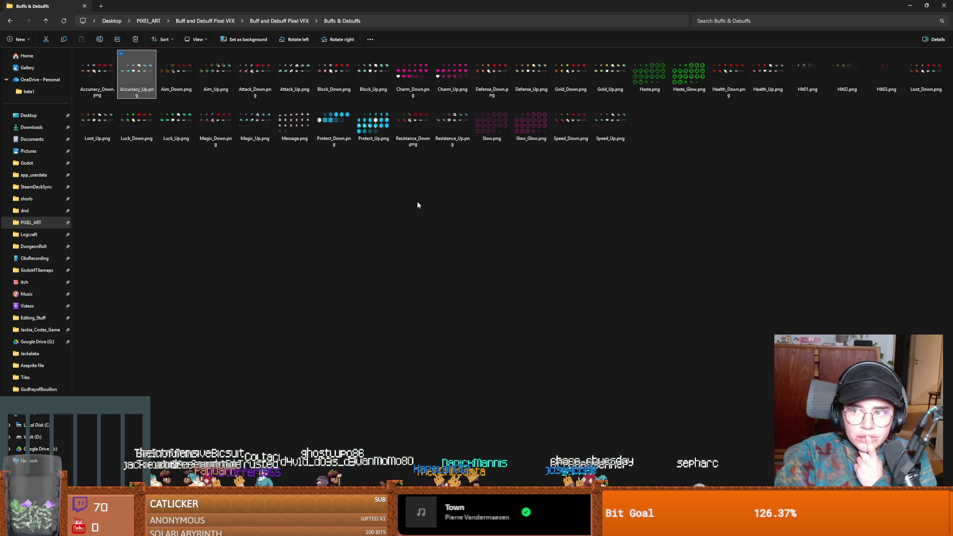
# Preview the Hit02 and Hit01 sheets, select a group of sprite sheets, and return to Godot.
pyautogui.doubleClick(850, 76)
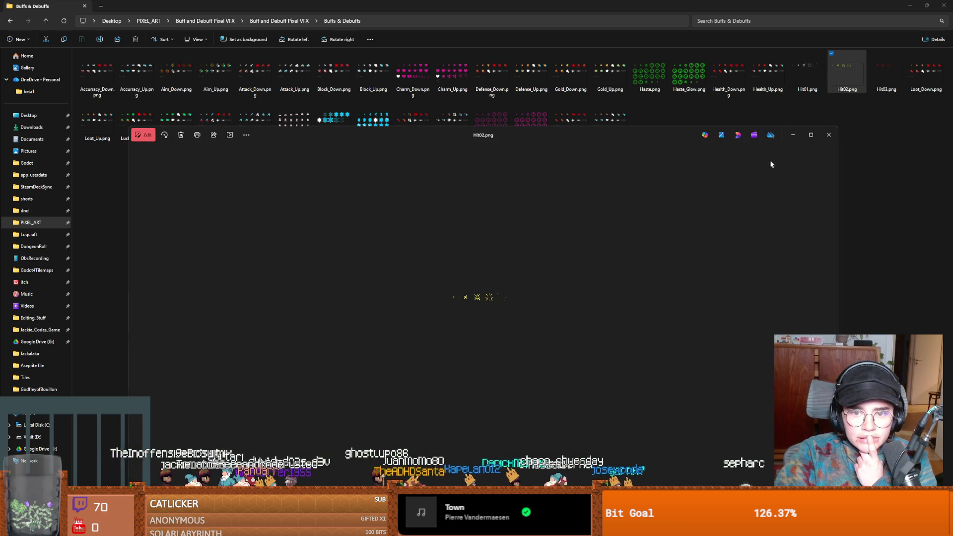
pyautogui.click(839, 122)
pyautogui.press('Left')
pyautogui.press('Return')
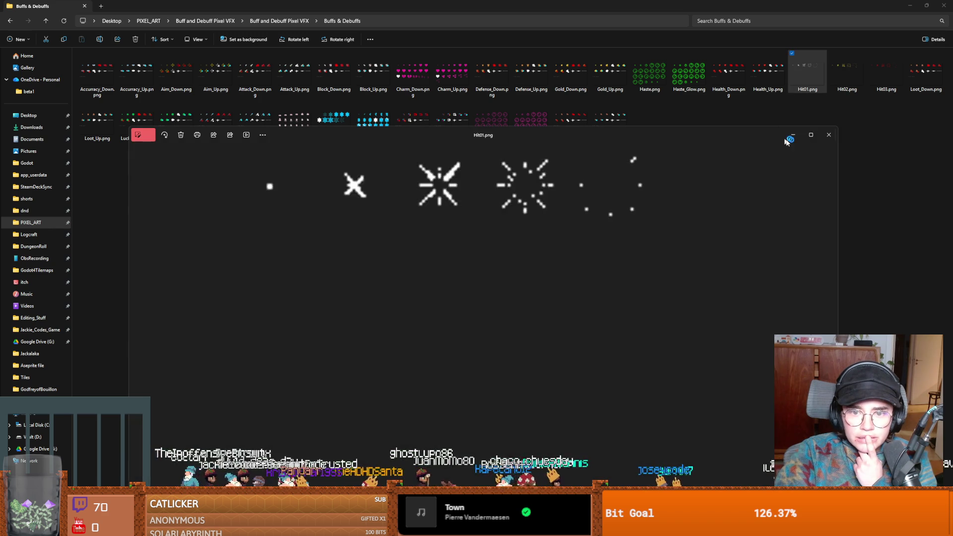
pyautogui.click(833, 125)
pyautogui.moveTo(321, 369); pyautogui.dragTo(766, 42)
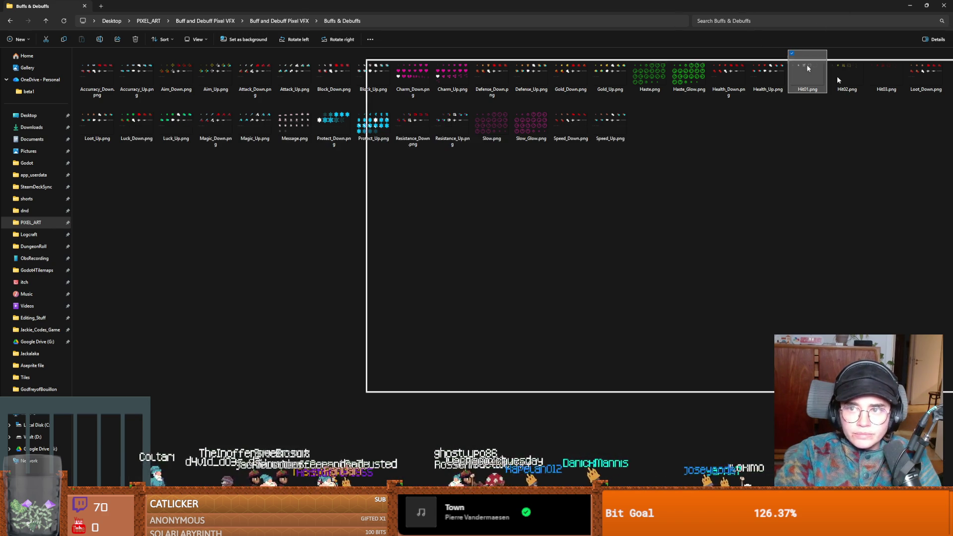
pyautogui.hotkey('alt', 'Tab')
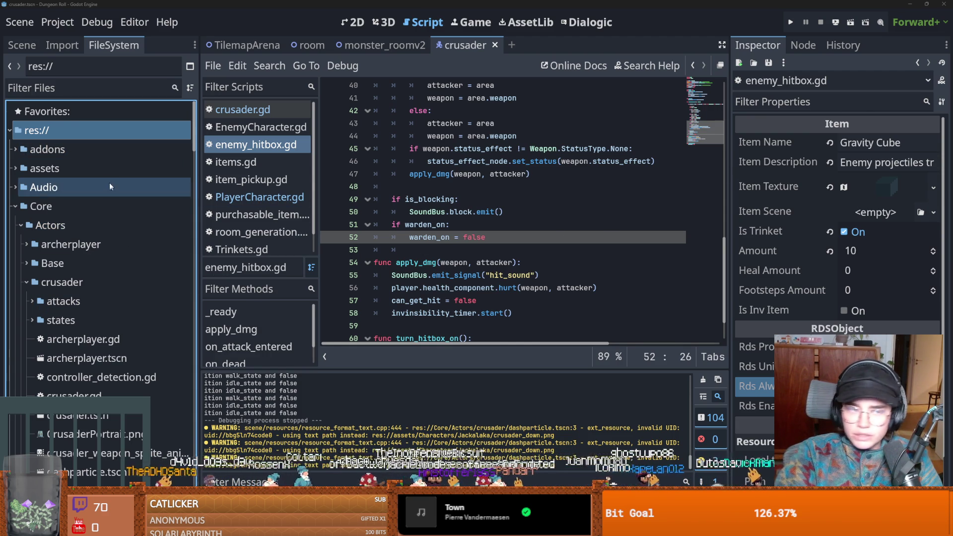
# Save the scene and paste the Buffs & Debuffs folder into the project's VFX/Sprites folder.
pyautogui.click(14, 206)
pyautogui.hotkey('ctrl', 's')
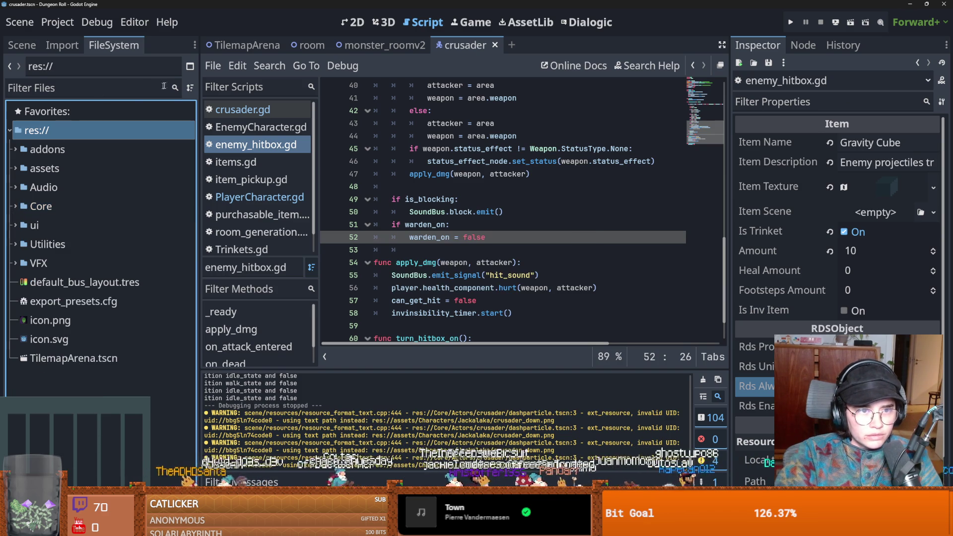
pyautogui.doubleClick(37, 264)
pyautogui.doubleClick(49, 320)
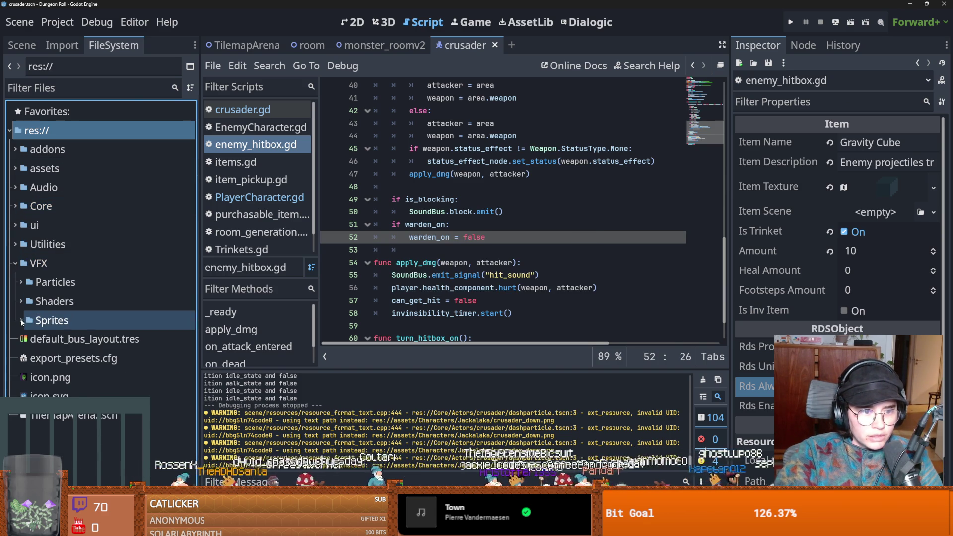
pyautogui.rightClick(60, 320)
pyautogui.click(119, 491)
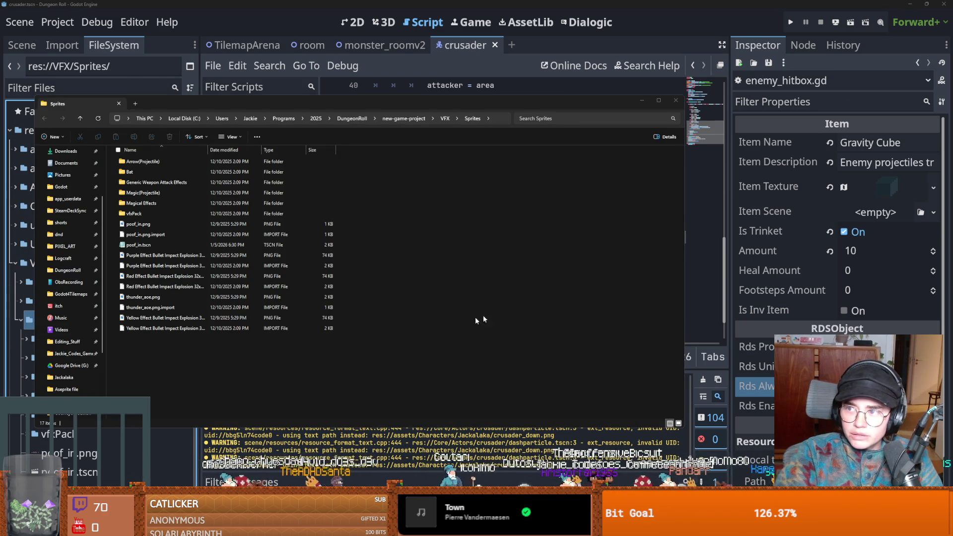
pyautogui.hotkey('ctrl', 'v')
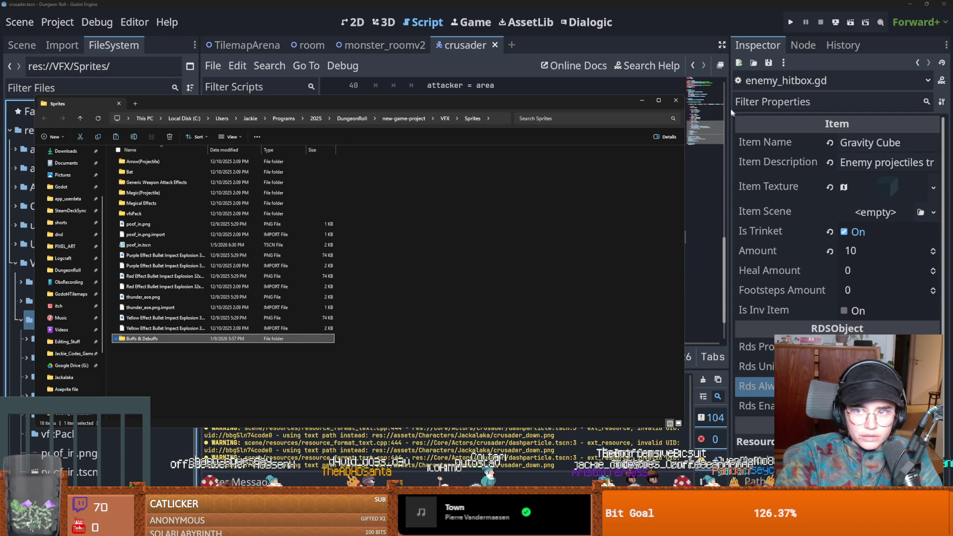
pyautogui.click(675, 100)
# Show the scene tree and select the Crusader root node.
pyautogui.click(506, 157)
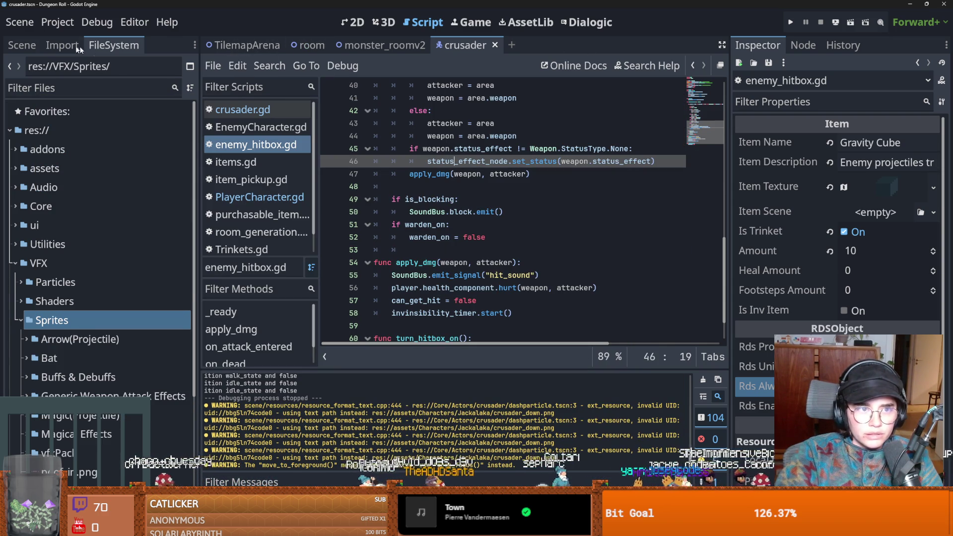
pyautogui.click(22, 45)
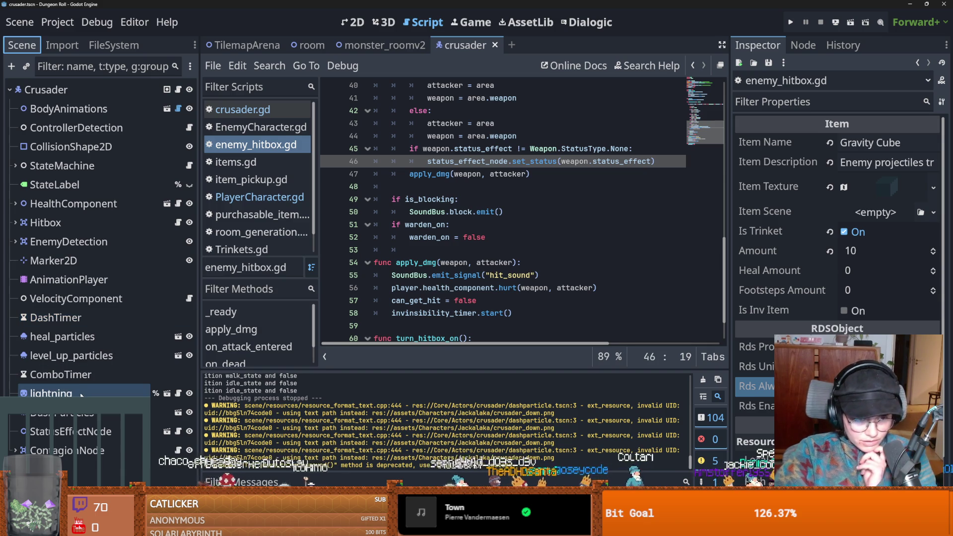
pyautogui.click(40, 89)
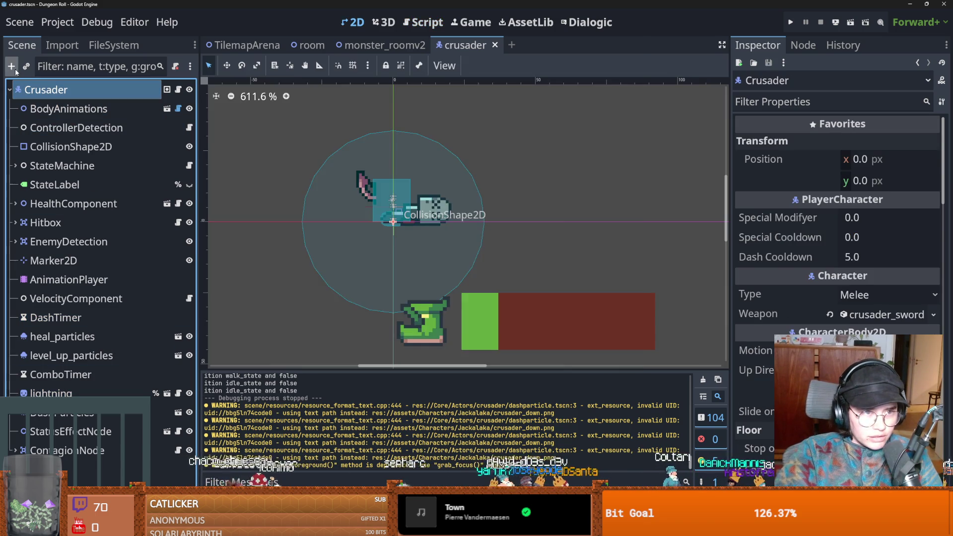
# Add an AnimatedSprite2D child to Crusader and name it power_ups.
pyautogui.click(11, 67)
pyautogui.write('animated')
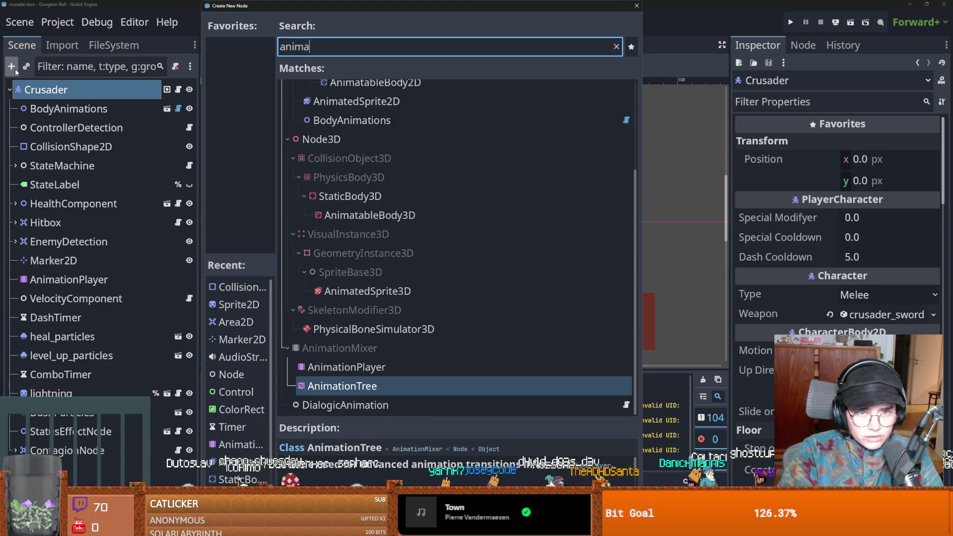
pyautogui.press('Return')
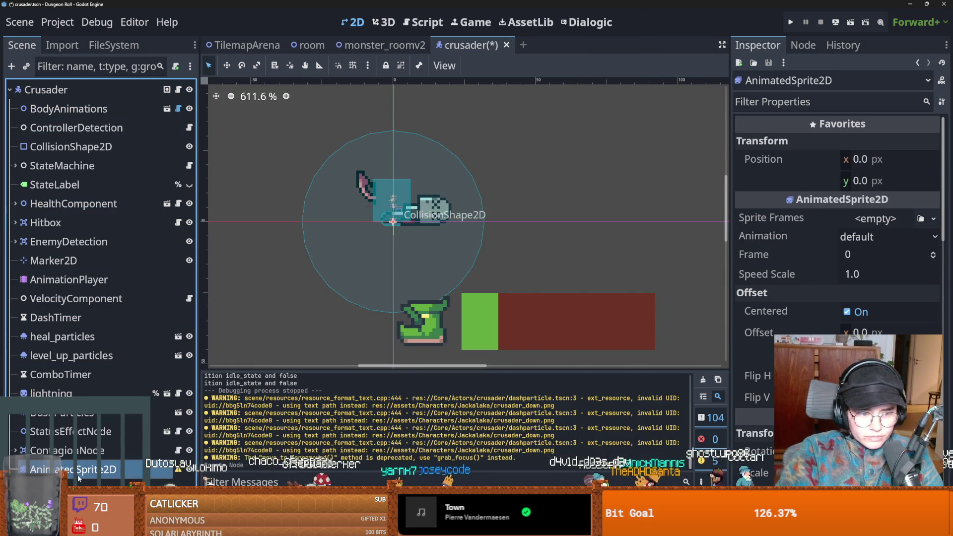
pyautogui.write('power_ups')
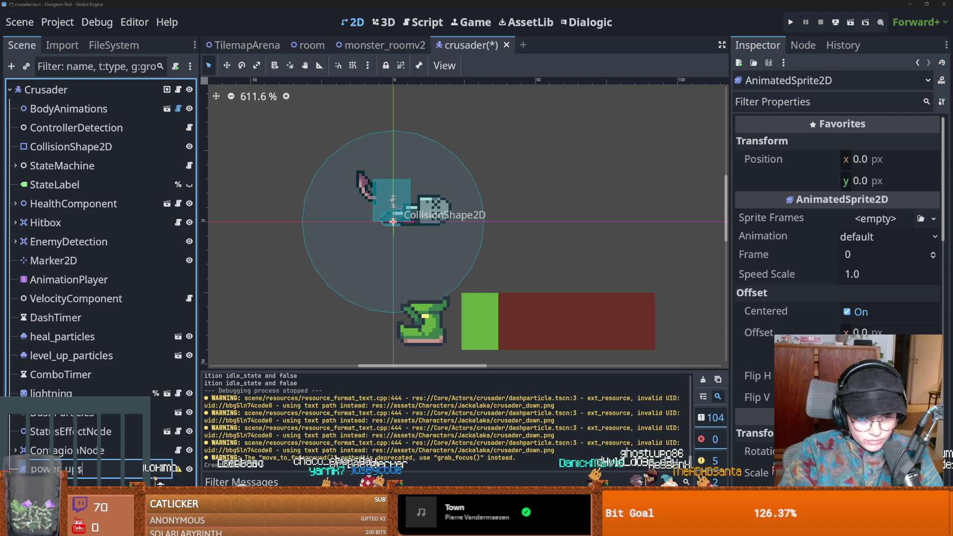
pyautogui.press('Return')
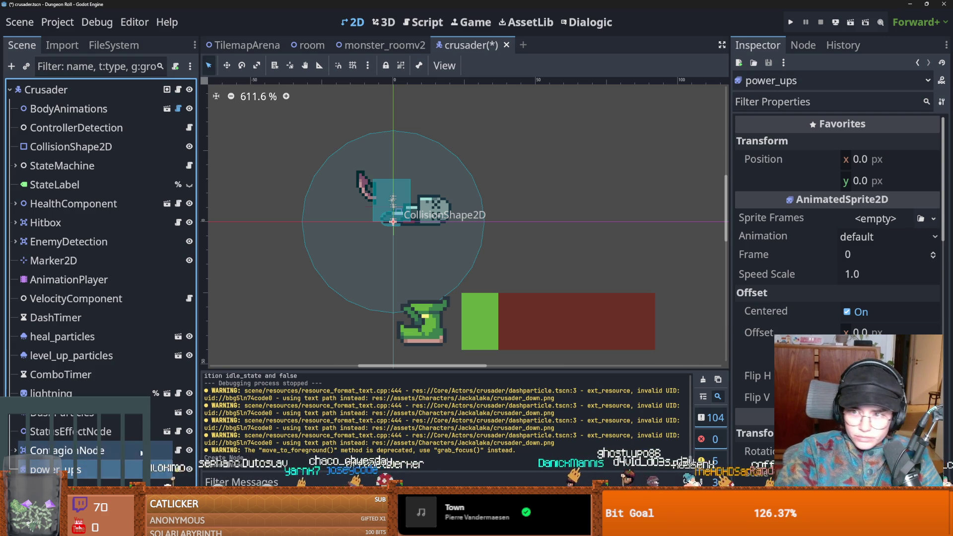
# Give power_ups a new SpriteFrames resource and open it in an enlarged SpriteFrames panel.
pyautogui.click(876, 219)
pyautogui.click(882, 251)
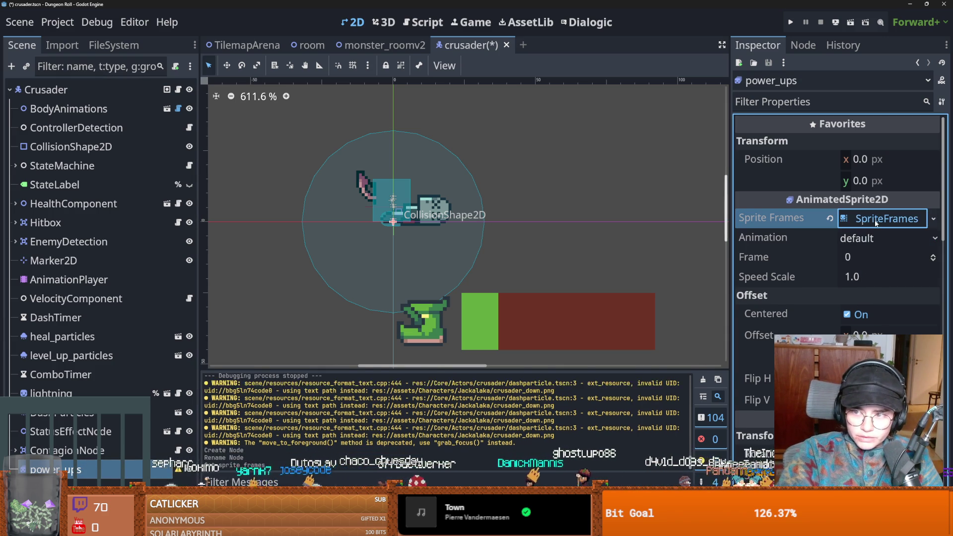
pyautogui.click(875, 219)
pyautogui.moveTo(373, 348); pyautogui.dragTo(367, 156)
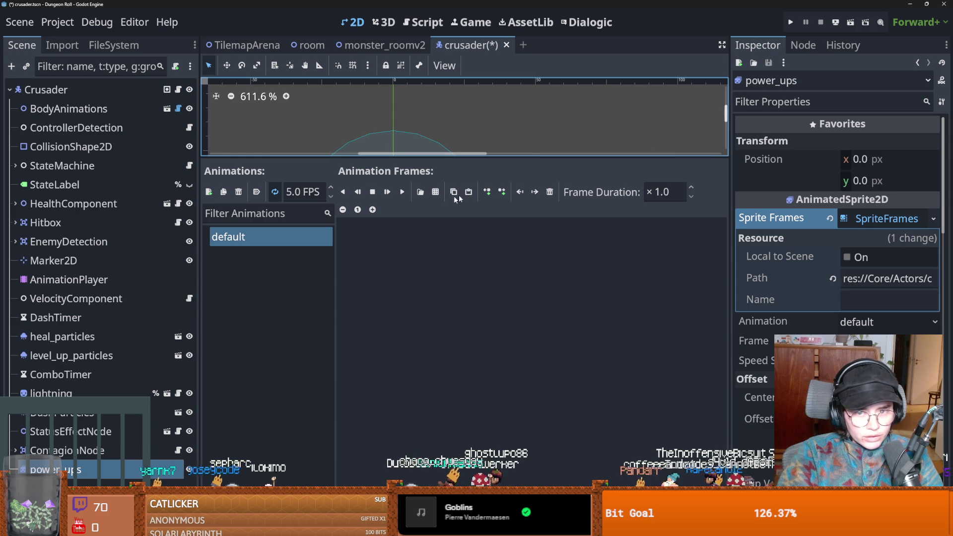
pyautogui.click(435, 192)
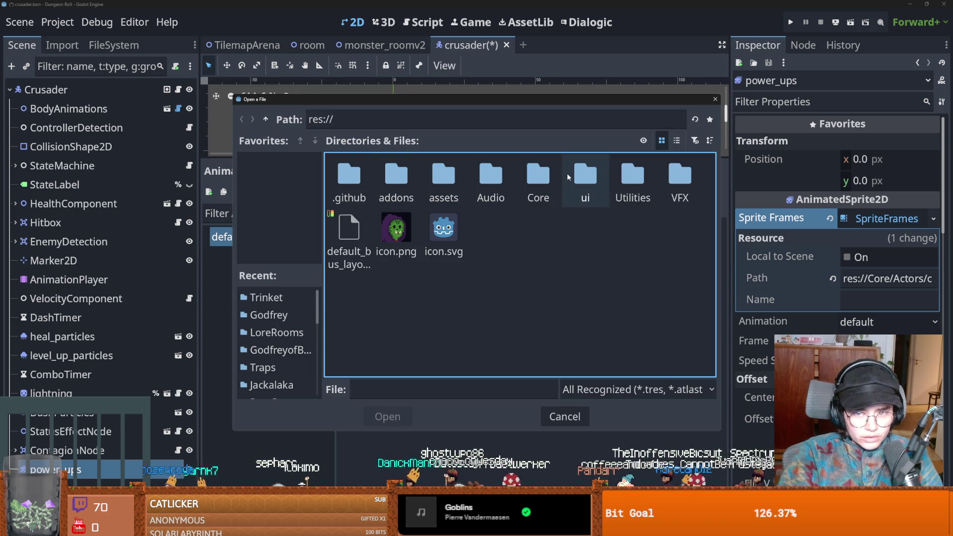
# Browse the file picker to res://VFX/Sprites/Buffs & Debuffs.
pyautogui.doubleClick(660, 179)
pyautogui.doubleClick(444, 189)
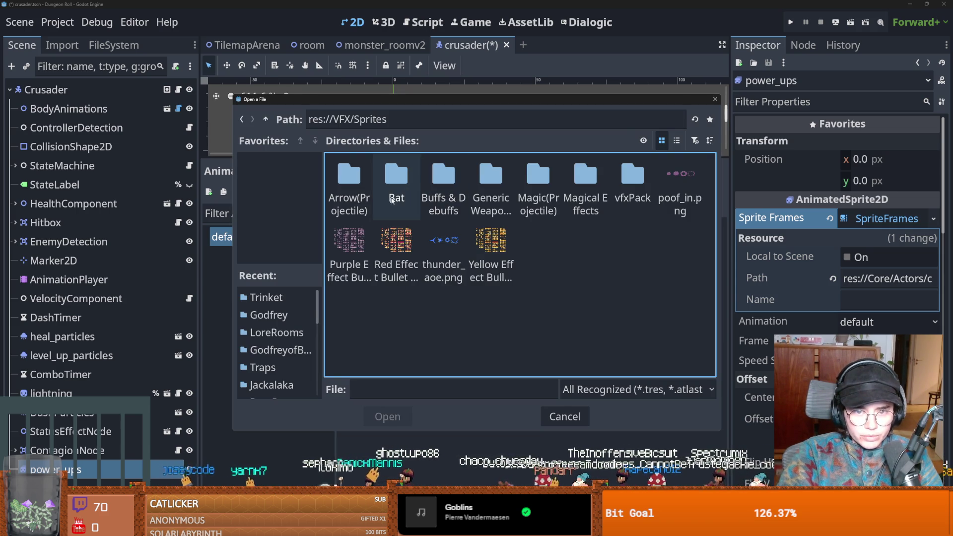
pyautogui.click(628, 178)
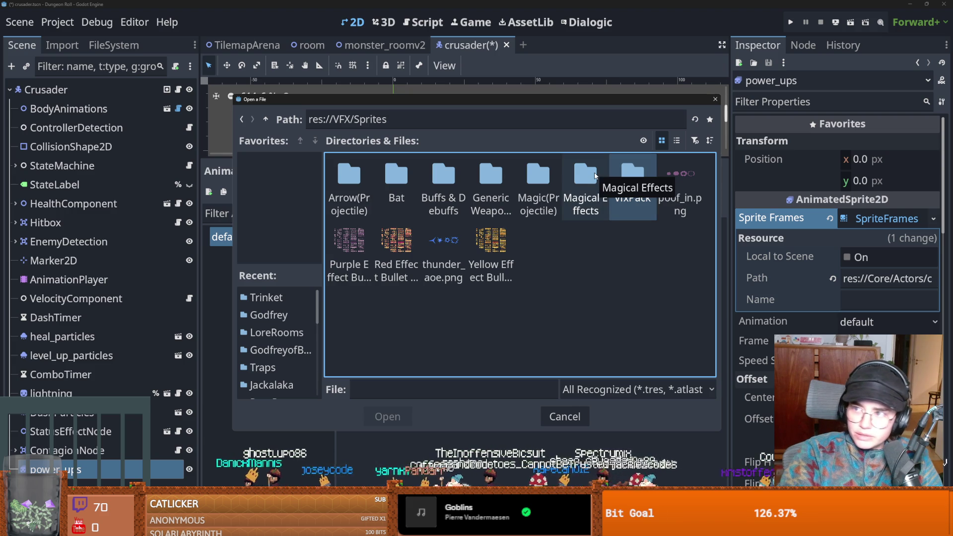
pyautogui.doubleClick(443, 181)
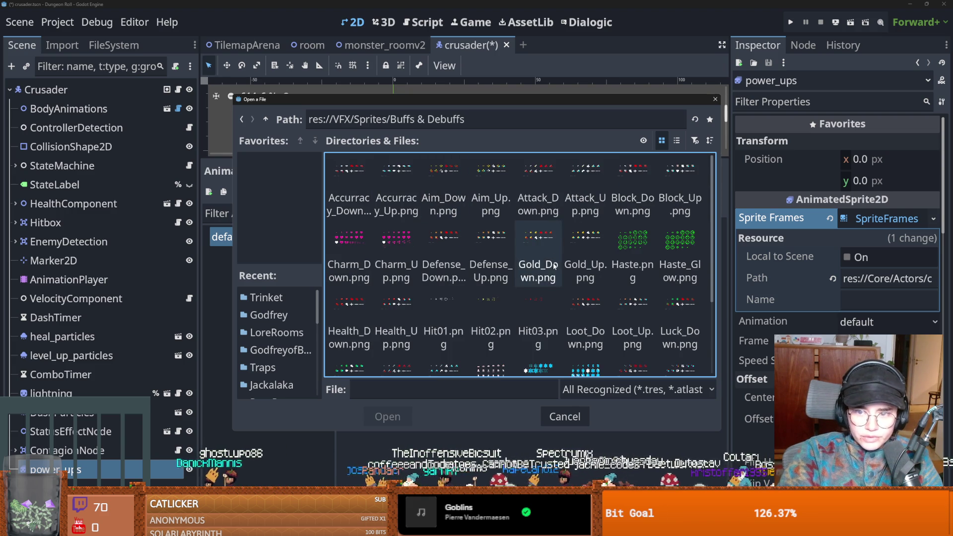
# Try slicing a buff sheet into an 11 by 3 grid, then cancel without adding frames.
pyautogui.doubleClick(491, 245)
pyautogui.click(727, 281)
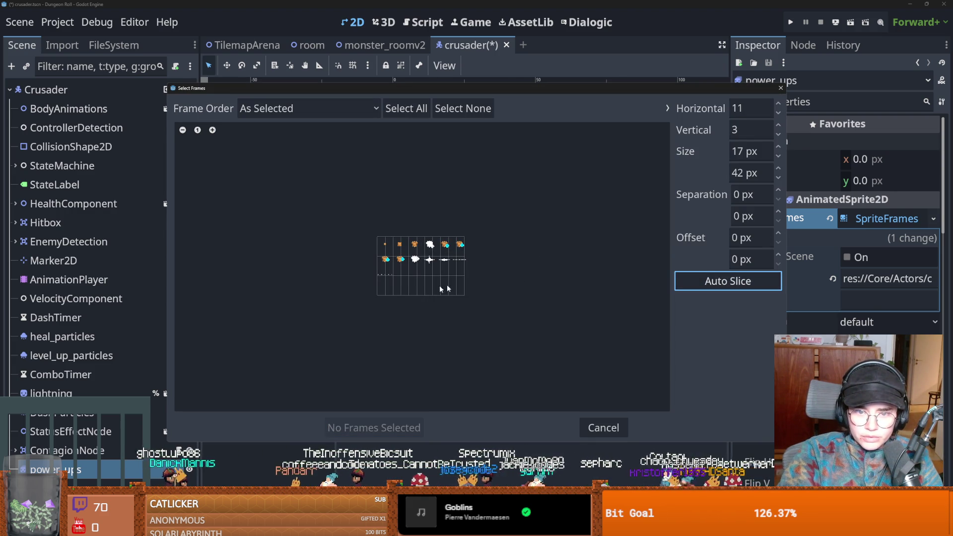
pyautogui.click(212, 130)
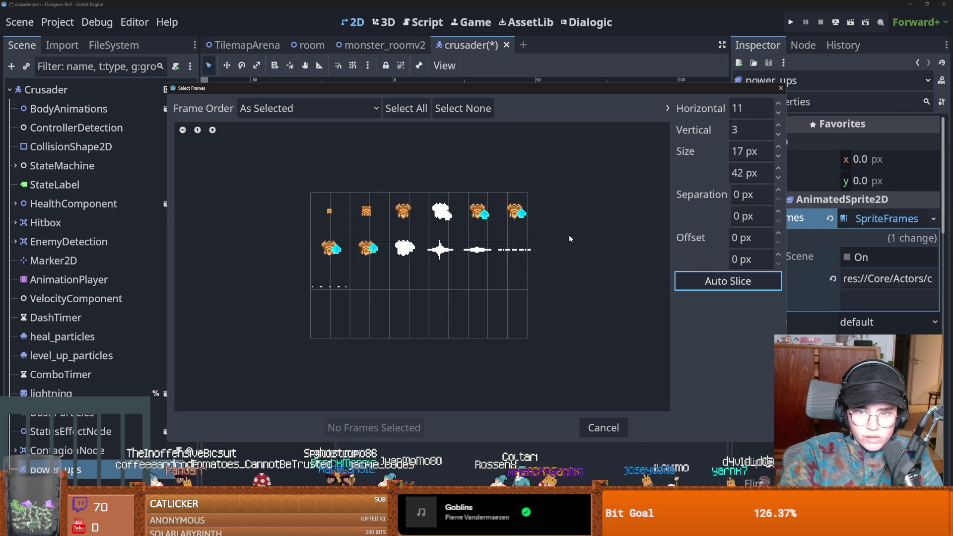
pyautogui.click(780, 89)
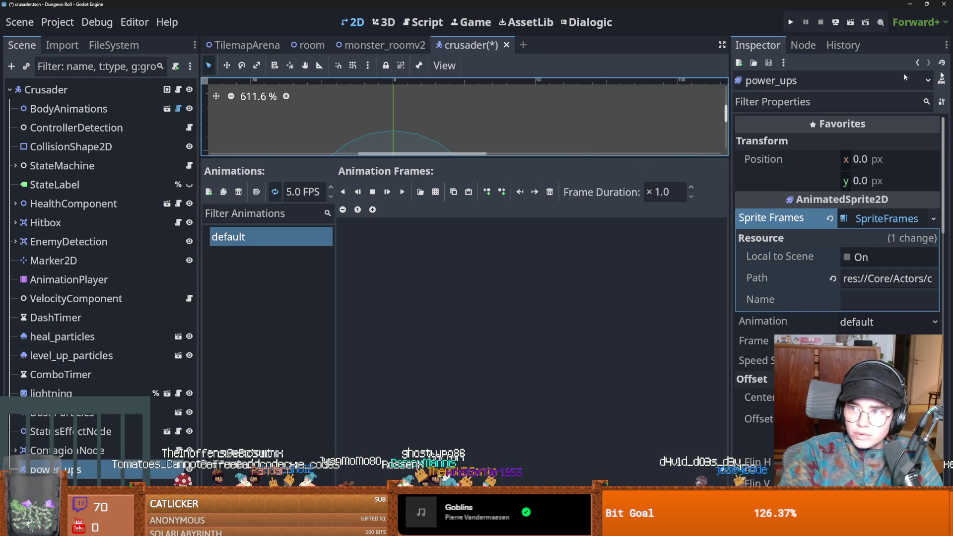
pyautogui.click(434, 192)
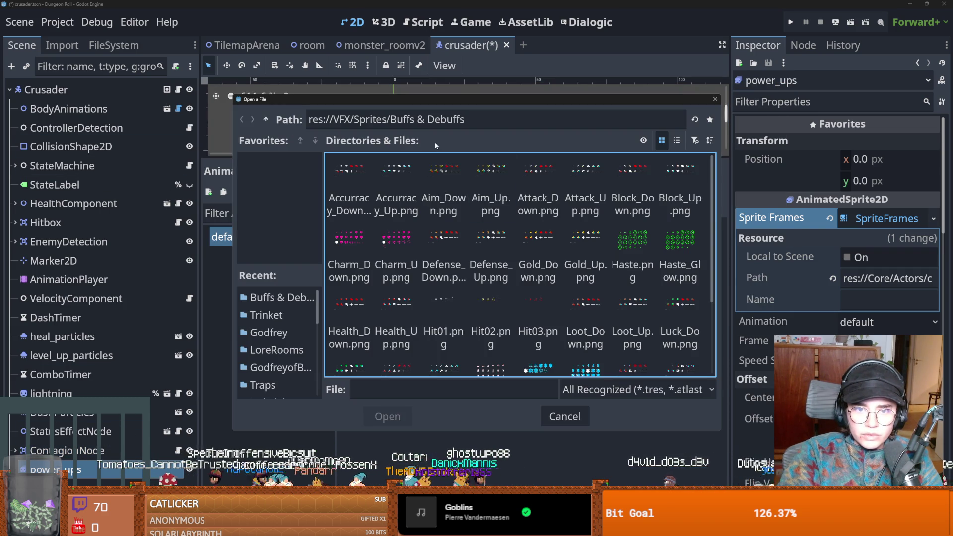
# Load the Block_Up.png sheet for slicing and zoom into its preview.
pyautogui.click(633, 191)
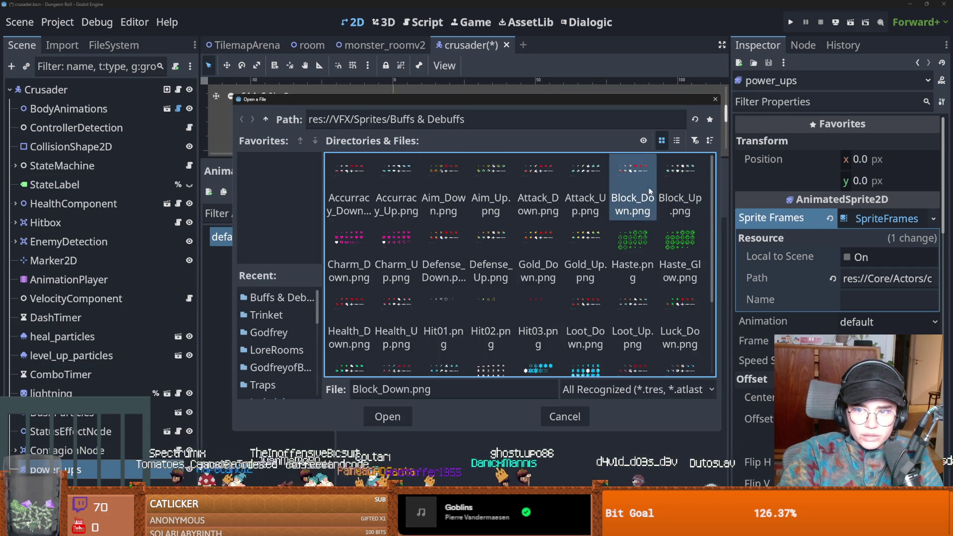
pyautogui.click(683, 182)
pyautogui.doubleClick(682, 178)
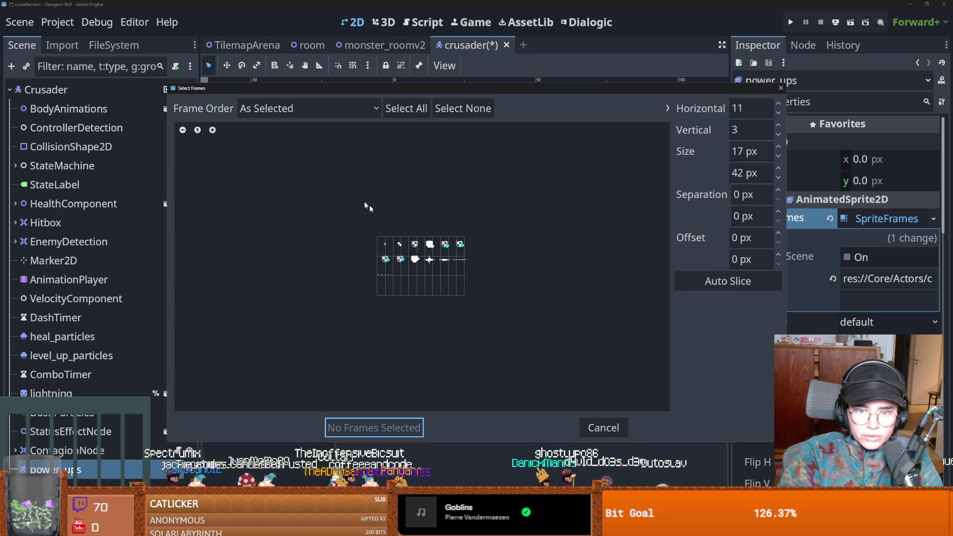
pyautogui.click(212, 130)
pyautogui.click(212, 129)
pyautogui.click(212, 129)
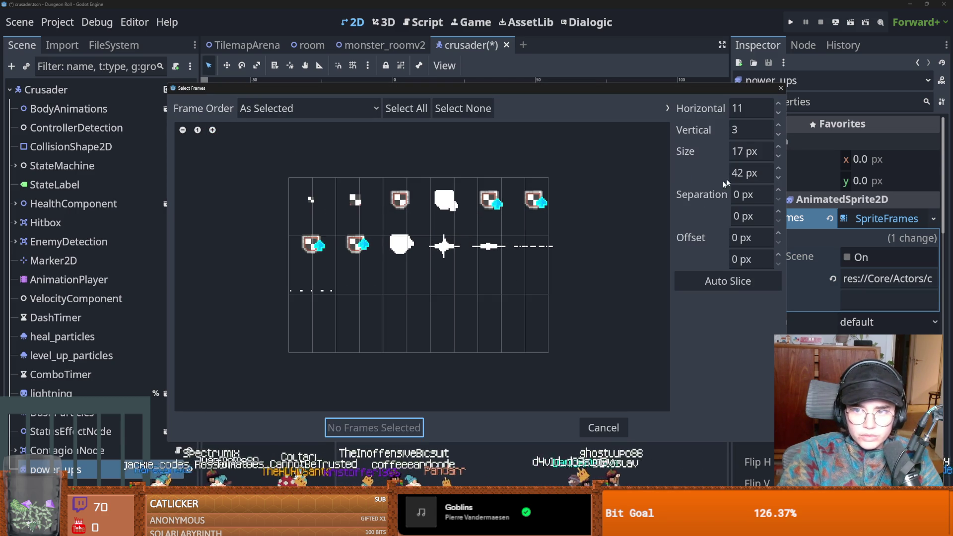
# Slice Block_Up into a 6×4 grid of 32 px cells and add frames 0–12 (13 frames).
pyautogui.click(764, 280)
pyautogui.click(779, 114)
pyautogui.click(779, 114)
pyautogui.click(779, 114)
pyautogui.click(779, 114)
pyautogui.click(779, 114)
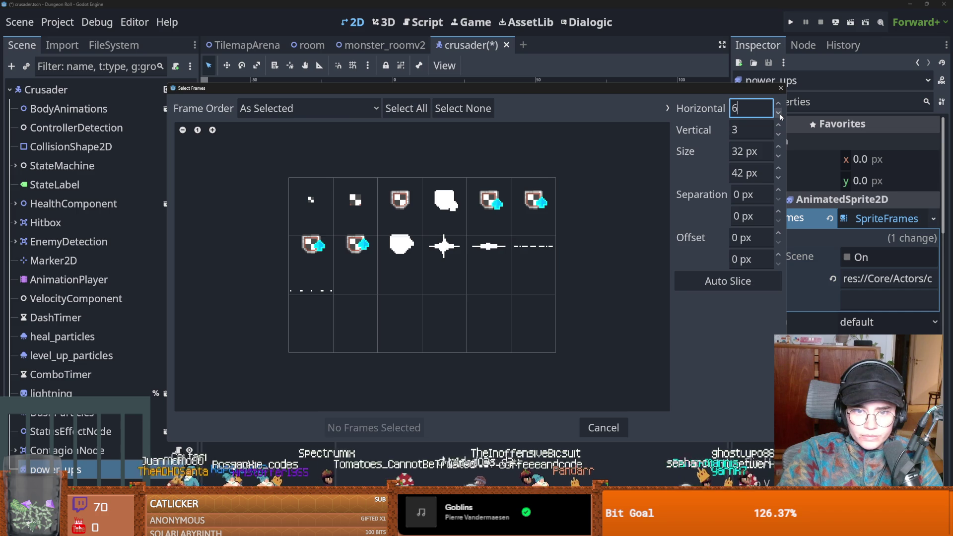
pyautogui.click(778, 135)
pyautogui.click(778, 135)
pyautogui.click(778, 127)
pyautogui.click(778, 127)
pyautogui.click(778, 127)
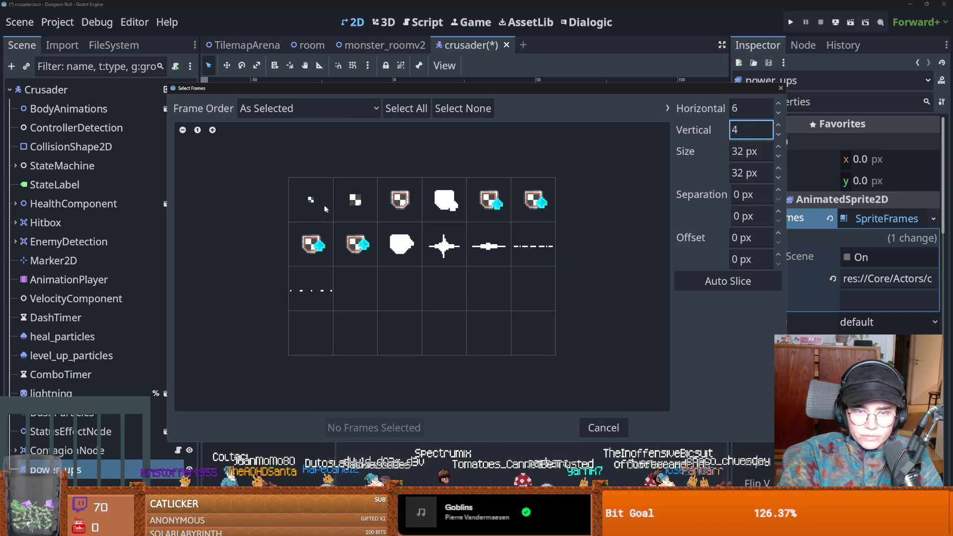
pyautogui.moveTo(315, 202); pyautogui.dragTo(445, 199)
pyautogui.moveTo(563, 198)
pyautogui.mouseDown()
pyautogui.moveTo(546, 218)
pyautogui.moveTo(313, 248)
pyautogui.moveTo(311, 290)
pyautogui.mouseUp()
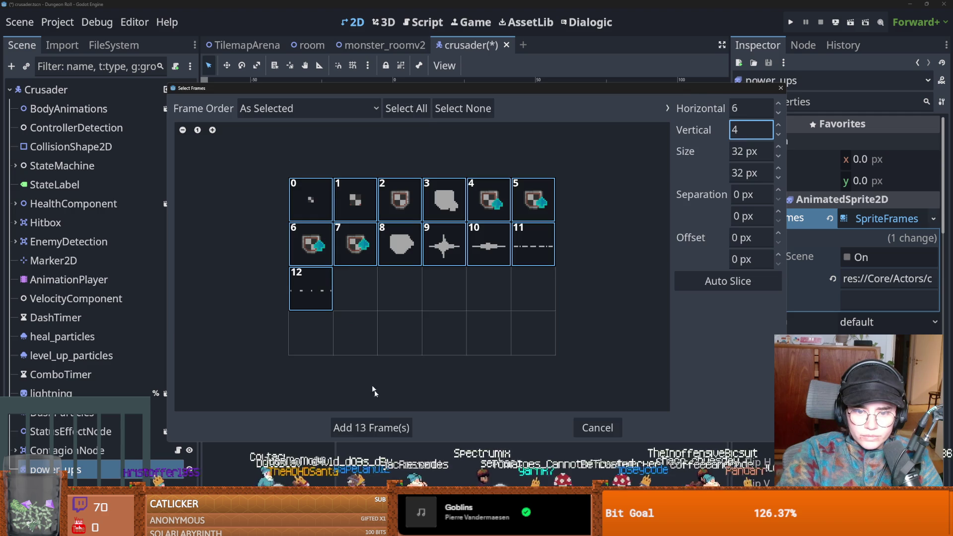
pyautogui.click(371, 428)
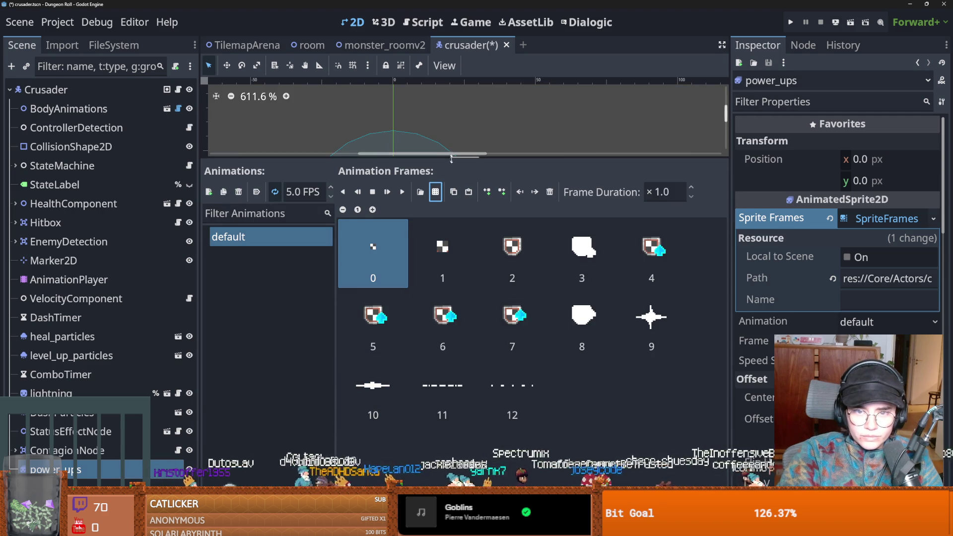
# Move the shield sprite just above the crusader's head and preview the animation.
pyautogui.moveTo(451, 158); pyautogui.dragTo(416, 291)
pyautogui.moveTo(396, 209); pyautogui.dragTo(403, 108)
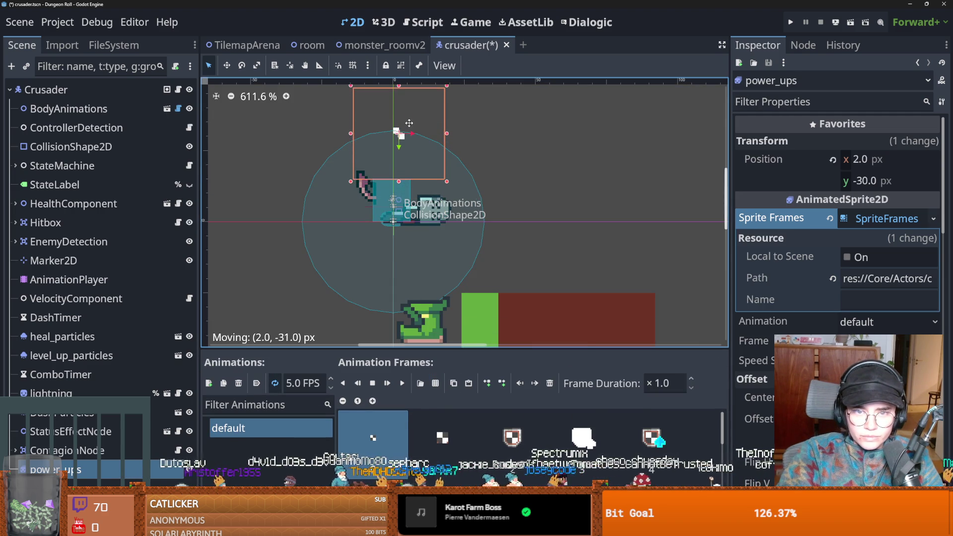
pyautogui.click(402, 383)
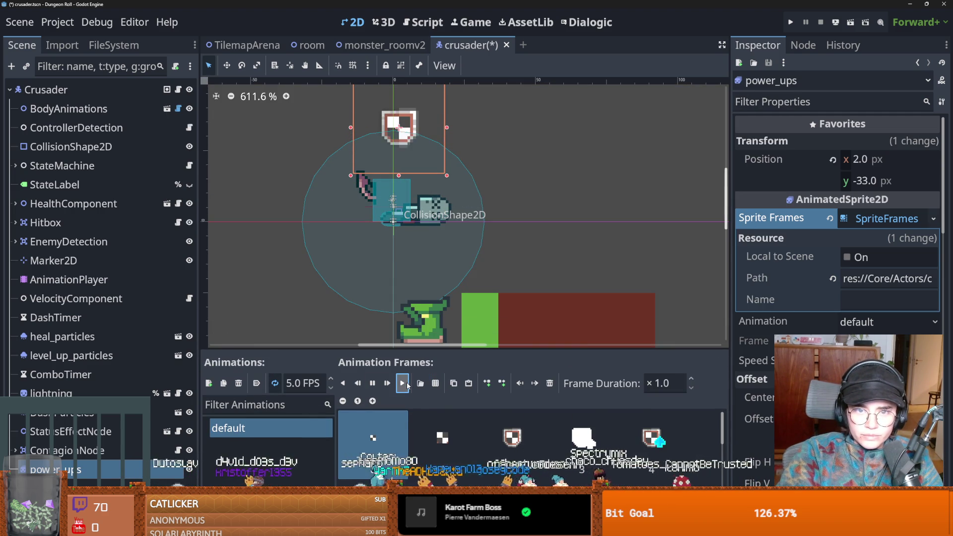
# Raise the shield animation speed to 18 FPS and save the crusader scene.
pyautogui.click(331, 379)
pyautogui.click(331, 379)
pyautogui.click(331, 379)
pyautogui.click(331, 379)
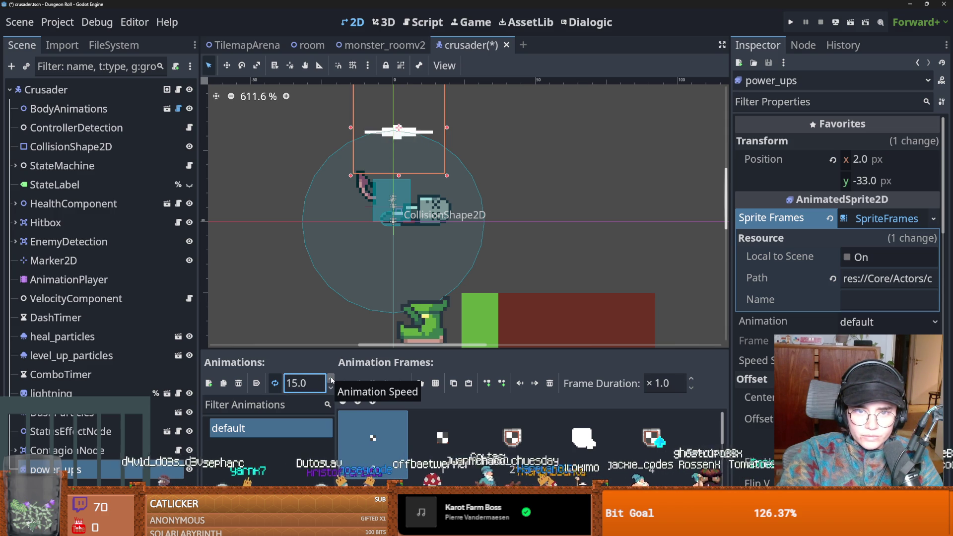
pyautogui.click(331, 379)
pyautogui.click(331, 379)
pyautogui.click(331, 379)
pyautogui.hotkey('ctrl', 's')
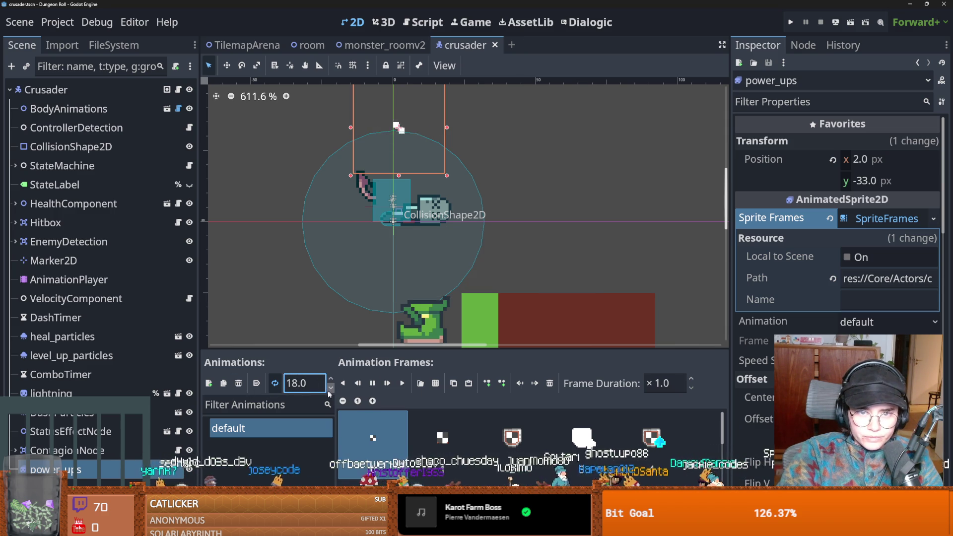
# Enable Autoplay on Load, append an empty final frame, preview again and save.
pyautogui.click(256, 383)
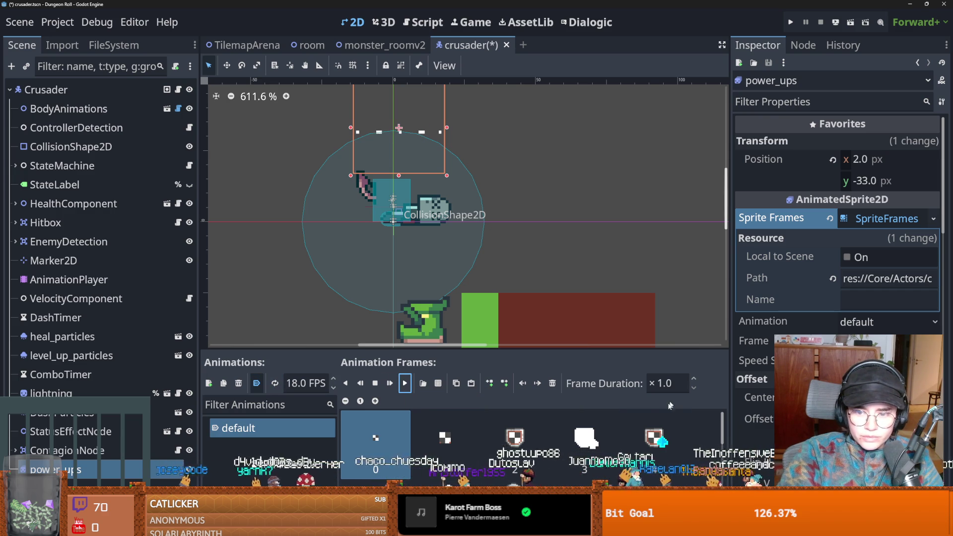
pyautogui.scroll(-1, 475, 450)
pyautogui.click(504, 383)
pyautogui.scroll(1, 383, 440)
pyautogui.click(383, 439)
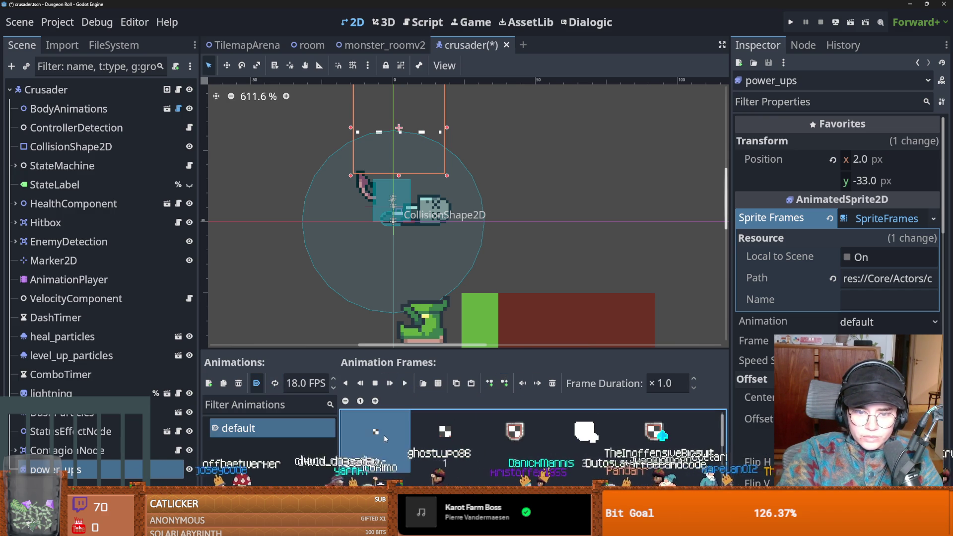
pyautogui.click(405, 383)
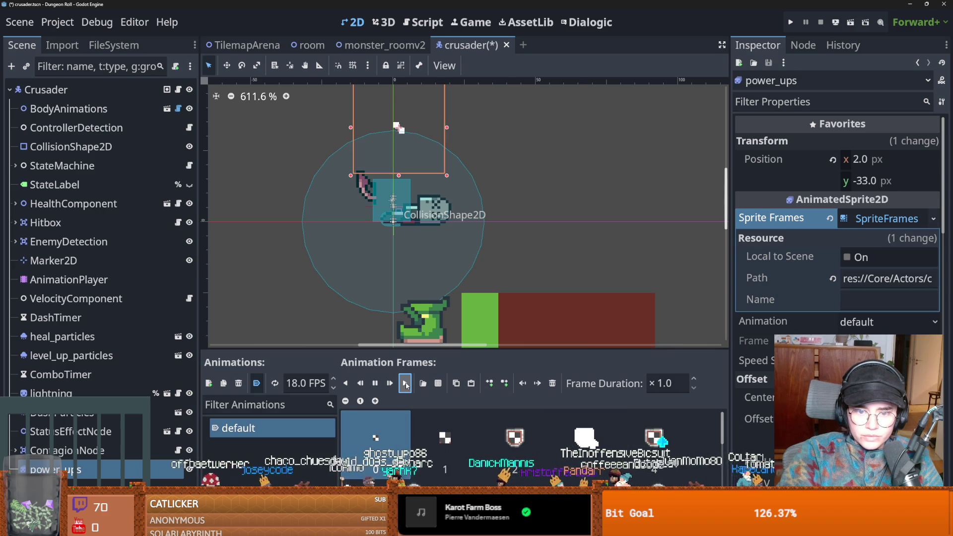
pyautogui.hotkey('ctrl', 's')
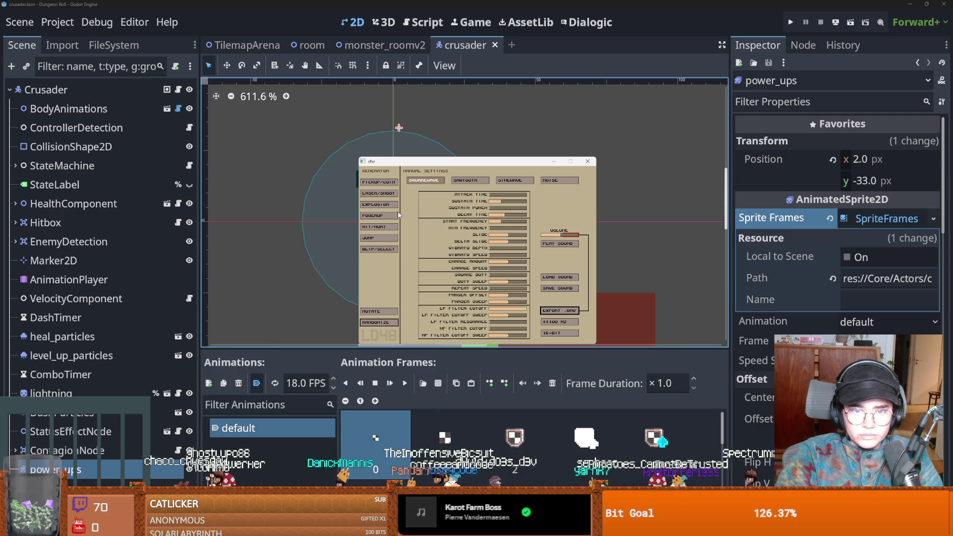
# Generate several random power-up sound variations in sfxr.
pyautogui.click(376, 217)
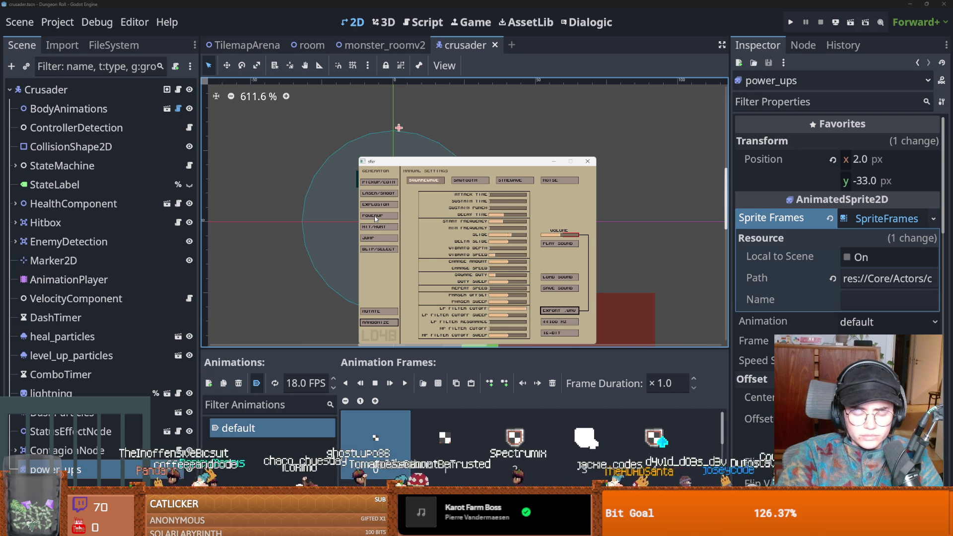
pyautogui.click(375, 219)
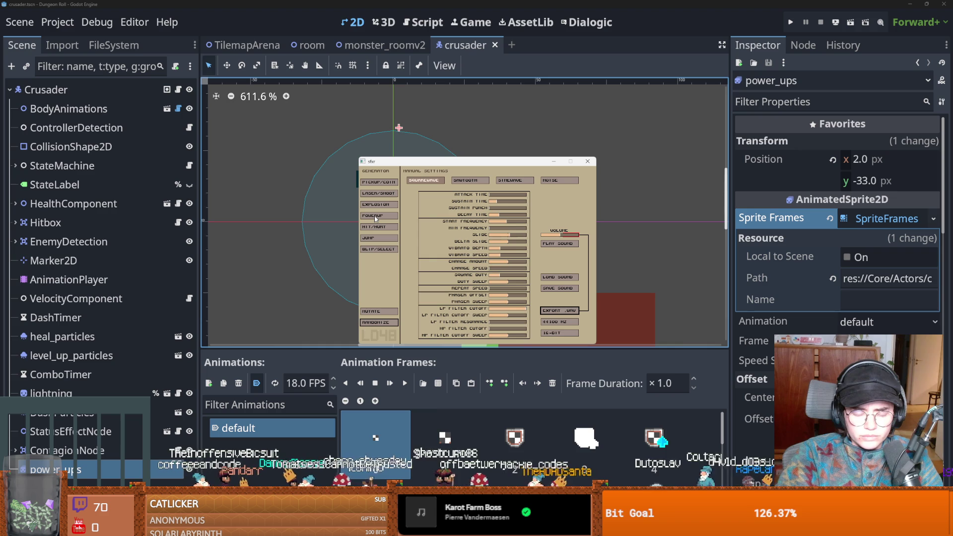
pyautogui.click(375, 219)
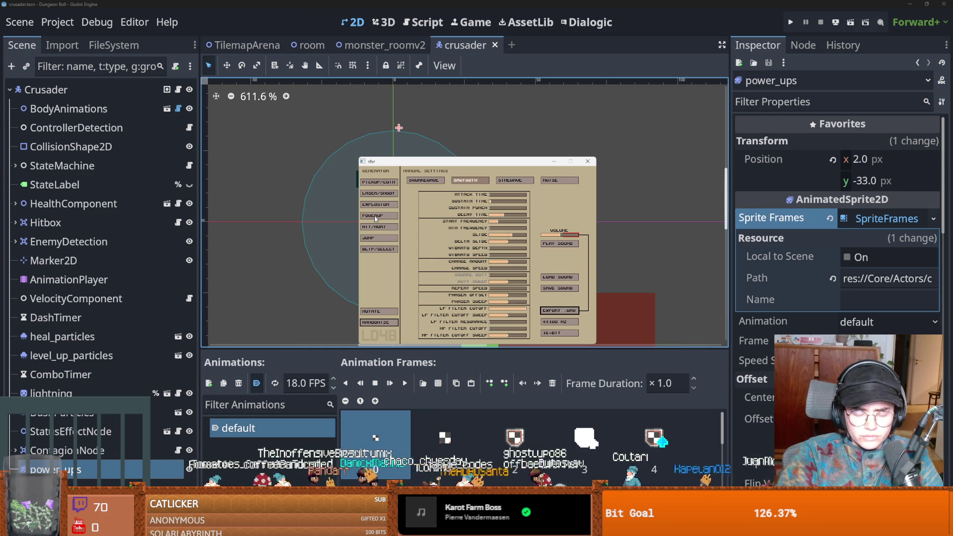
# Try exporting the sound as a WAV, cancel, and bring up the Windows search.
pyautogui.click(561, 310)
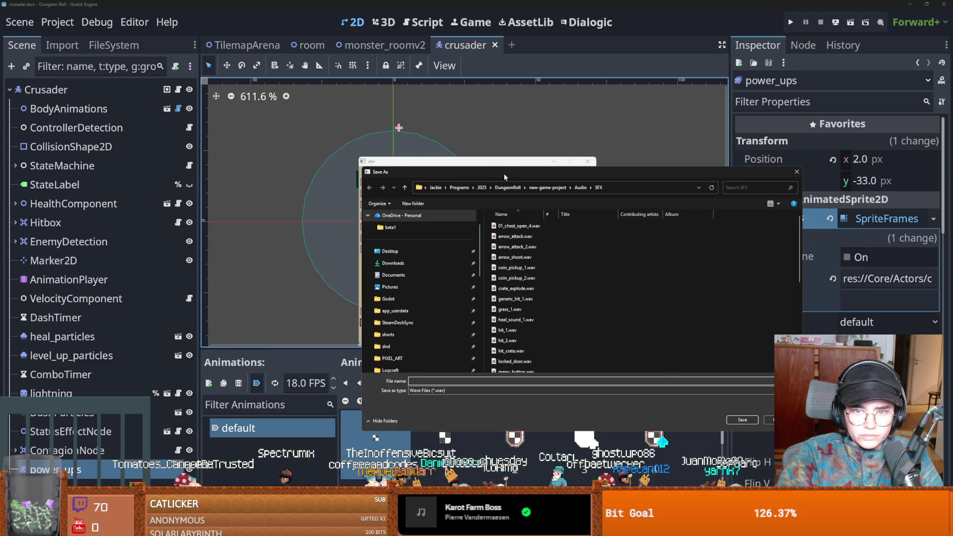
pyautogui.press('Escape')
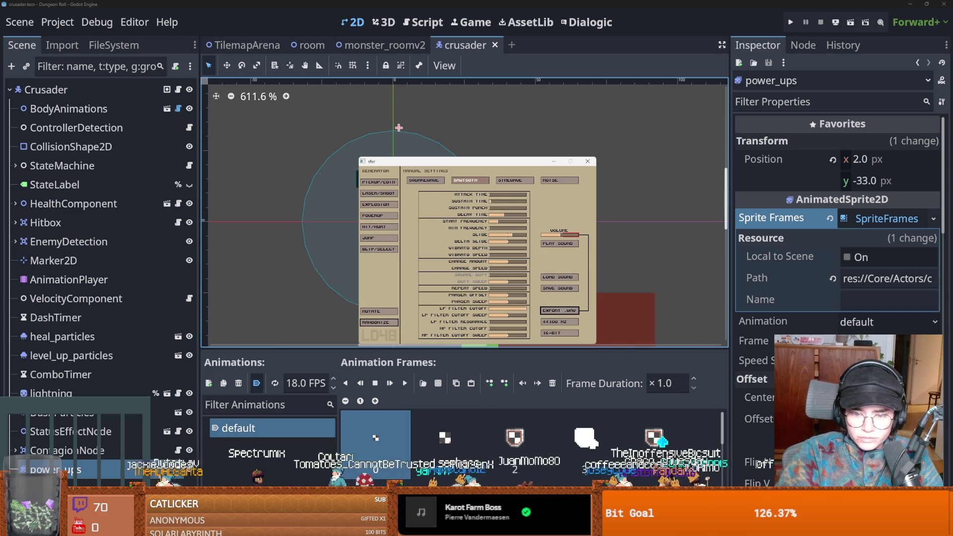
pyautogui.press('super')
# Launch Audacity, load the powerup WAV as a track, play it, and return to sfxr.
pyautogui.write('aud')
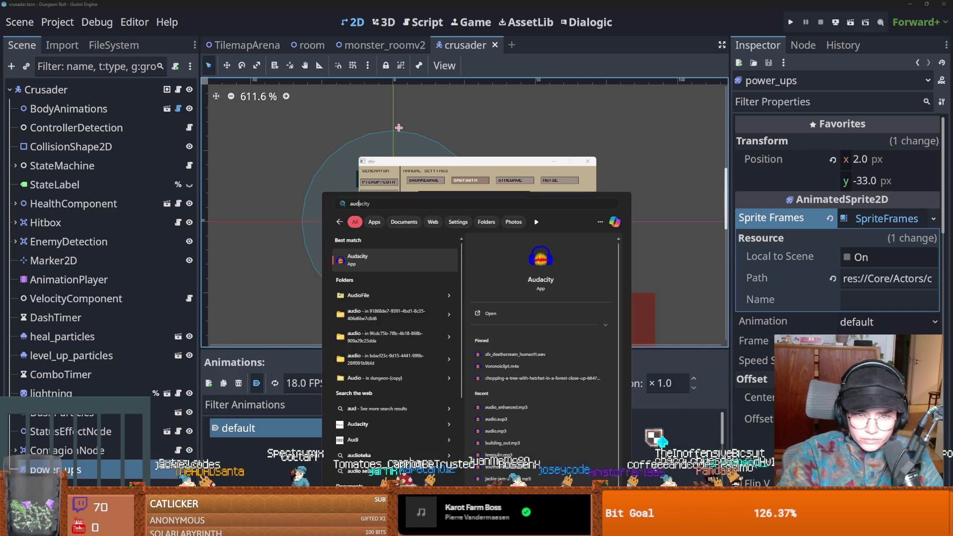
pyautogui.press('Escape')
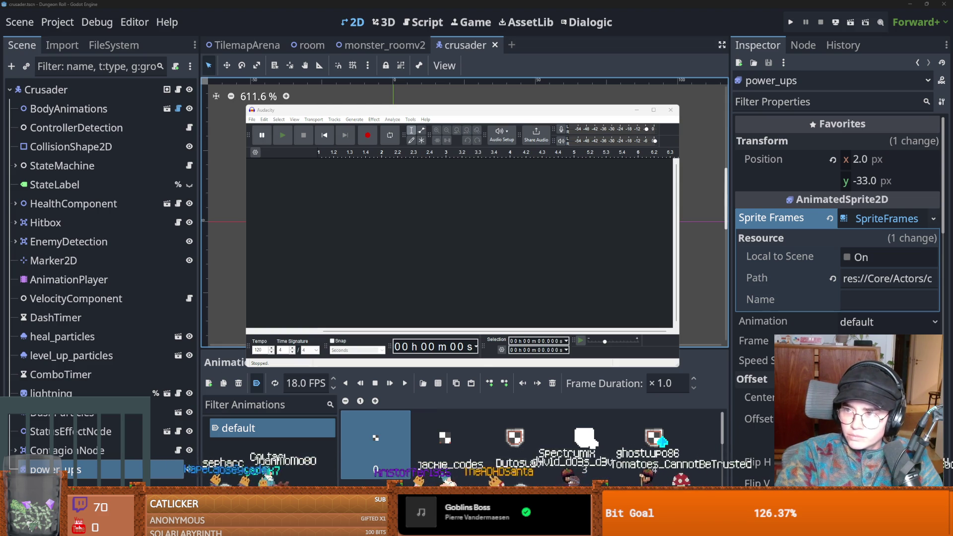
pyautogui.moveTo(431, 204); pyautogui.dragTo(433, 206)
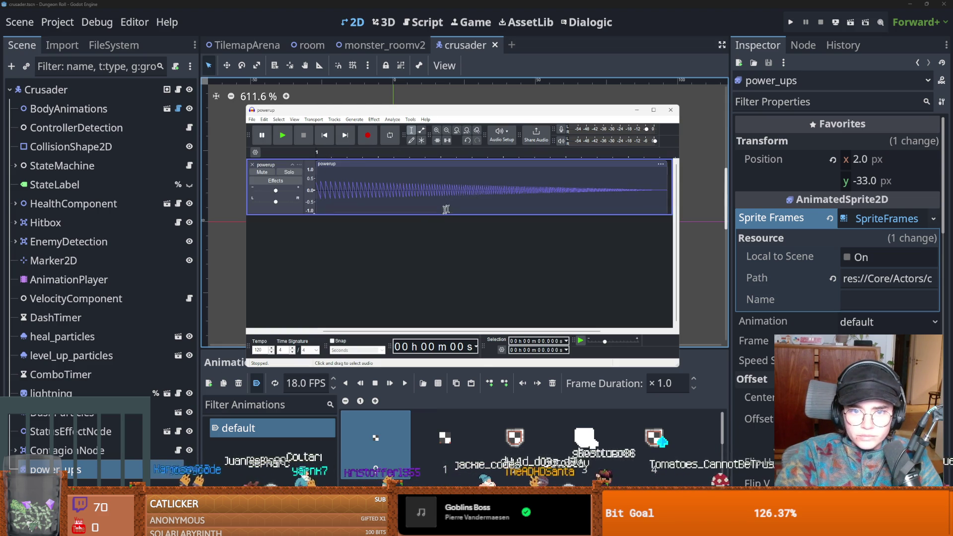
pyautogui.press('space')
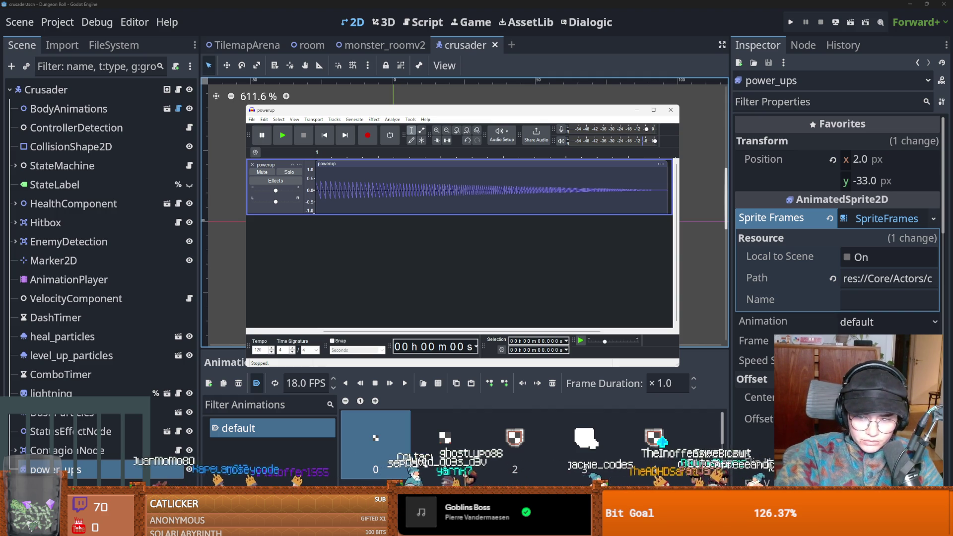
pyautogui.hotkey('alt', 'Tab')
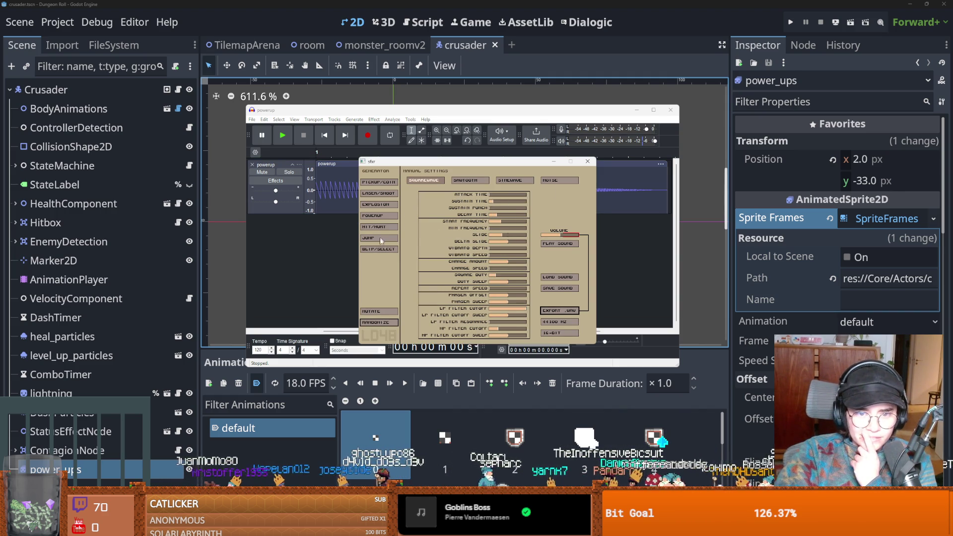
# Generate three more power-up variations, then maximize Audacity showing the powerup track.
pyautogui.click(382, 250)
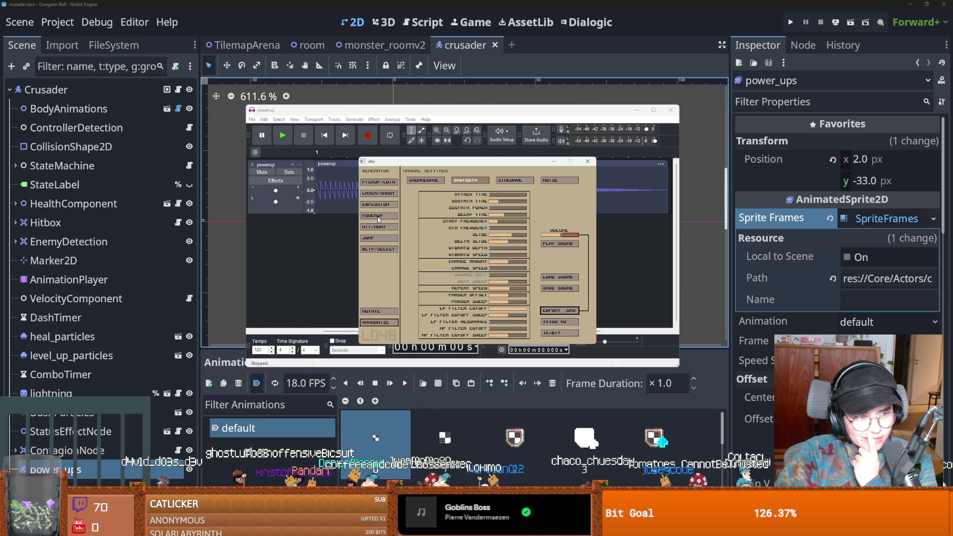
pyautogui.click(377, 217)
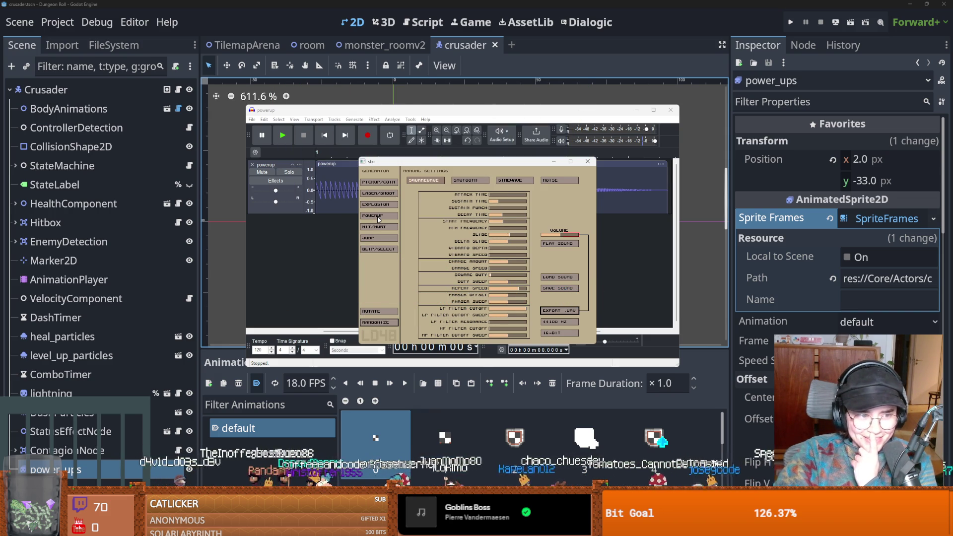
pyautogui.click(377, 217)
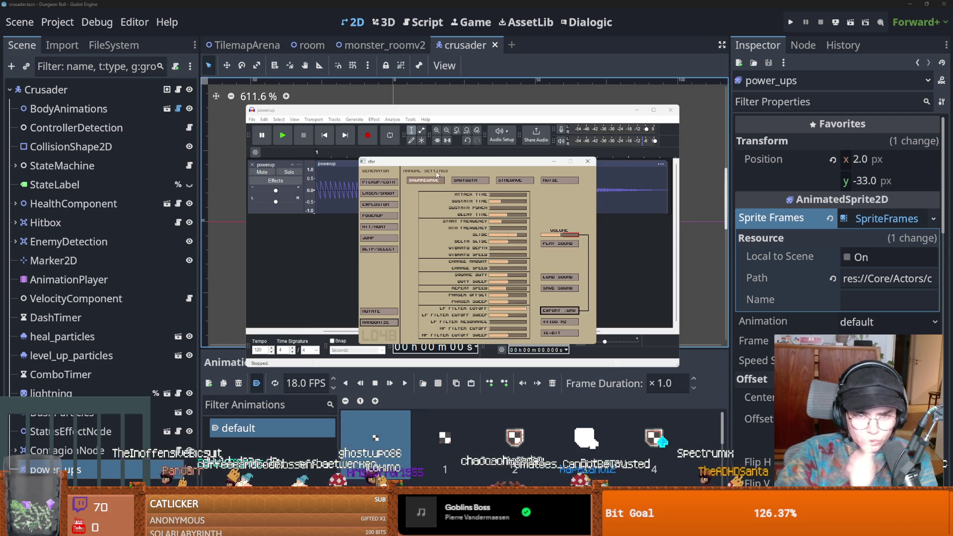
pyautogui.hotkey('alt', 'Tab')
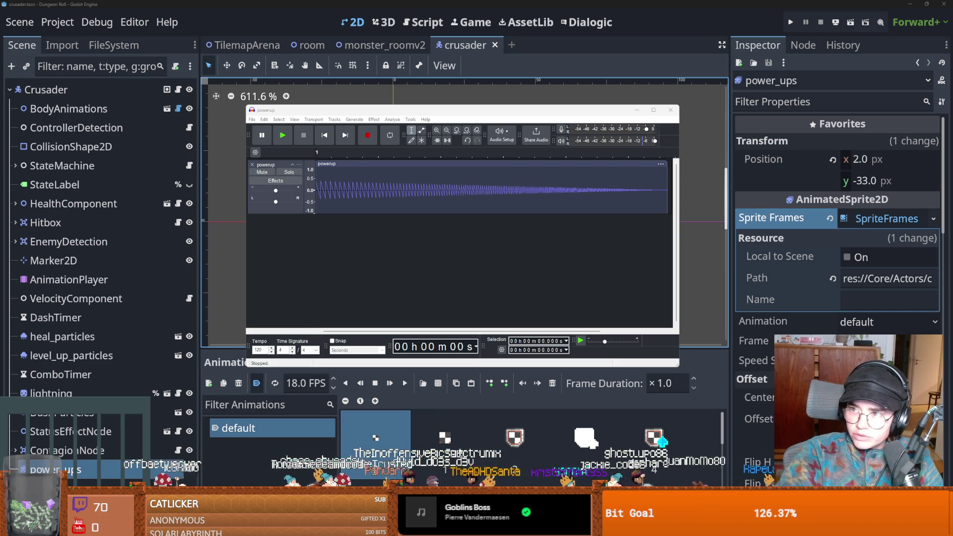
pyautogui.doubleClick(593, 112)
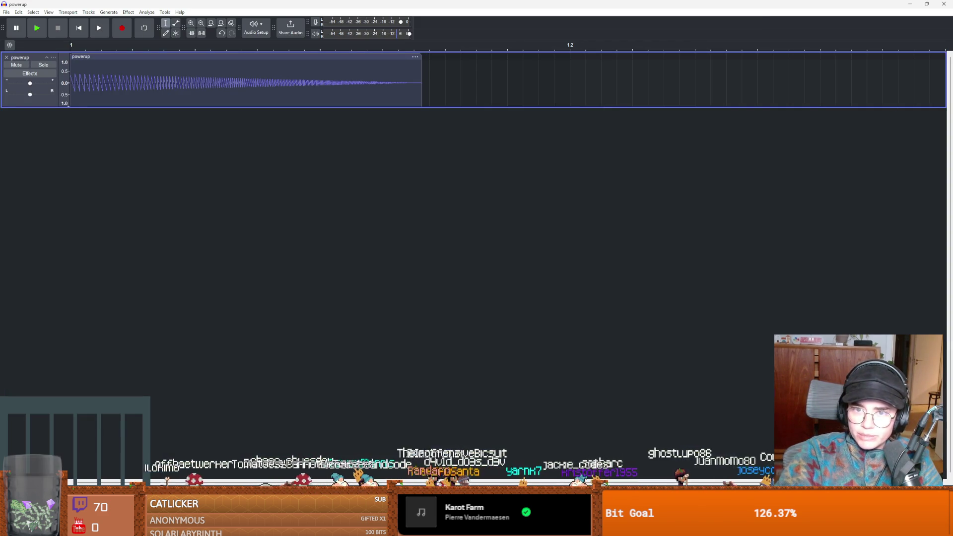
# Deselect the powerup track and undo an accidental duplicate powerup track.
pyautogui.click(648, 150)
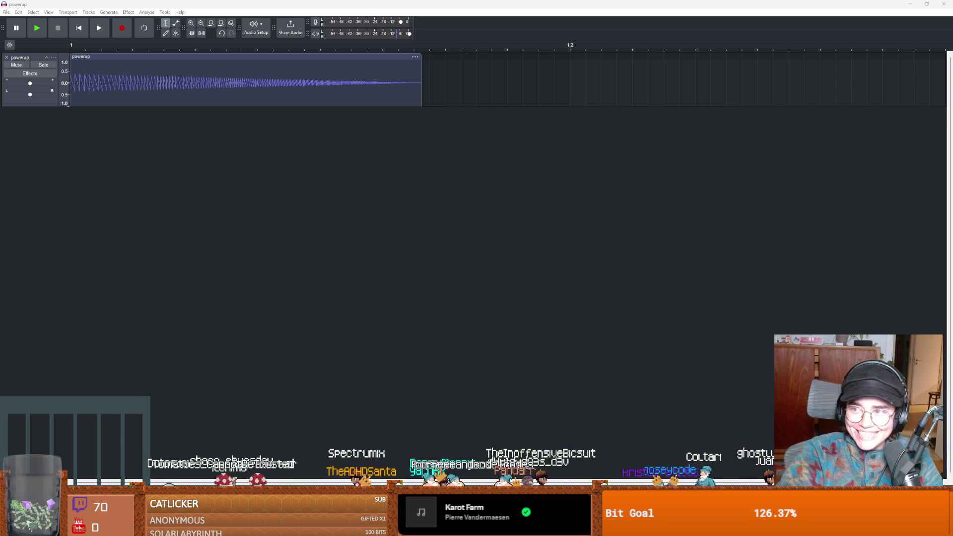
pyautogui.moveTo(583, 103); pyautogui.dragTo(546, 99)
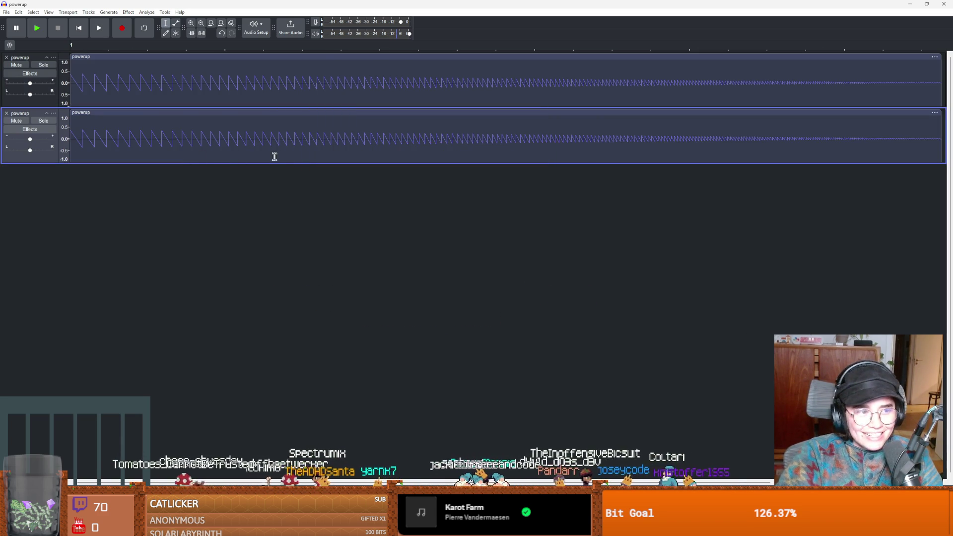
pyautogui.hotkey('ctrl', 'z')
pyautogui.scroll(-3, 378, 254)
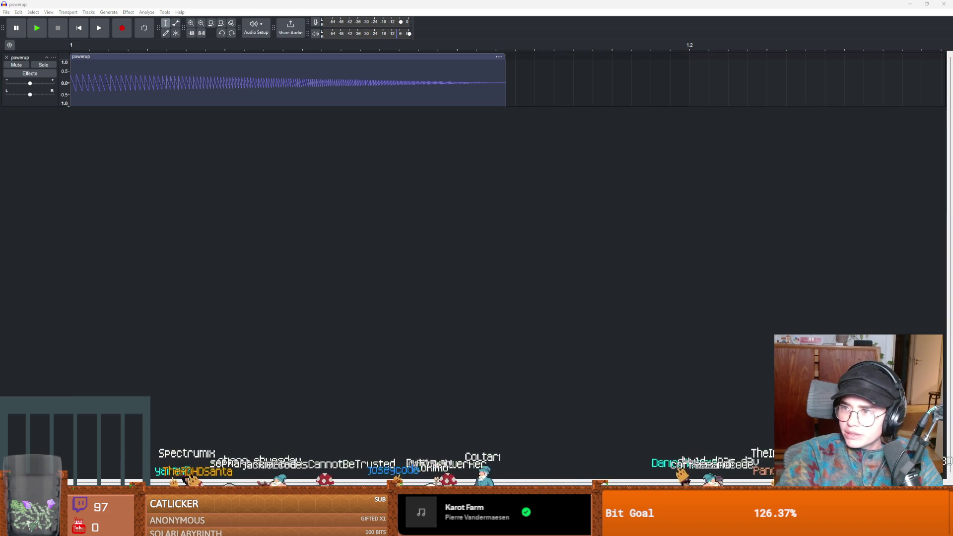
# Import endjiggle, move its clip after powerup on track 1, close the empty track, and play.
pyautogui.moveTo(578, 164); pyautogui.dragTo(569, 90)
pyautogui.moveTo(80, 112)
pyautogui.mouseDown()
pyautogui.moveTo(198, 121)
pyautogui.moveTo(508, 68)
pyautogui.mouseUp()
pyautogui.press('space')
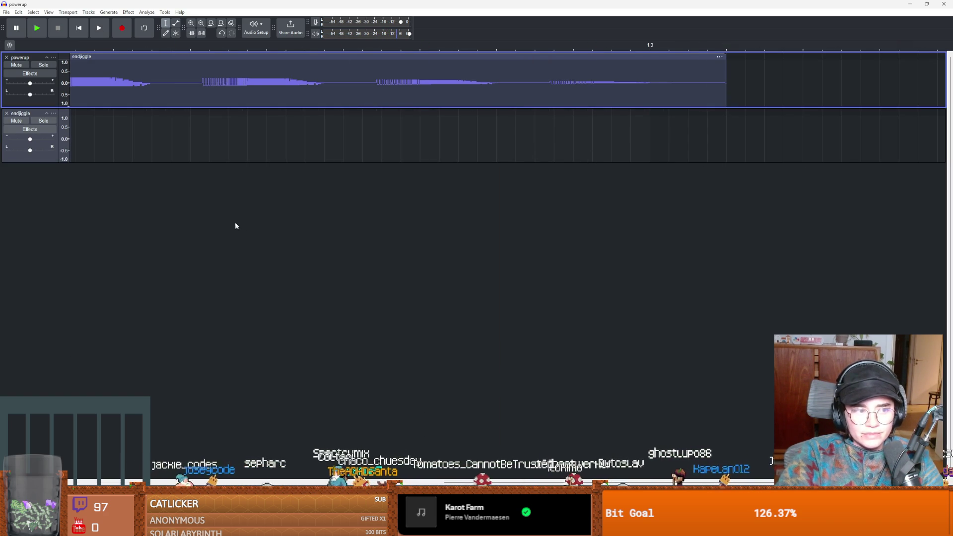
pyautogui.hscroll(-3, 254, 224)
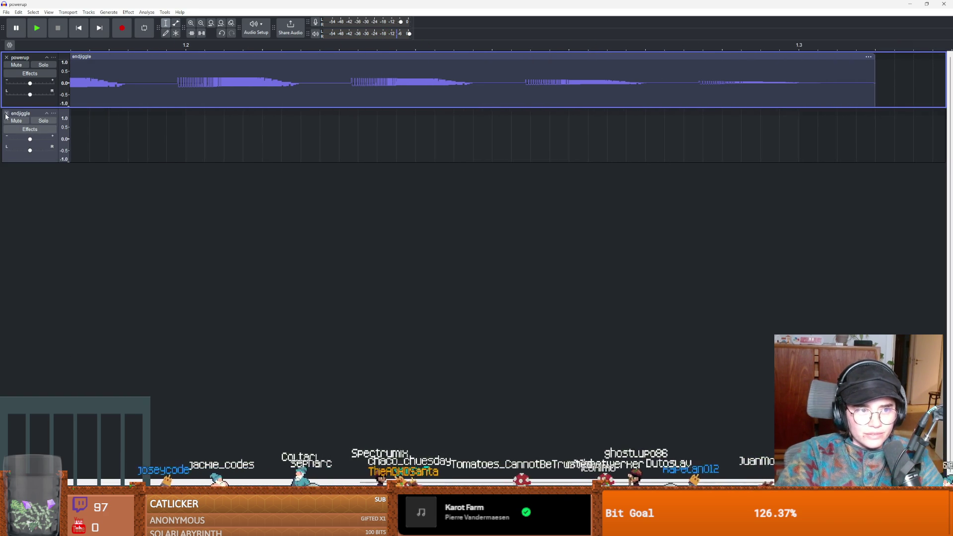
pyautogui.click(6, 114)
pyautogui.press('space')
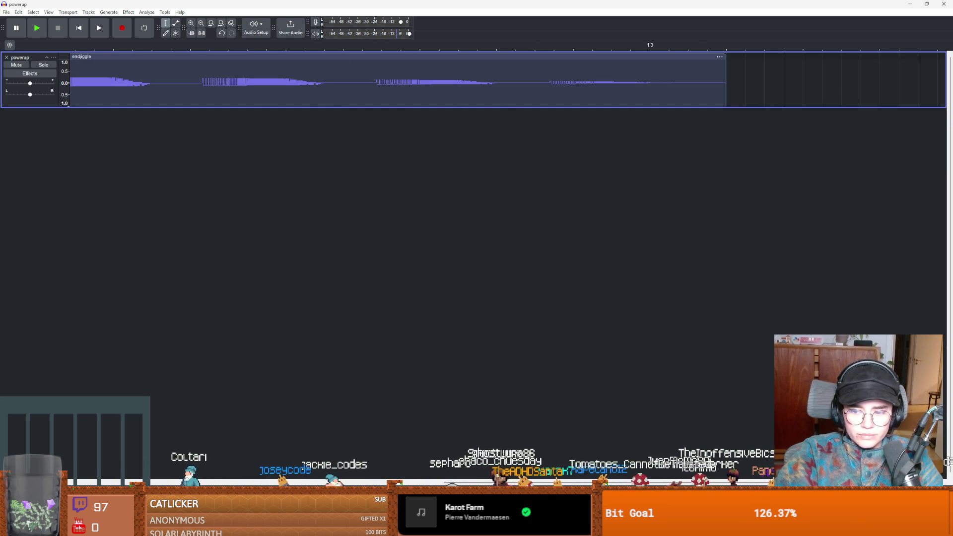
# Play both clips back to back again and open the powerup clip's options.
pyautogui.hscroll(-2, 410, 172)
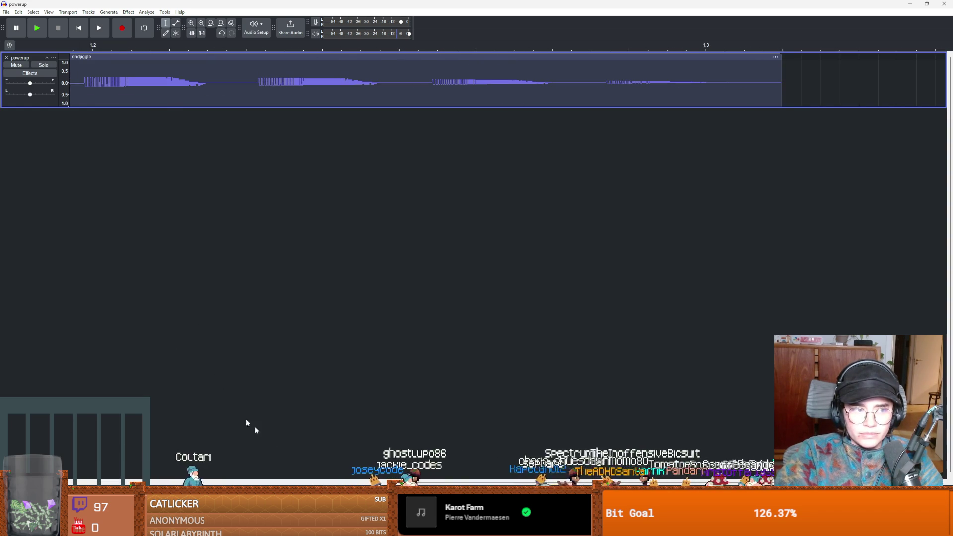
pyautogui.hscroll(-10, 508, 79)
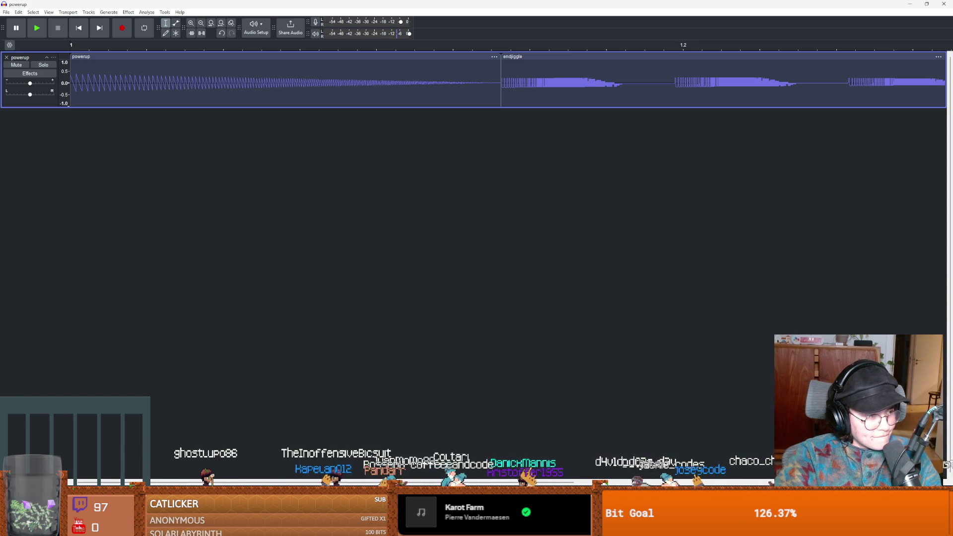
pyautogui.hotkey('alt', 'Tab')
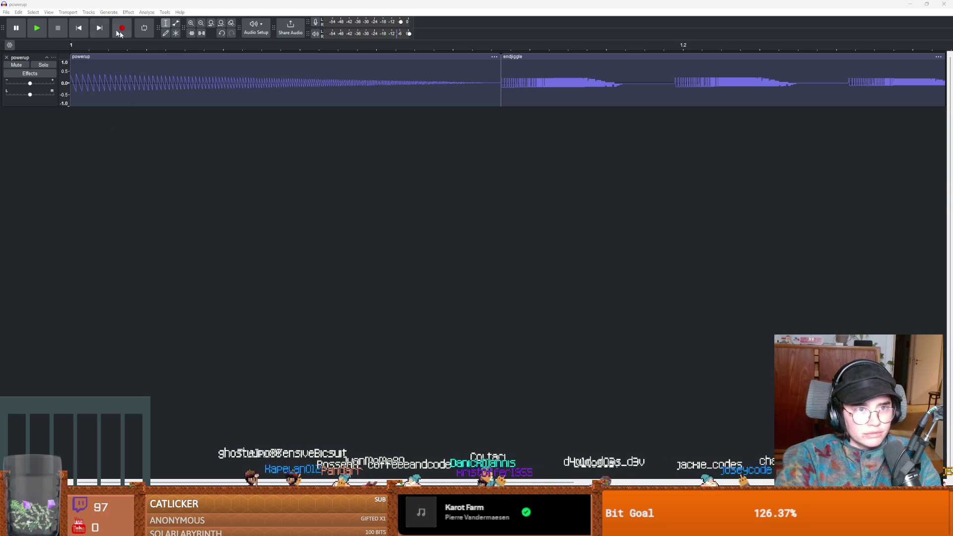
pyautogui.click(38, 31)
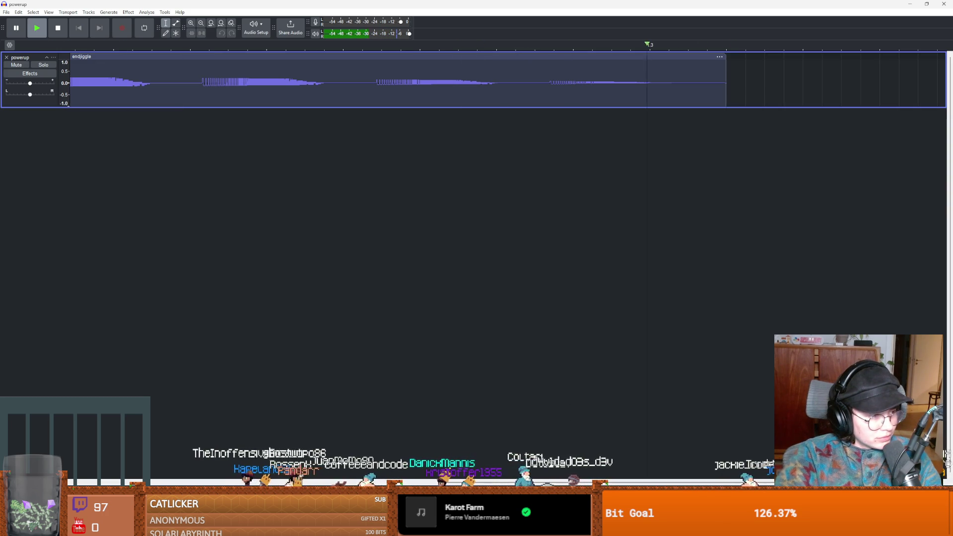
pyautogui.hotkey('alt', 'Tab')
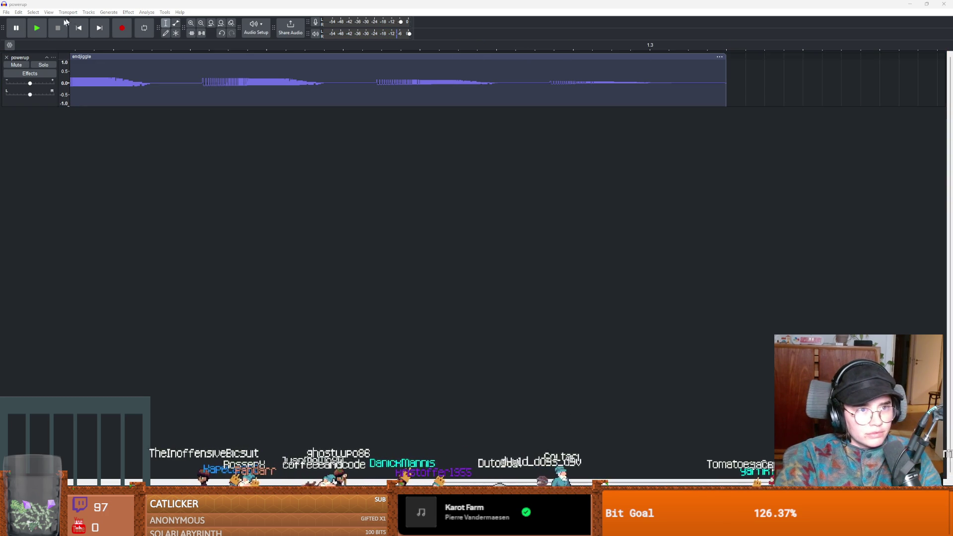
pyautogui.click(46, 33)
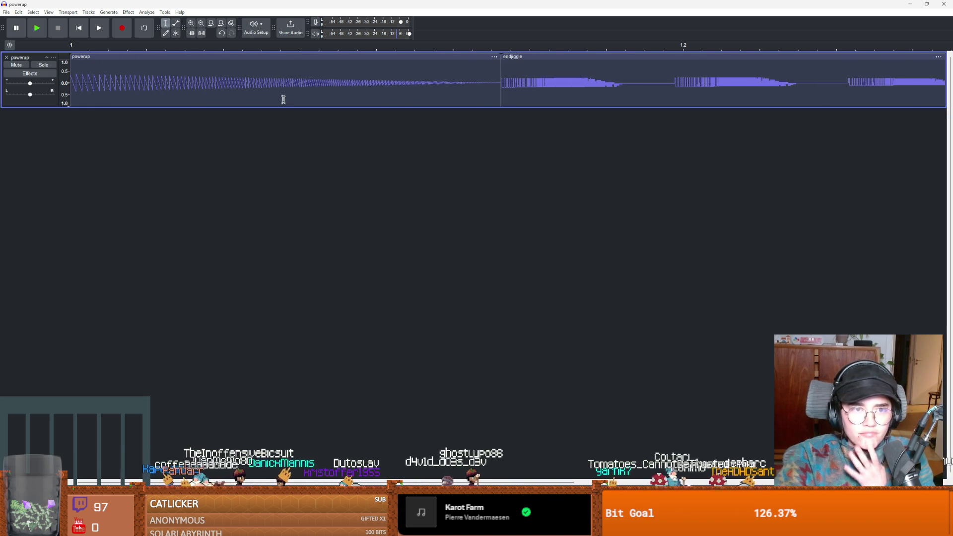
pyautogui.rightClick(230, 56)
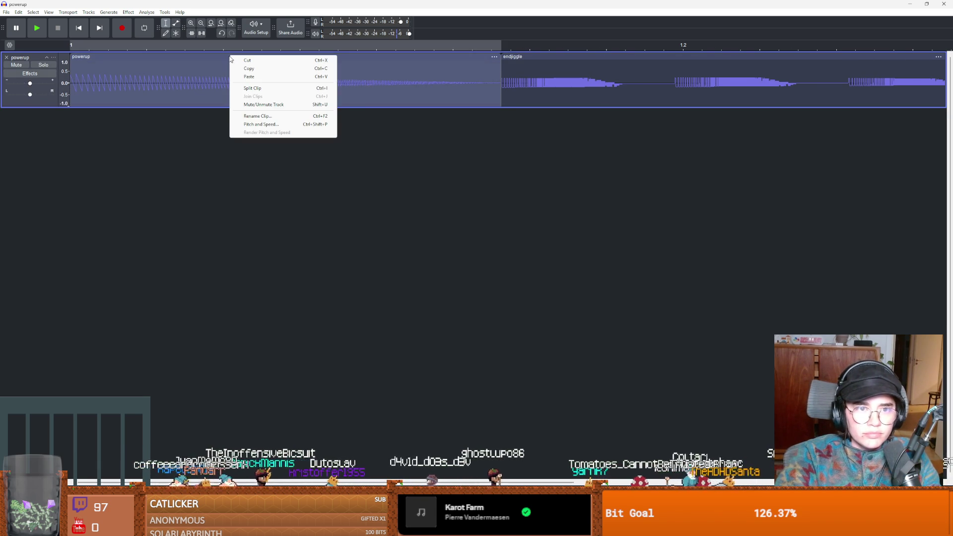
pyautogui.click(173, 123)
pyautogui.click(149, 56)
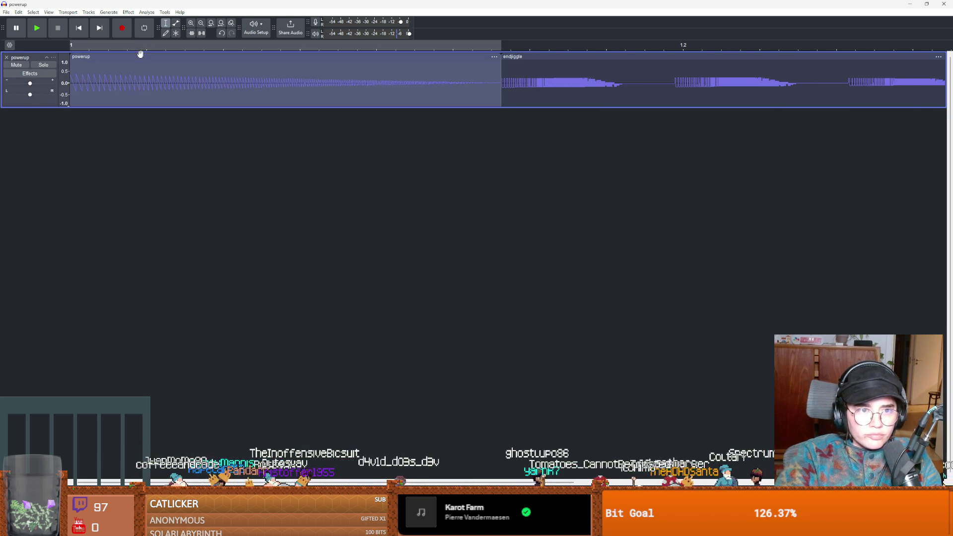
pyautogui.click(129, 12)
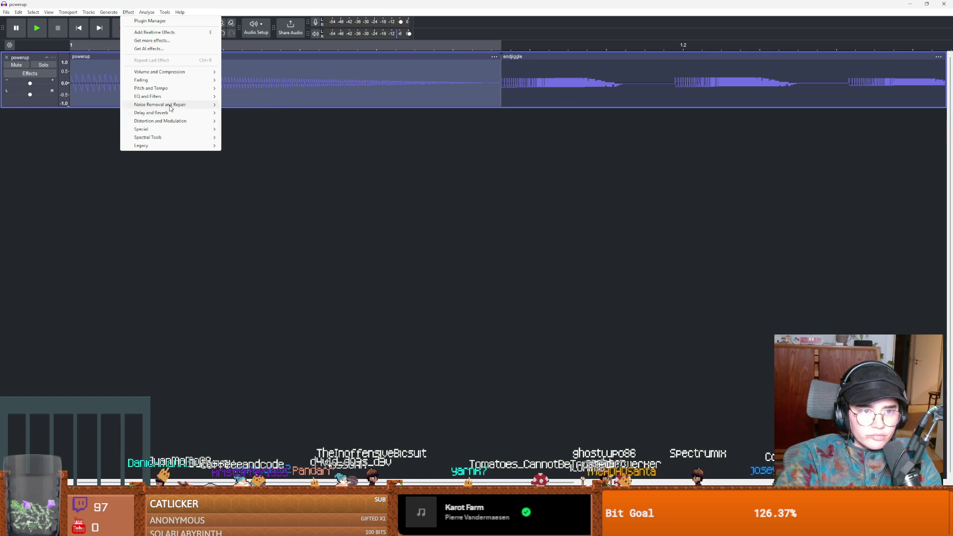
pyautogui.moveTo(169, 124)
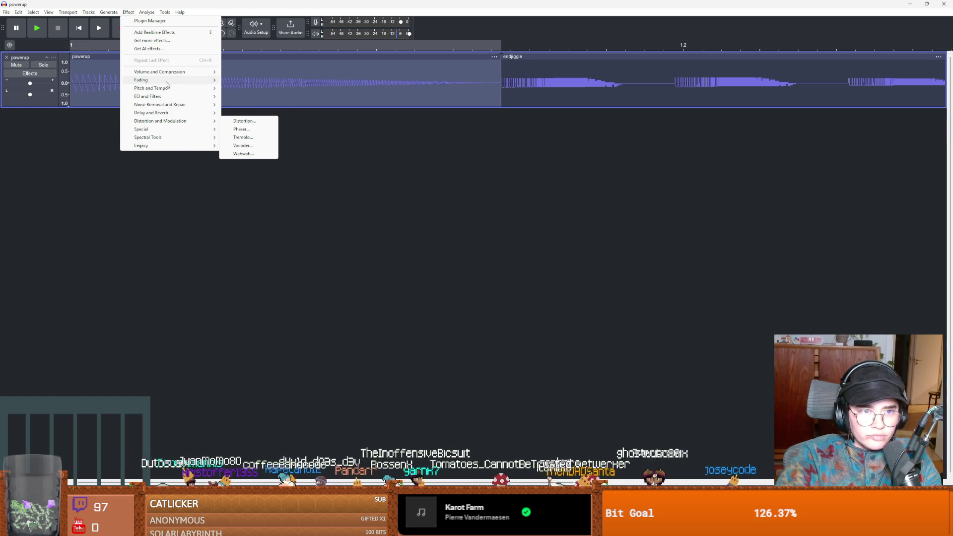
pyautogui.moveTo(166, 82)
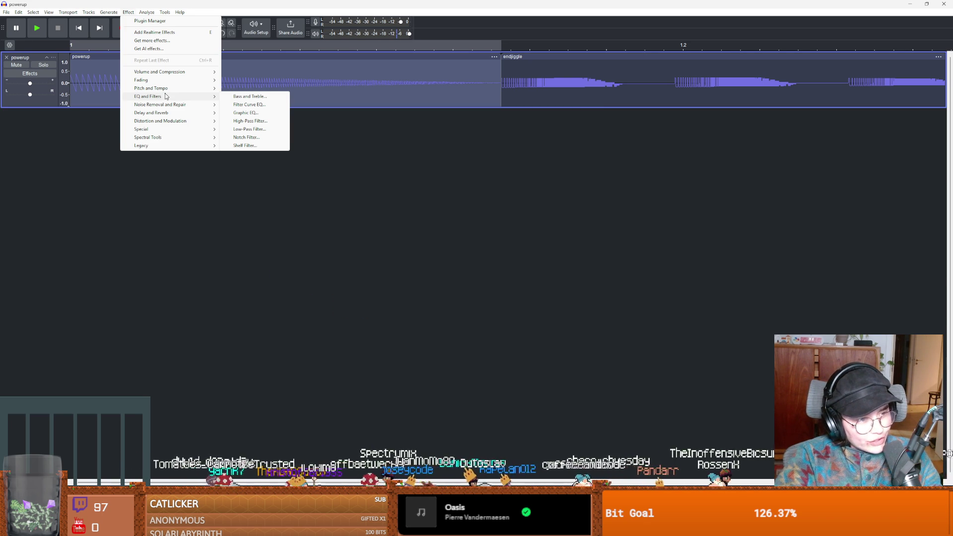
pyautogui.click(245, 112)
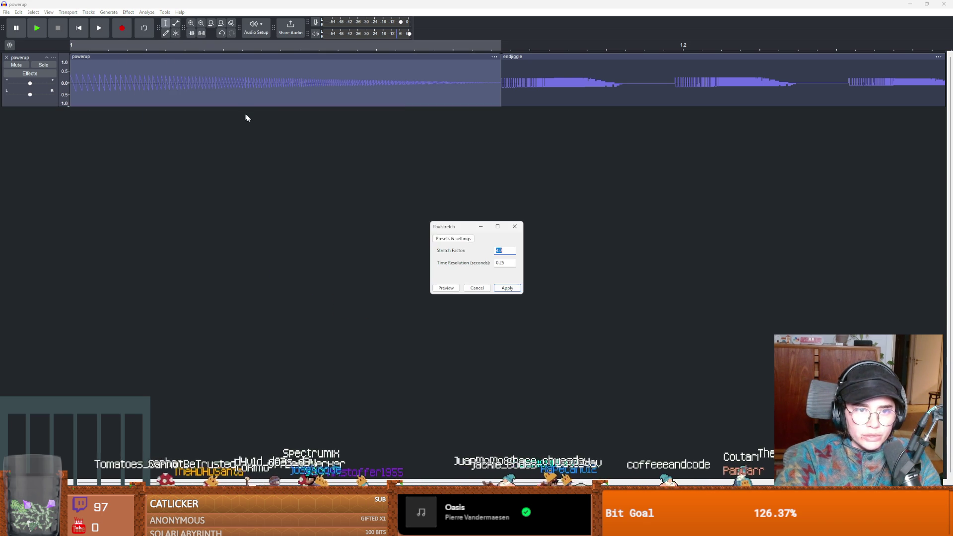
pyautogui.click(508, 288)
pyautogui.click(521, 276)
pyautogui.click(128, 12)
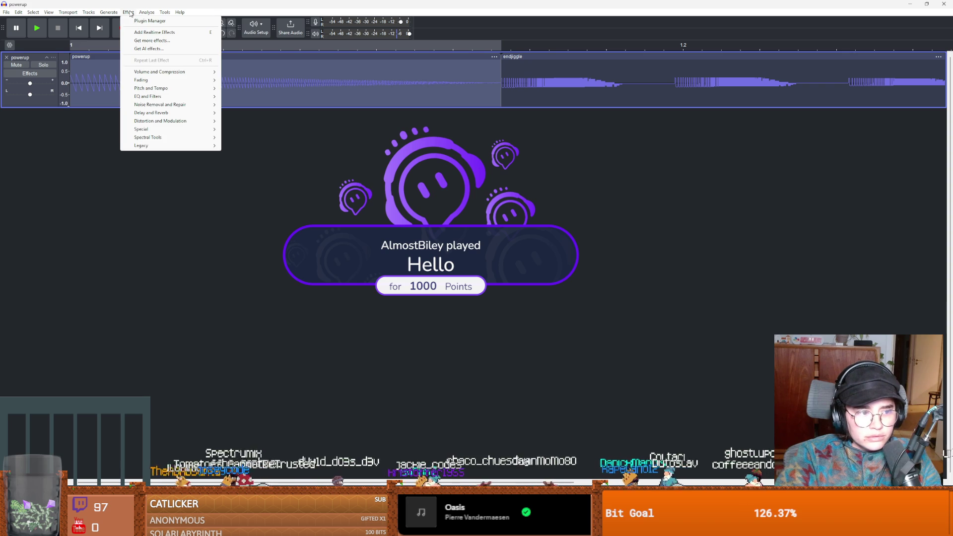
pyautogui.moveTo(171, 96)
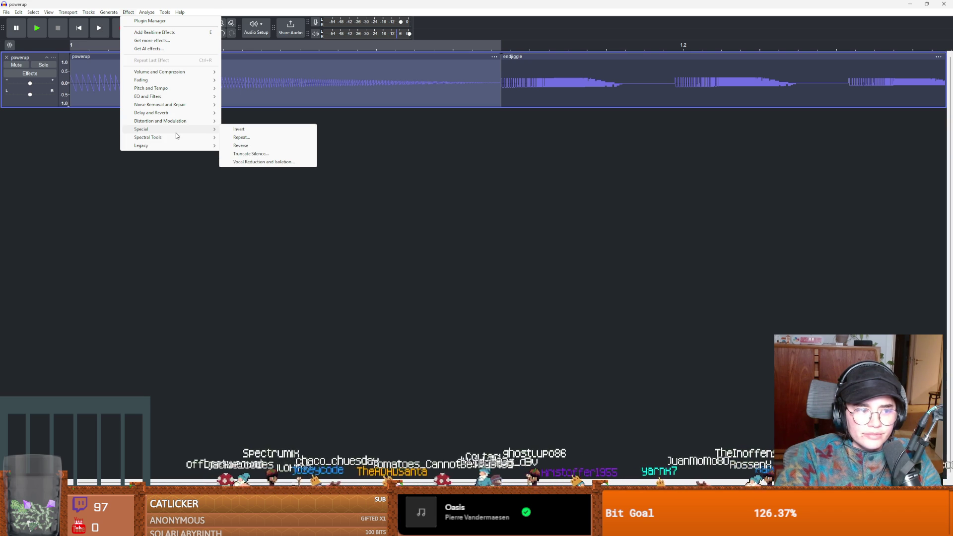
pyautogui.click(443, 178)
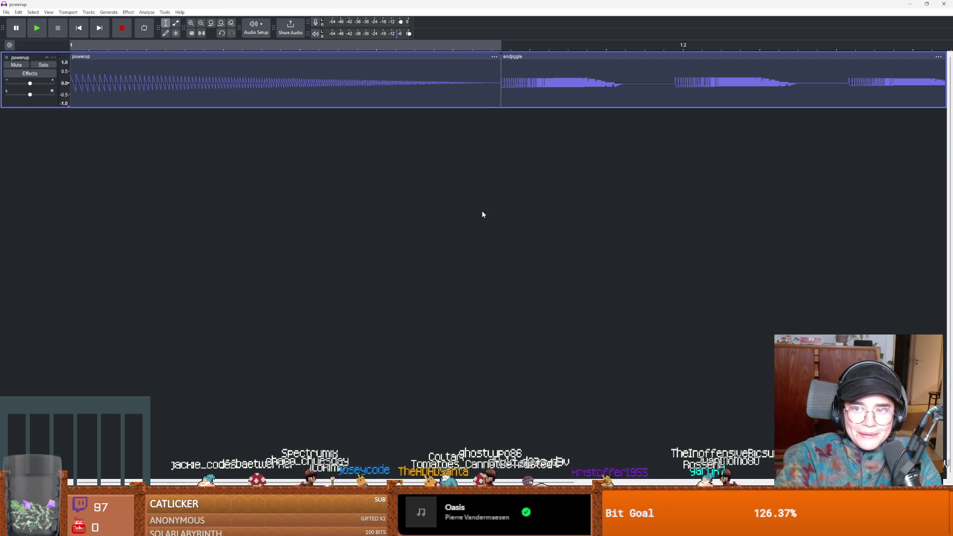
pyautogui.scroll(-1, 354, 333)
pyautogui.scroll(-2, 357, 330)
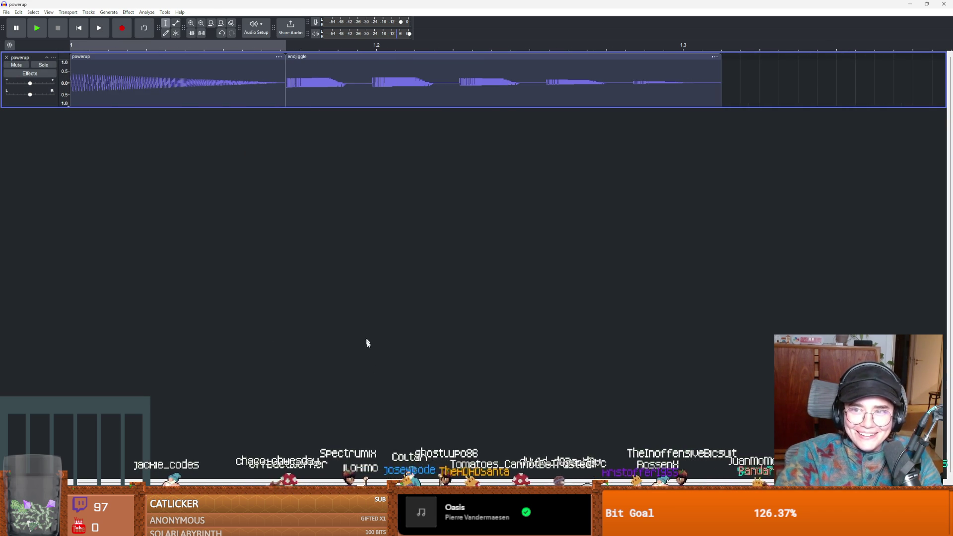
pyautogui.scroll(3, 353, 411)
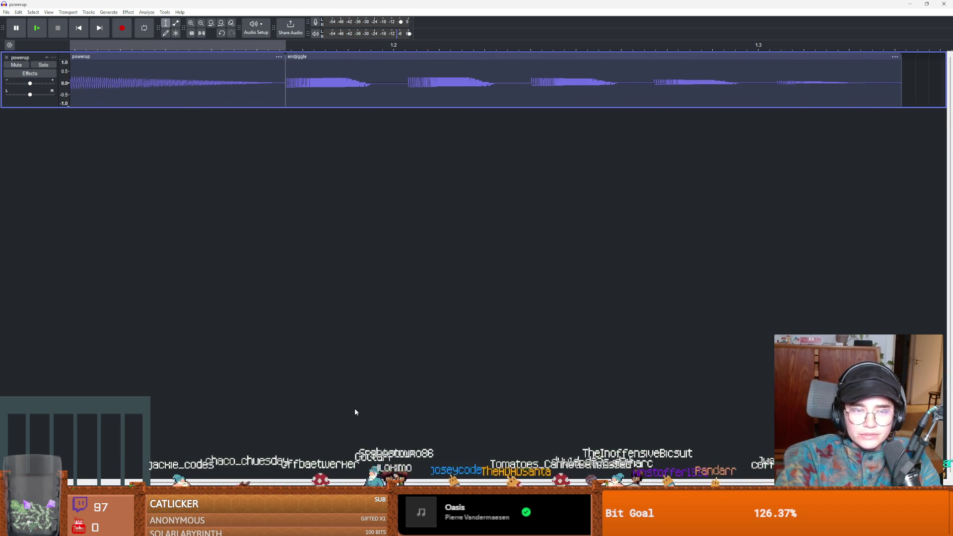
pyautogui.click(6, 12)
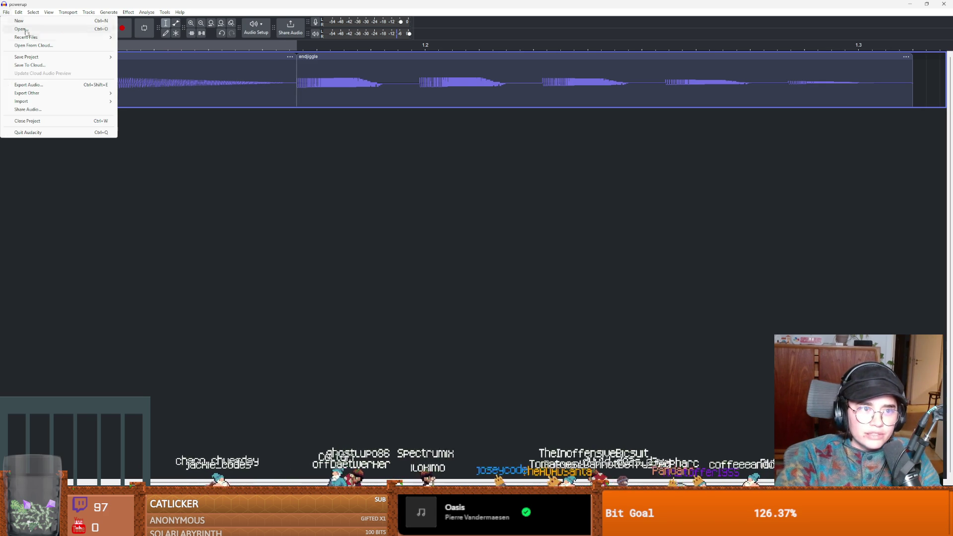
# Start exporting to the computer and browse to new-game-project/Audio/SFX.
pyautogui.click(29, 85)
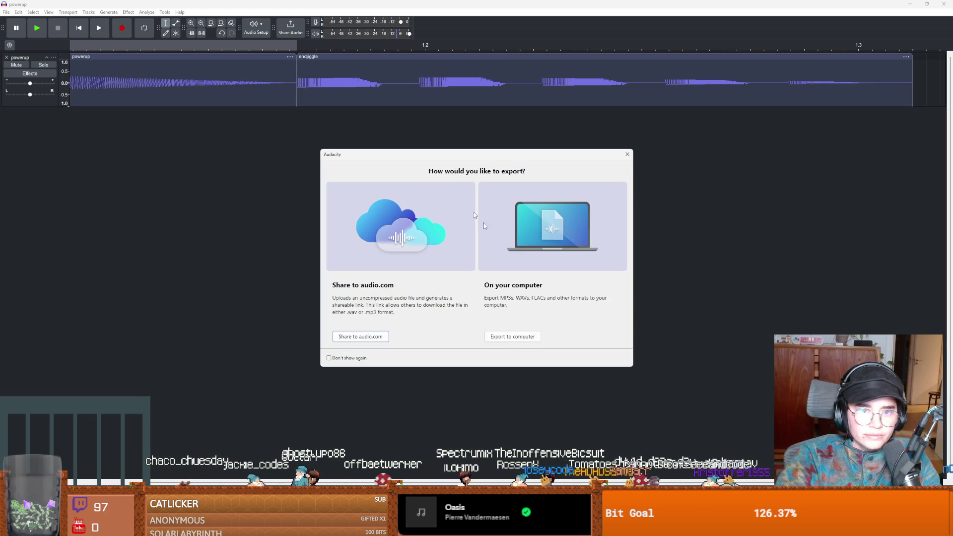
pyautogui.click(516, 343)
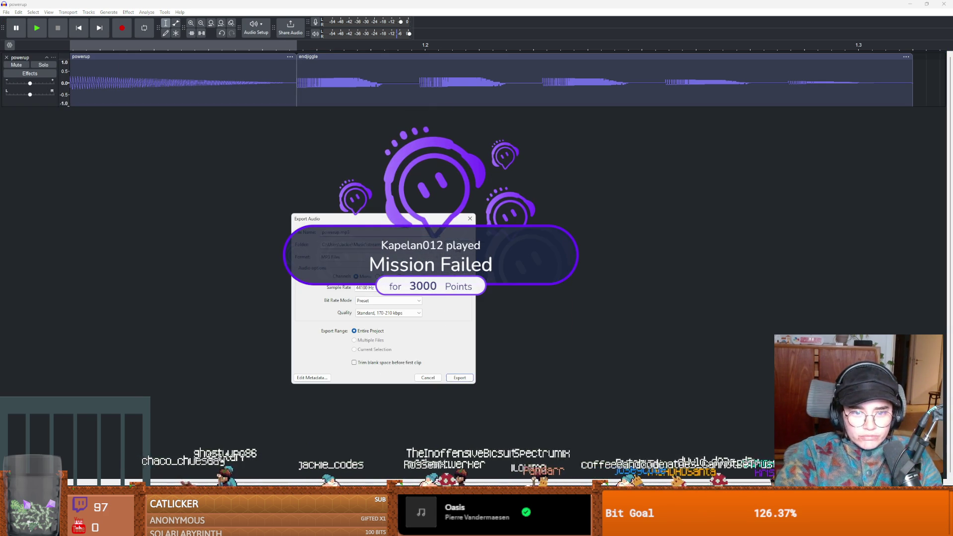
pyautogui.click(457, 244)
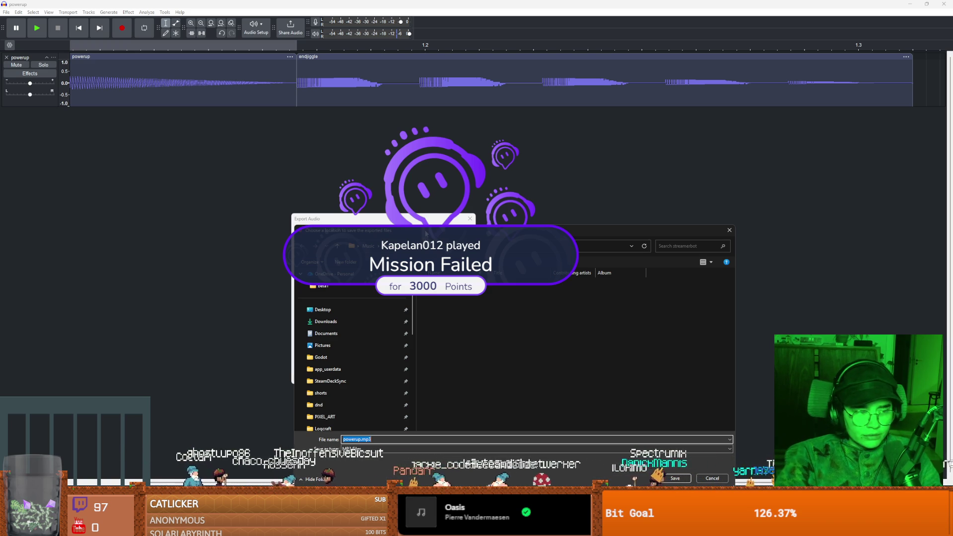
pyautogui.scroll(-4, 354, 350)
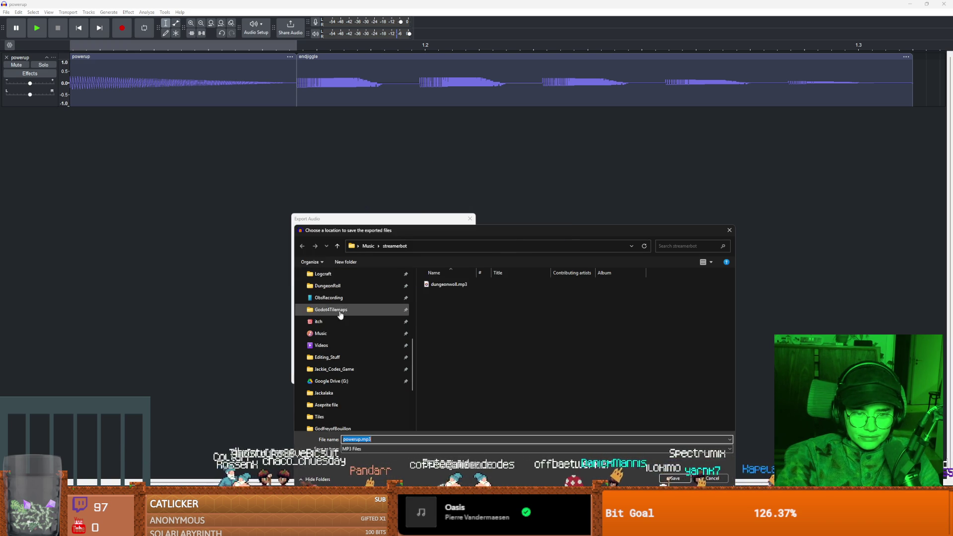
pyautogui.click(330, 286)
pyautogui.doubleClick(454, 305)
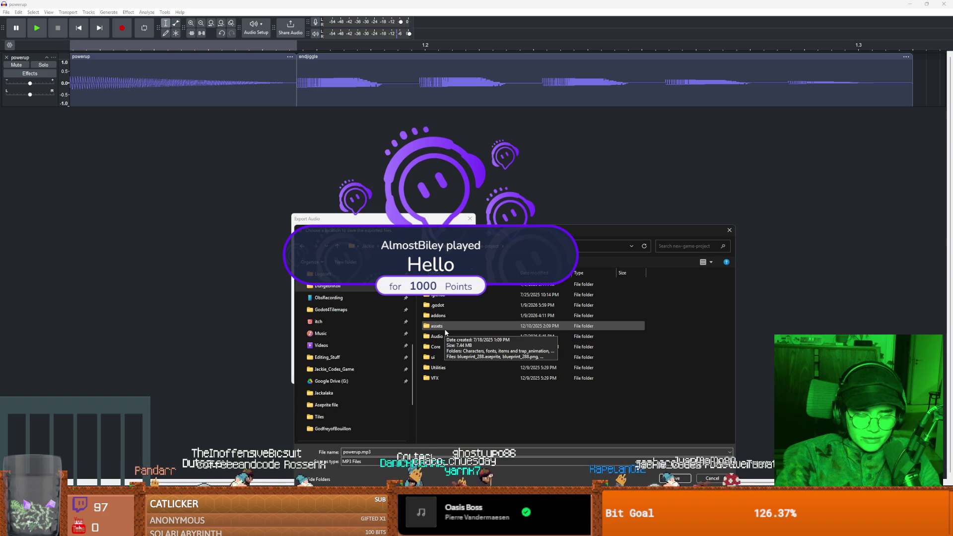
pyautogui.doubleClick(445, 378)
pyautogui.click(486, 248)
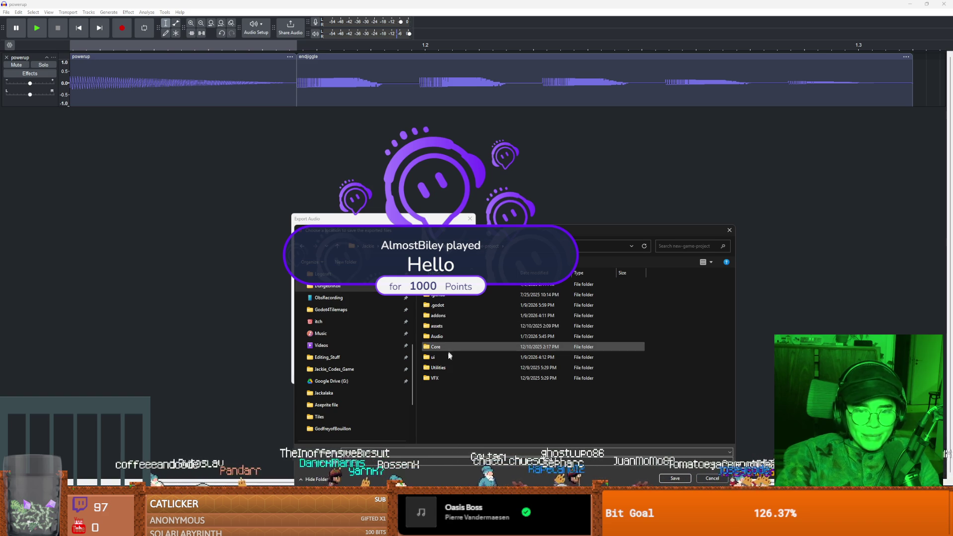
pyautogui.doubleClick(446, 336)
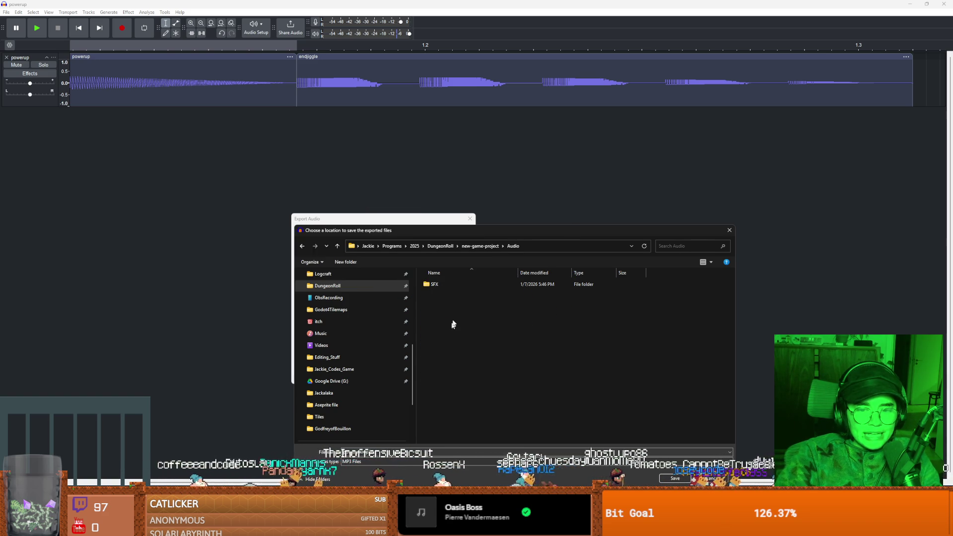
pyautogui.doubleClick(439, 284)
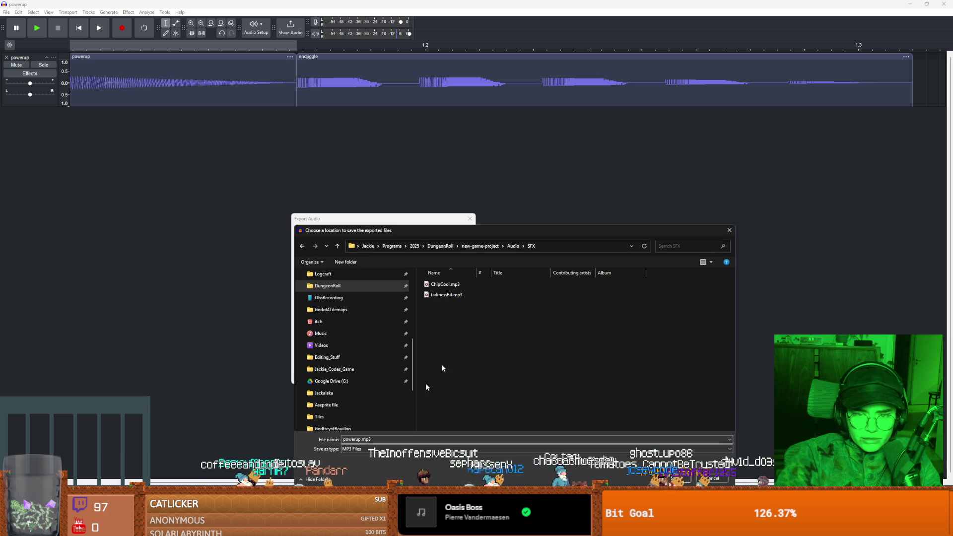
pyautogui.click(511, 246)
pyautogui.doubleClick(435, 283)
# Name the file wardenshield.mp3, finish the export, and return to Godot.
pyautogui.doubleClick(403, 440)
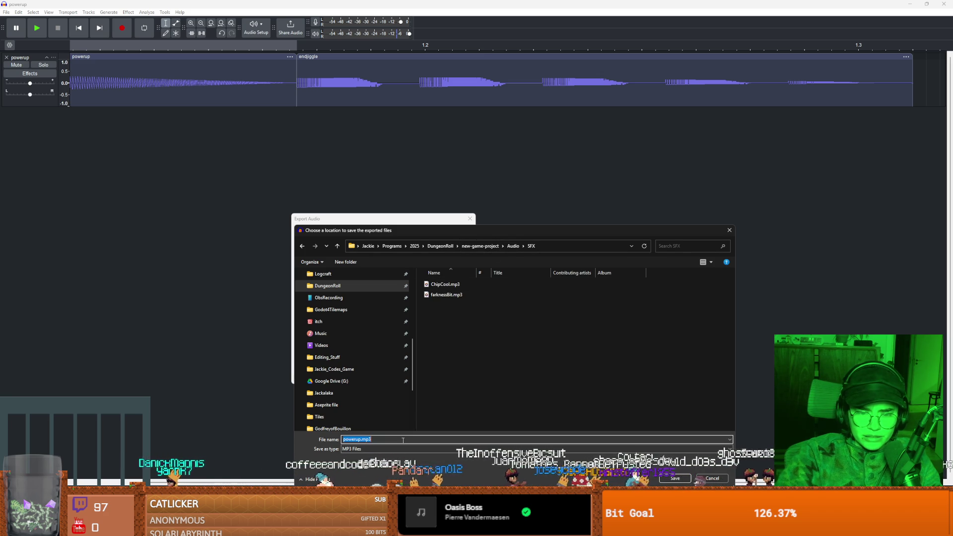
pyautogui.click(354, 439)
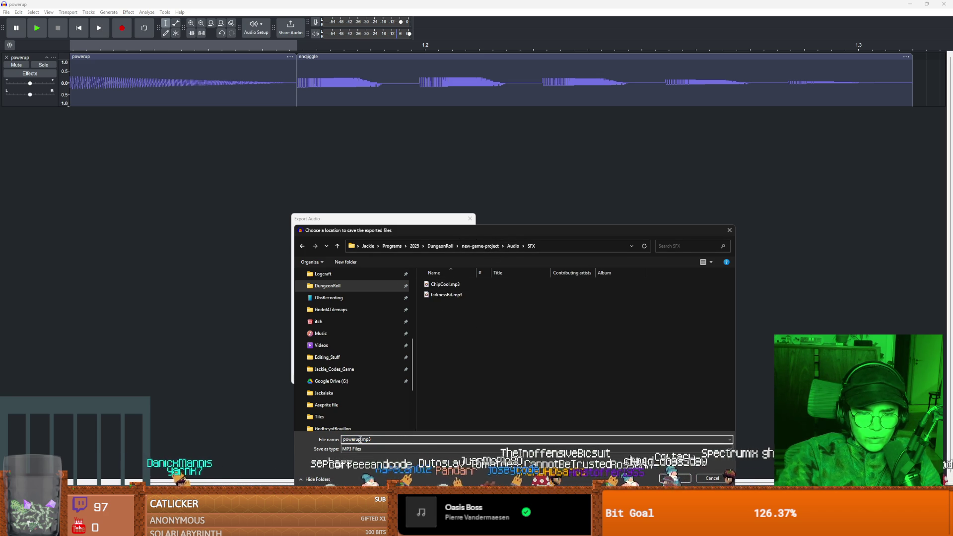
pyautogui.write('wardenshield')
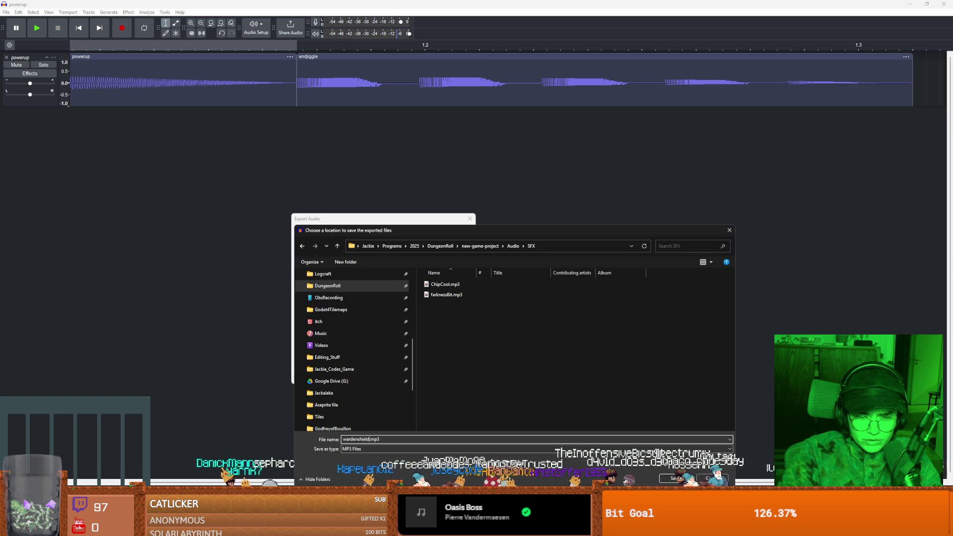
pyautogui.press('Return')
pyautogui.click(458, 378)
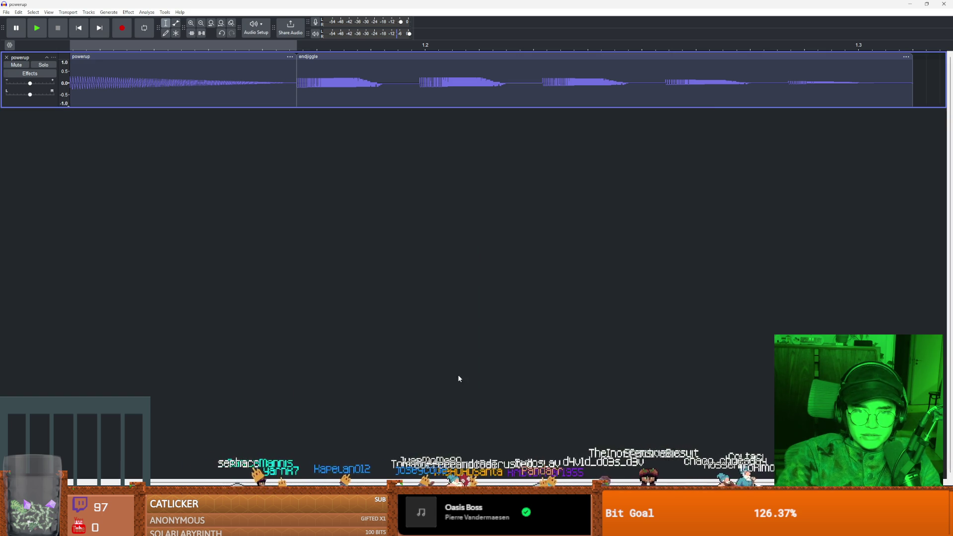
pyautogui.hotkey('alt', 'Tab')
pyautogui.click(49, 336)
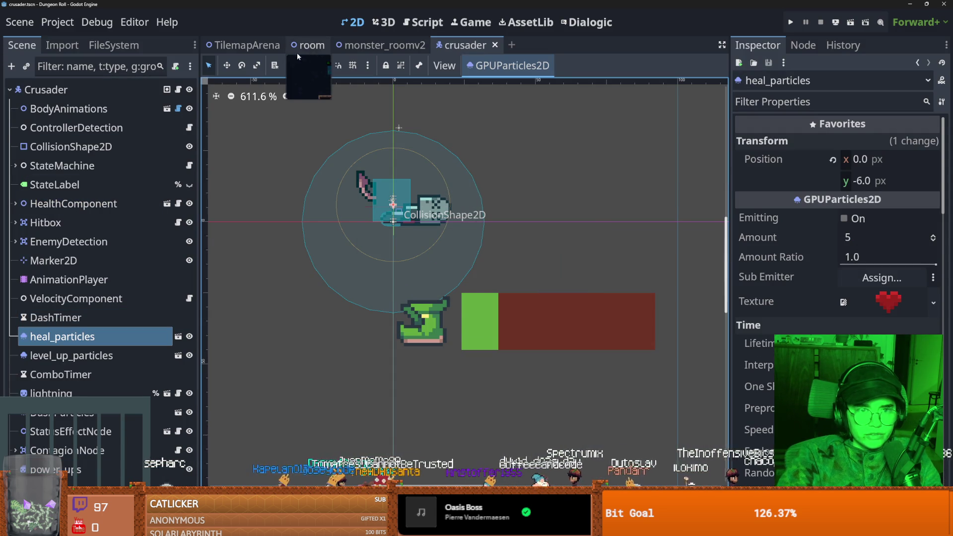
# Open the TilemapArena scene and expand the SoundBus node.
pyautogui.click(260, 48)
pyautogui.click(15, 185)
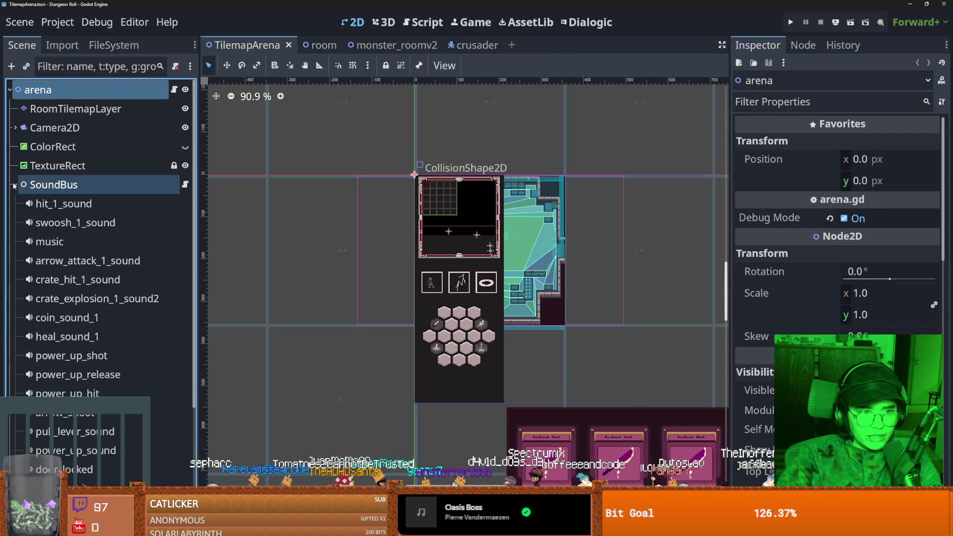
pyautogui.scroll(-3, 73, 331)
pyautogui.scroll(3, 77, 348)
# Add an AudioStreamPlayer child node under SoundBus.
pyautogui.rightClick(76, 184)
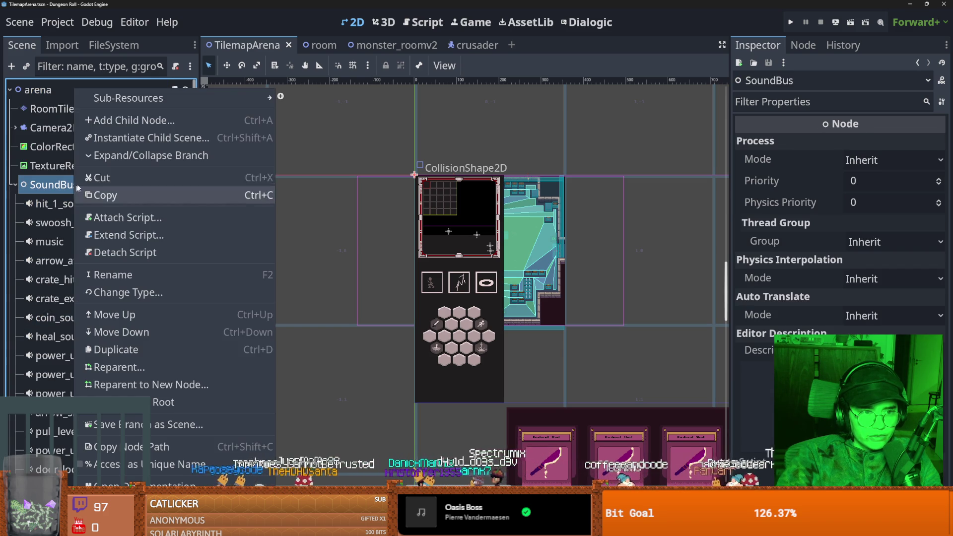
pyautogui.click(137, 121)
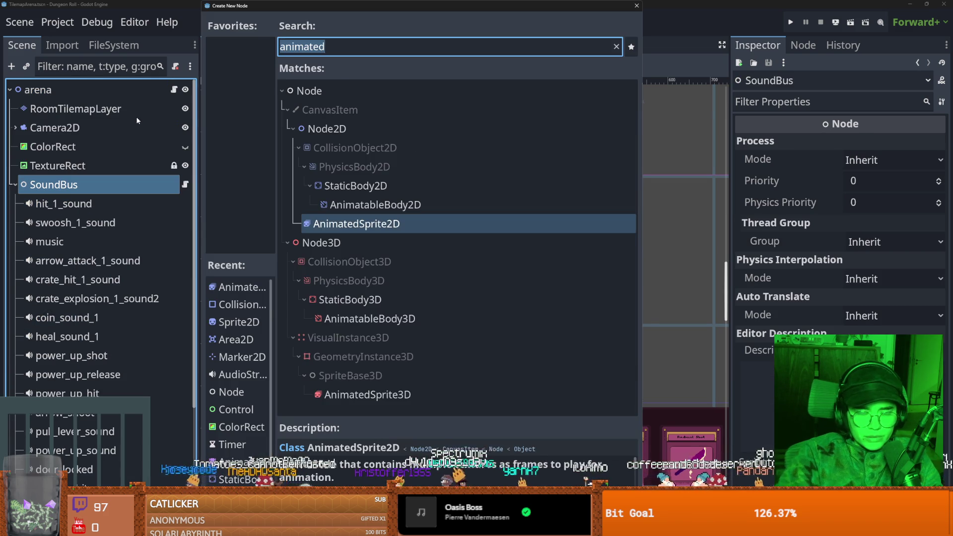
pyautogui.write('node')
pyautogui.press('Escape')
pyautogui.scroll(-1, 133, 120)
pyautogui.click(73, 217)
pyautogui.click(64, 160)
pyautogui.rightClick(54, 141)
pyautogui.click(102, 121)
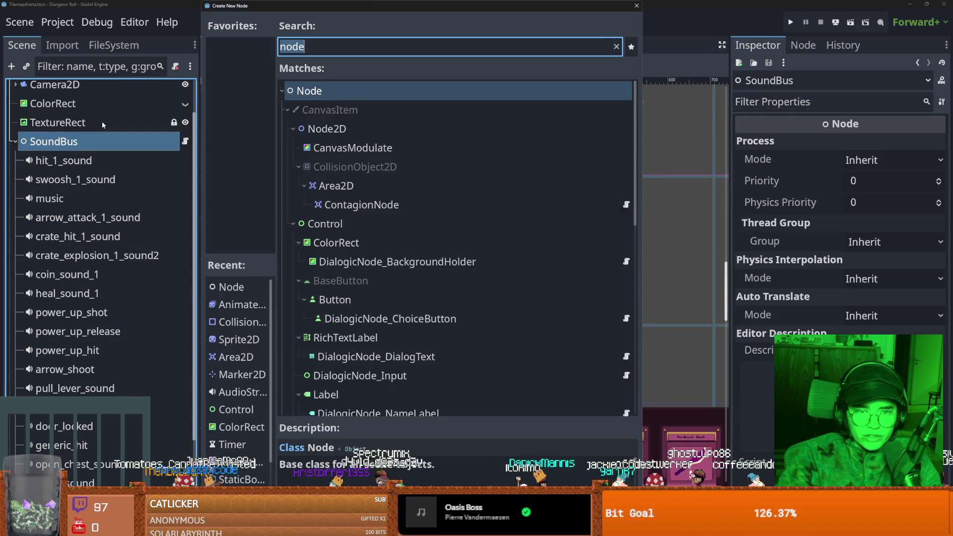
pyautogui.write('audio')
pyautogui.press('Down')
pyautogui.press('Down')
pyautogui.press('Down')
pyautogui.press('Down')
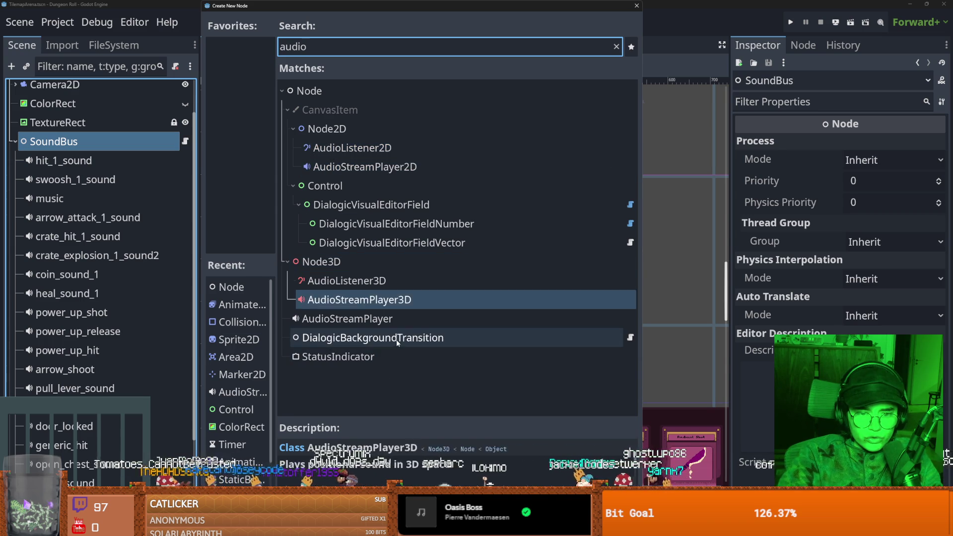
pyautogui.press('Return')
# Rename the player to wardenshield, assign wardenshield.mp3 as its stream, and save.
pyautogui.doubleClick(98, 391)
pyautogui.write('wardenshield')
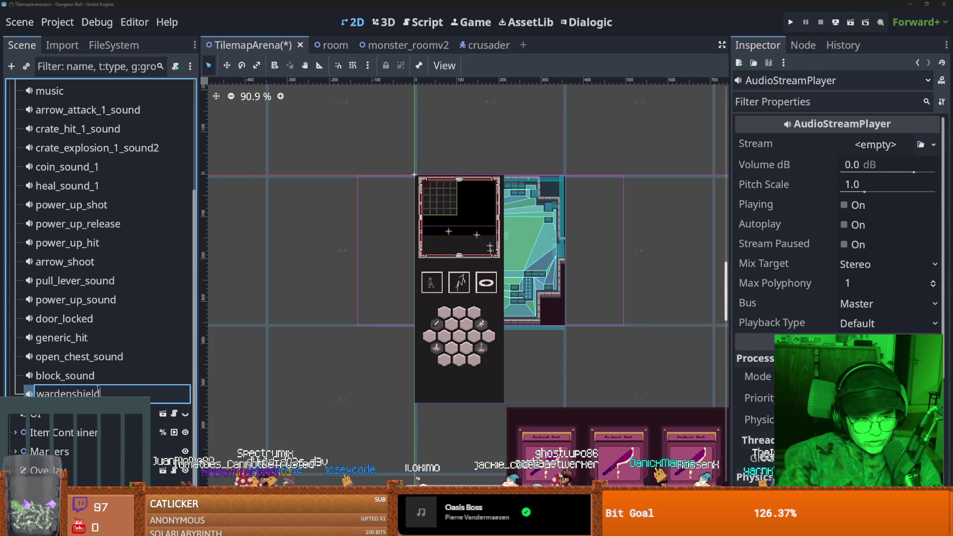
pyautogui.press('Return')
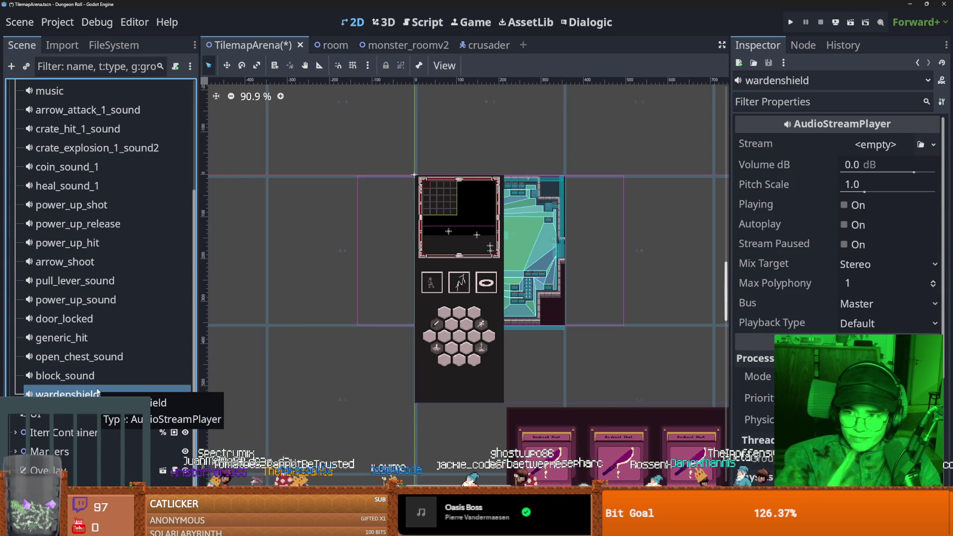
pyautogui.click(934, 145)
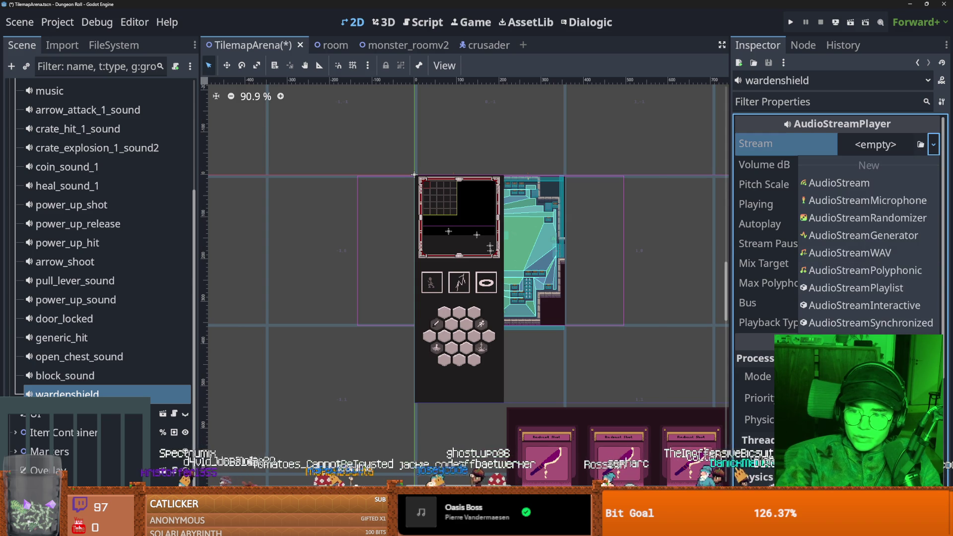
pyautogui.click(863, 377)
pyautogui.write('war')
pyautogui.press('Return')
pyautogui.hotkey('ctrl', 's')
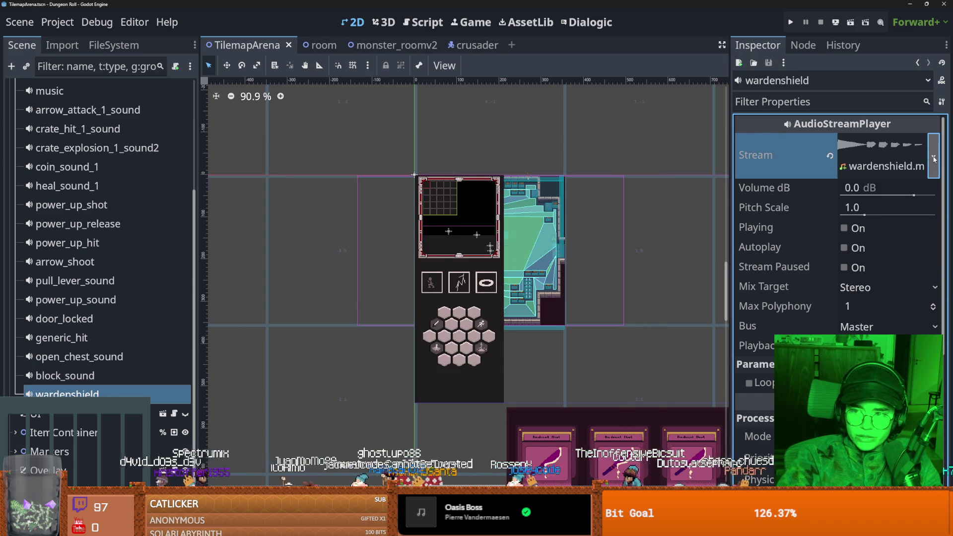
# Replace the stream with an AudioStreamRandomizer holding wardenshield.mp3, preview playback, and save.
pyautogui.click(933, 159)
pyautogui.click(876, 188)
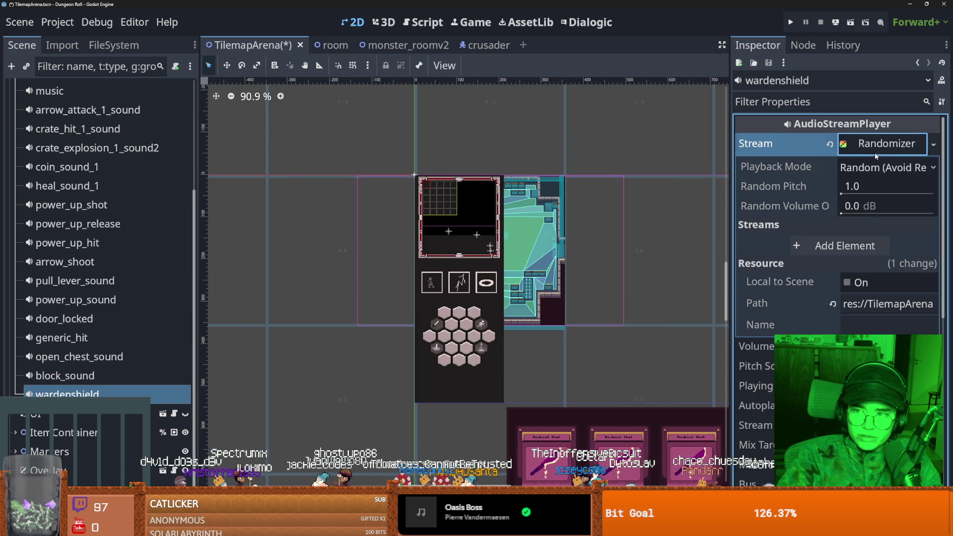
pyautogui.click(914, 248)
pyautogui.click(844, 372)
pyautogui.write('war')
pyautogui.press('Return')
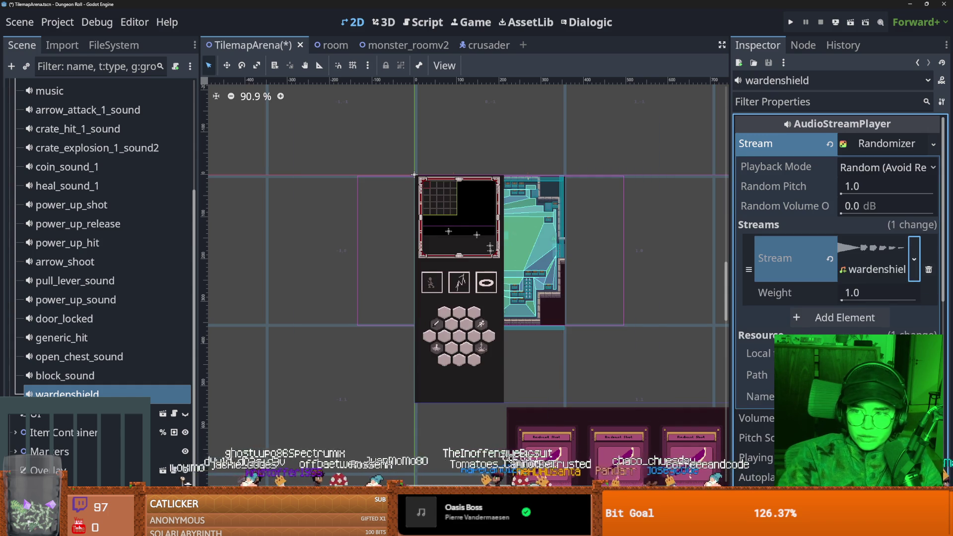
pyautogui.click(857, 189)
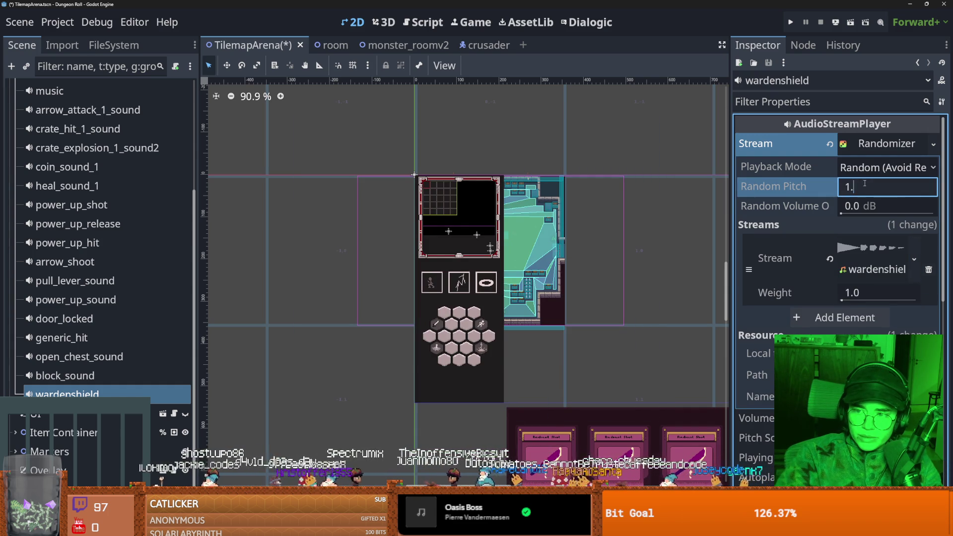
pyautogui.write('1')
pyautogui.click(875, 143)
pyautogui.click(844, 205)
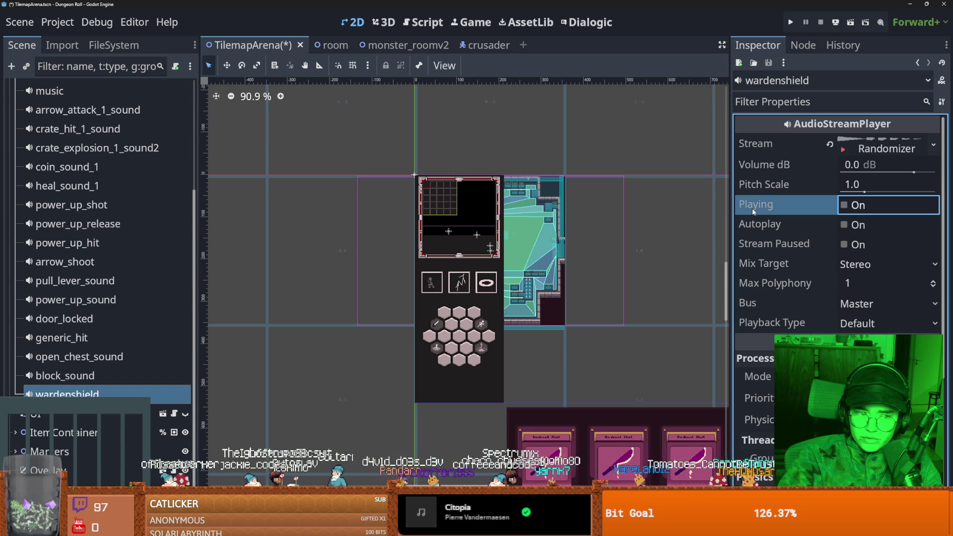
pyautogui.hotkey('ctrl', 's')
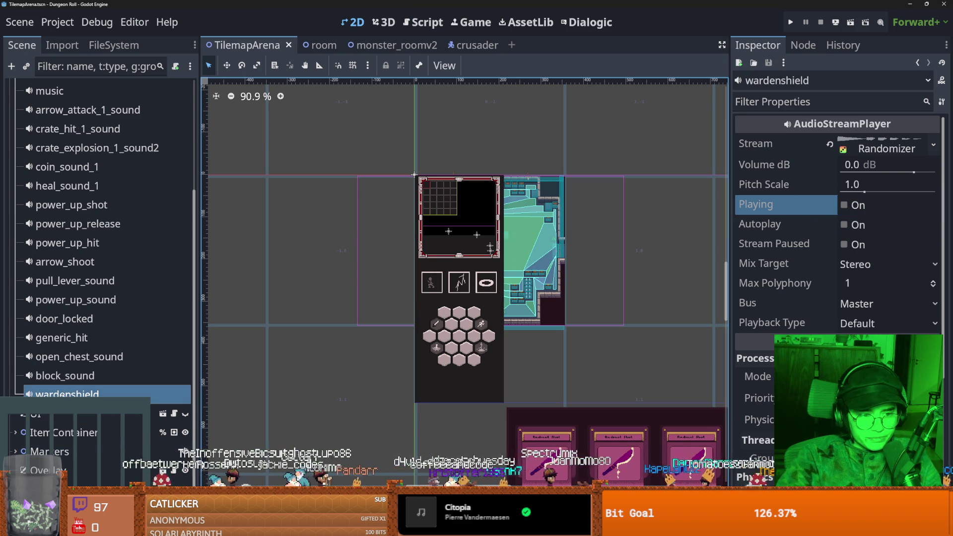
# Open the SoundBus node's sound_bus.gd script.
pyautogui.scroll(5, 104, 332)
pyautogui.click(185, 184)
pyautogui.scroll(2, 482, 321)
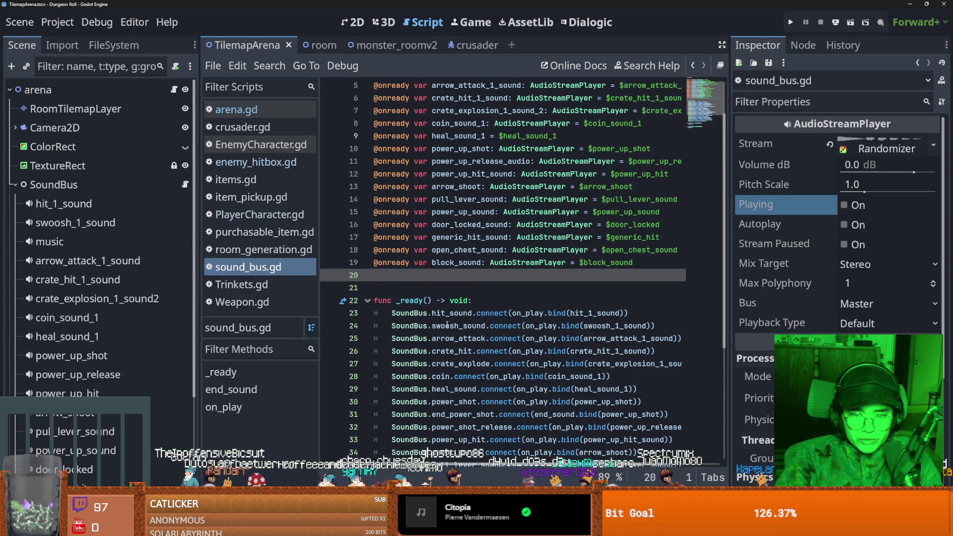
# Add a wardenshield signal after the block signal in SoundBus.gd and save.
pyautogui.keyDown('ctrl'); pyautogui.click(439, 313); pyautogui.keyUp('ctrl')
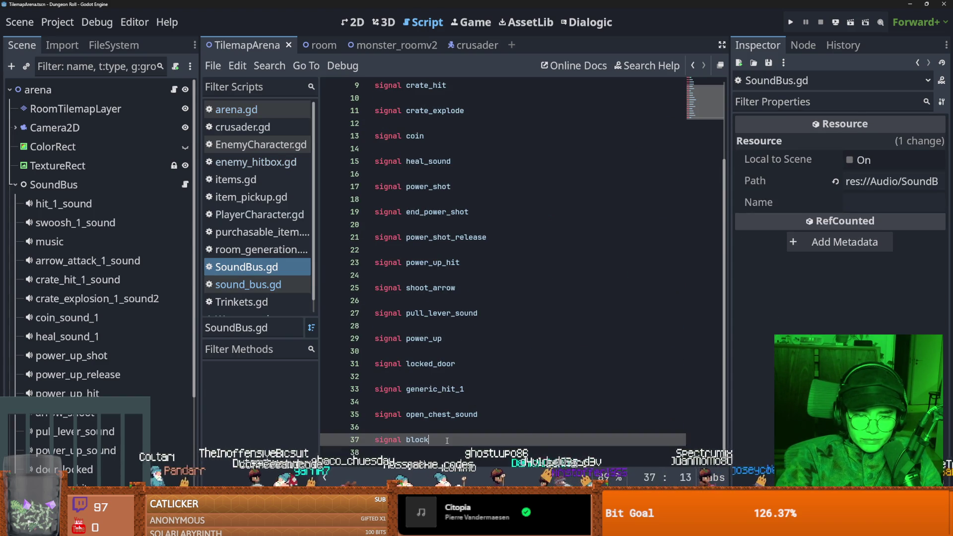
pyautogui.press('Return')
pyautogui.press('Return')
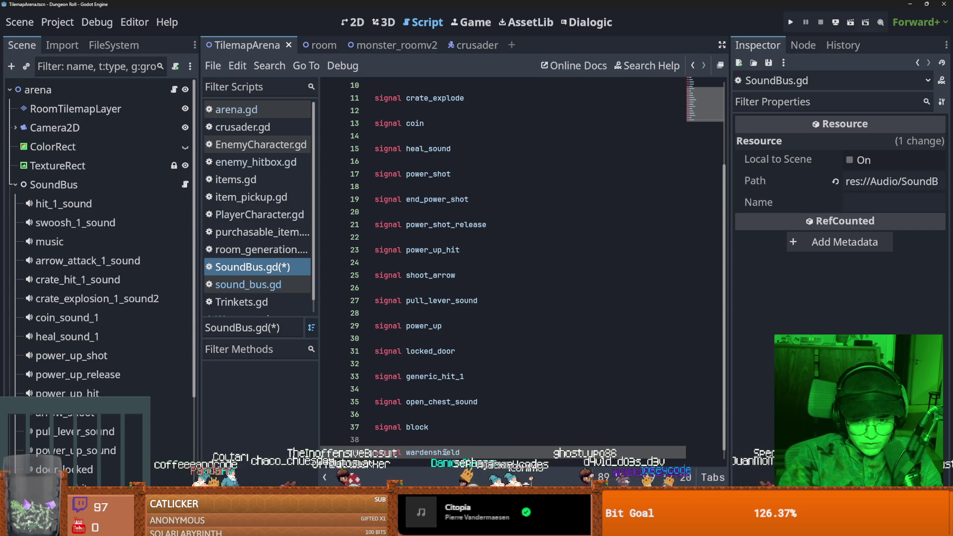
pyautogui.hotkey('ctrl', 's')
# In sound_bus.gd, add a SoundBus.wardenshield.connect(on_play.bind(...)) line after the block connection.
pyautogui.click(248, 284)
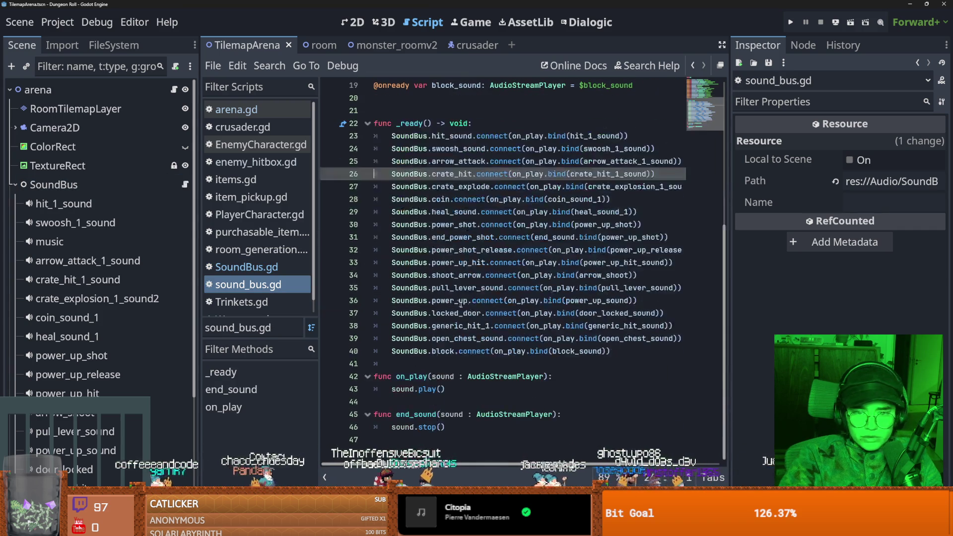
pyautogui.click(631, 351)
pyautogui.press('Return')
pyautogui.write('Sound')
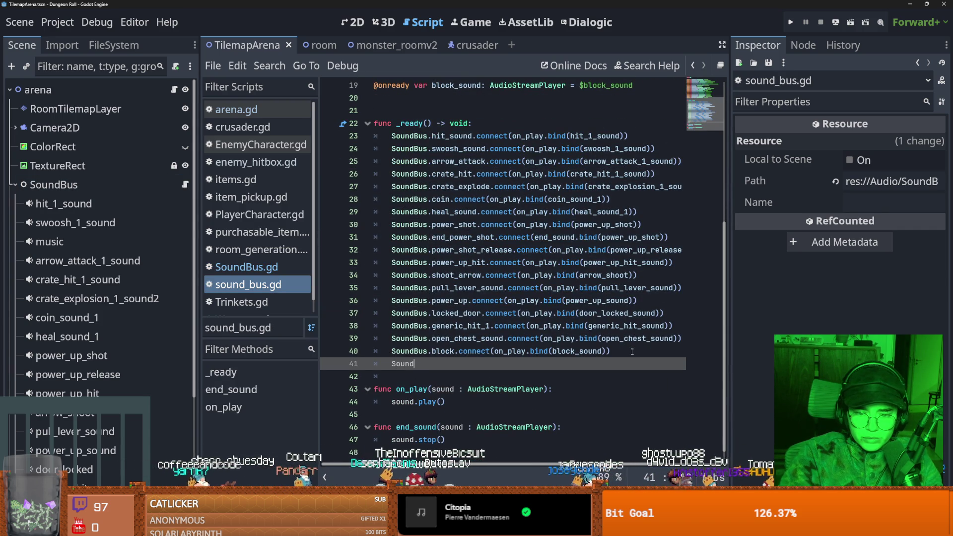
pyautogui.press('Return')
pyautogui.write('.')
pyautogui.scroll(-5, 151, 330)
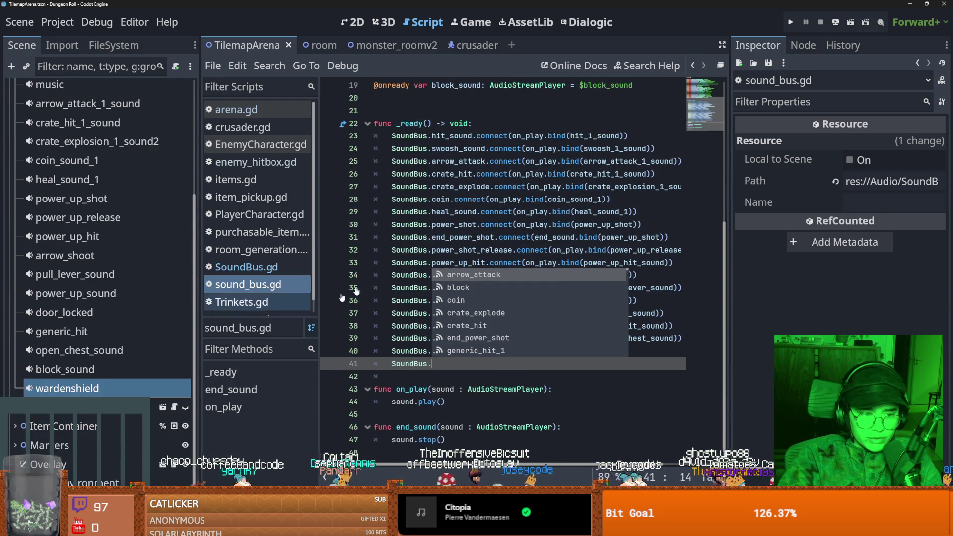
pyautogui.moveTo(202, 359); pyautogui.dragTo(391, 233)
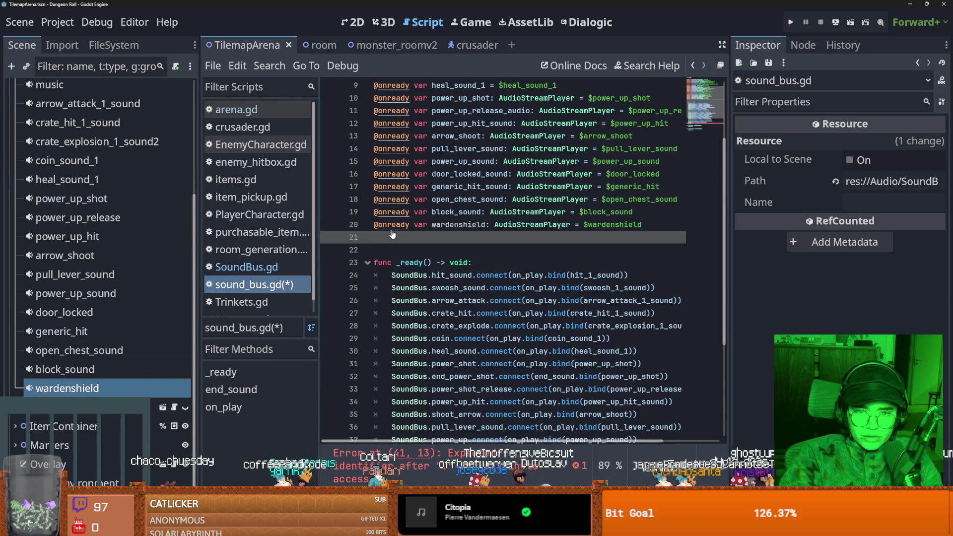
pyautogui.scroll(-3, 487, 214)
pyautogui.scroll(3, 481, 208)
pyautogui.click(458, 212)
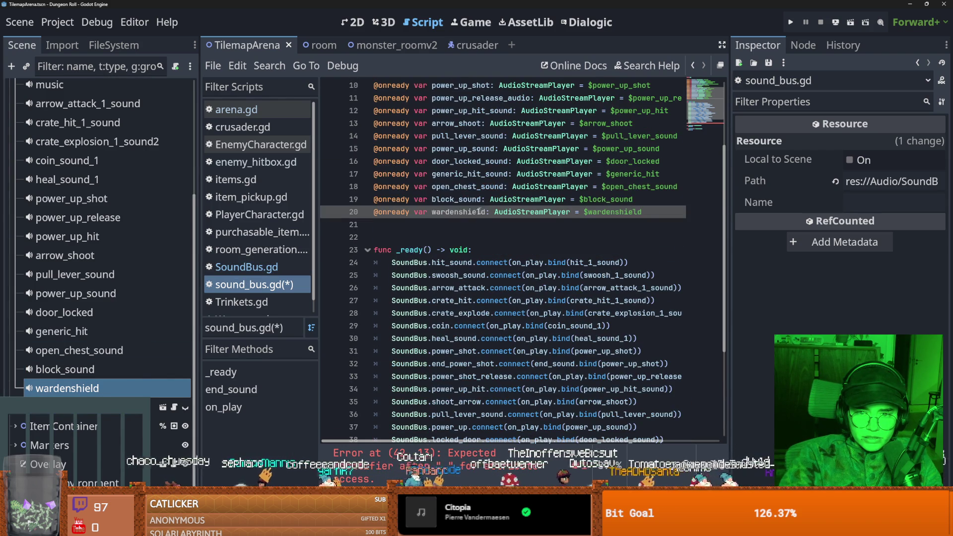
pyautogui.scroll(-4, 462, 278)
pyautogui.click(450, 339)
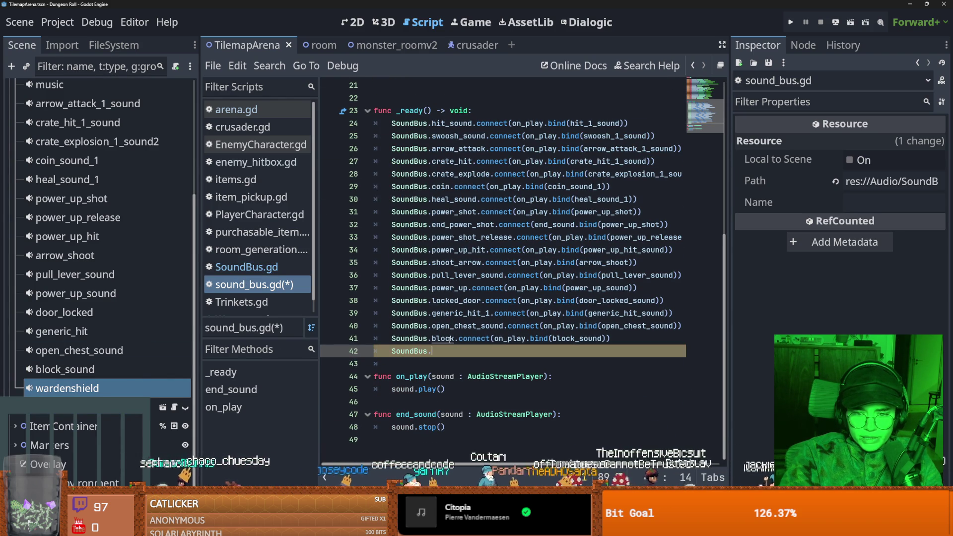
pyautogui.write('wardenshield.connec')
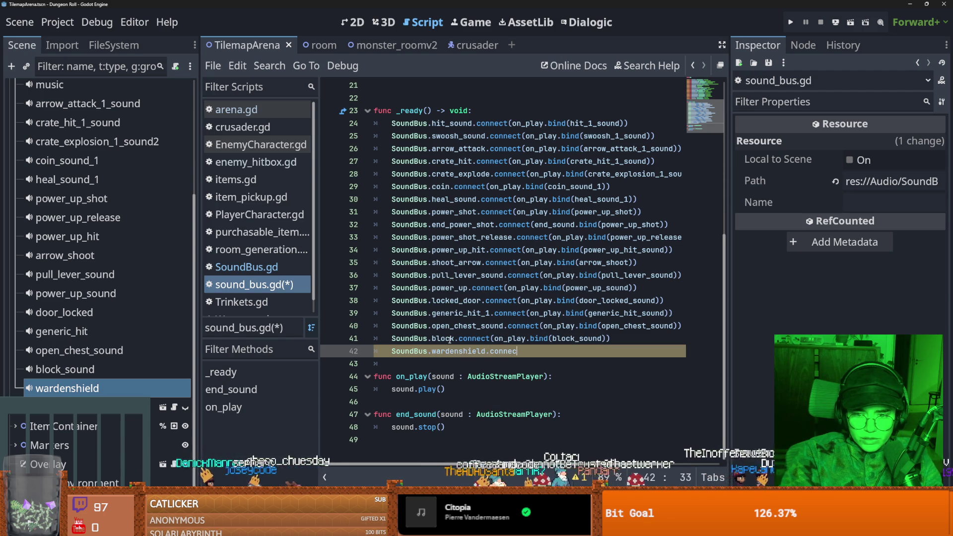
pyautogui.write('(on_play')
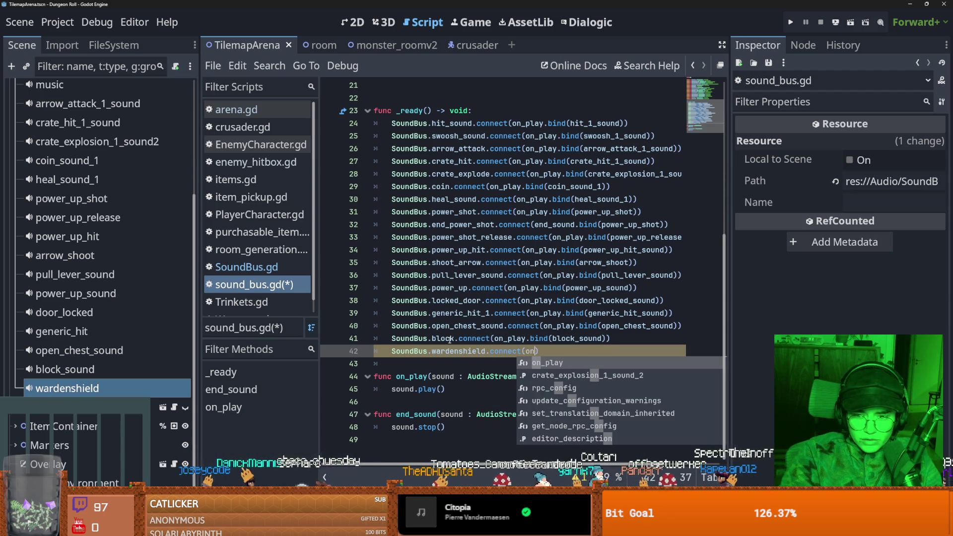
pyautogui.write('.vin')
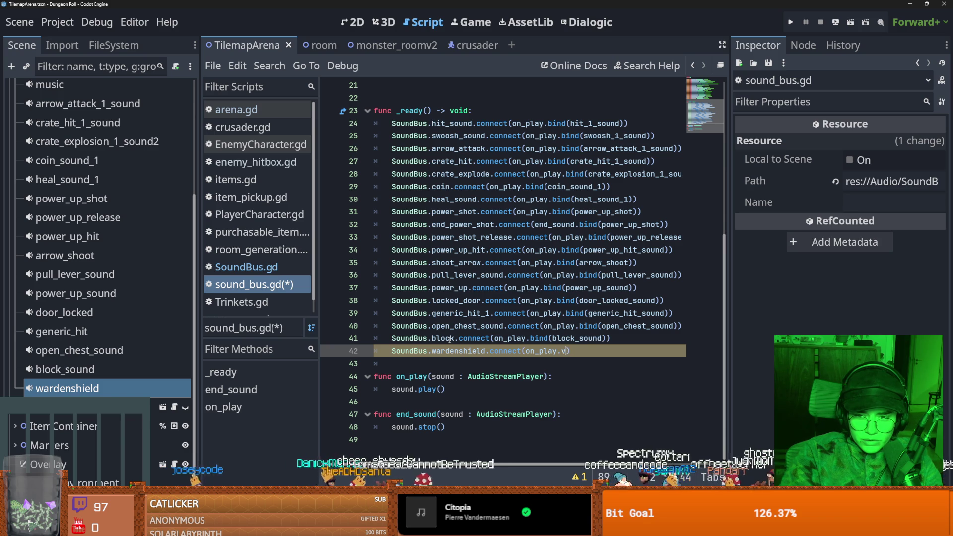
pyautogui.write('(wardenshield')
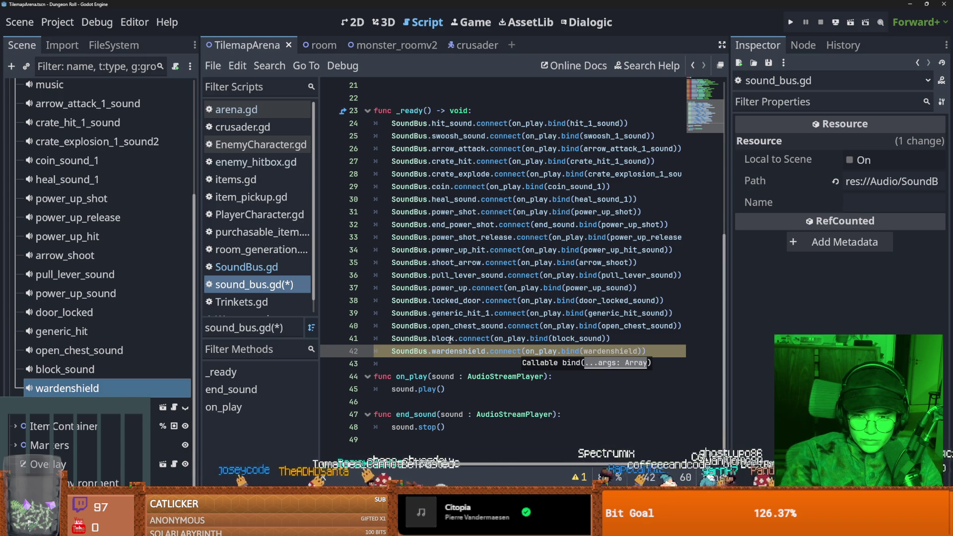
# Rename the variable to wardenshield_sound, use it as the bind argument, and save.
pyautogui.scroll(3, 455, 332)
pyautogui.click(487, 187)
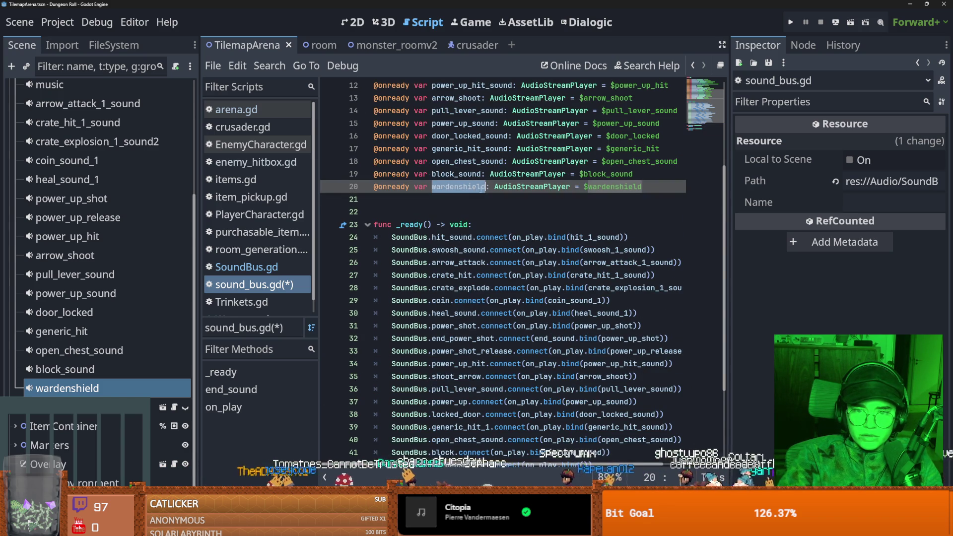
pyautogui.write('_sound')
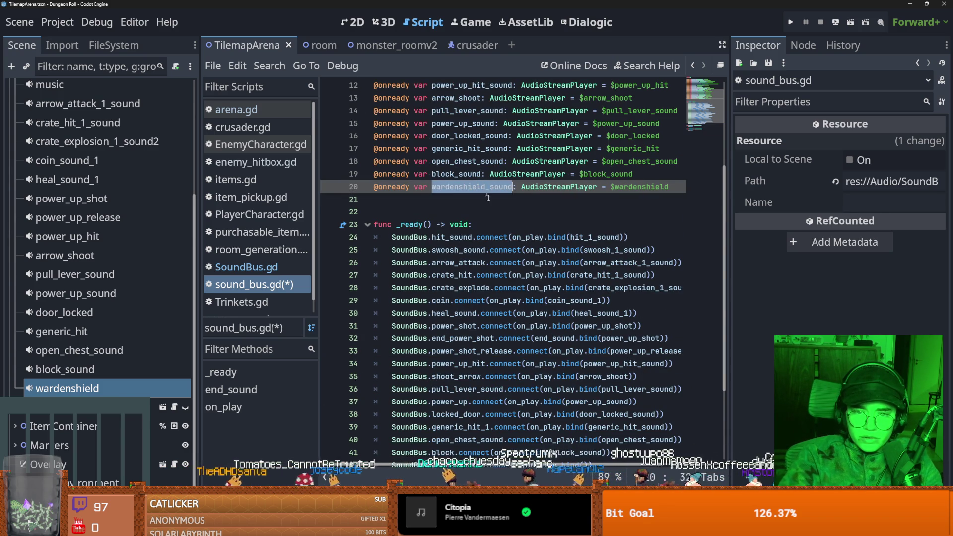
pyautogui.scroll(-3, 593, 350)
pyautogui.click(583, 350)
pyautogui.write('wardenshield_sound')
pyautogui.hotkey('ctrl', 's')
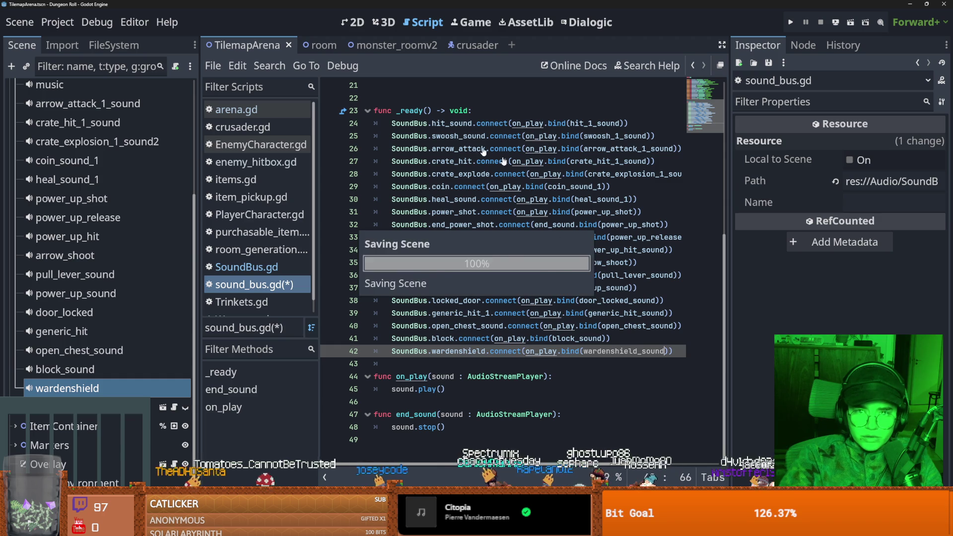
# Check the wardenshield signal name in SoundBus.gd and save the project.
pyautogui.scroll(7, 456, 244)
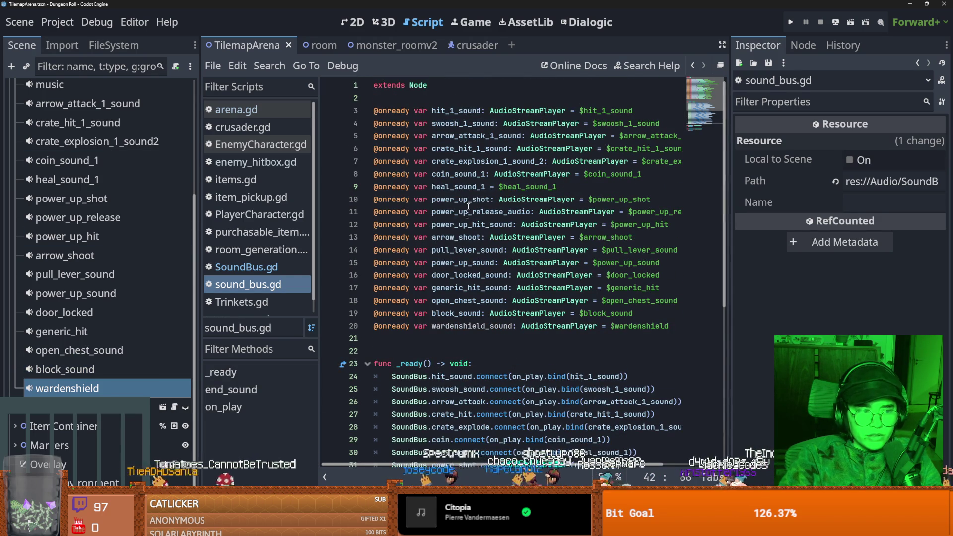
pyautogui.click(247, 267)
pyautogui.scroll(-4, 447, 298)
pyautogui.doubleClick(431, 440)
pyautogui.hotkey('ctrl', 's')
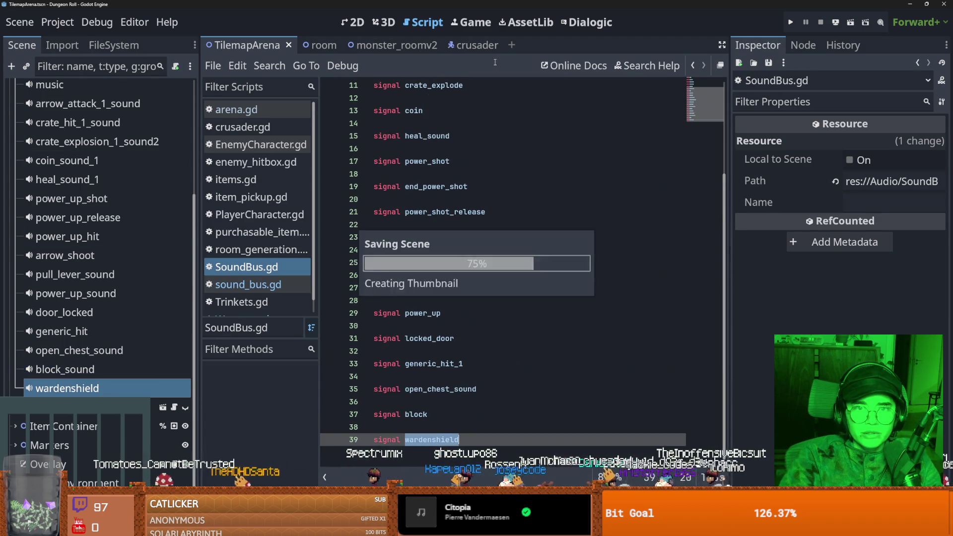
# Switch to the crusader scene, select power_ups in the 2D view, and open the Hitbox script.
pyautogui.hotkey('ctrl', 'shift', 'Tab')
pyautogui.scroll(-5, 446, 358)
pyautogui.scroll(-4, 446, 358)
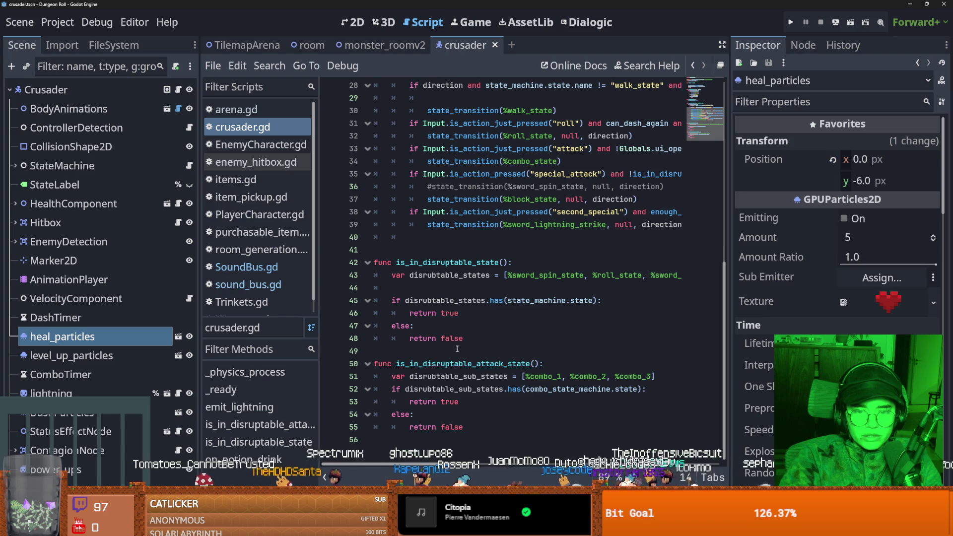
pyautogui.click(54, 469)
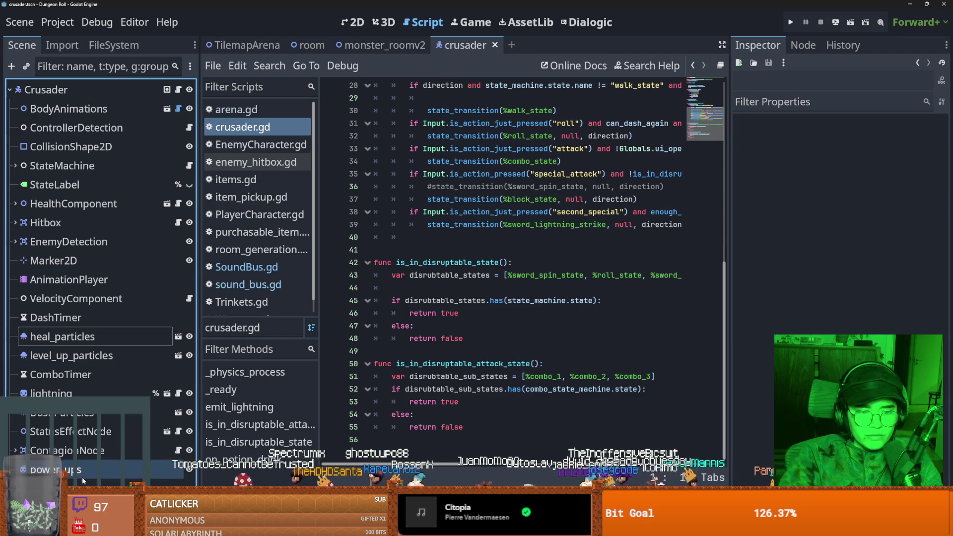
pyautogui.hotkey('ctrl', 'F1')
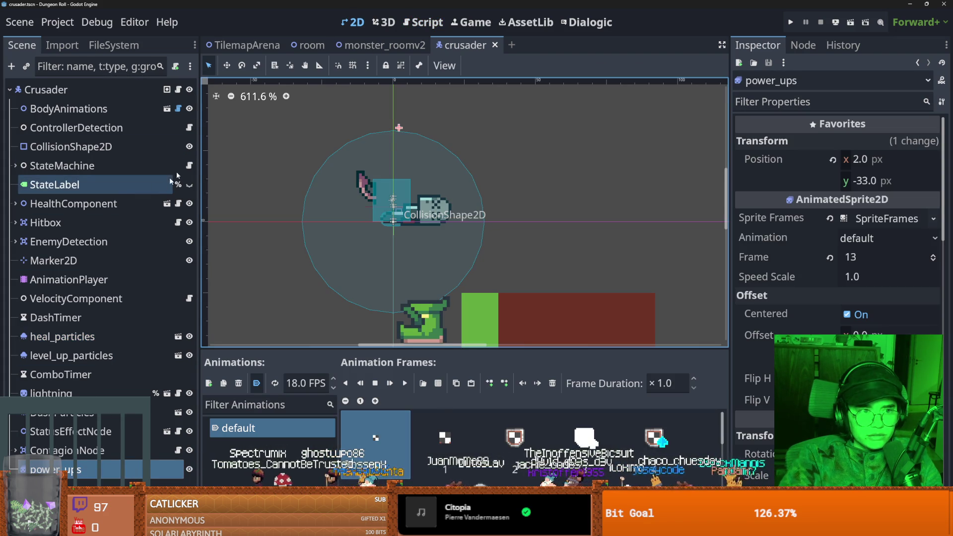
pyautogui.click(176, 223)
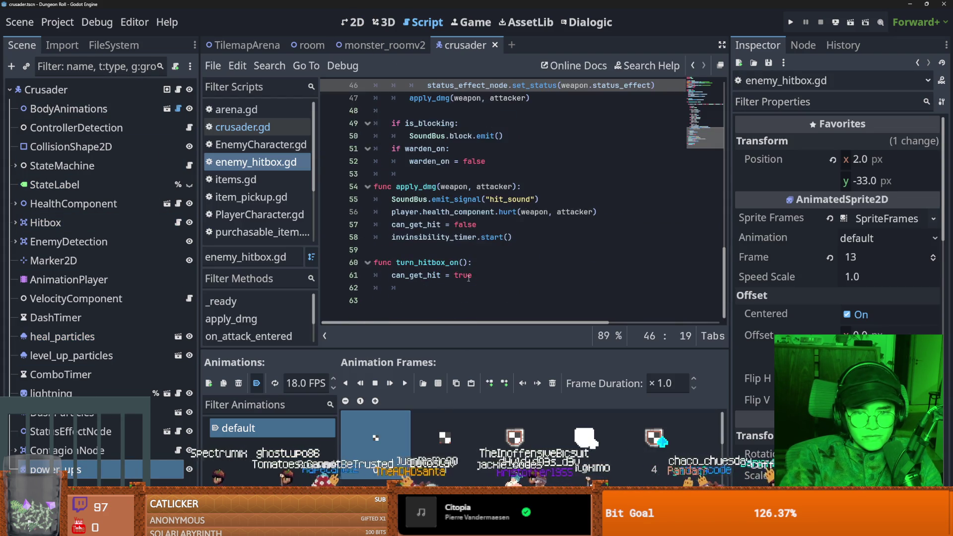
# Add SoundBus.wardenshield.emit() inside the warden_on block of enemy_hitbox.gd.
pyautogui.scroll(2, 489, 208)
pyautogui.click(489, 231)
pyautogui.hotkey('ctrl', 'shift', 'Return')
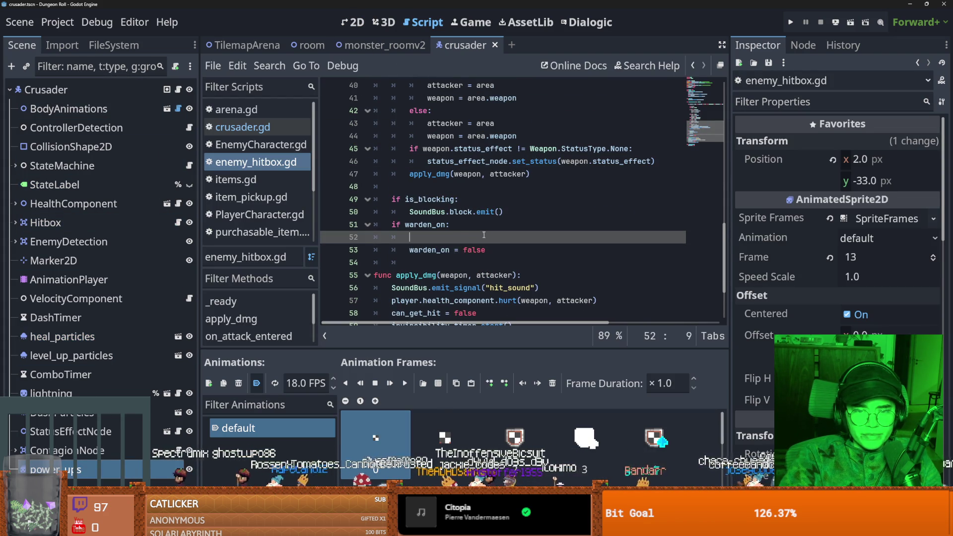
pyautogui.write('wardenshield')
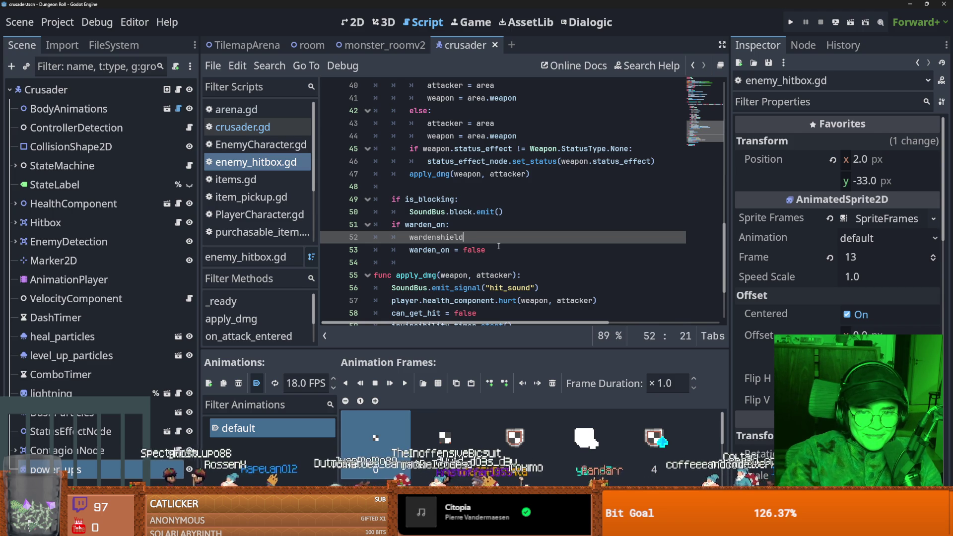
pyautogui.hotkey('ctrl', 'BackSpace')
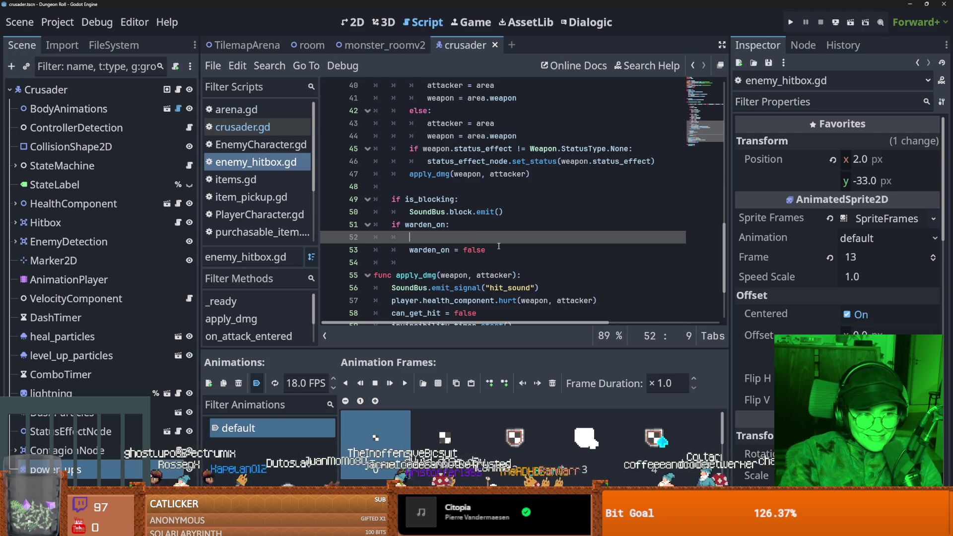
pyautogui.write('AdAud')
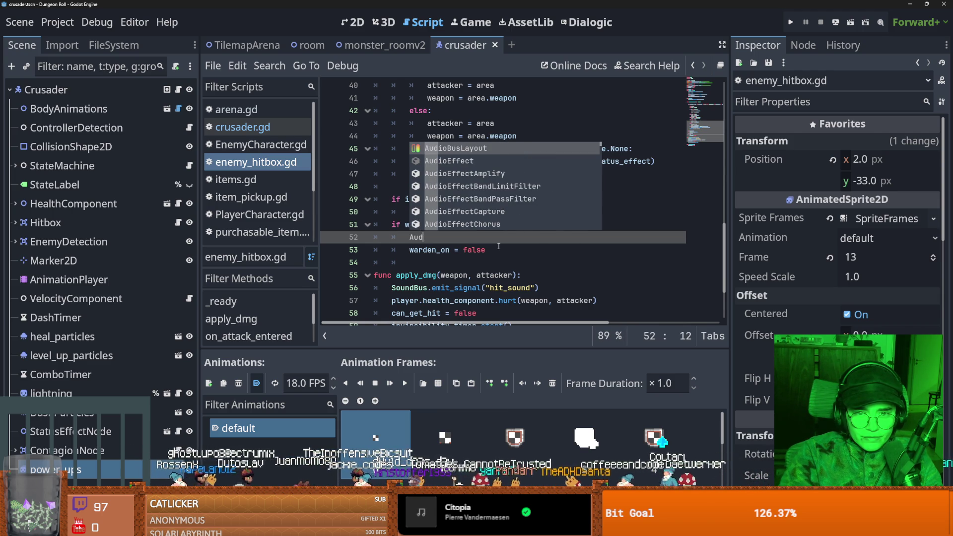
pyautogui.hotkey('ctrl', 'BackSpace')
pyautogui.write('Audio')
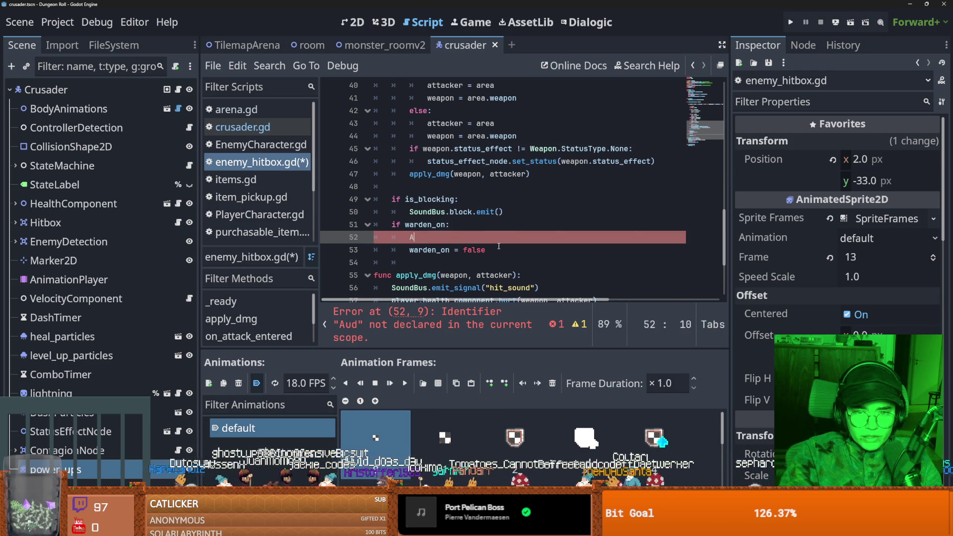
pyautogui.press('BackSpace')
pyautogui.hotkey('ctrl', 'BackSpace')
pyautogui.write('s')
pyautogui.press('BackSpace')
pyautogui.write('S')
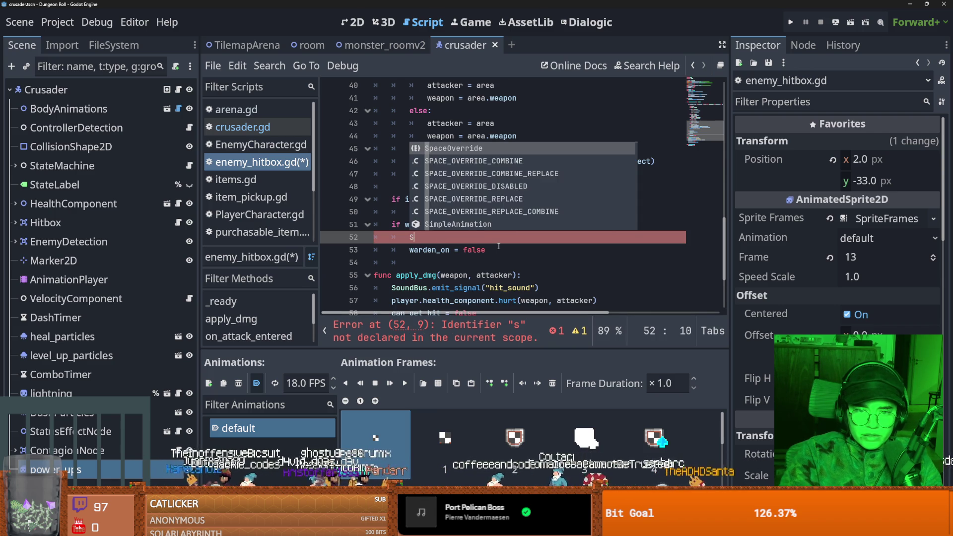
pyautogui.press('Escape')
pyautogui.write('Bus.wardenshield.emit(')
pyautogui.scroll(4, 455, 243)
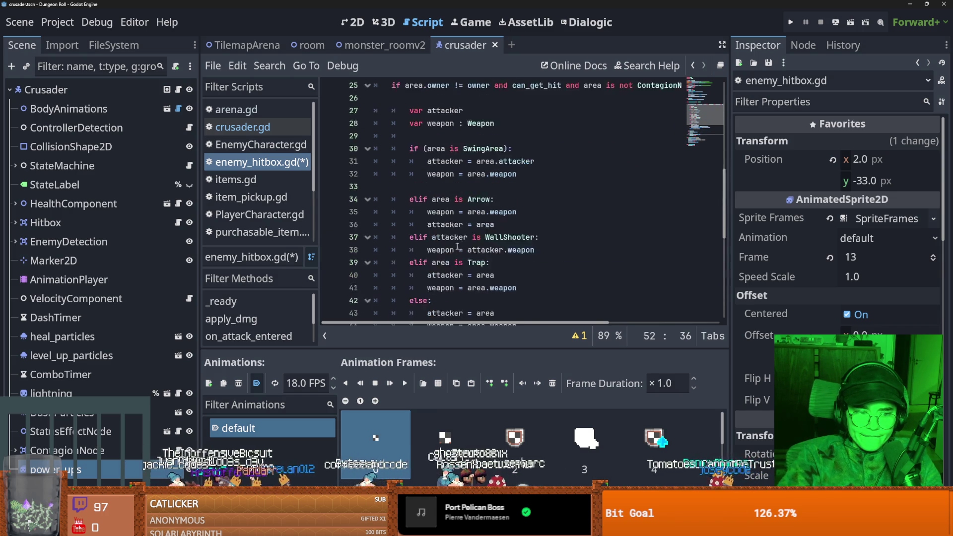
pyautogui.scroll(9, 455, 242)
pyautogui.moveTo(49, 469); pyautogui.dragTo(456, 213)
pyautogui.hscroll(3, 458, 323)
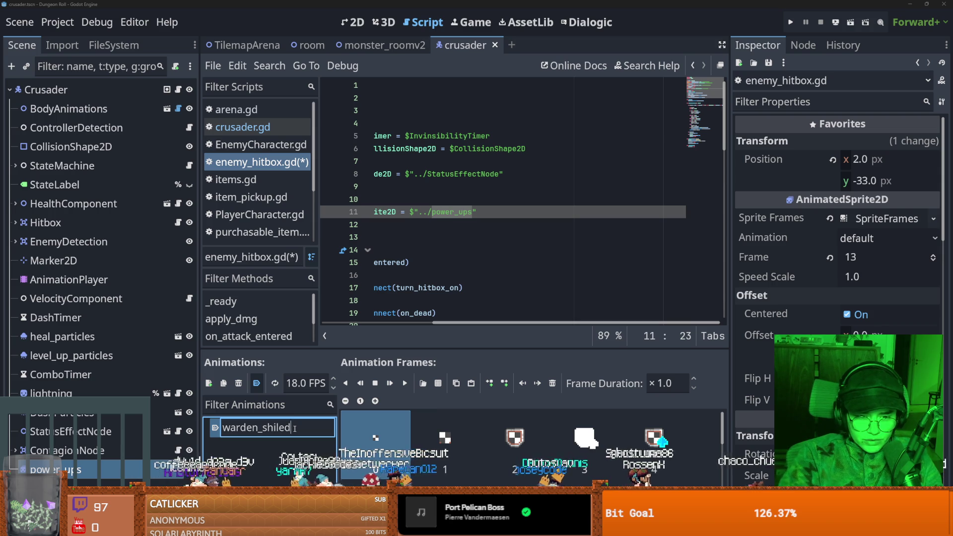
# Confirm the warden_shield animation name and check the lines around the hit sound call.
pyautogui.press('Return')
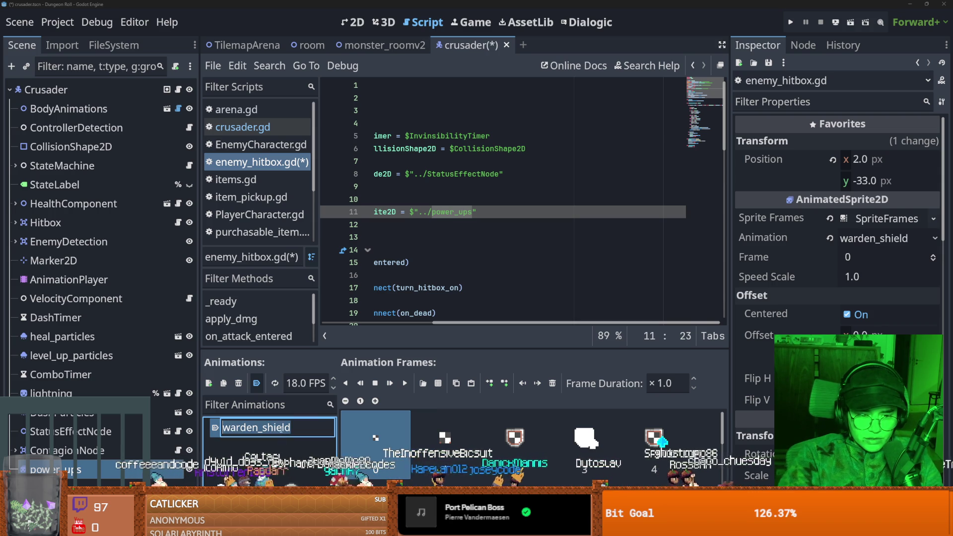
pyautogui.click(397, 225)
pyautogui.scroll(-10, 462, 245)
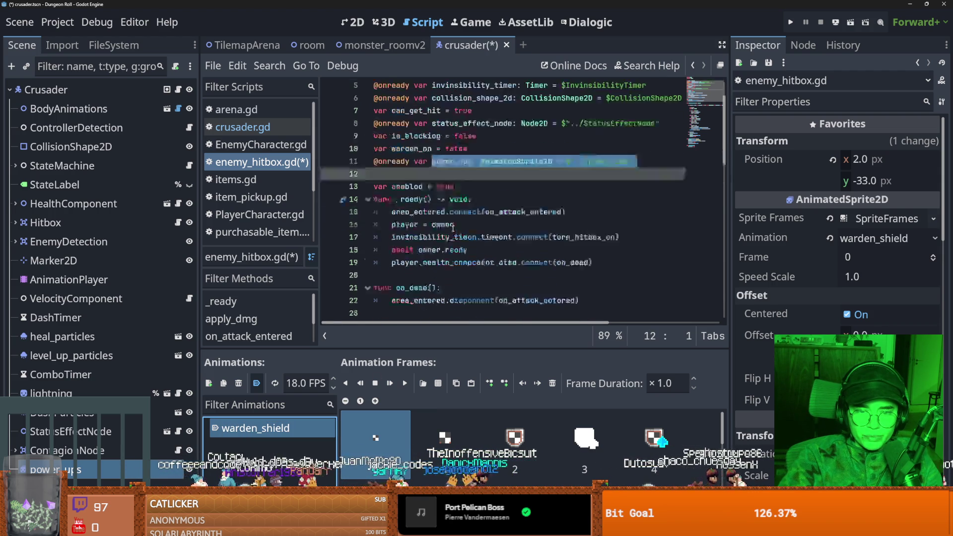
pyautogui.scroll(-6, 462, 244)
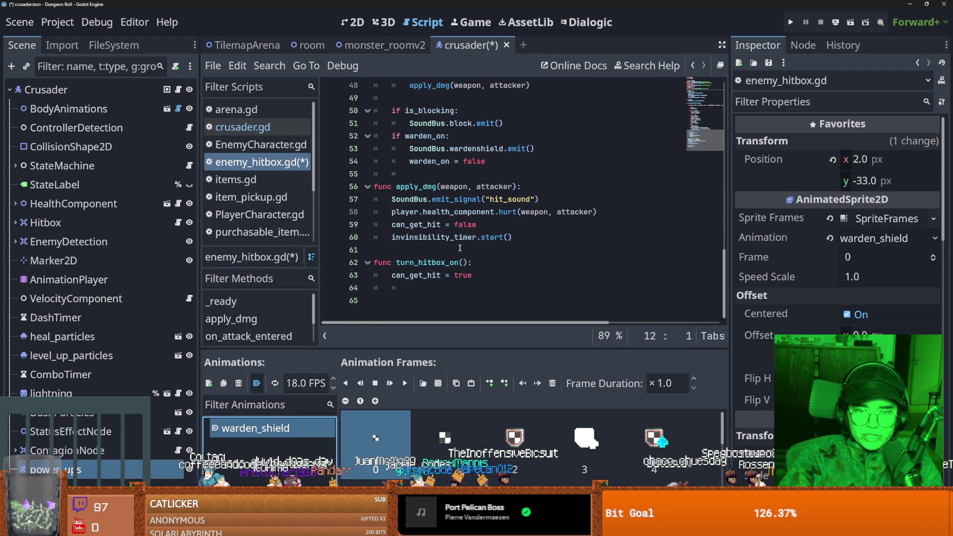
pyautogui.click(567, 201)
pyautogui.press('Return')
pyautogui.press('BackSpace')
pyautogui.press('BackSpace')
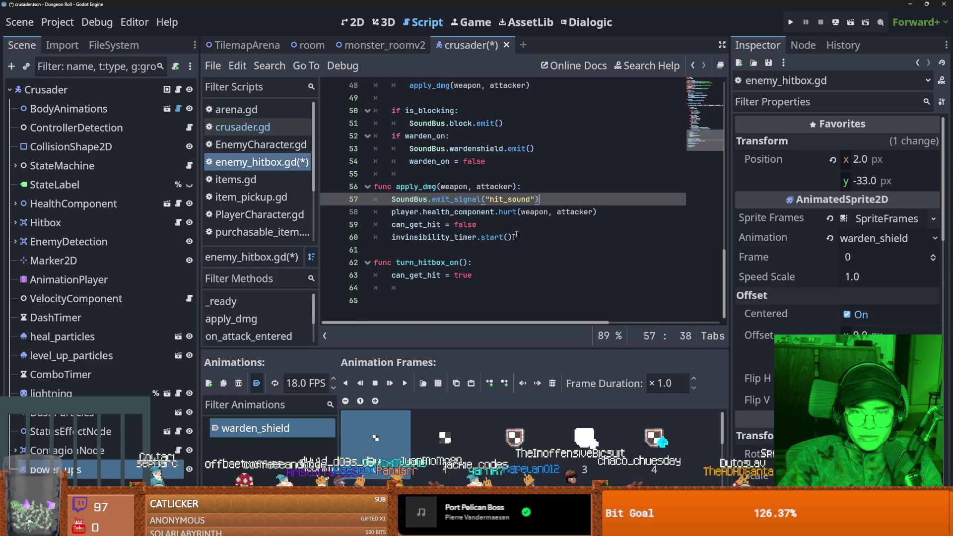
# Add power_ups.play("warden_shield") under warden_on and launch a test run.
pyautogui.scroll(2, 503, 237)
pyautogui.click(497, 225)
pyautogui.click(486, 215)
pyautogui.press('Return')
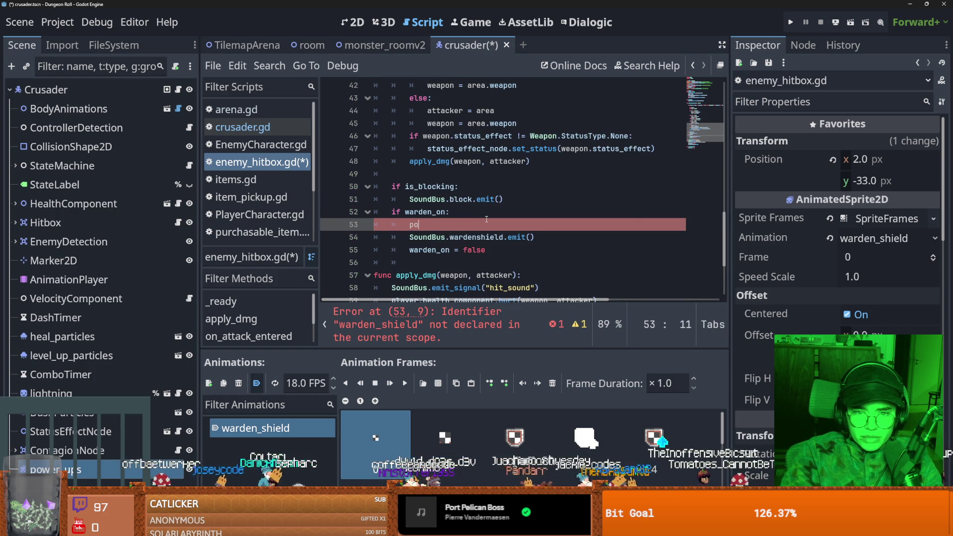
pyautogui.write('wer_ups.play("warden_shield')
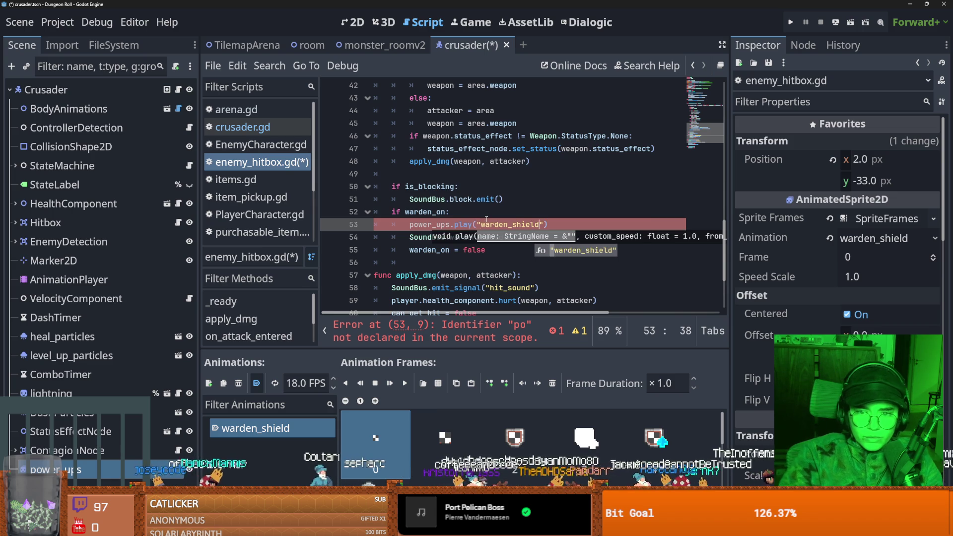
pyautogui.press('Return')
pyautogui.click(789, 22)
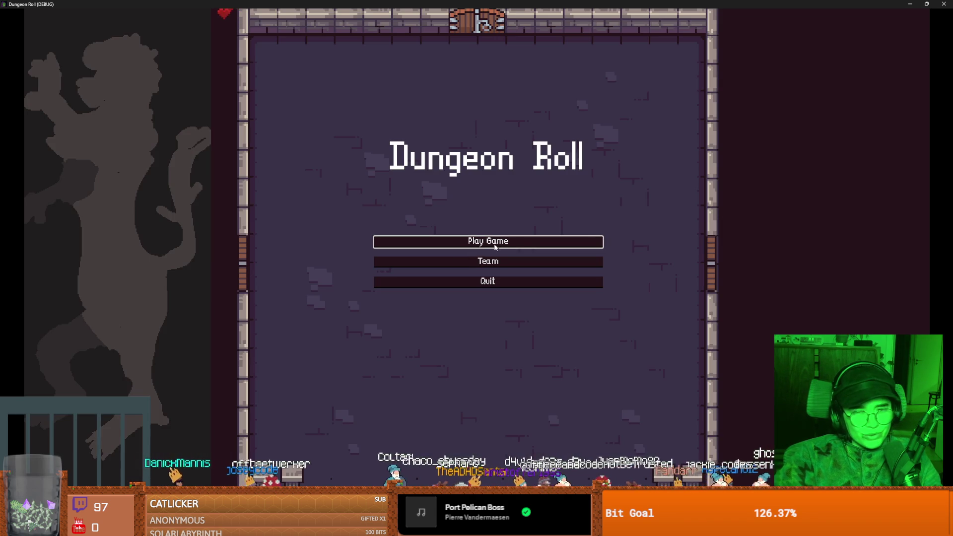
# Playtest as the Crusader, stop the run, and turn off Autoplay on Load for warden_shield.
pyautogui.click(494, 246)
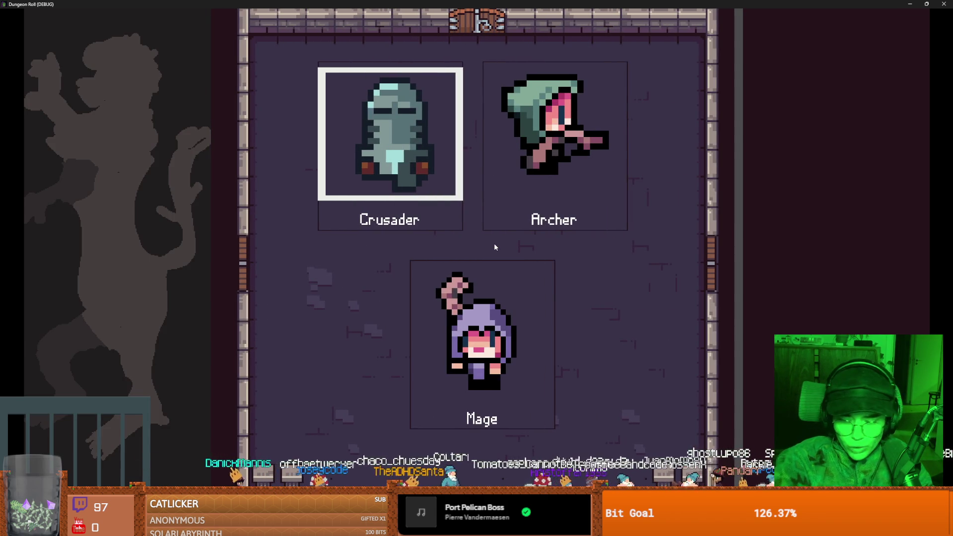
pyautogui.click(368, 189)
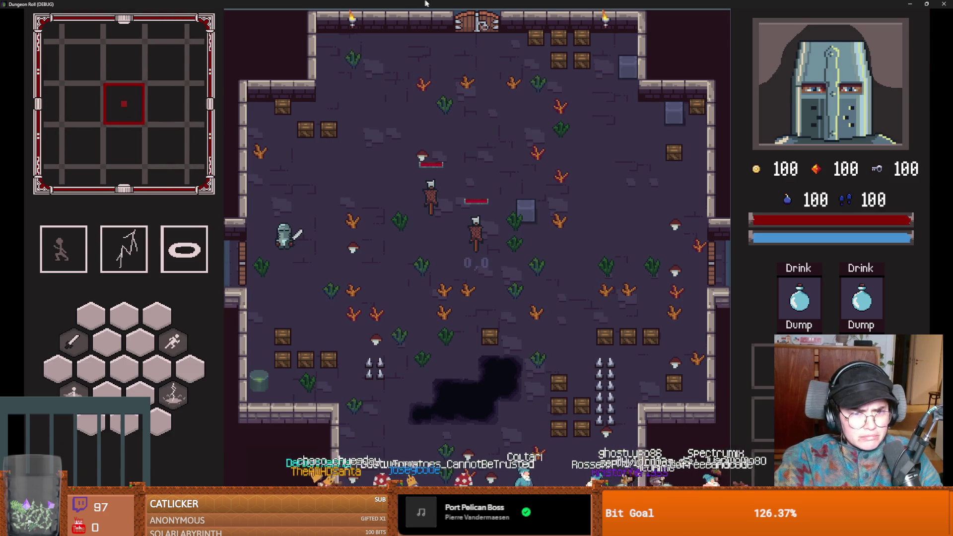
pyautogui.press('F8')
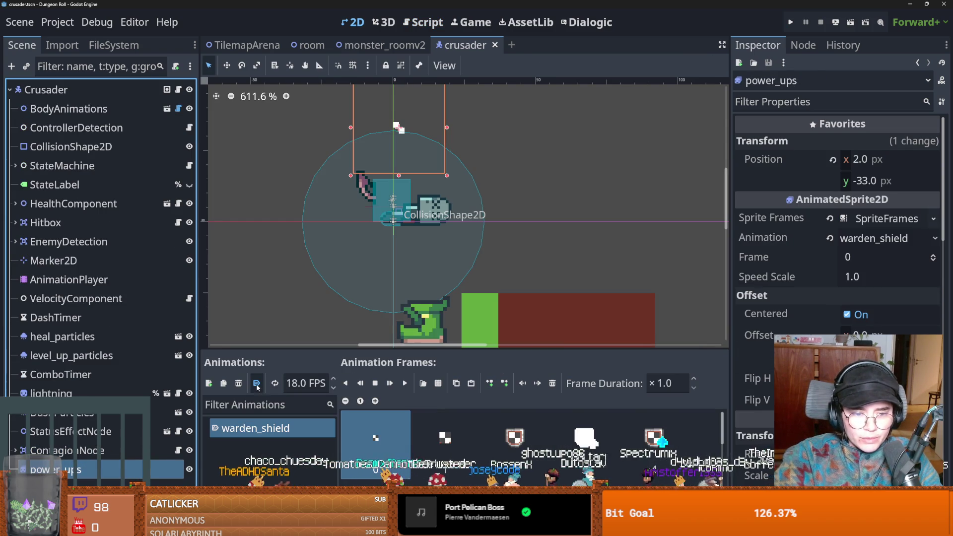
pyautogui.click(257, 385)
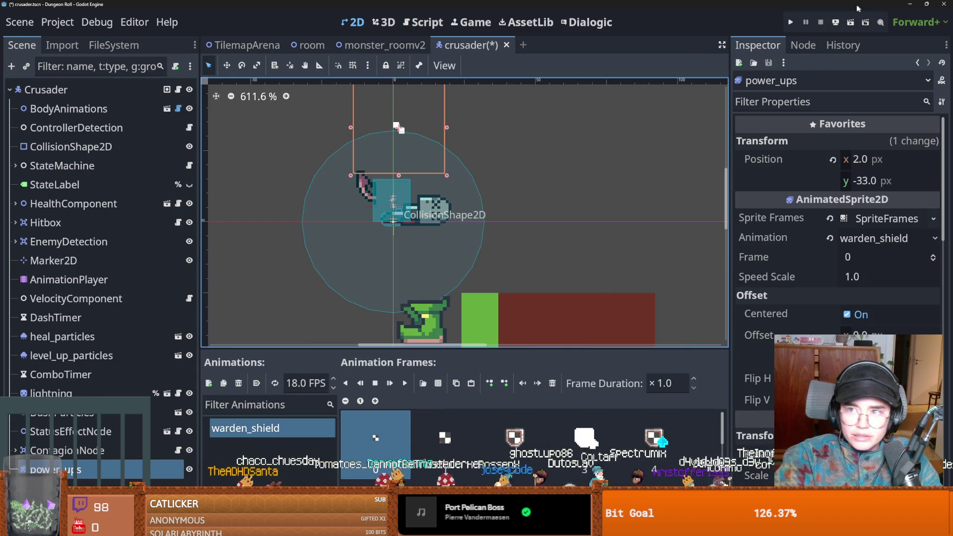
# Run the game again as the Crusader, then stop the test run.
pyautogui.click(791, 22)
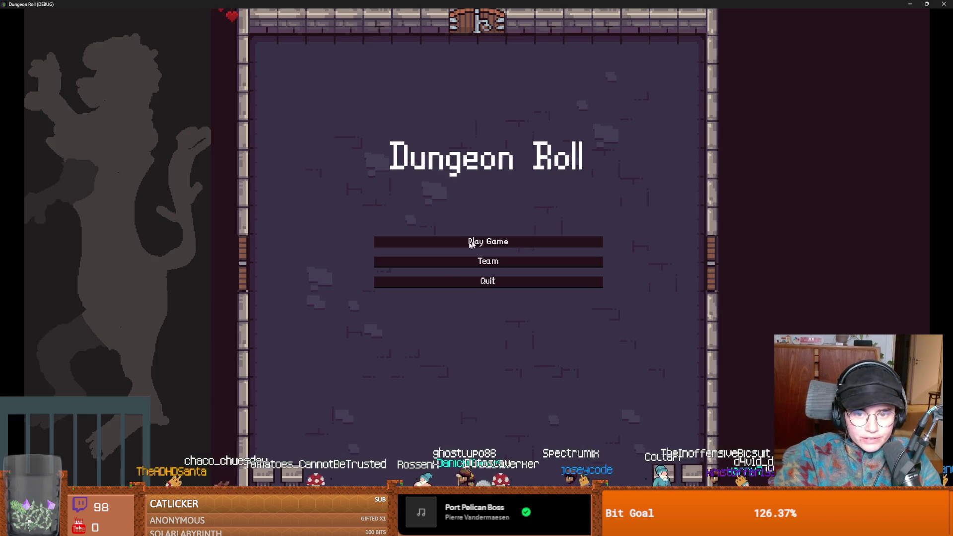
pyautogui.click(469, 242)
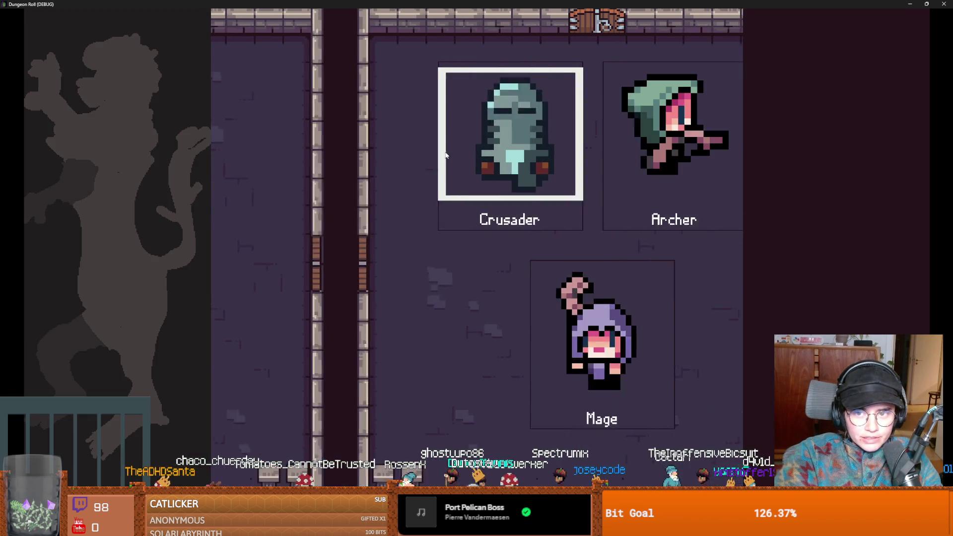
pyautogui.click(436, 155)
pyautogui.press('super+Down')
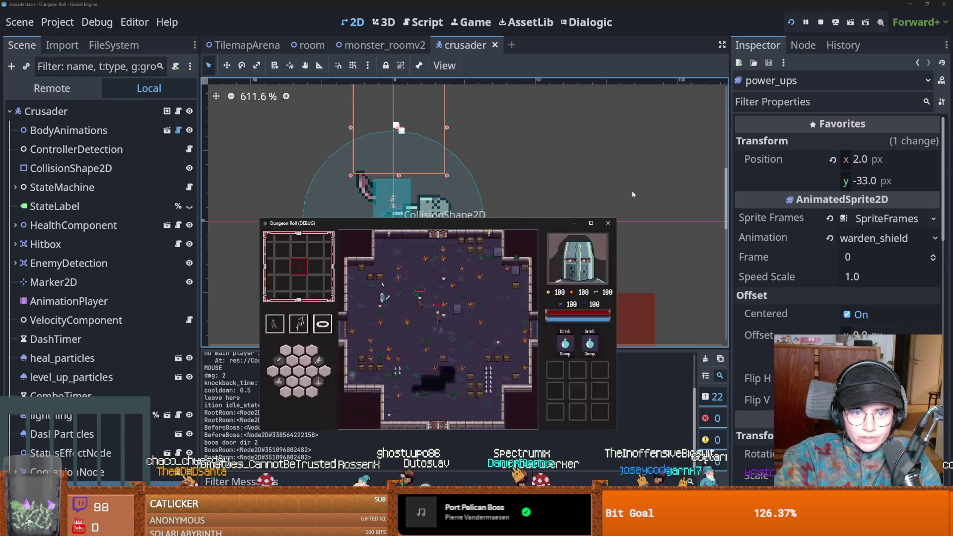
pyautogui.click(610, 224)
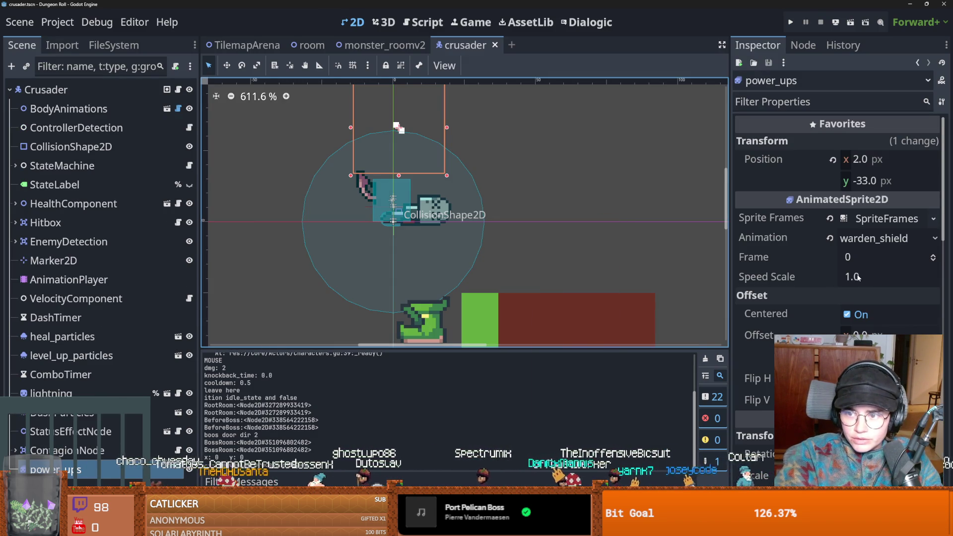
# Set the power_ups Frame value to 13 and relaunch the game.
pyautogui.scroll(12, 935, 258)
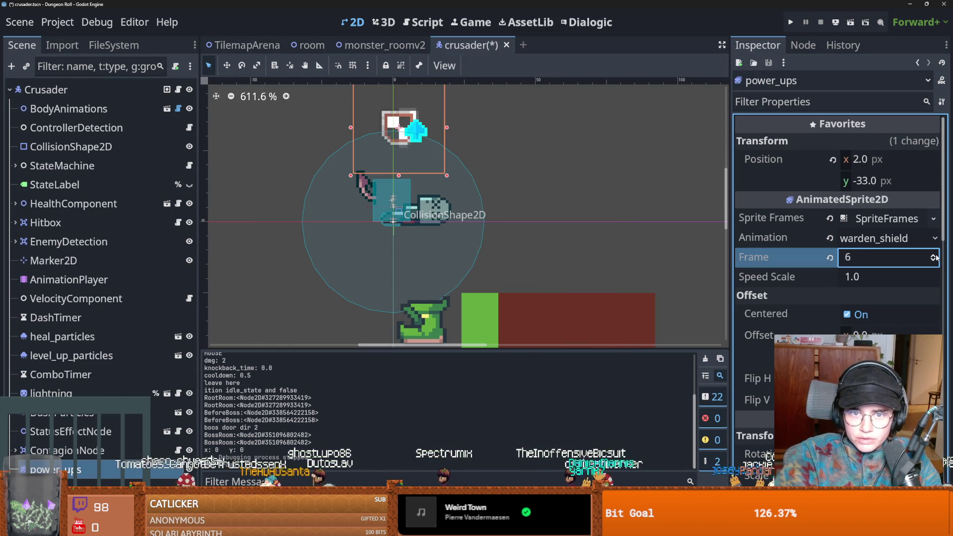
pyautogui.scroll(1, 936, 257)
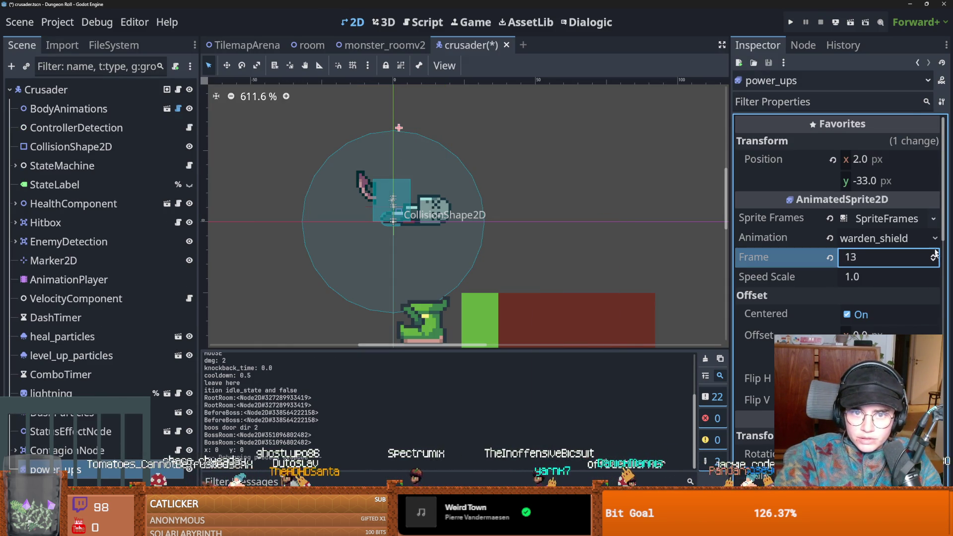
pyautogui.click(793, 23)
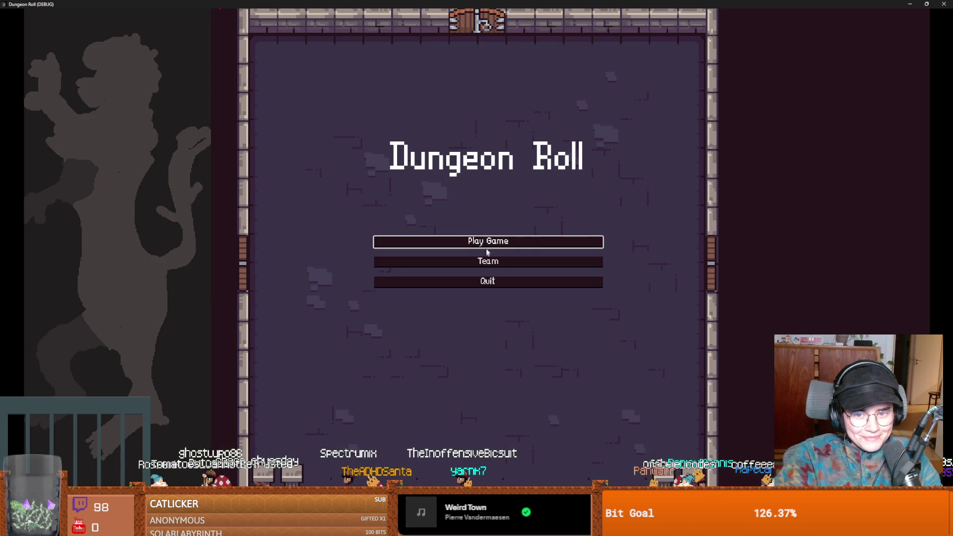
# Start a run as the Crusader, reroll the room choices repeatedly, and enter a room.
pyautogui.click(450, 236)
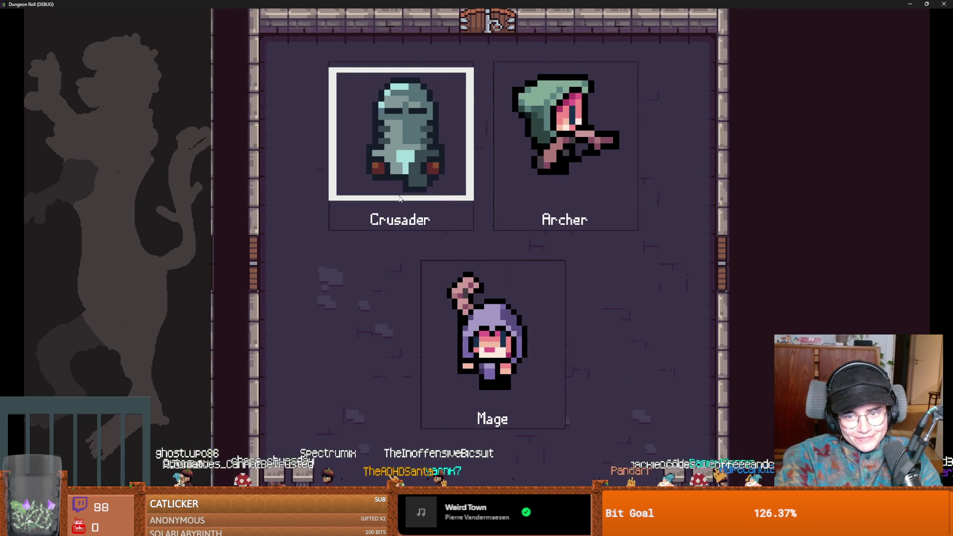
pyautogui.click(398, 198)
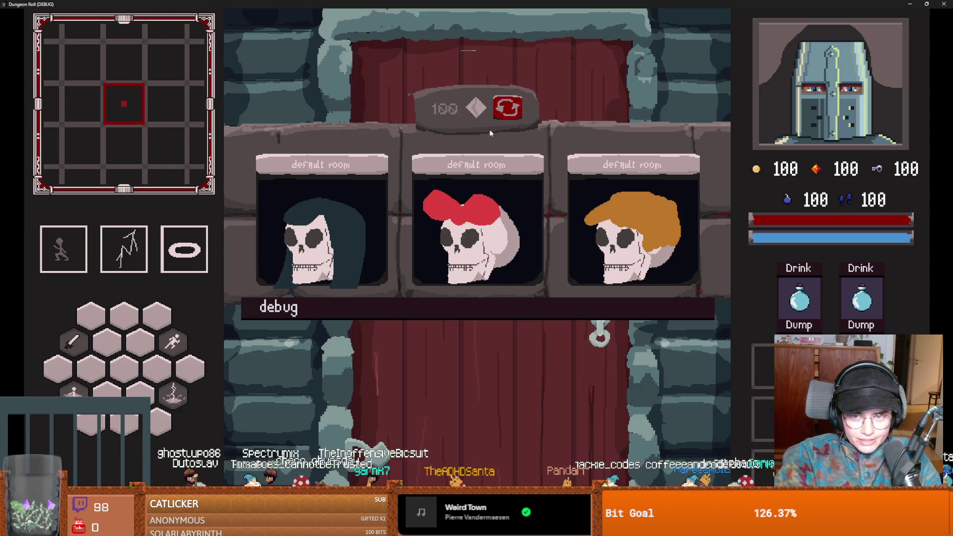
pyautogui.click(507, 108)
pyautogui.click(508, 109)
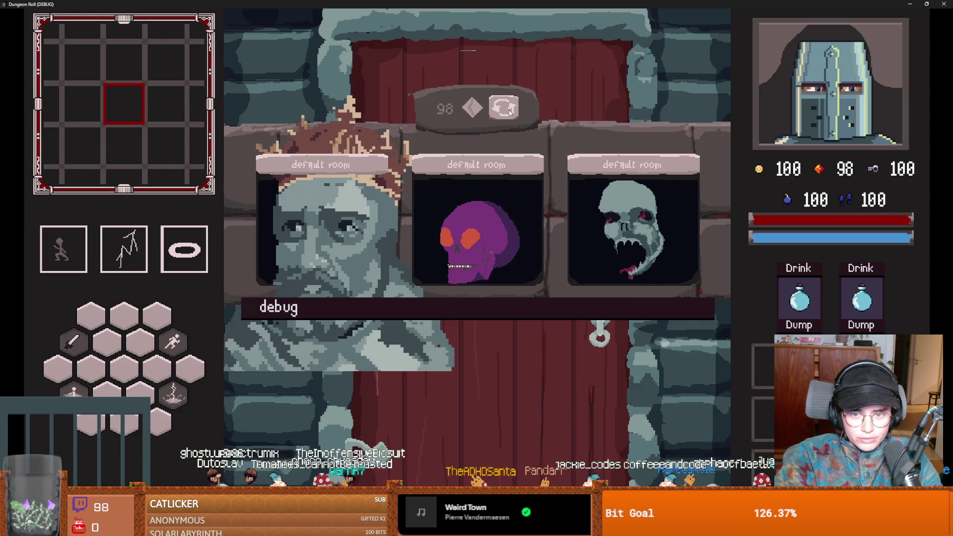
pyautogui.click(508, 109)
pyautogui.click(508, 109)
pyautogui.click(508, 109)
pyautogui.click(508, 109)
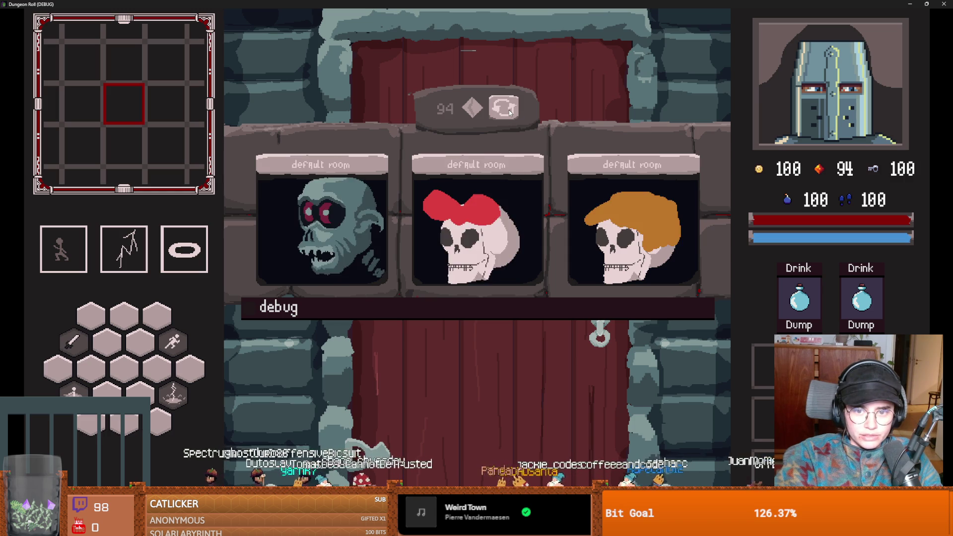
pyautogui.click(508, 109)
pyautogui.click(508, 110)
pyautogui.click(508, 109)
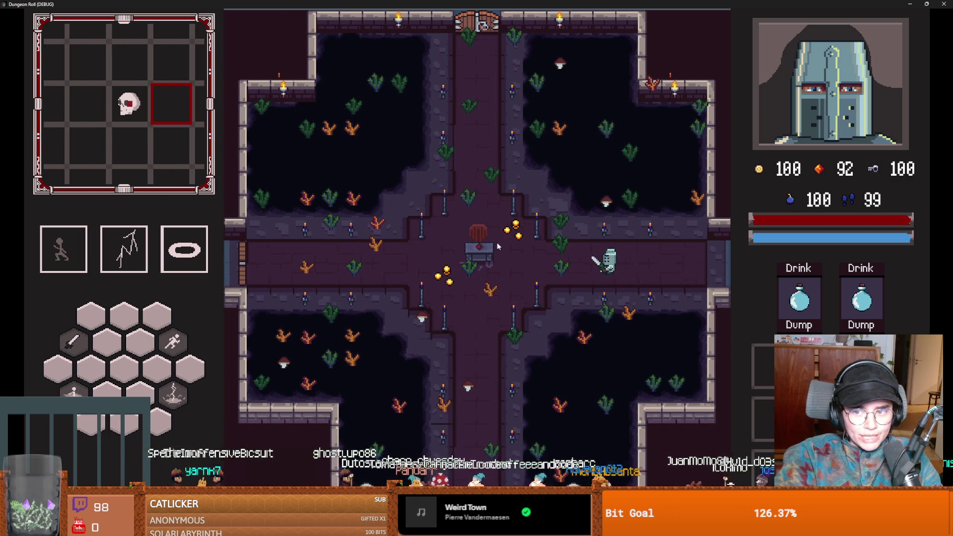
# Walk the knight to the left door, unlock it, pick the next room, and shrink the game window.
pyautogui.moveTo(764, 367)
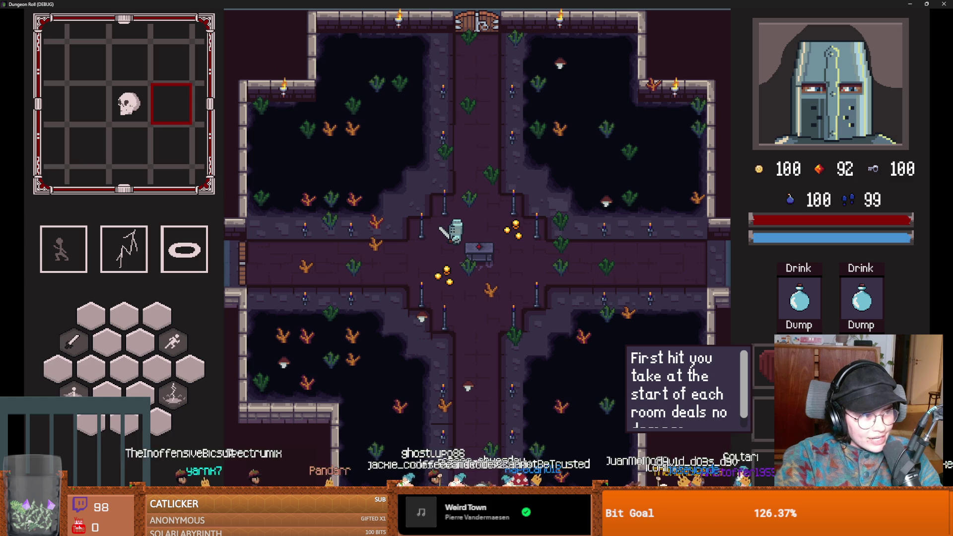
pyautogui.press('a')
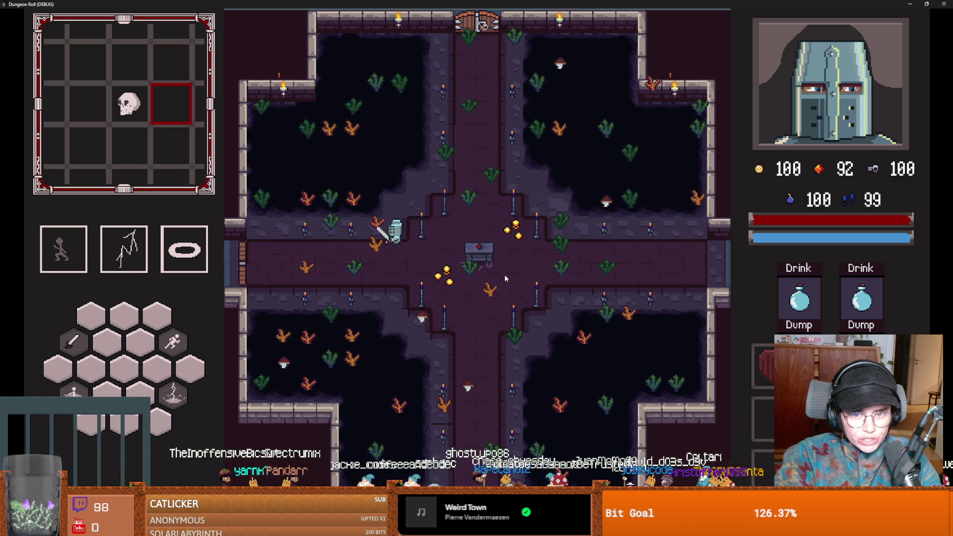
pyautogui.press('a')
pyautogui.press('a')
pyautogui.press('a')
pyautogui.click(459, 282)
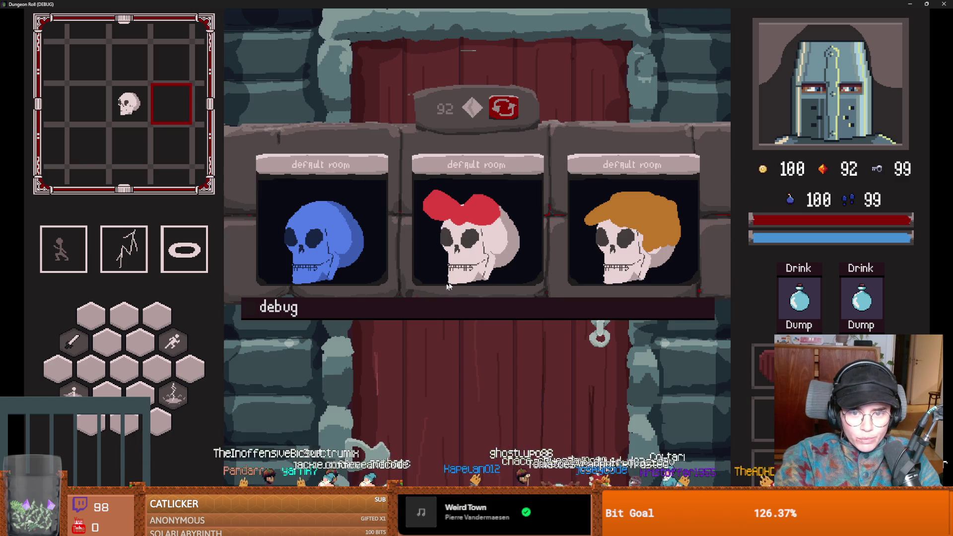
pyautogui.click(367, 232)
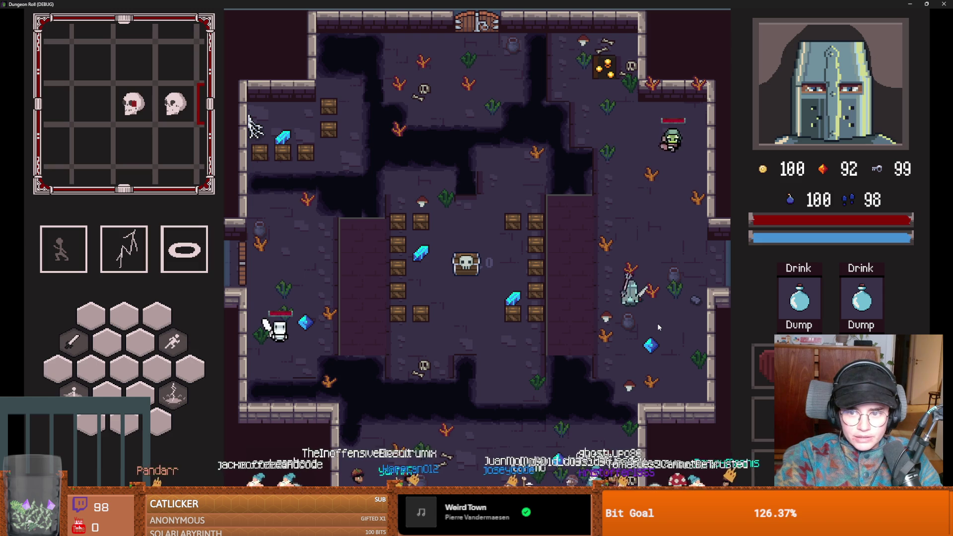
pyautogui.press('super+Down')
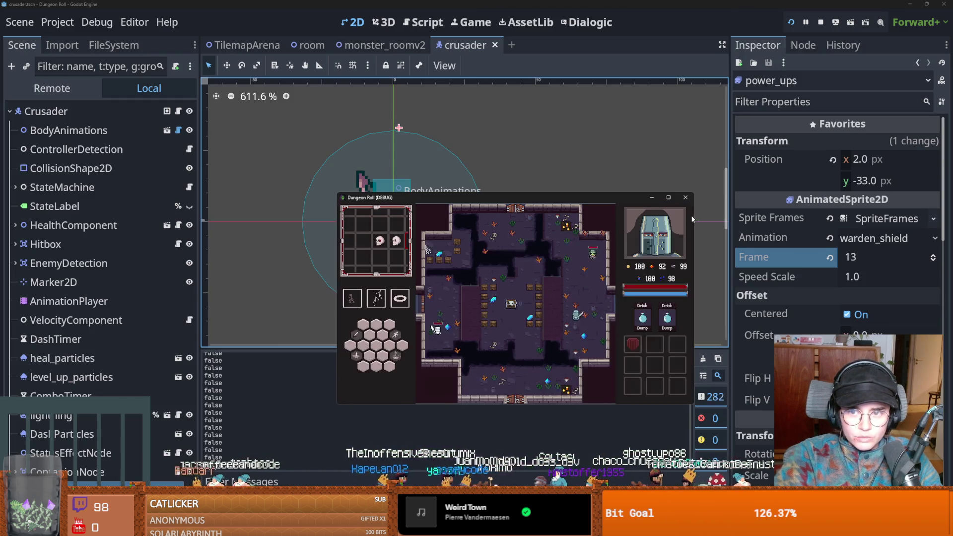
# Close the test run, reselect the power_ups node, and save the crusader scene.
pyautogui.click(688, 199)
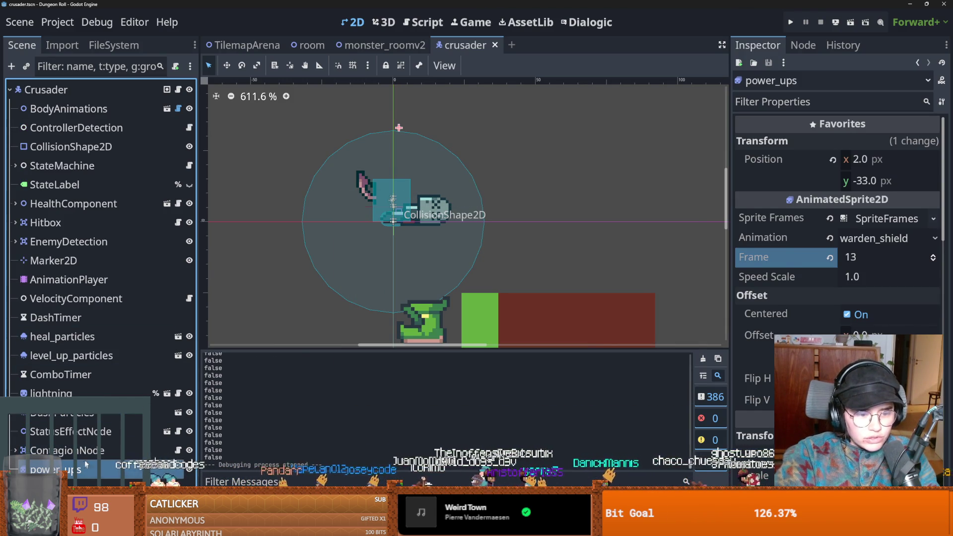
pyautogui.click(67, 450)
pyautogui.click(55, 470)
pyautogui.hotkey('ctrl', 's')
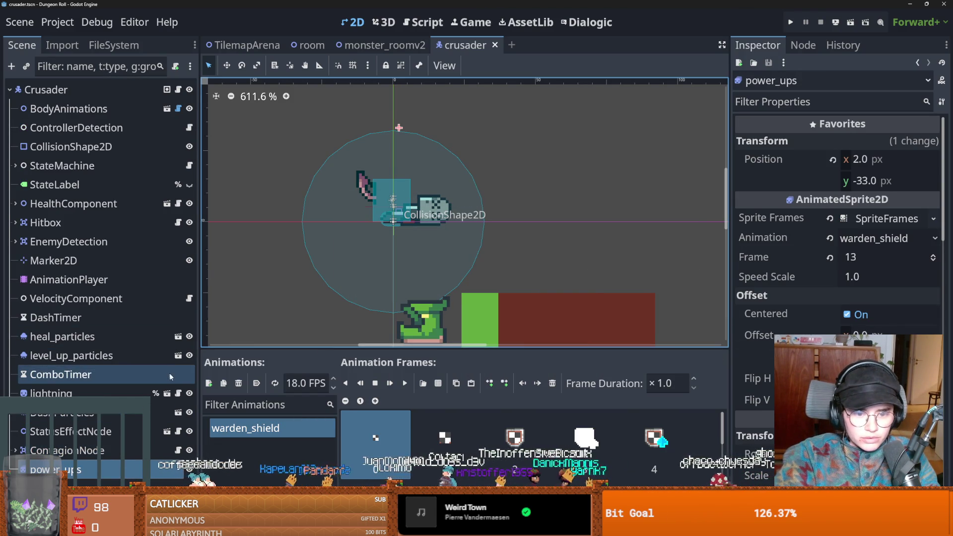
# Show the debugger's 25 errors and scroll through the ../power_ups failures.
pyautogui.click(258, 493)
pyautogui.click(296, 358)
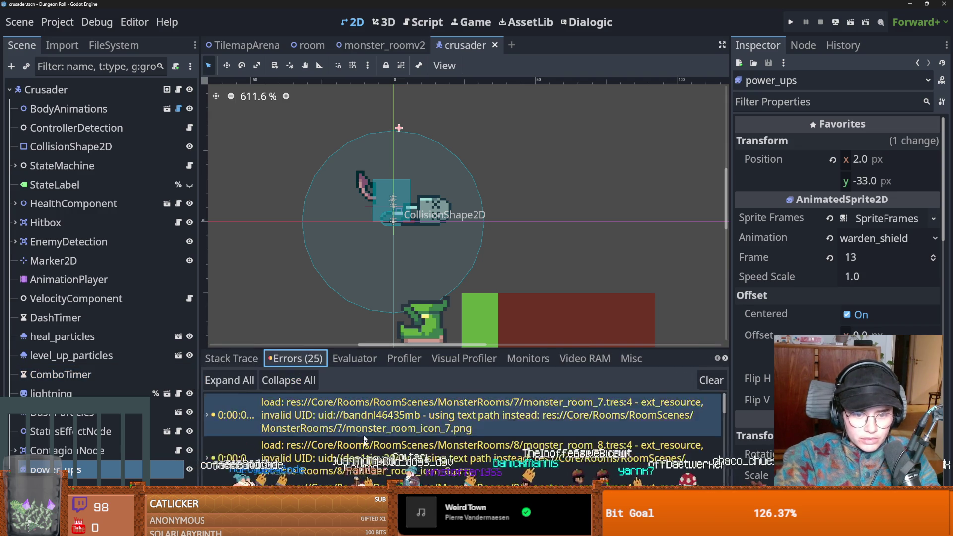
pyautogui.scroll(-10, 446, 447)
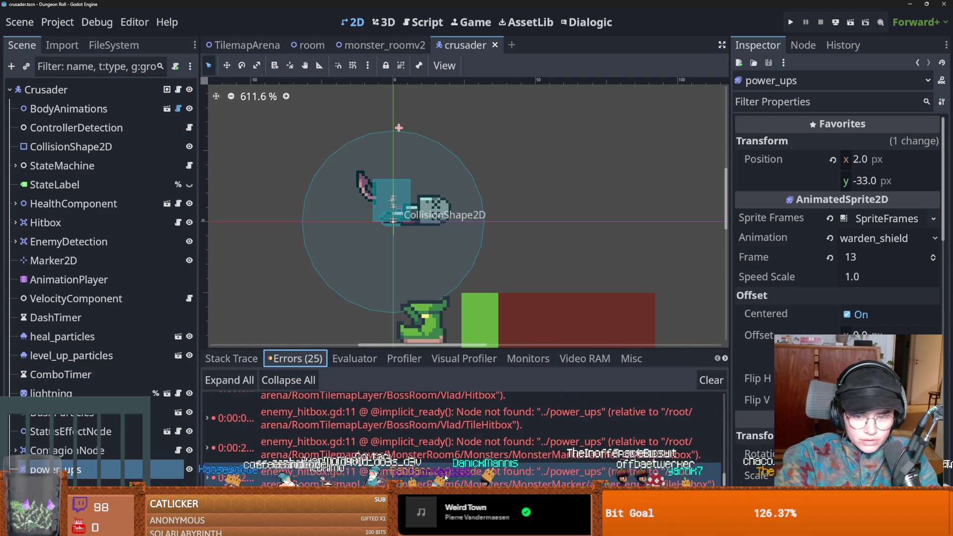
pyautogui.scroll(1, 427, 422)
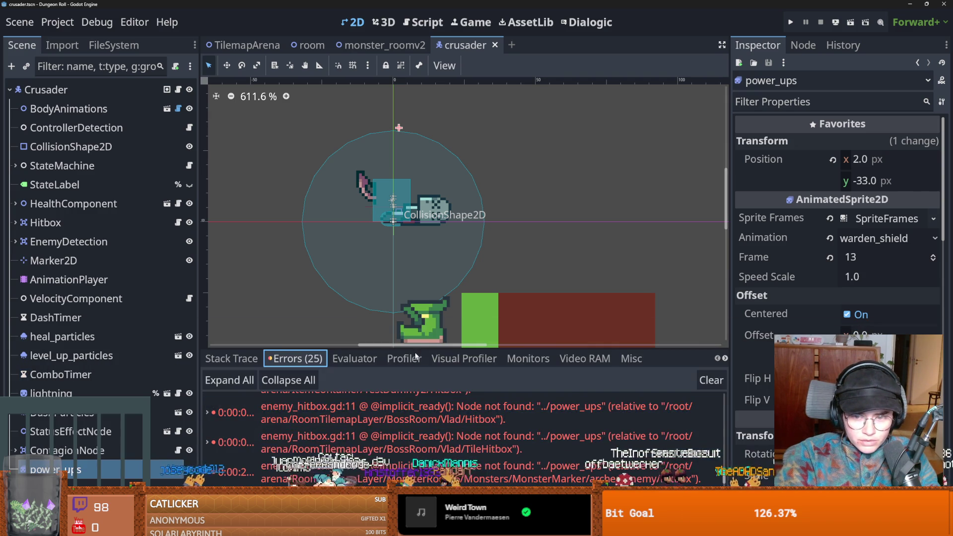
pyautogui.moveTo(472, 406)
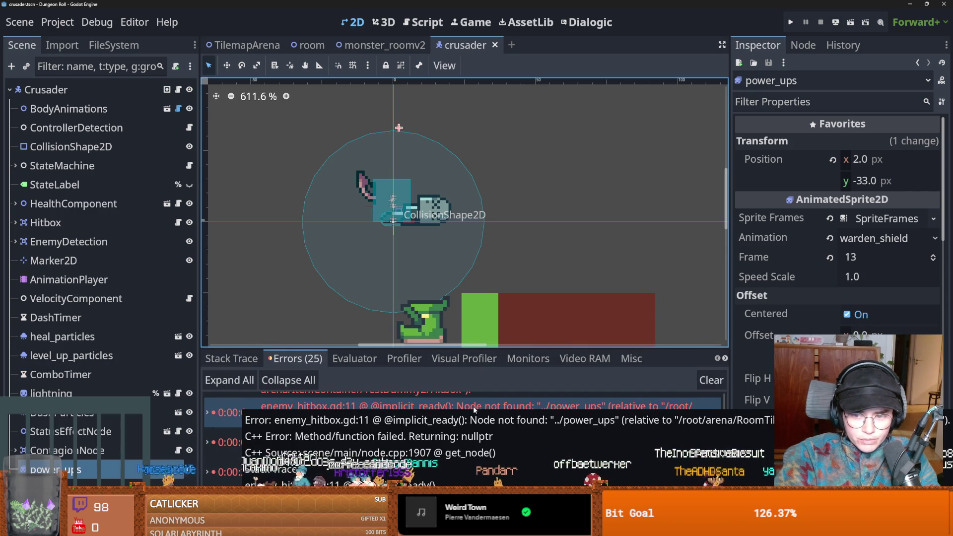
# Open enemy_hitbox.gd and inspect the power_ups declaration on line 11.
pyautogui.click(178, 222)
pyautogui.scroll(10, 504, 237)
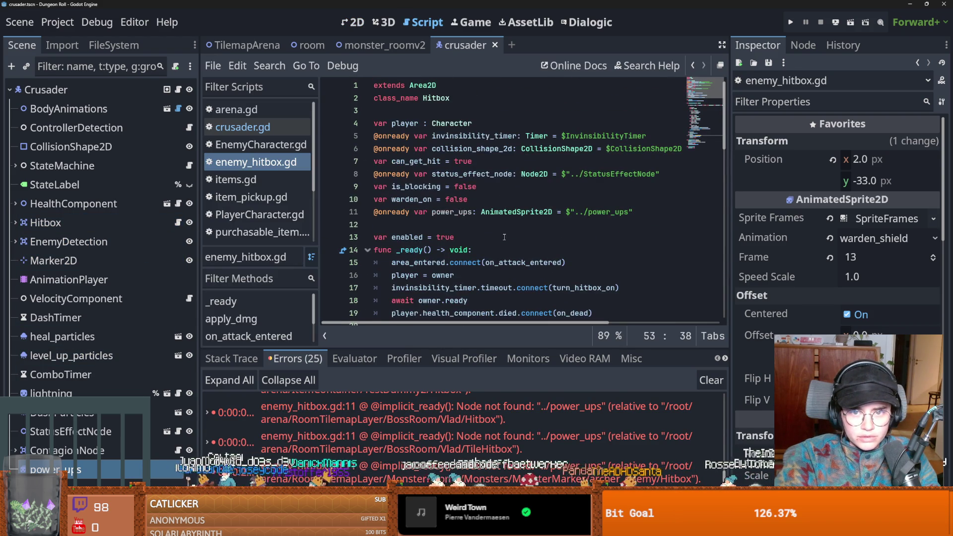
pyautogui.doubleClick(449, 211)
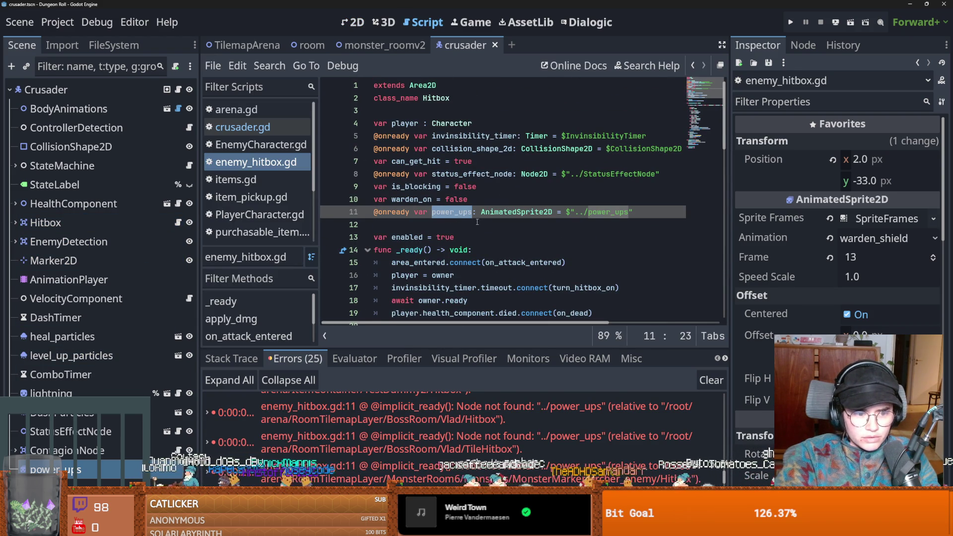
pyautogui.moveTo(634, 212); pyautogui.dragTo(374, 212)
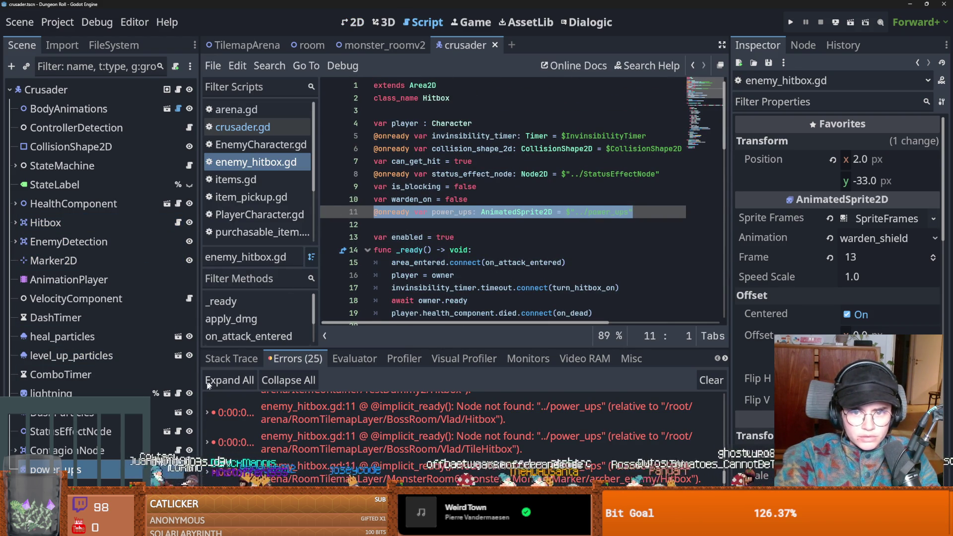
pyautogui.press('End')
pyautogui.press('Return')
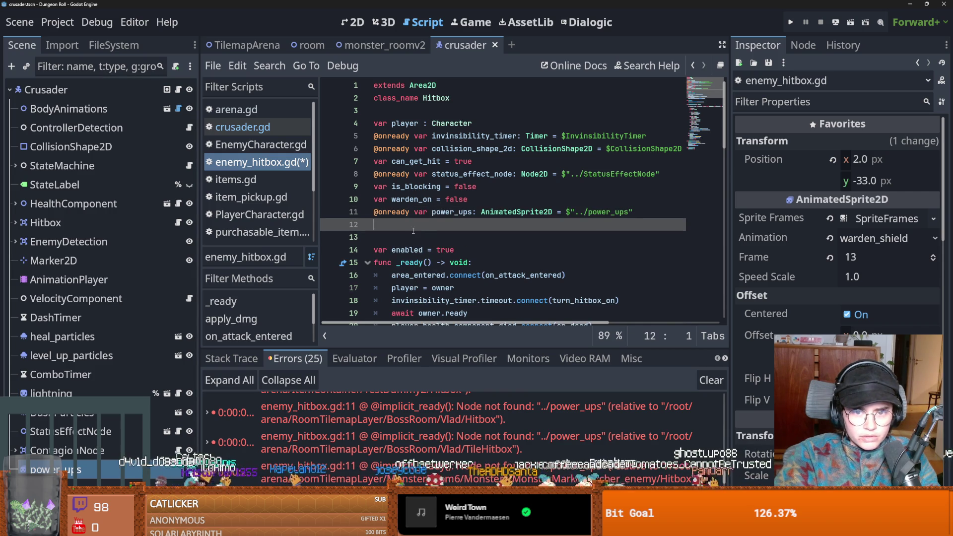
pyautogui.hotkey('ctrl', 'z')
pyautogui.scroll(-15, 446, 223)
pyautogui.scroll(1, 443, 198)
# Check power_ups in the warden_shield play call, then reselect the power_ups sprite.
pyautogui.doubleClick(436, 175)
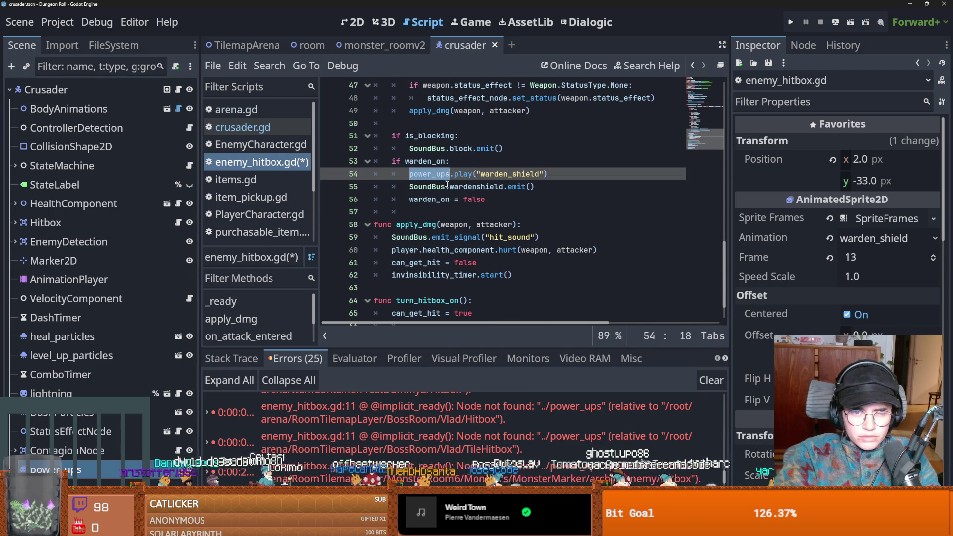
pyautogui.moveTo(469, 192)
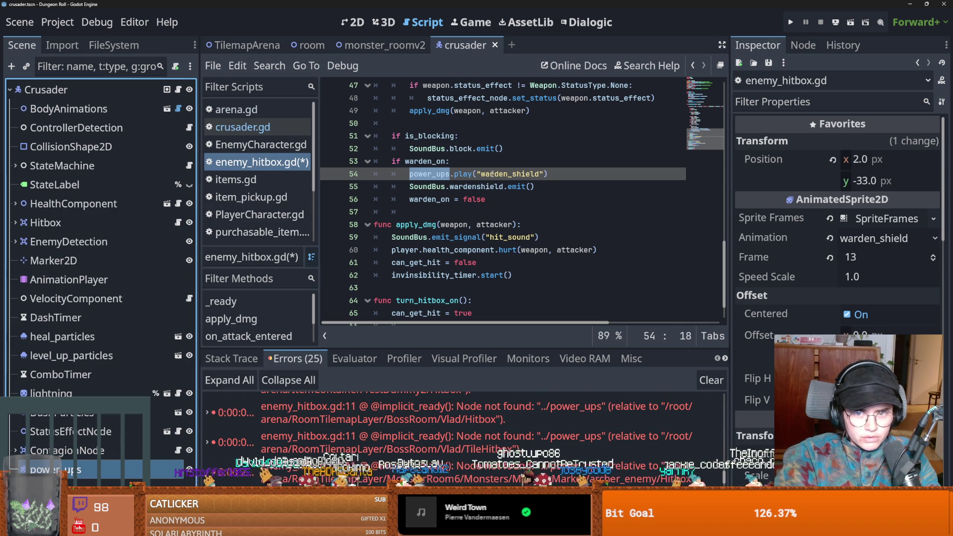
pyautogui.click(100, 451)
pyautogui.click(97, 467)
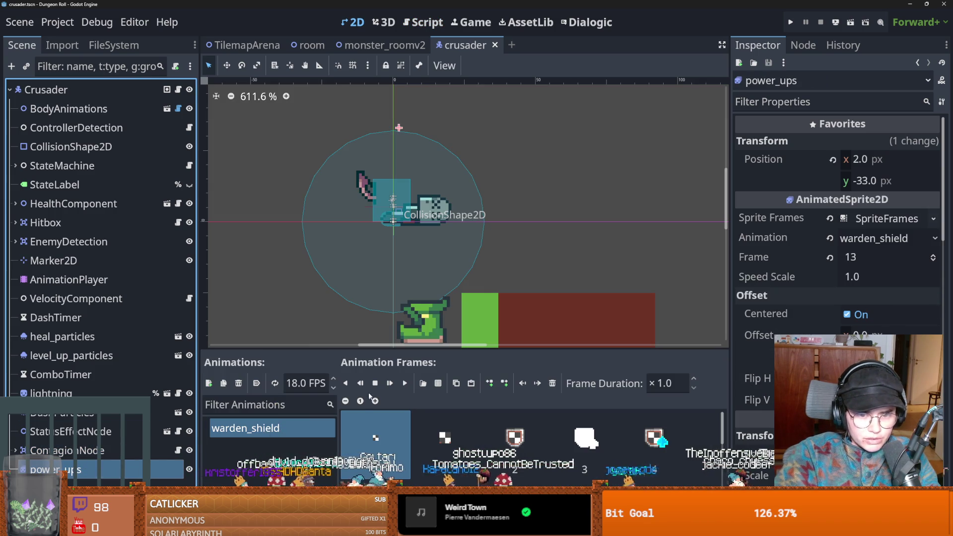
# Keep the animation named warden_shield and enlarge the animation frames grid.
pyautogui.doubleClick(243, 428)
pyautogui.press('End')
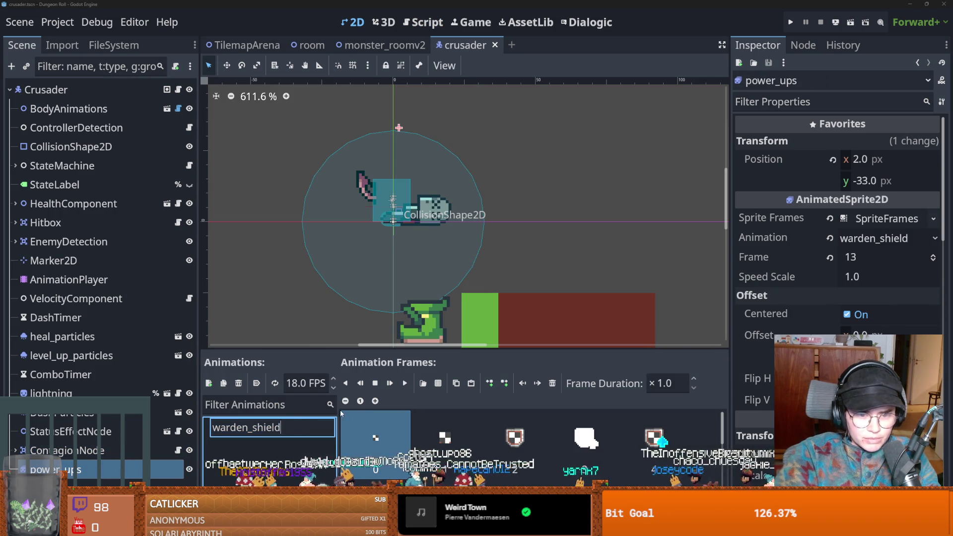
pyautogui.press('Return')
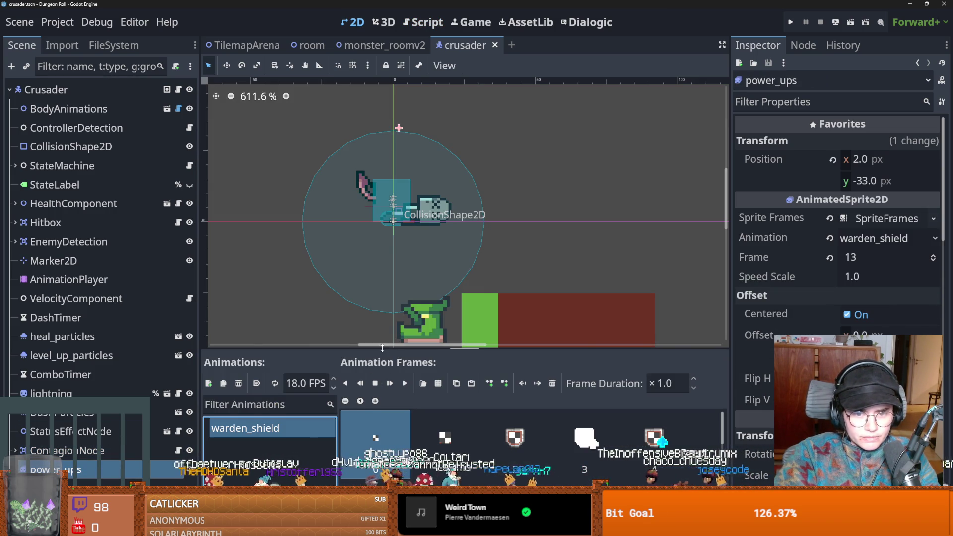
pyautogui.moveTo(382, 349); pyautogui.dragTo(382, 89)
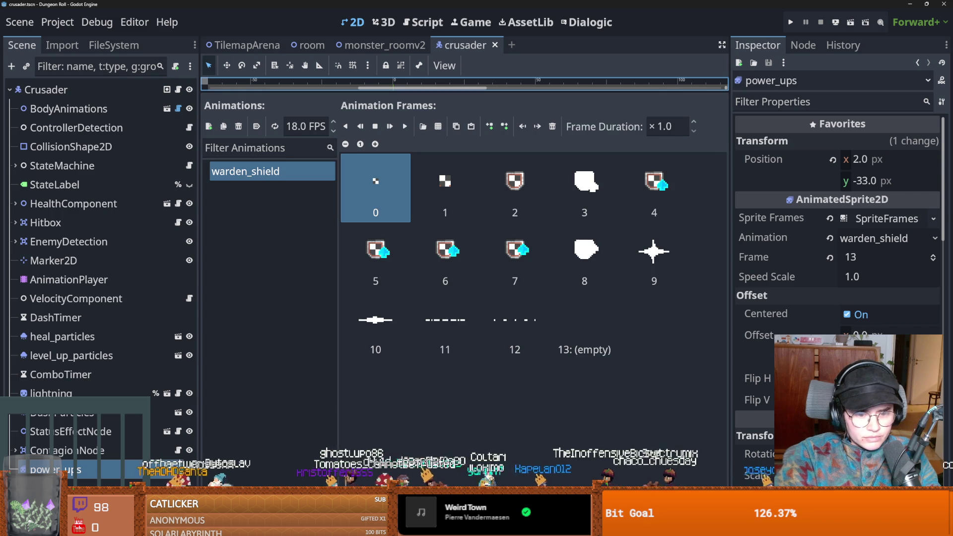
# Recheck the errors list and jump to the offending script line.
pyautogui.click(271, 493)
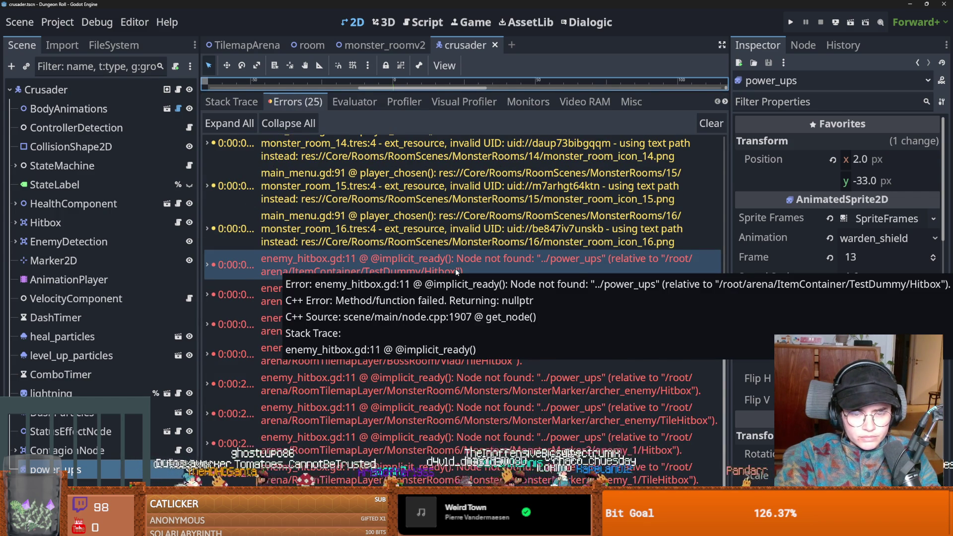
pyautogui.doubleClick(456, 271)
pyautogui.moveTo(453, 202)
pyautogui.mouseDown()
pyautogui.moveTo(454, 285)
pyautogui.moveTo(454, 241)
pyautogui.mouseUp()
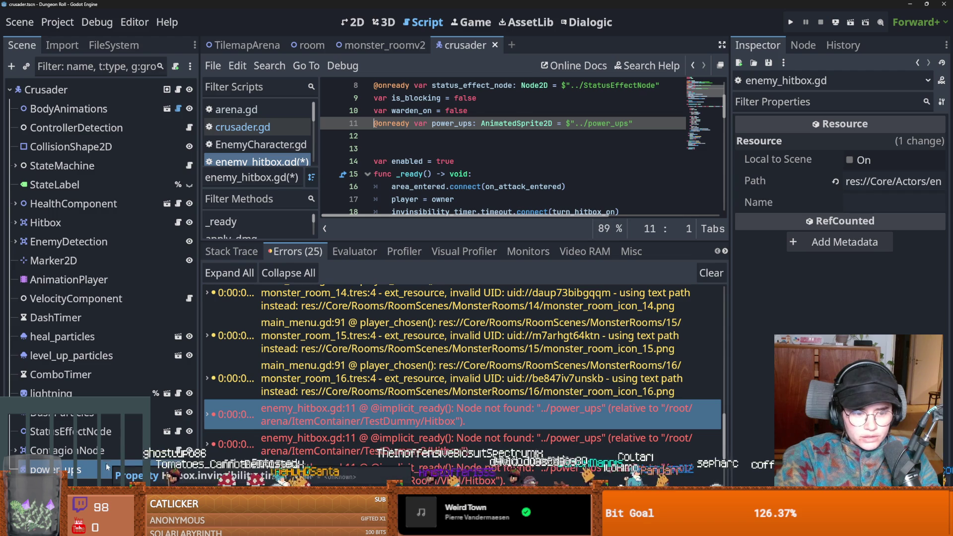
# Reselect power_ups and browse the project files in the FileSystem filter.
pyautogui.click(85, 469)
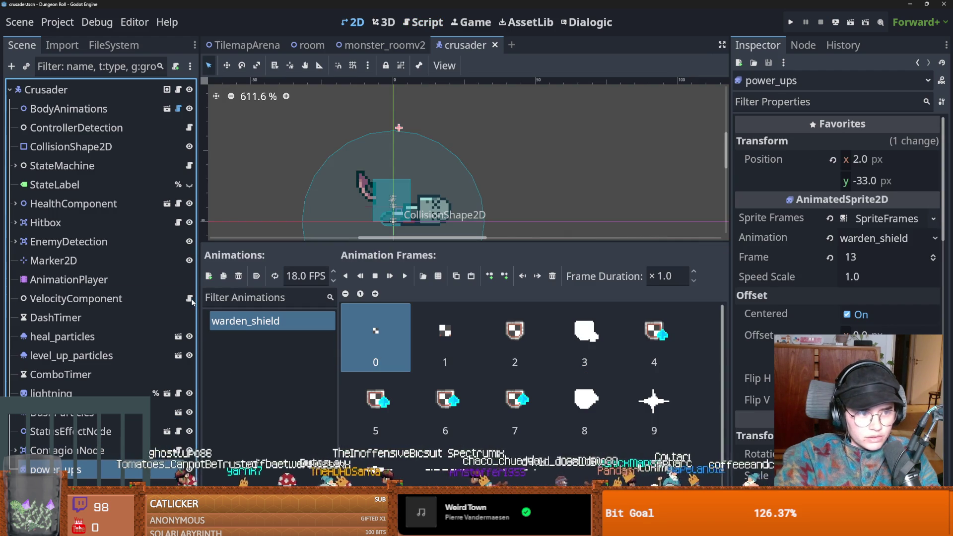
pyautogui.click(114, 45)
pyautogui.click(89, 85)
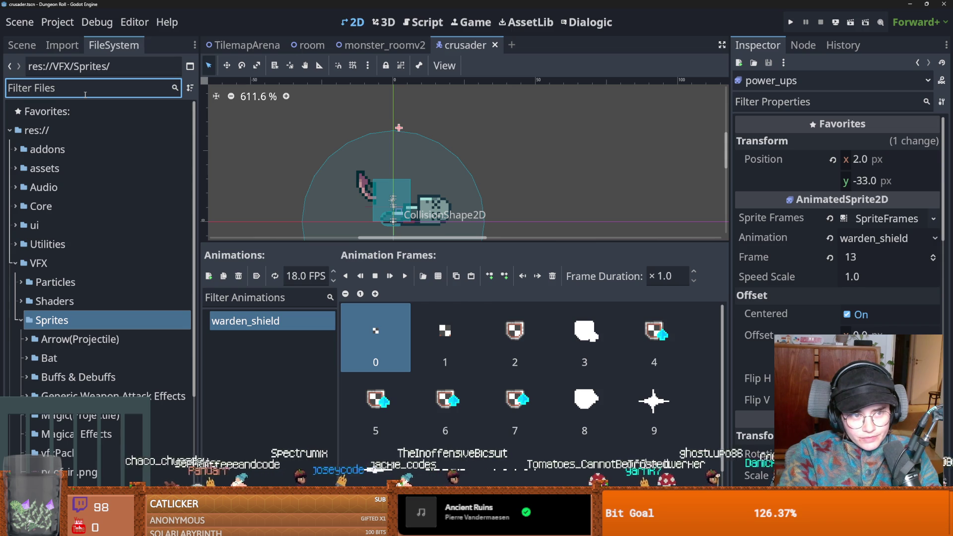
# Paste power_ups under the enemy_1 root of the enemy base scene with an empty first warden_shield frame.
pyautogui.write('enemy')
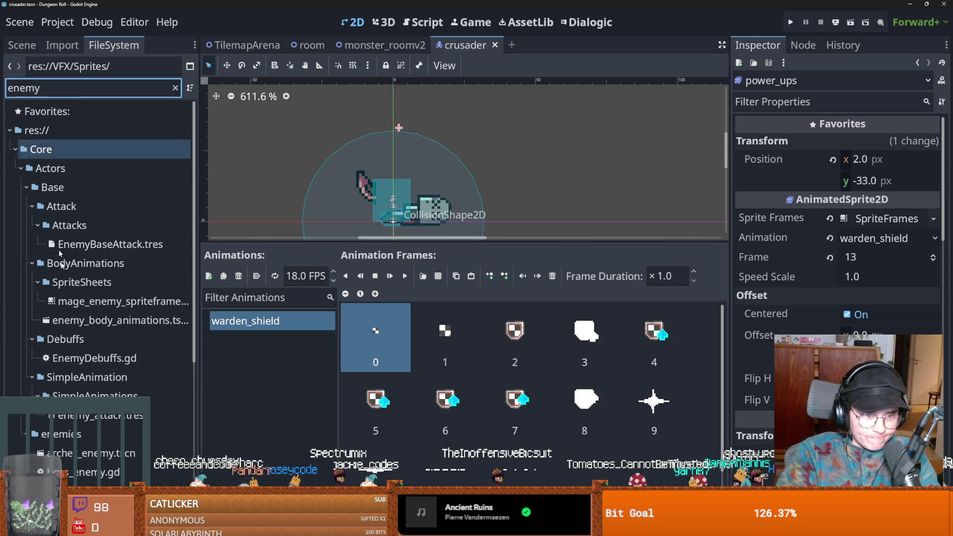
pyautogui.scroll(-5, 99, 355)
pyautogui.doubleClick(89, 330)
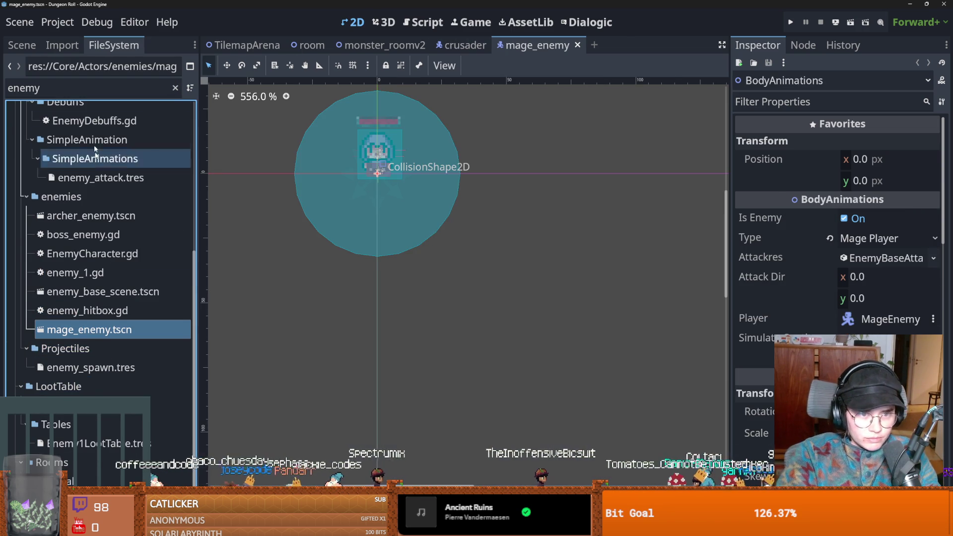
pyautogui.click(22, 46)
pyautogui.click(162, 89)
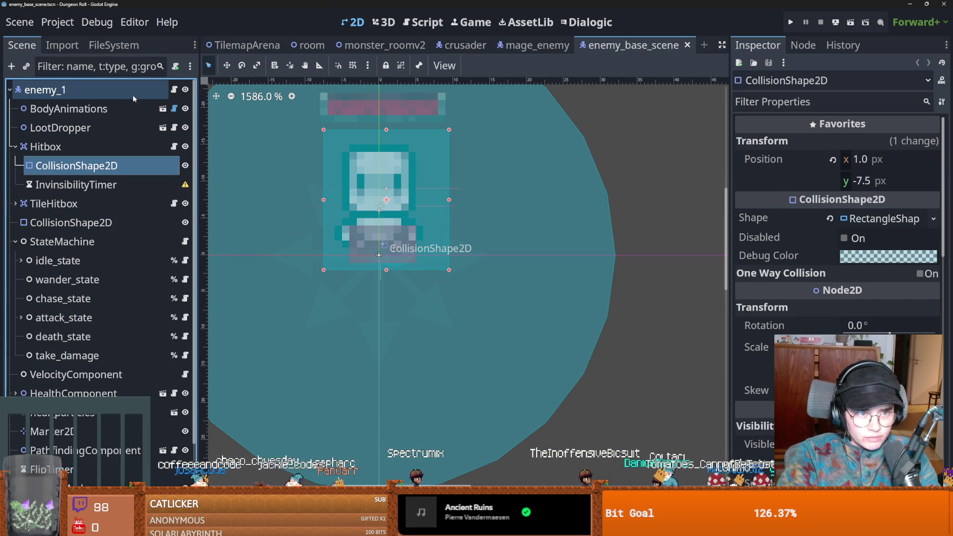
pyautogui.click(133, 95)
pyautogui.click(382, 106)
pyautogui.hotkey('ctrl', 's')
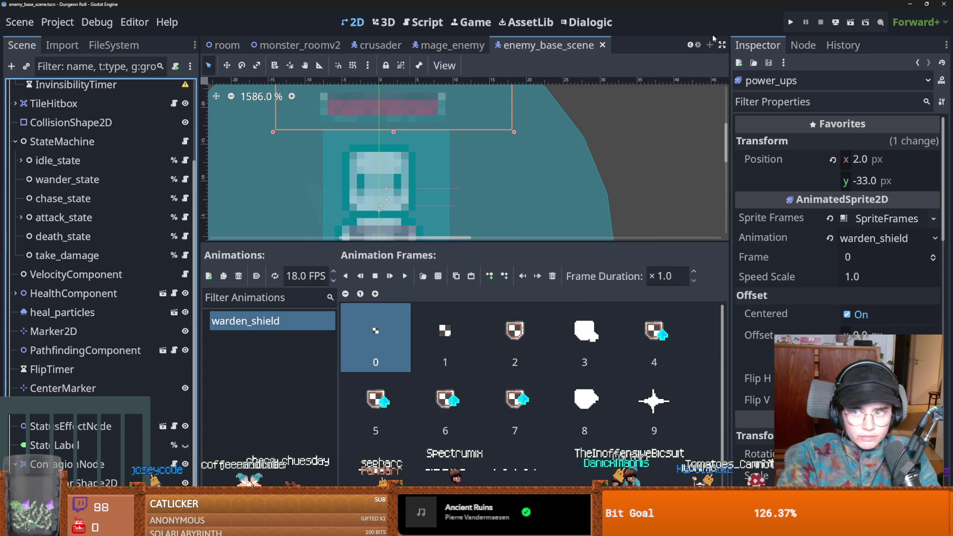
pyautogui.scroll(5, 540, 164)
pyautogui.scroll(-9, 525, 133)
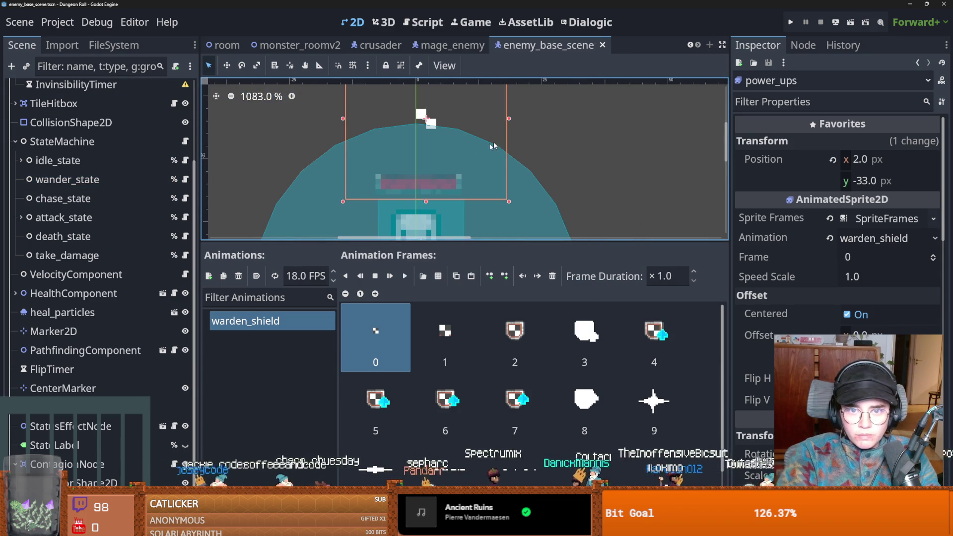
pyautogui.scroll(-2, 524, 133)
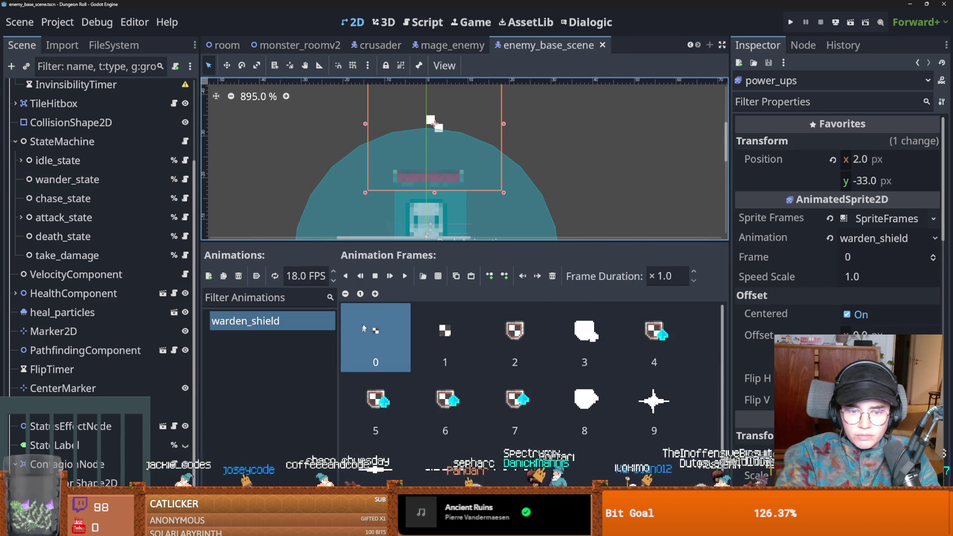
pyautogui.click(488, 276)
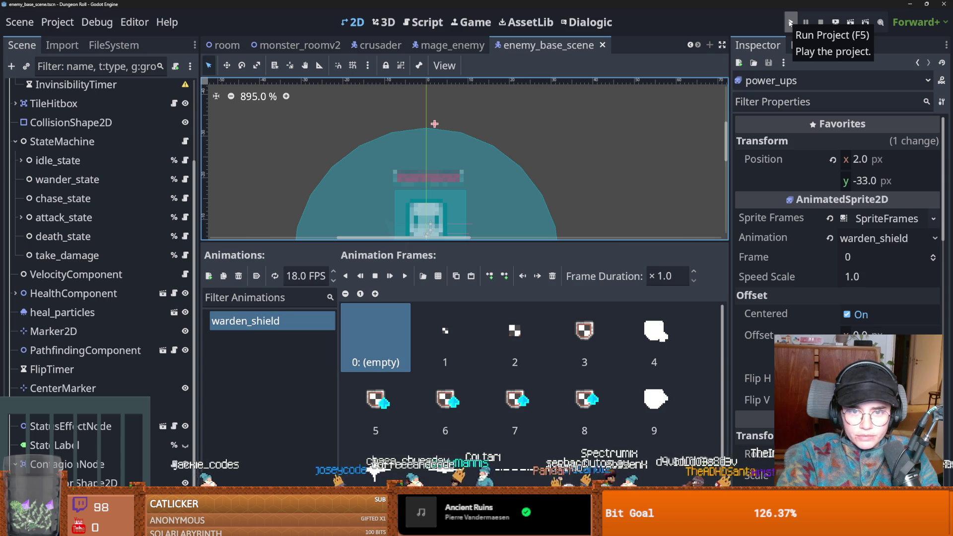
# Paste power_ups under TestDummy with an empty first warden_shield frame, save, and launch the game.
pyautogui.click(116, 47)
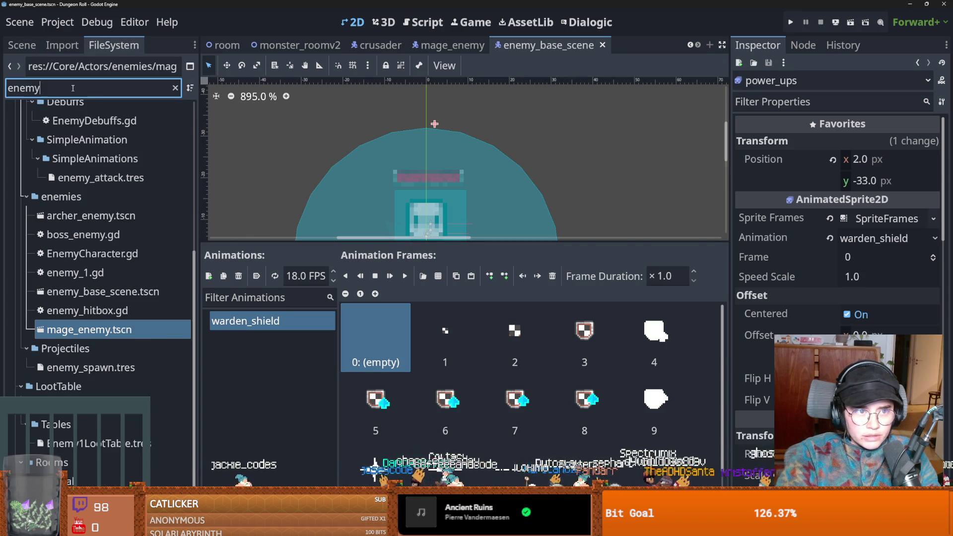
pyautogui.hotkey('ctrl', 'a')
pyautogui.write('test')
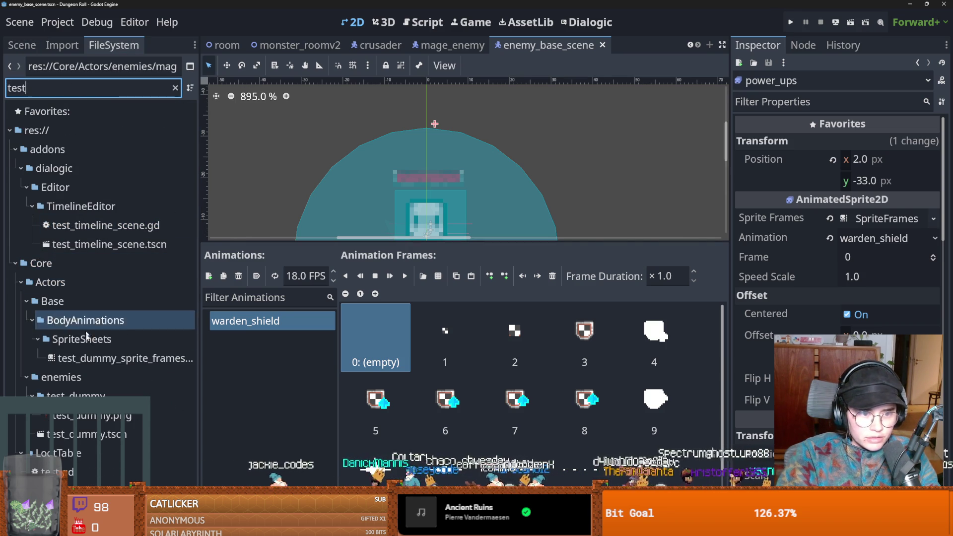
pyautogui.doubleClick(89, 434)
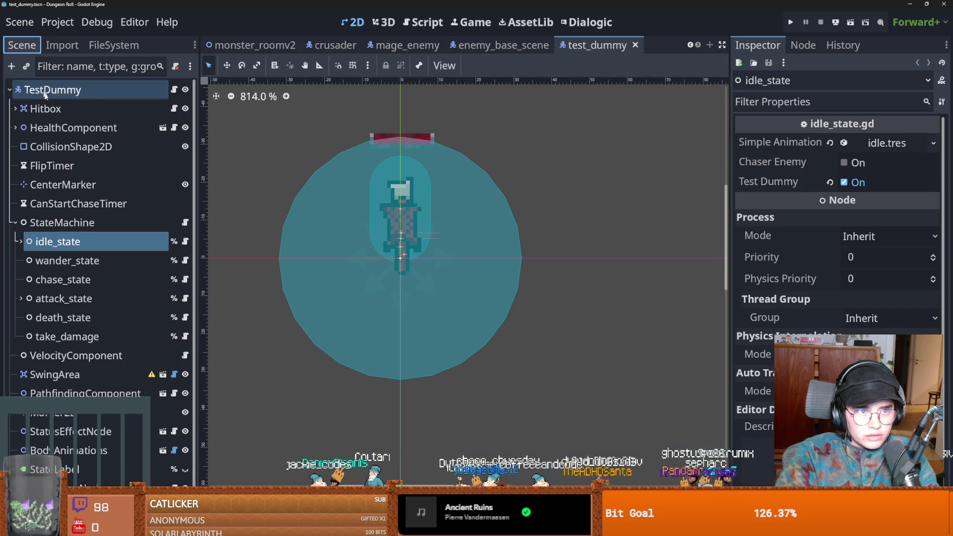
pyautogui.click(15, 223)
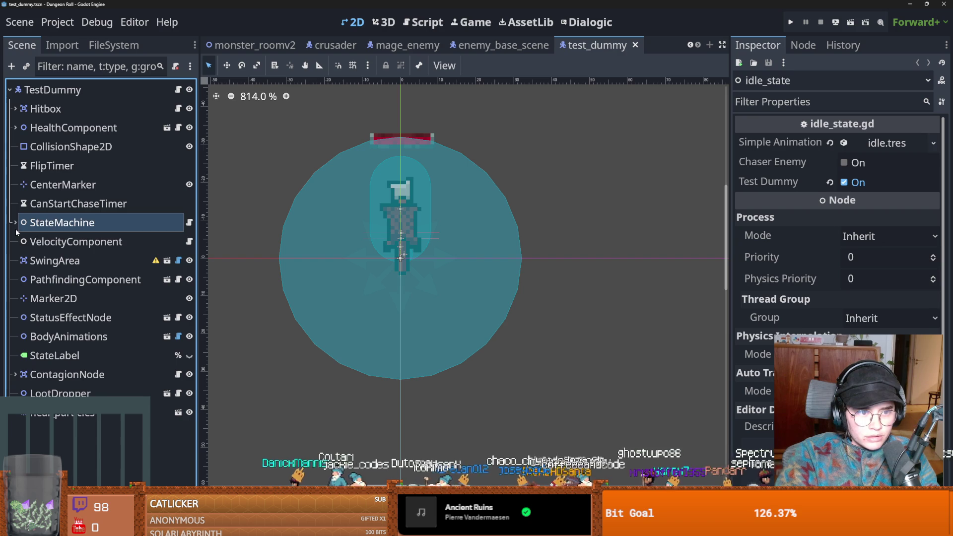
pyautogui.click(79, 95)
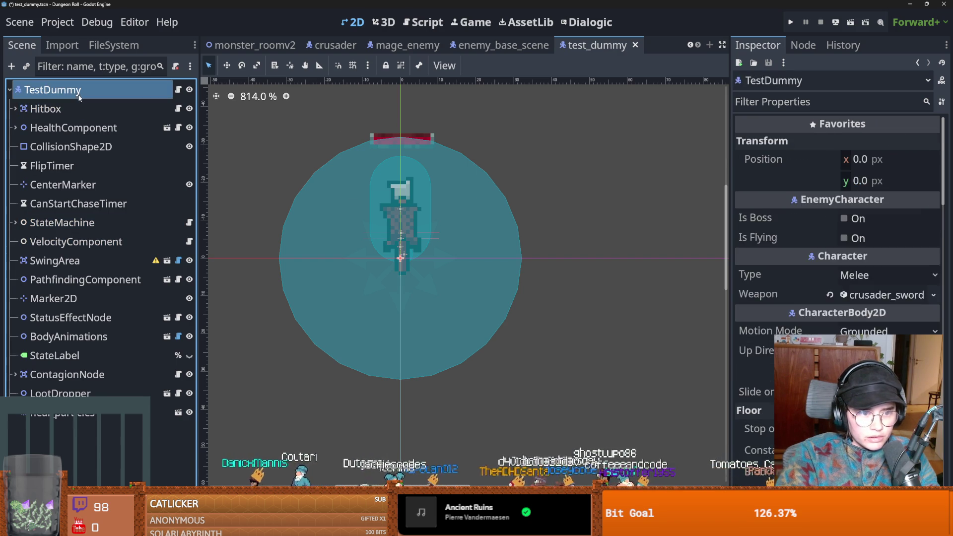
pyautogui.hotkey('ctrl', 'v')
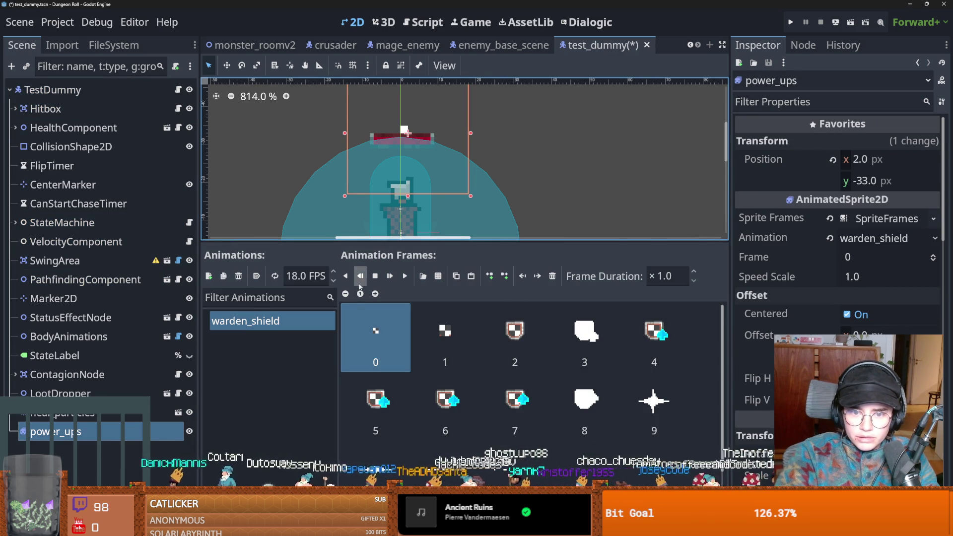
pyautogui.click(488, 275)
pyautogui.hotkey('ctrl', 's')
pyautogui.click(790, 24)
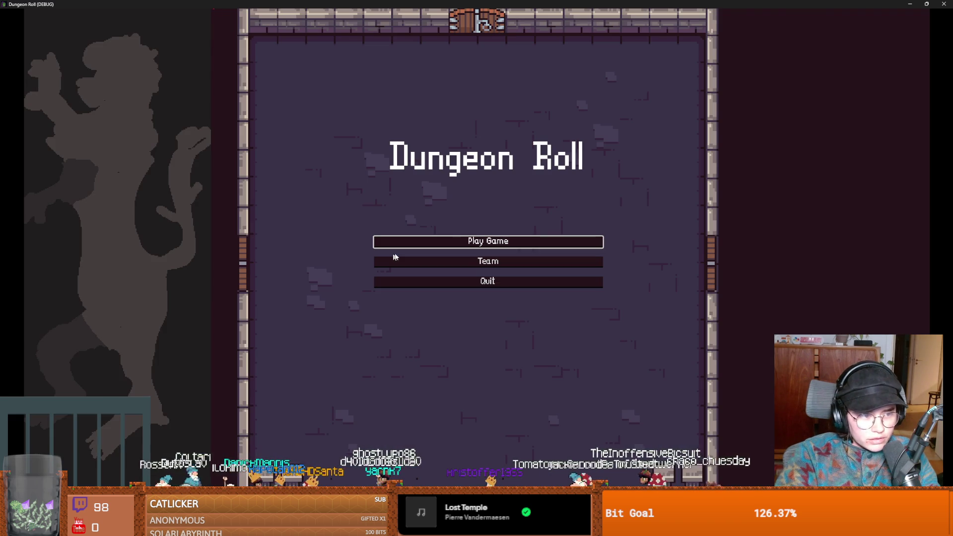
# Start a run as the Crusader, reroll the rooms twice, and enter a room.
pyautogui.click(455, 245)
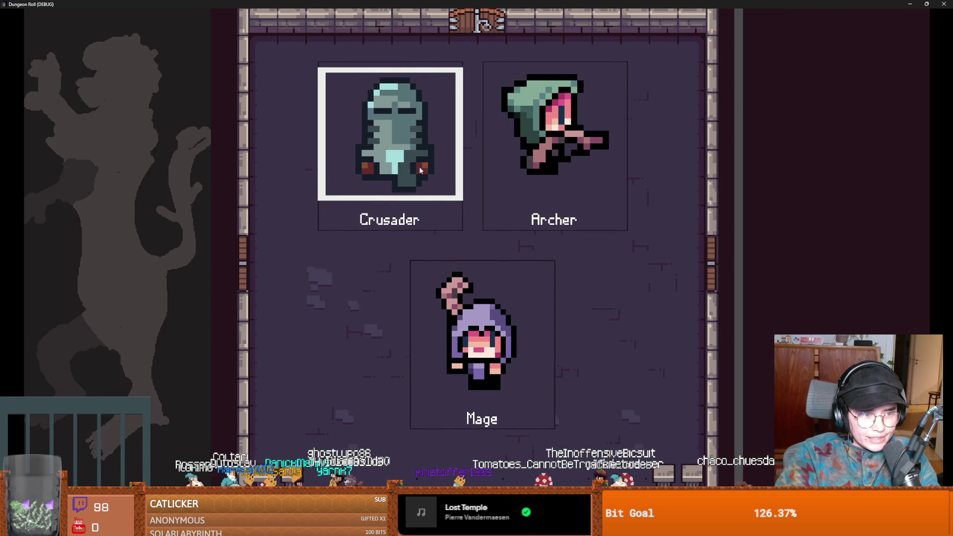
pyautogui.click(418, 165)
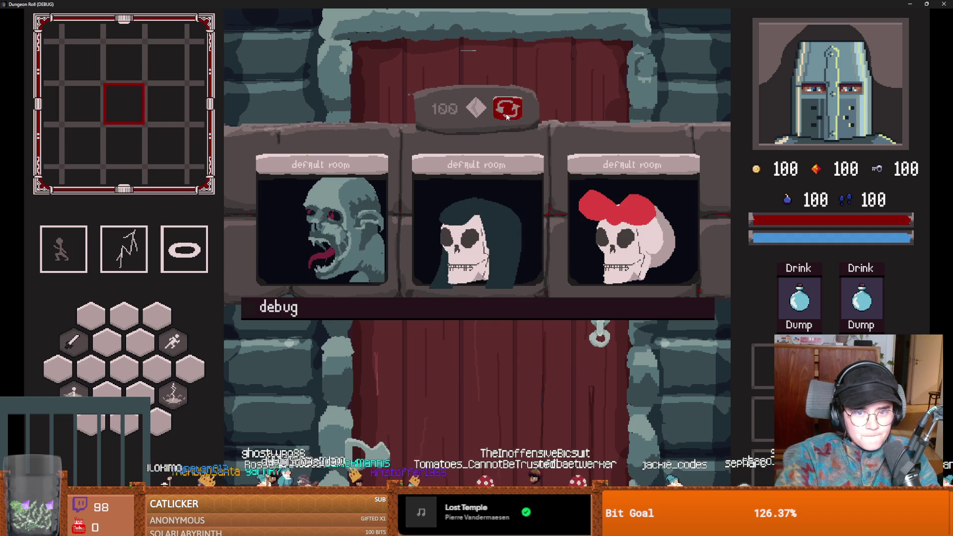
pyautogui.click(506, 116)
pyautogui.click(506, 115)
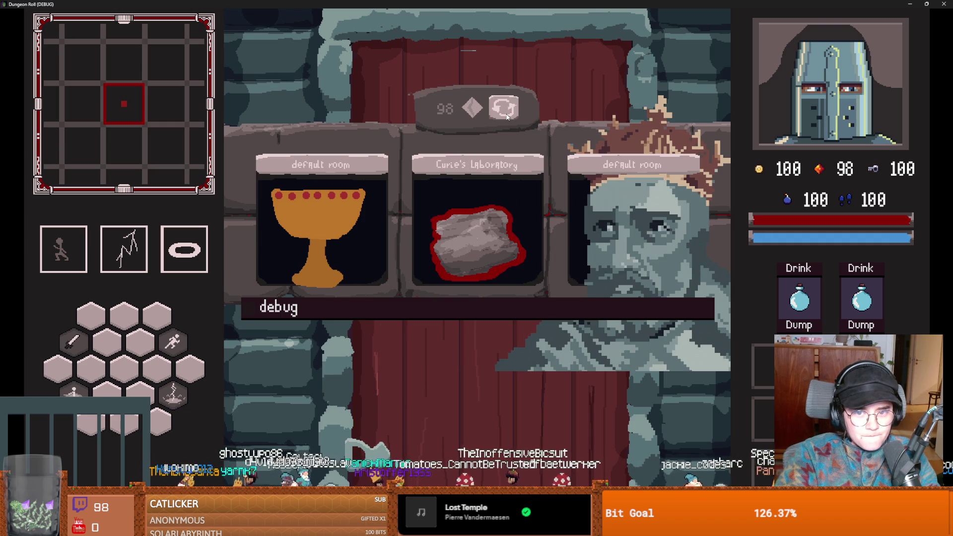
pyautogui.click(379, 250)
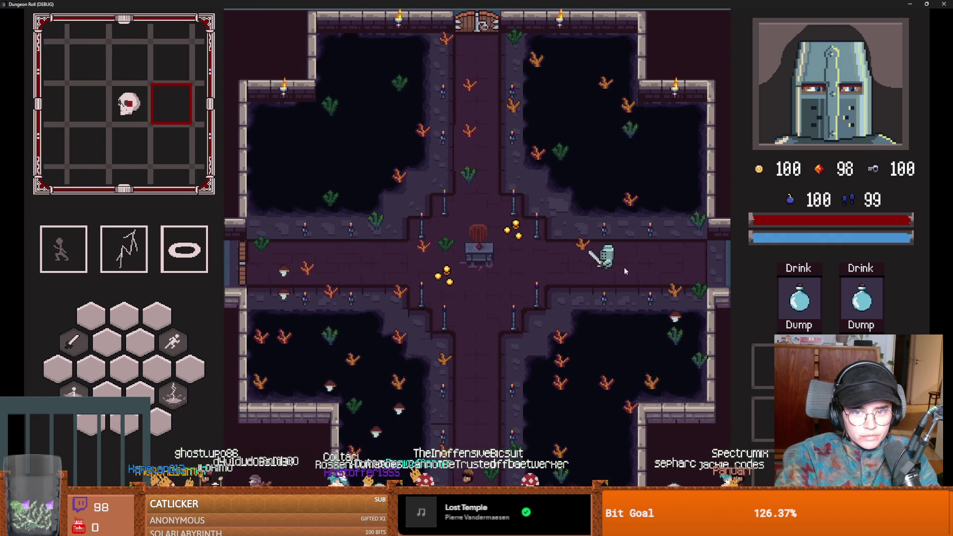
# Walk into the next enemy room, exit fullscreen, and close the running game.
pyautogui.press('s')
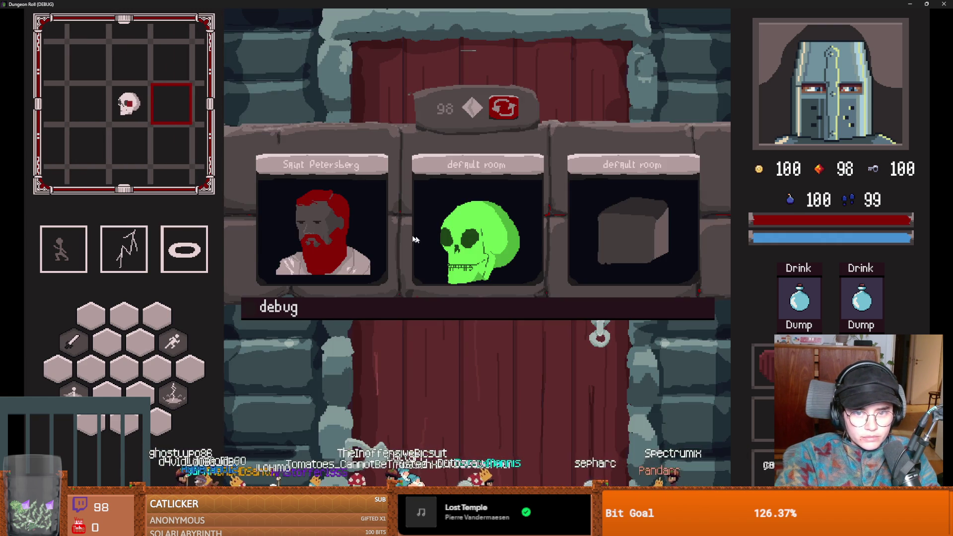
pyautogui.click(524, 268)
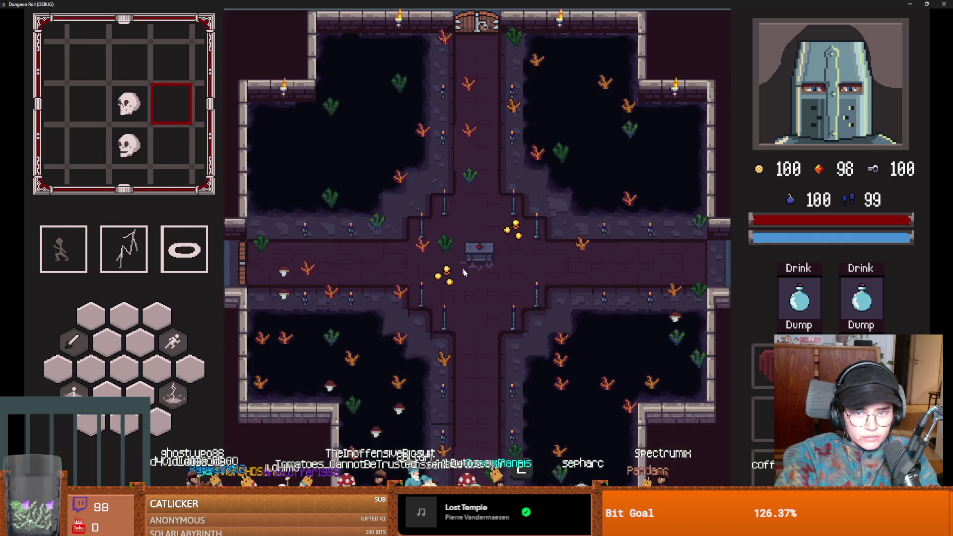
pyautogui.press('a')
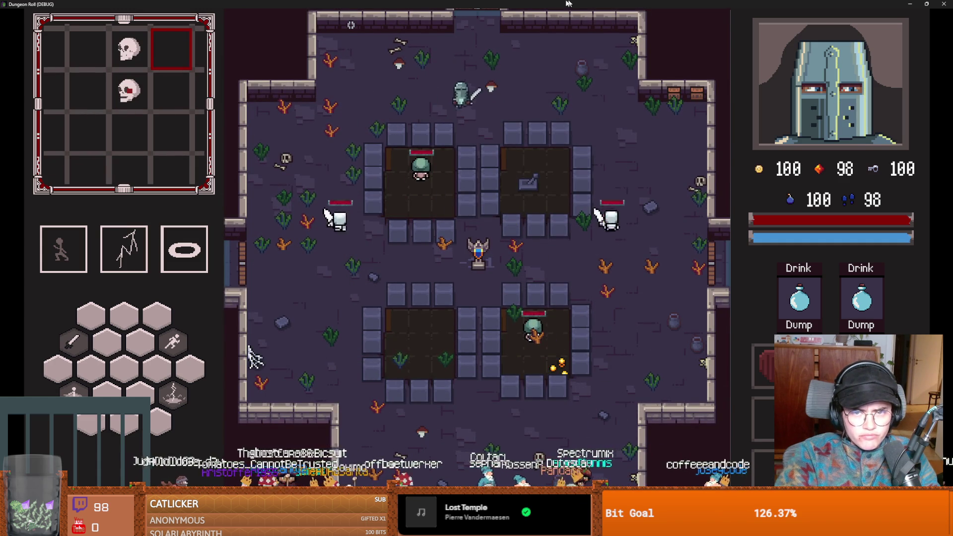
pyautogui.press('F11')
pyautogui.click(674, 148)
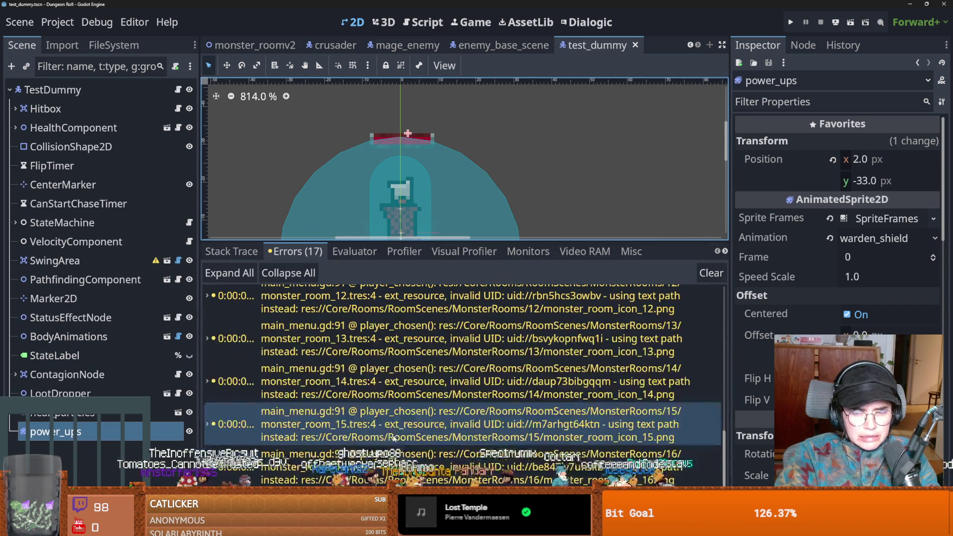
# In the crusader scene, play the power_ups sprite's warden_shield animation from its current frame.
pyautogui.click(114, 430)
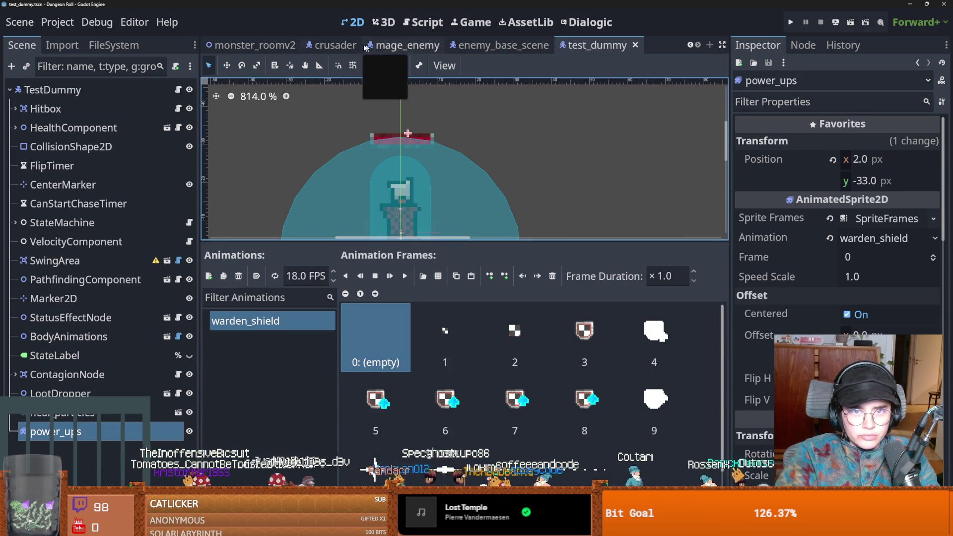
pyautogui.click(335, 44)
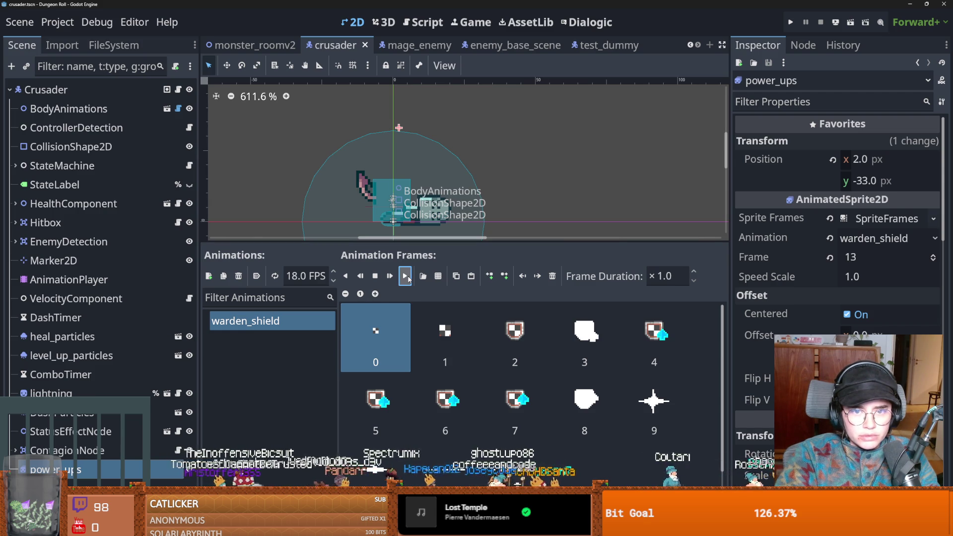
pyautogui.click(406, 276)
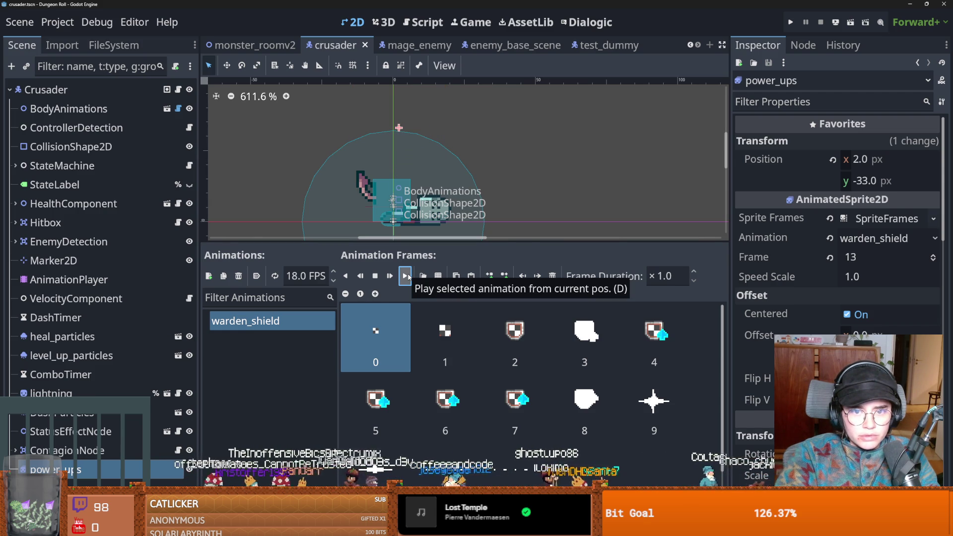
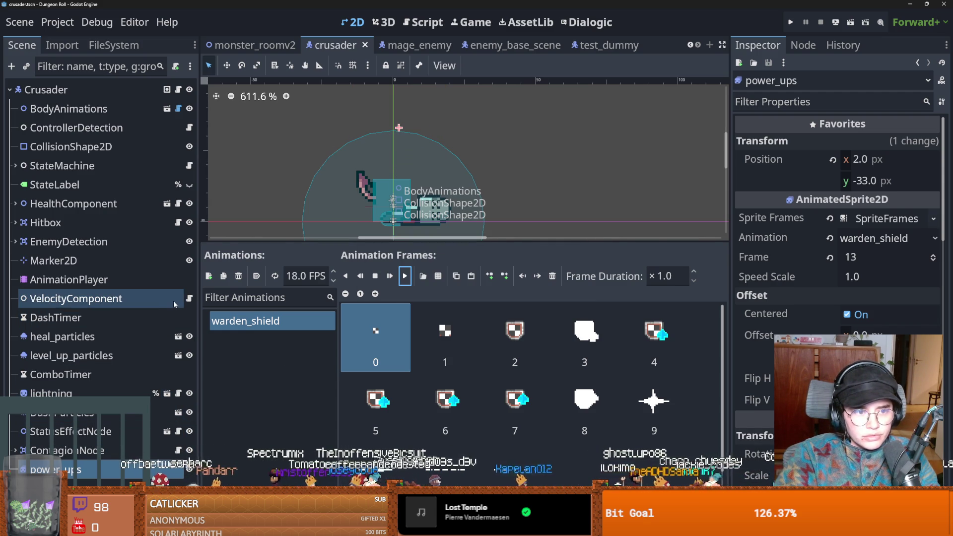
# In enemy_hitbox.gd, retype line 54's call as play with warden_shield and save.
pyautogui.click(178, 222)
pyautogui.moveTo(451, 242); pyautogui.dragTo(451, 349)
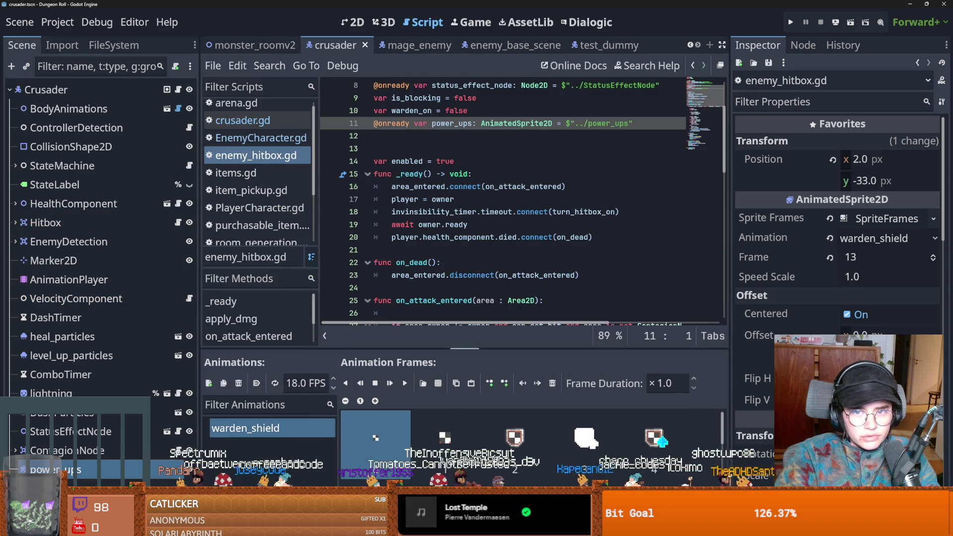
pyautogui.scroll(-13, 456, 141)
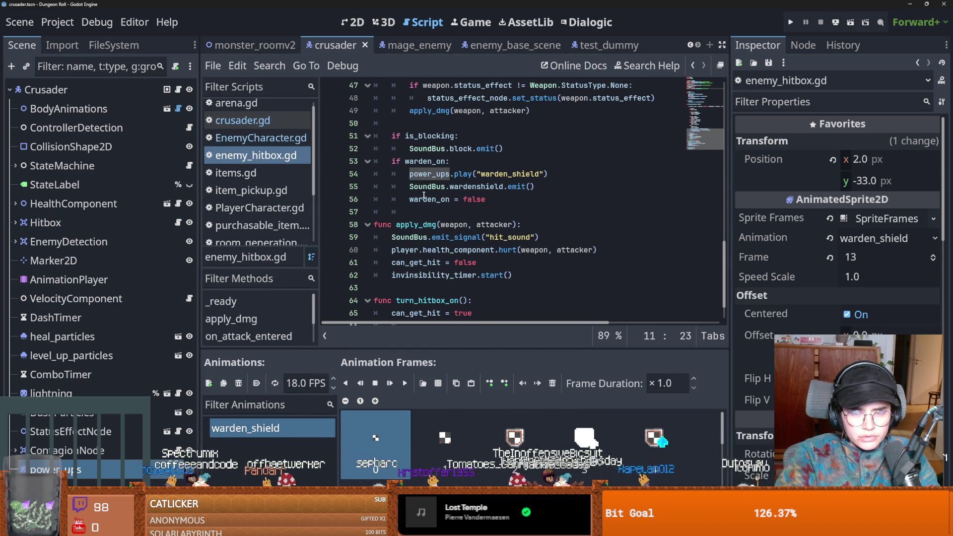
pyautogui.click(452, 174)
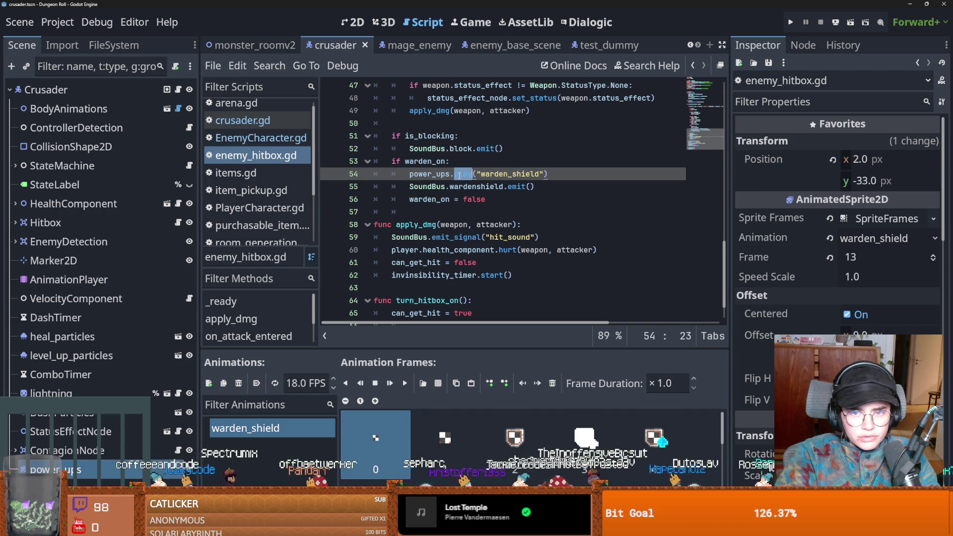
pyautogui.moveTo(459, 175)
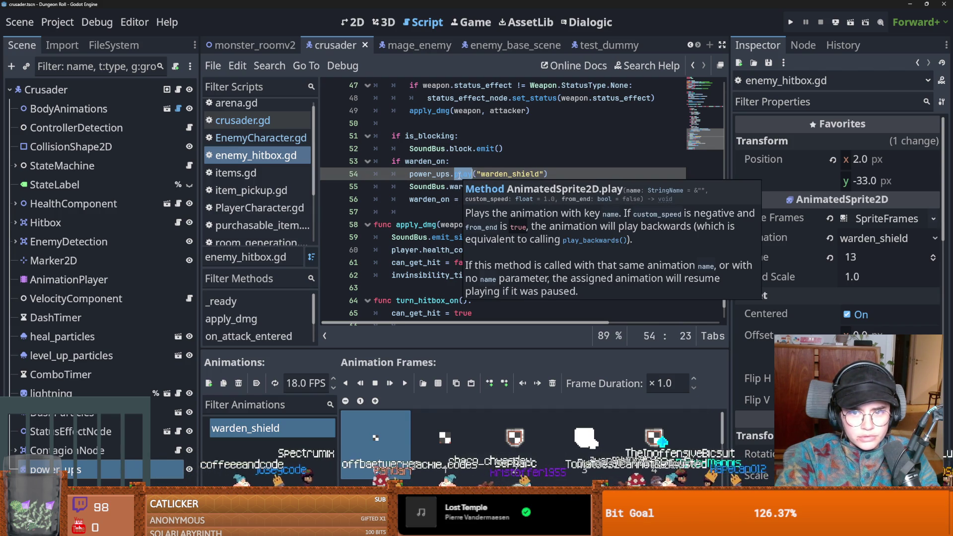
pyautogui.click(458, 175)
pyautogui.press('BackSpace')
pyautogui.press('BackSpace')
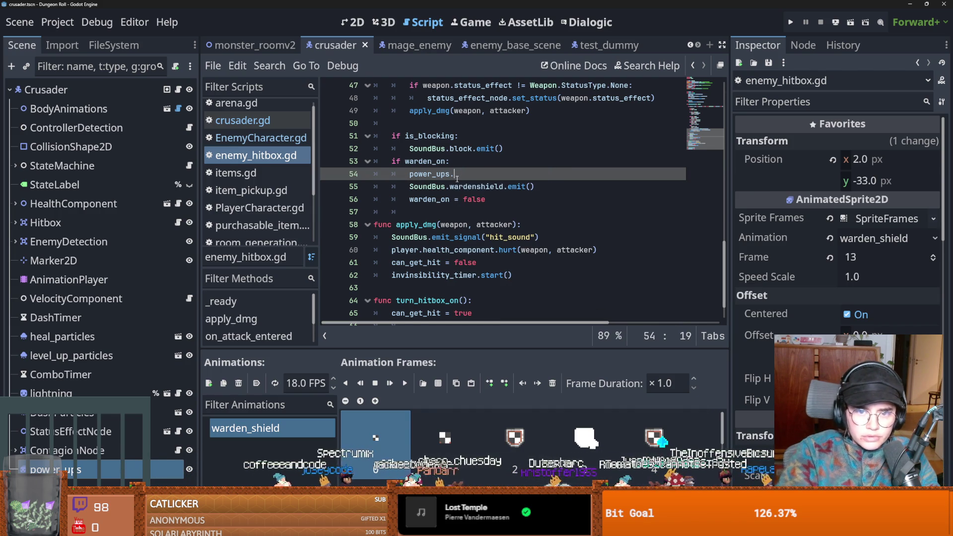
pyautogui.write('pla')
pyautogui.press('Return')
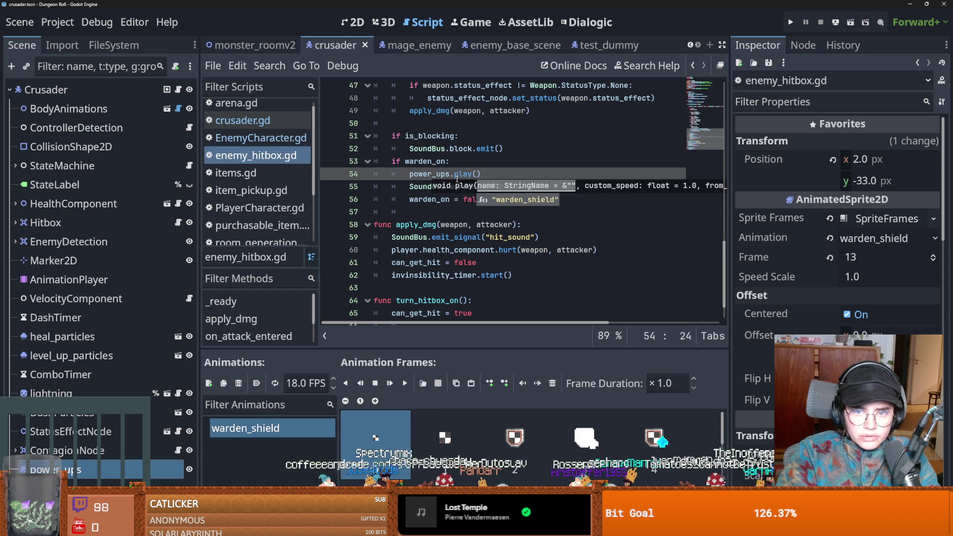
pyautogui.press('Return')
pyautogui.hotkey('ctrl', 's')
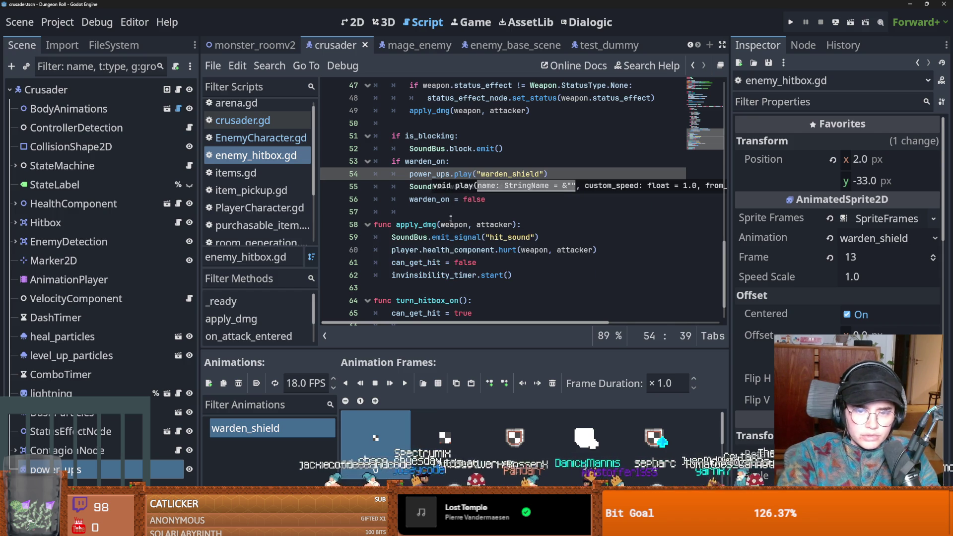
# Insert a power_ups.play() call as the first line of apply_dmg.
pyautogui.click(458, 242)
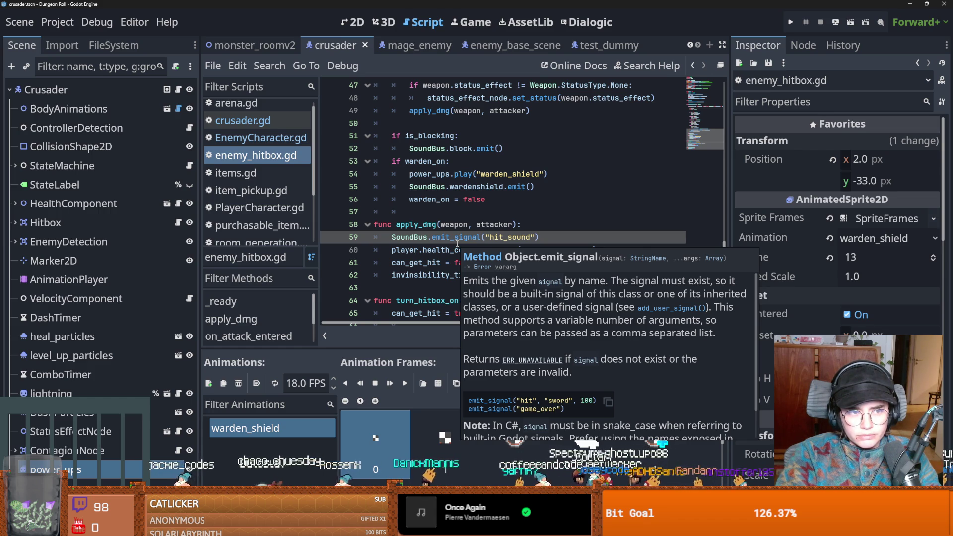
pyautogui.click(529, 228)
pyautogui.press('Return')
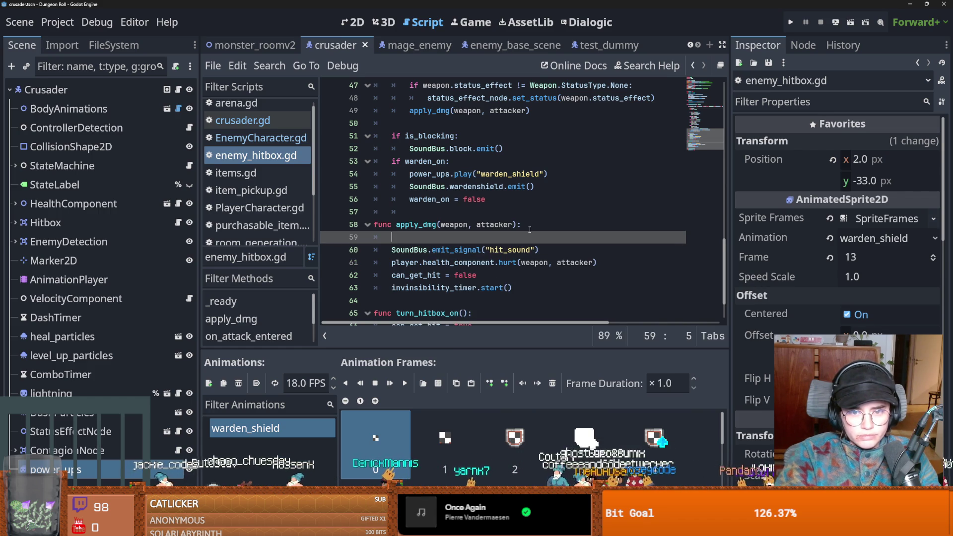
pyautogui.write('power_ups.pl')
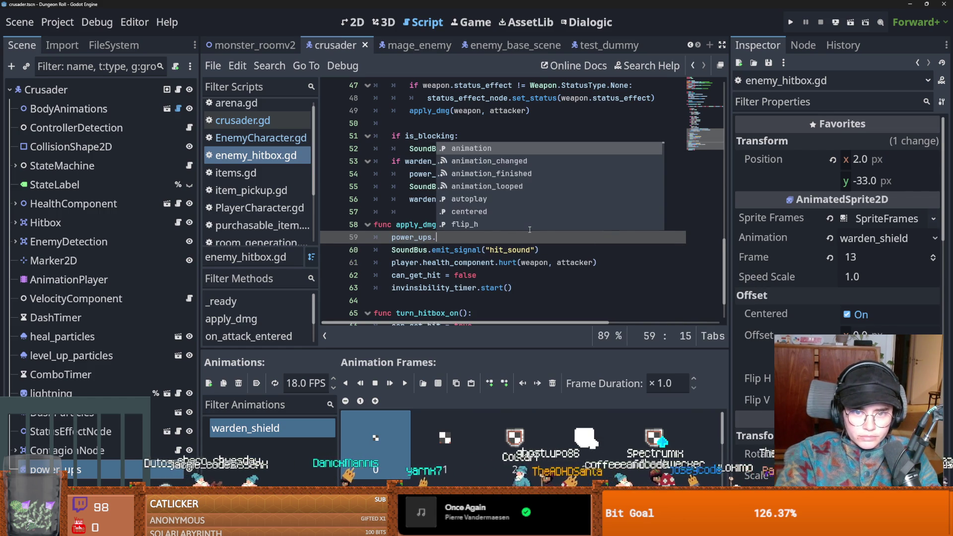
pyautogui.press('Return')
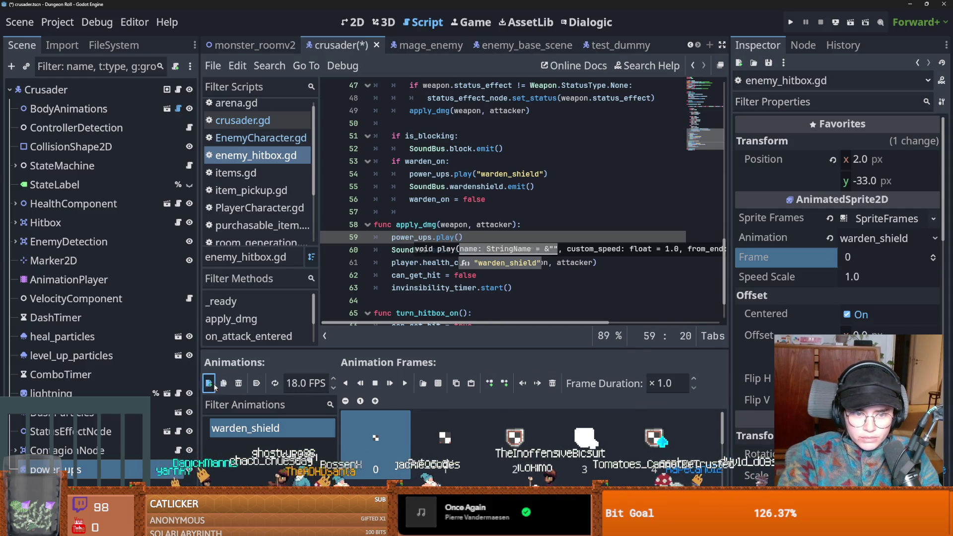
# Add an autoplaying new_animation with an empty frame to the power_ups sprite frames.
pyautogui.click(208, 382)
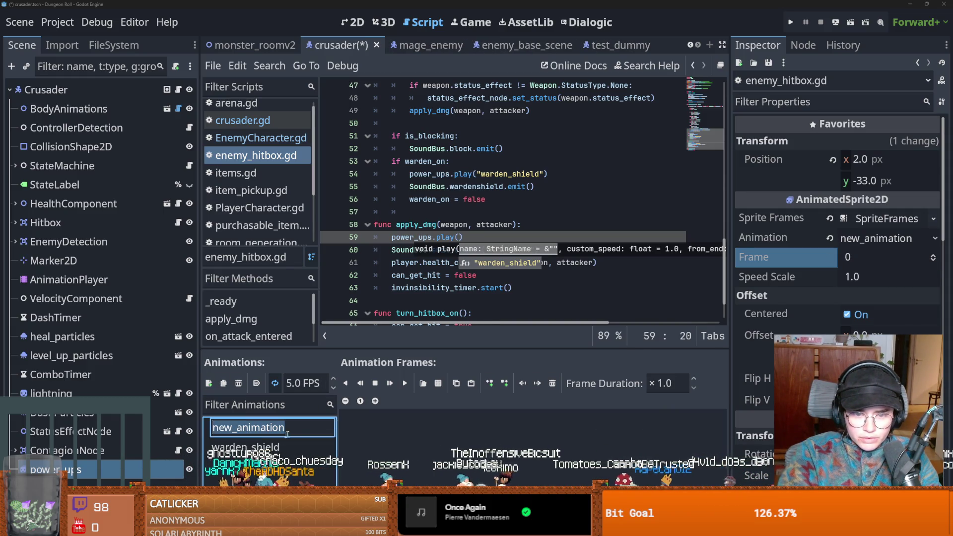
pyautogui.click(490, 383)
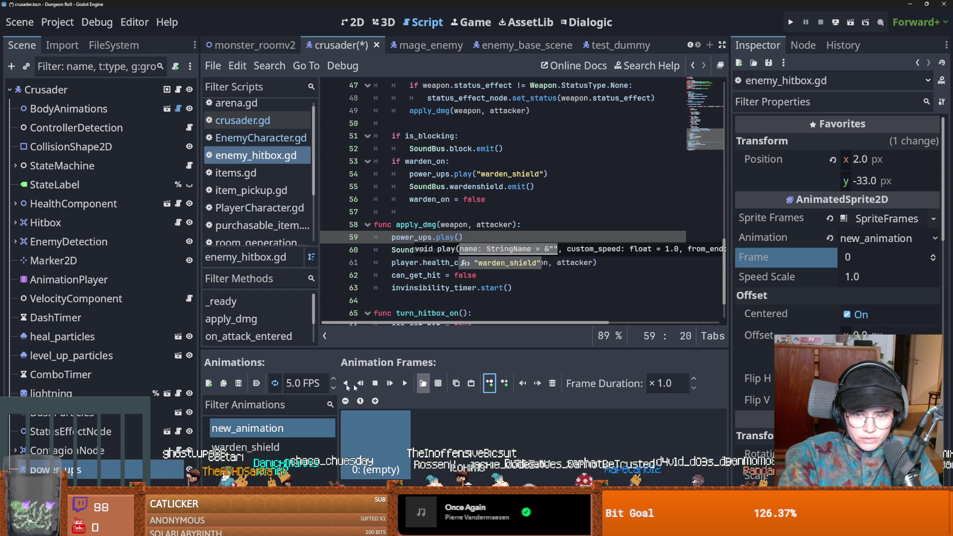
pyautogui.click(256, 383)
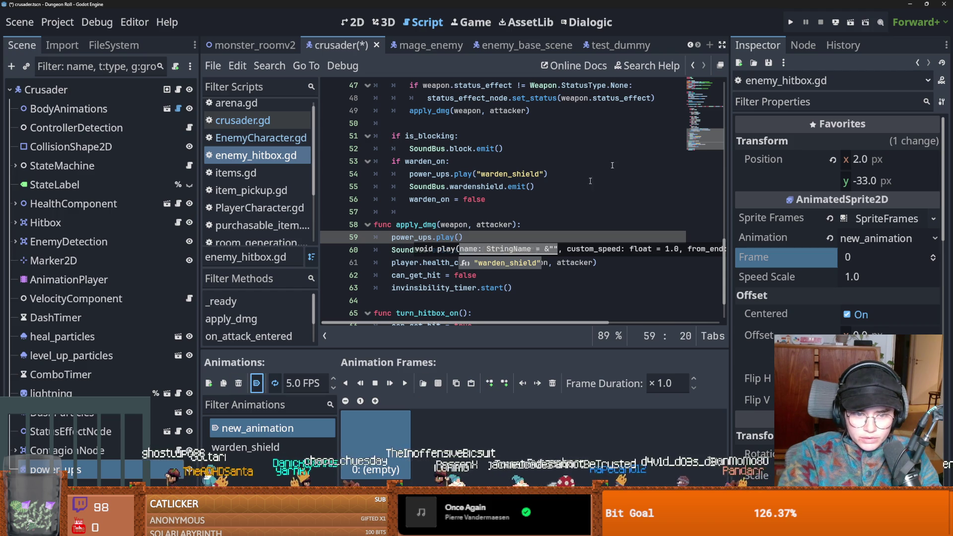
pyautogui.click(246, 446)
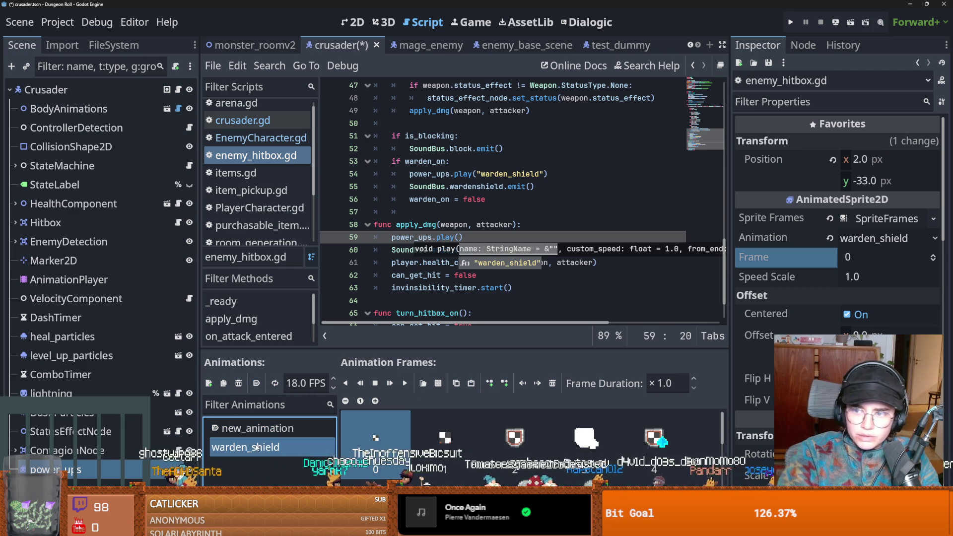
# Run the project and start a new game as the Crusader.
pyautogui.click(789, 22)
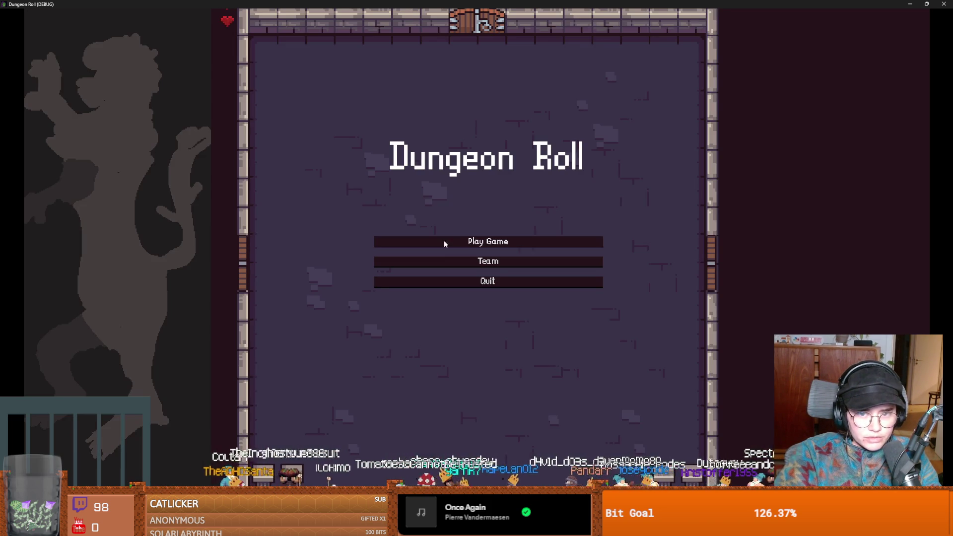
pyautogui.click(445, 243)
pyautogui.click(403, 226)
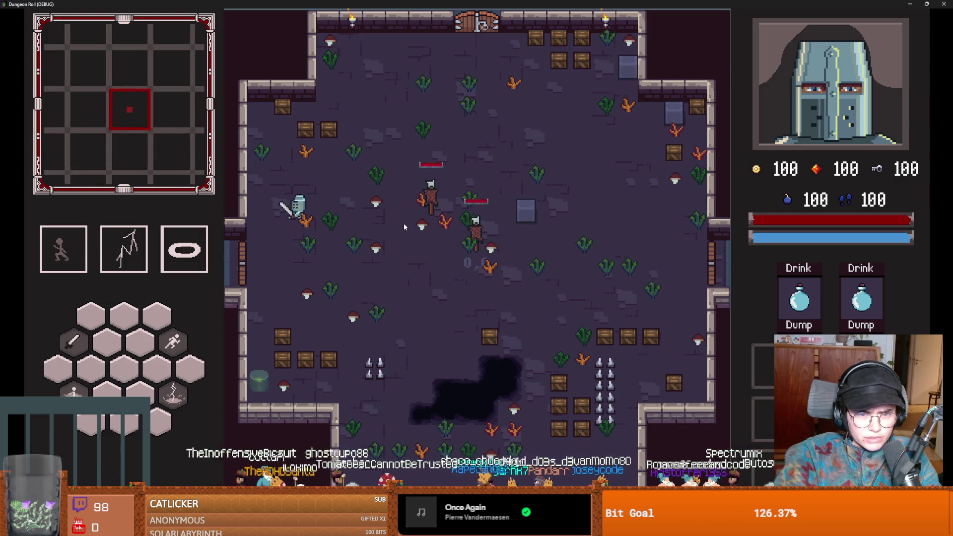
# Reroll the room choices six times and enter the chalice room.
pyautogui.click(506, 107)
pyautogui.click(506, 107)
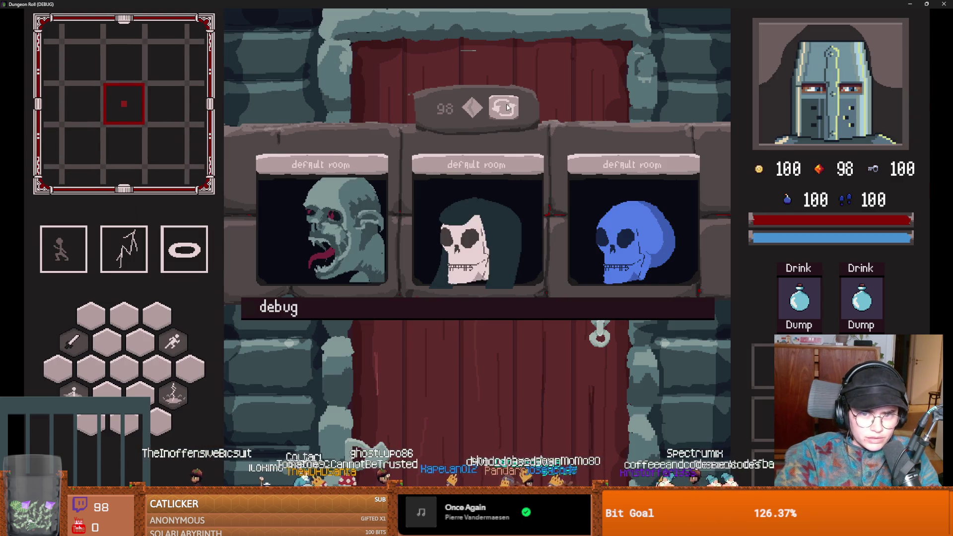
pyautogui.click(506, 107)
pyautogui.click(506, 107)
pyautogui.click(506, 107)
pyautogui.click(506, 107)
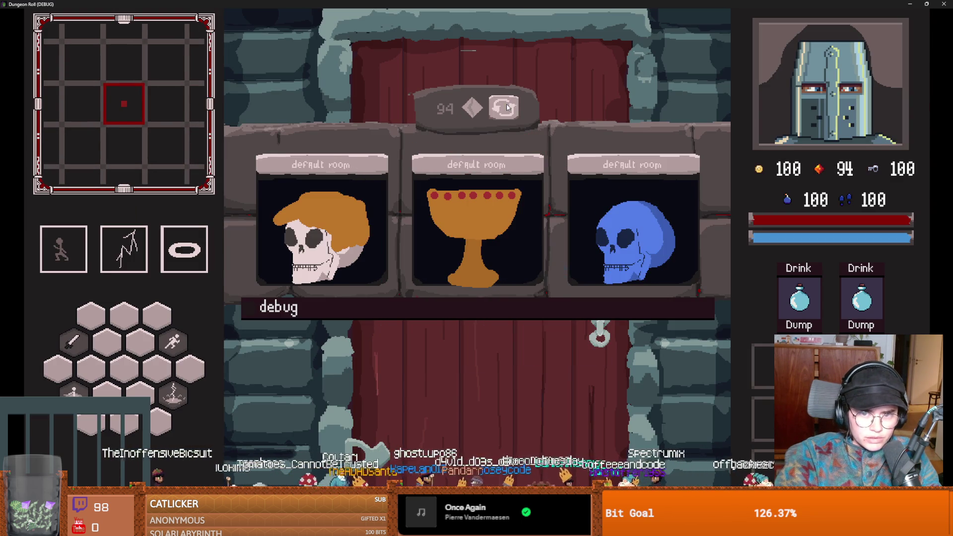
pyautogui.click(475, 225)
# Walk to the west door, unlock it with a key, and enter the skull room.
pyautogui.press('a')
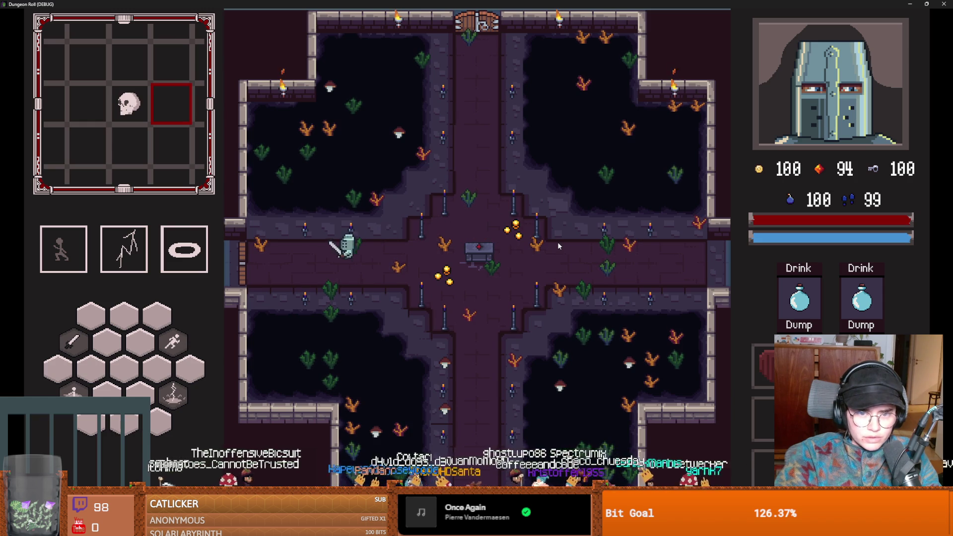
pyautogui.press('e')
pyautogui.click(425, 283)
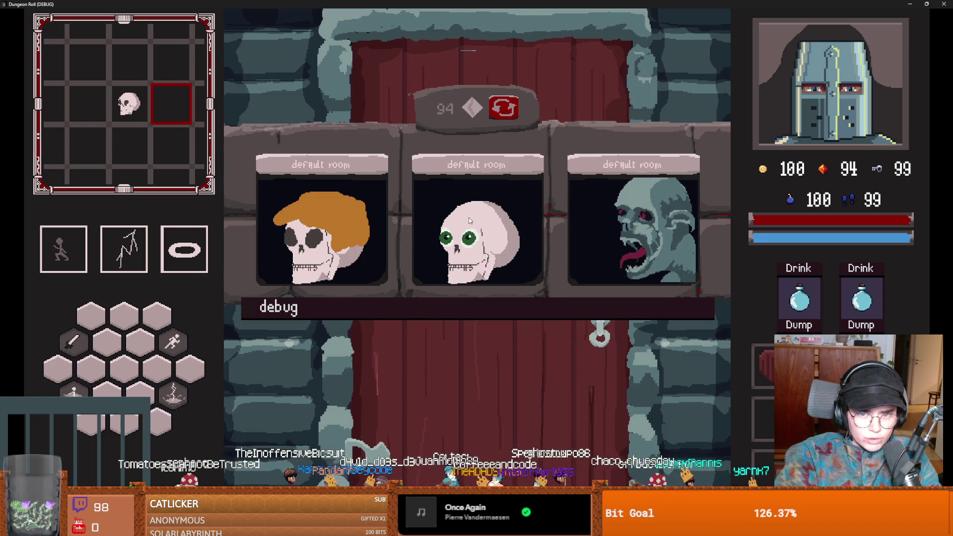
pyautogui.click(469, 217)
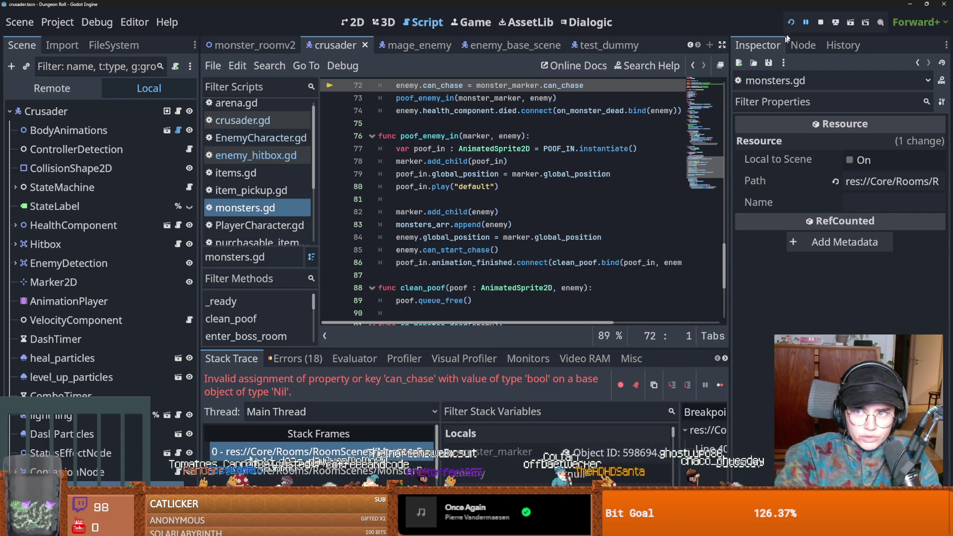
# Relaunch with F5, start as the Crusader, reroll twice and enter the chalice room.
pyautogui.press('F5')
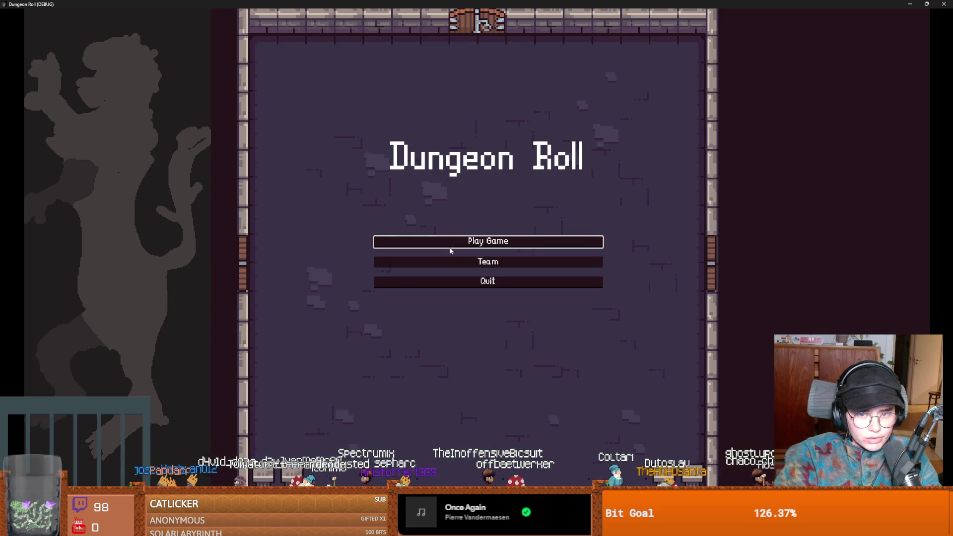
pyautogui.click(385, 251)
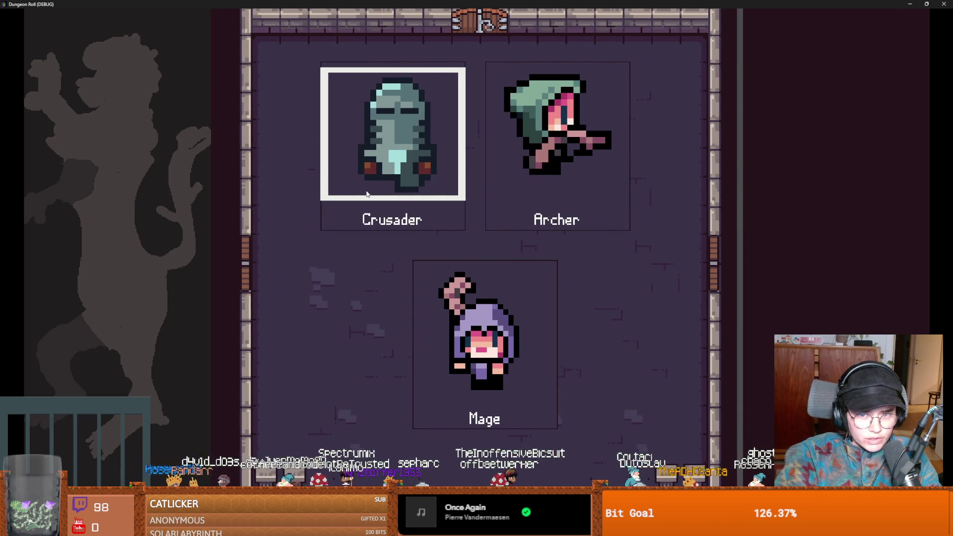
pyautogui.click(368, 195)
pyautogui.press('e')
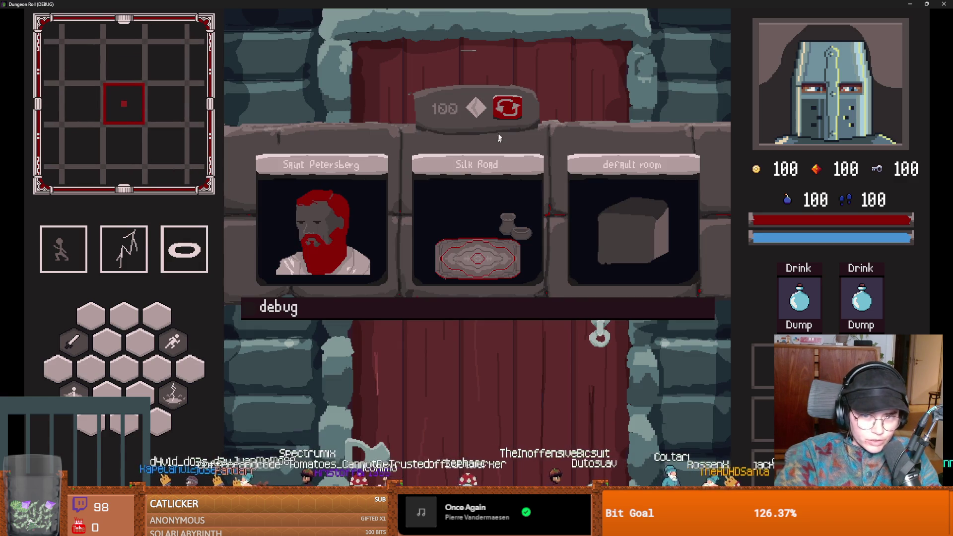
pyautogui.click(505, 108)
pyautogui.click(505, 108)
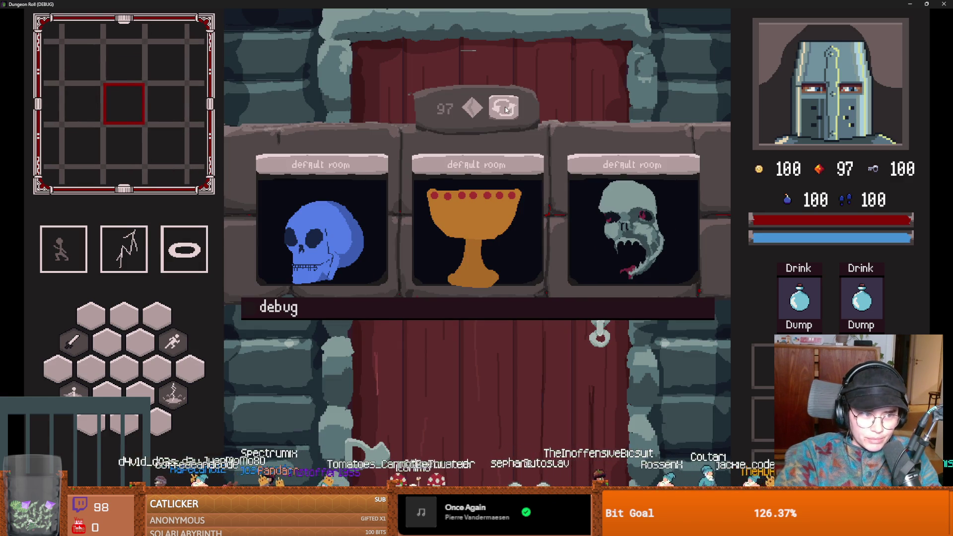
pyautogui.click(487, 197)
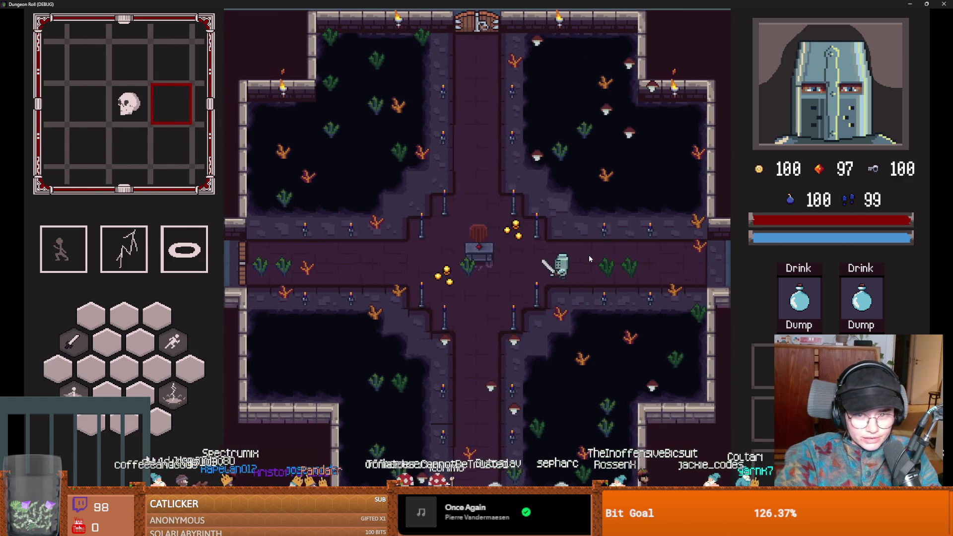
# Go through the top door into the Saint Petersburg room.
pyautogui.press('w')
pyautogui.press('space')
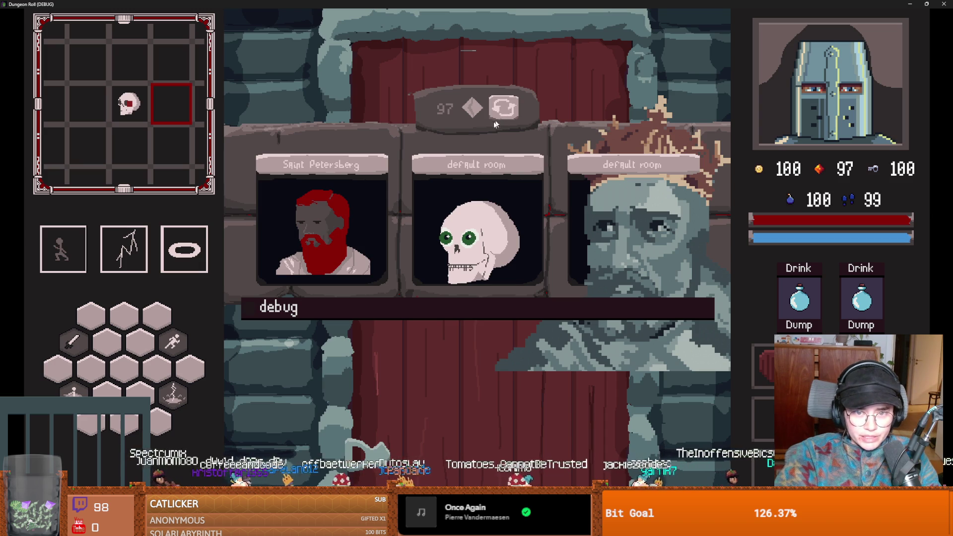
pyautogui.click(326, 228)
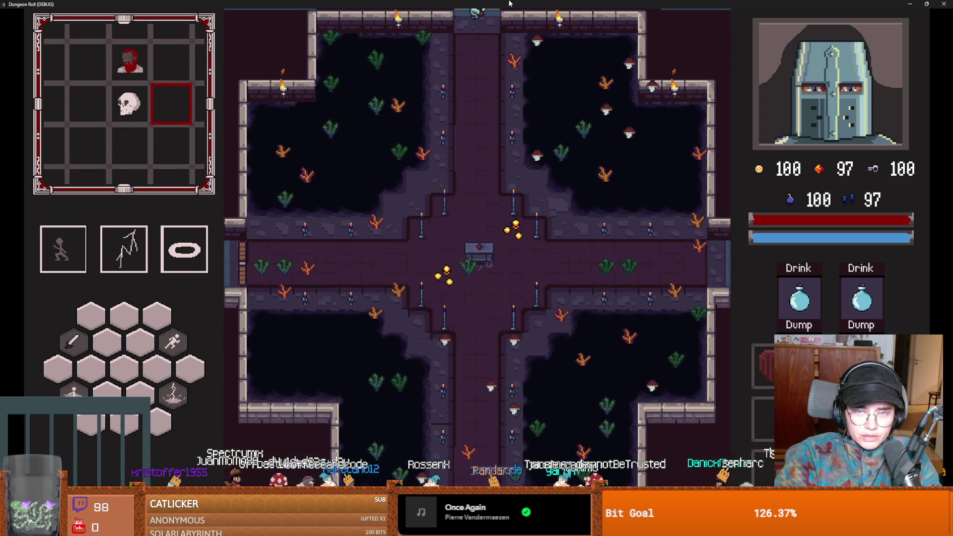
# Close the game window and stop the debug run with F8.
pyautogui.moveTo(508, 4)
pyautogui.mouseDown()
pyautogui.moveTo(497, 61)
pyautogui.moveTo(497, 8)
pyautogui.moveTo(511, 134)
pyautogui.mouseUp()
pyautogui.click(637, 3)
pyautogui.press('F8')
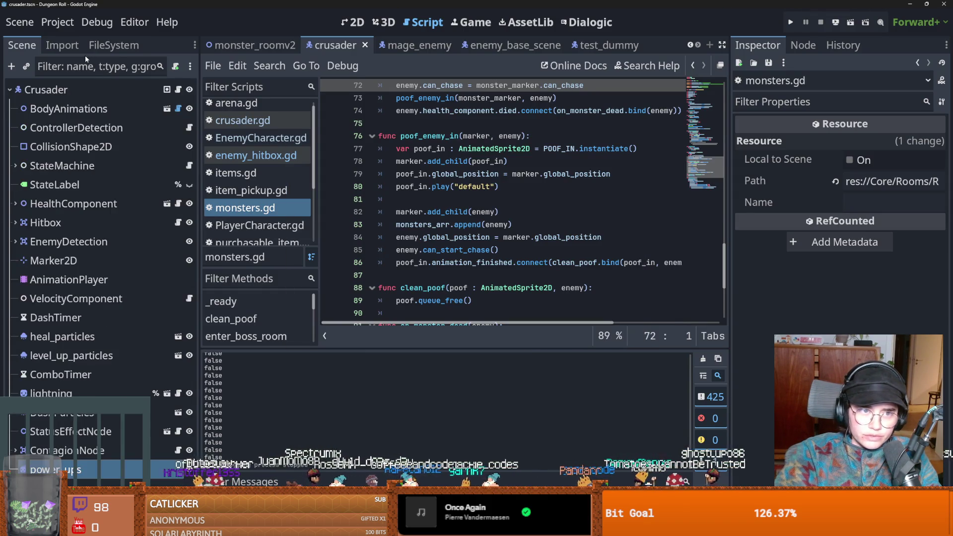
# Find and open the dostoevsky_room scene from the FileSystem panel.
pyautogui.click(114, 44)
pyautogui.write('dos')
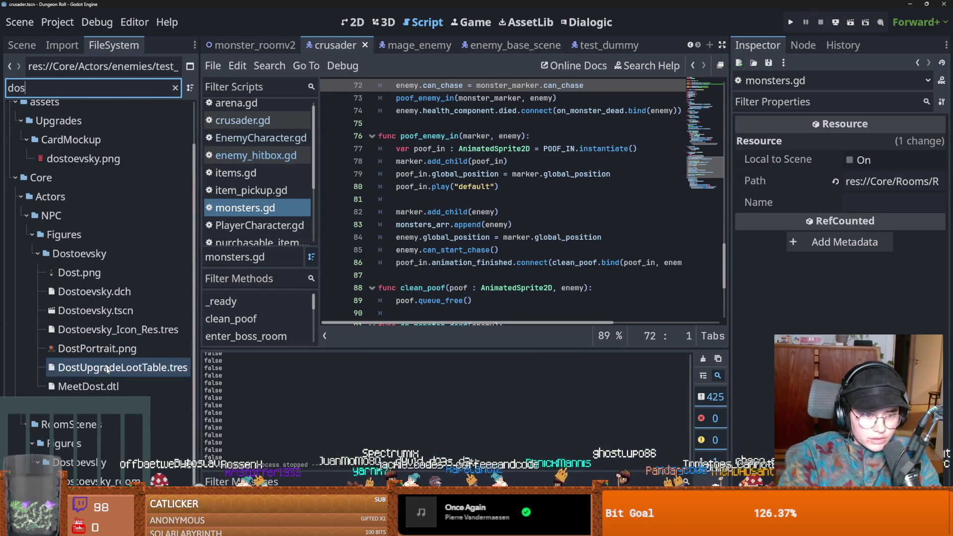
pyautogui.doubleClick(99, 481)
pyautogui.scroll(-3, 380, 199)
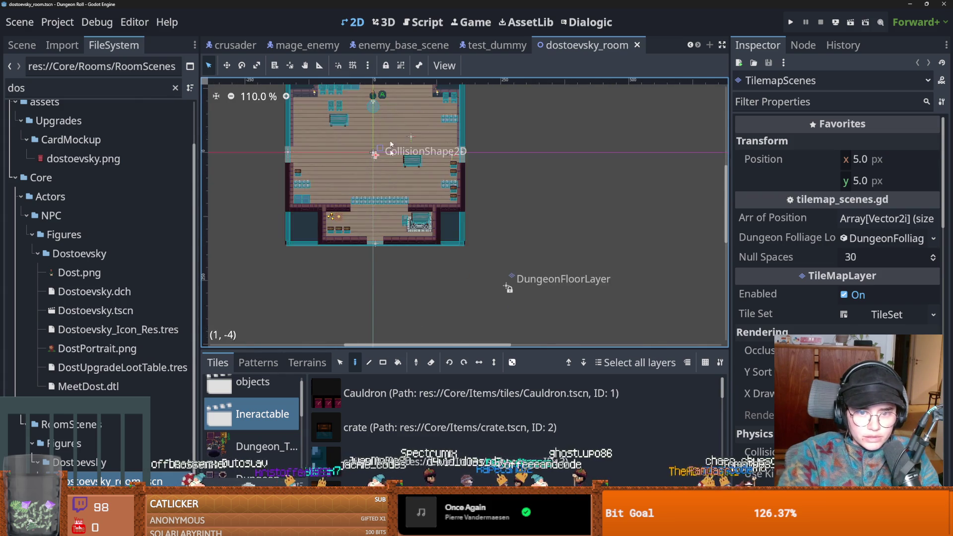
pyautogui.scroll(3, 380, 253)
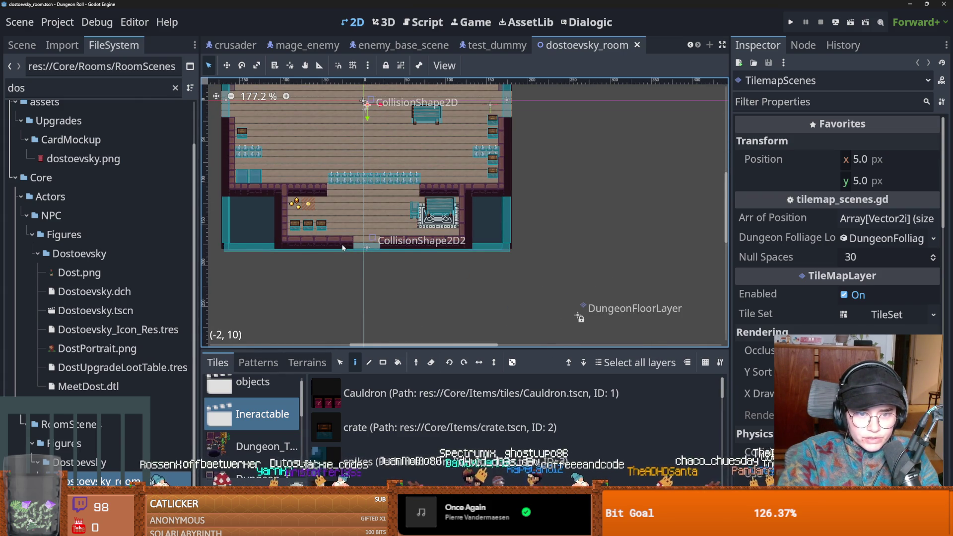
# Move MonsterStaticTrap's bottom doorway collision shape up slightly.
pyautogui.click(22, 44)
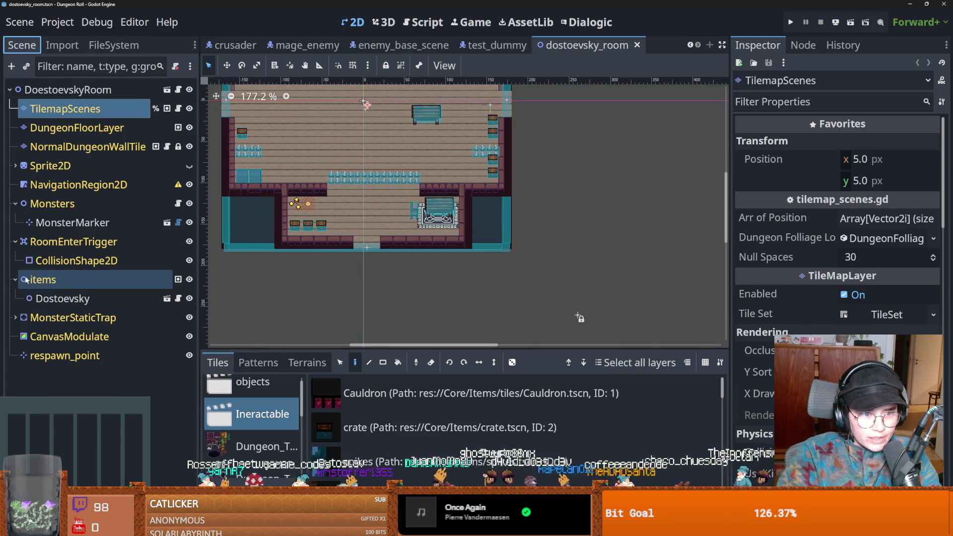
pyautogui.click(16, 317)
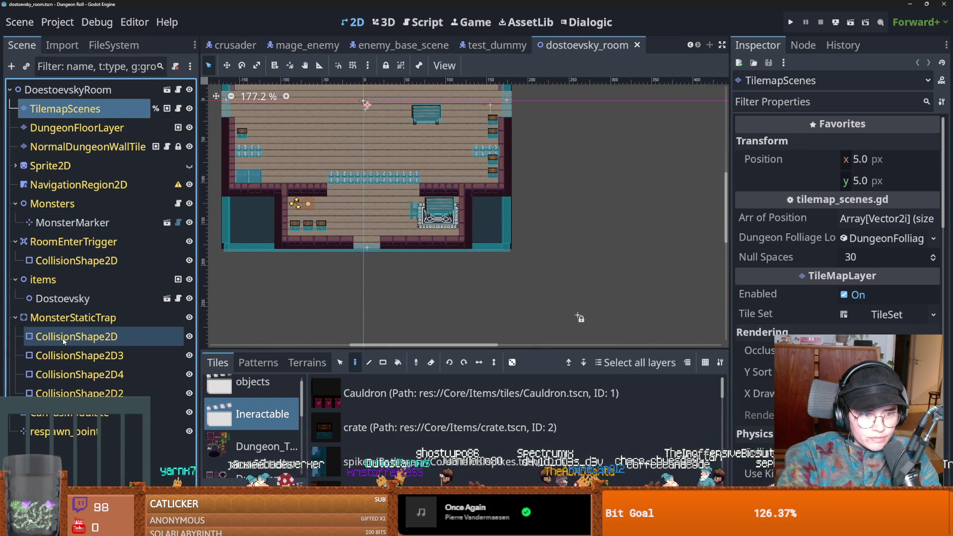
pyautogui.click(74, 337)
pyautogui.click(80, 355)
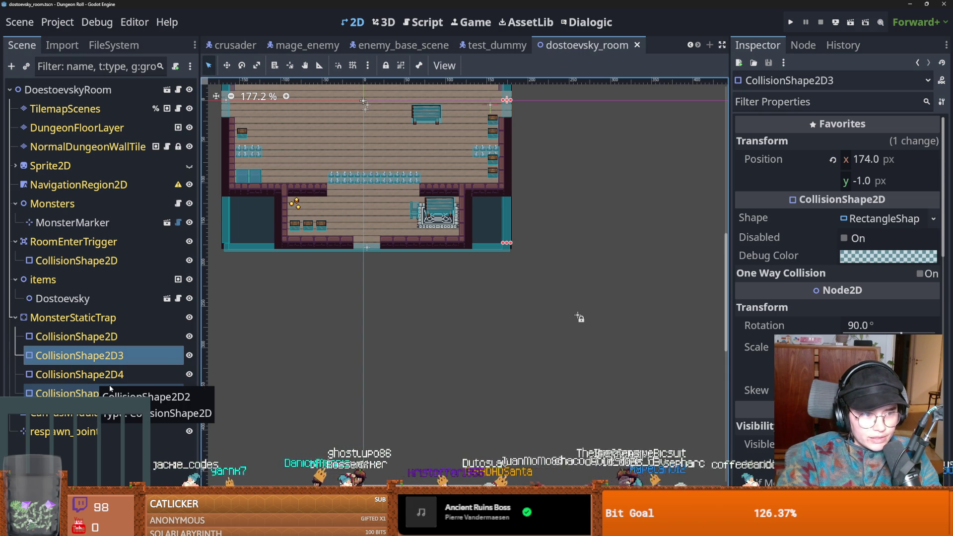
pyautogui.click(110, 392)
pyautogui.scroll(3, 245, 228)
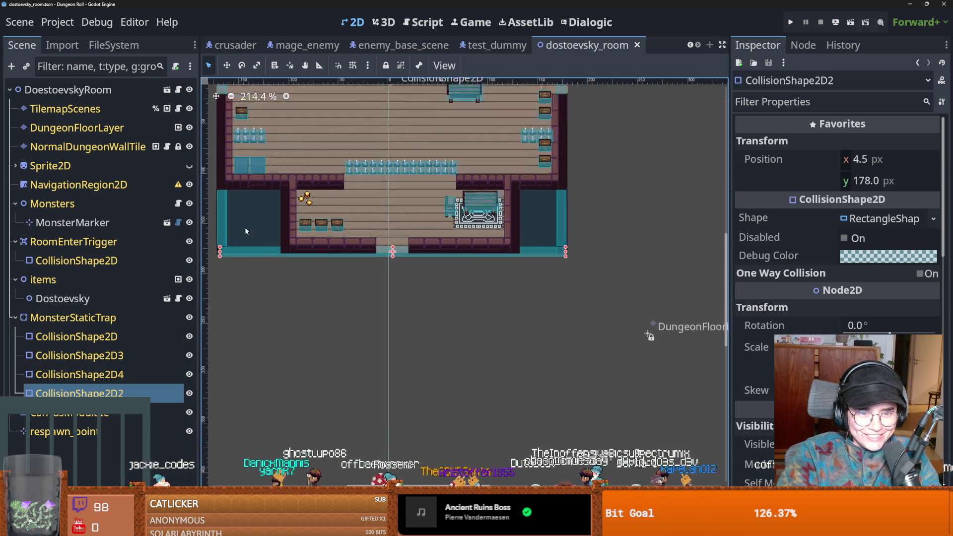
pyautogui.moveTo(451, 268); pyautogui.dragTo(451, 262)
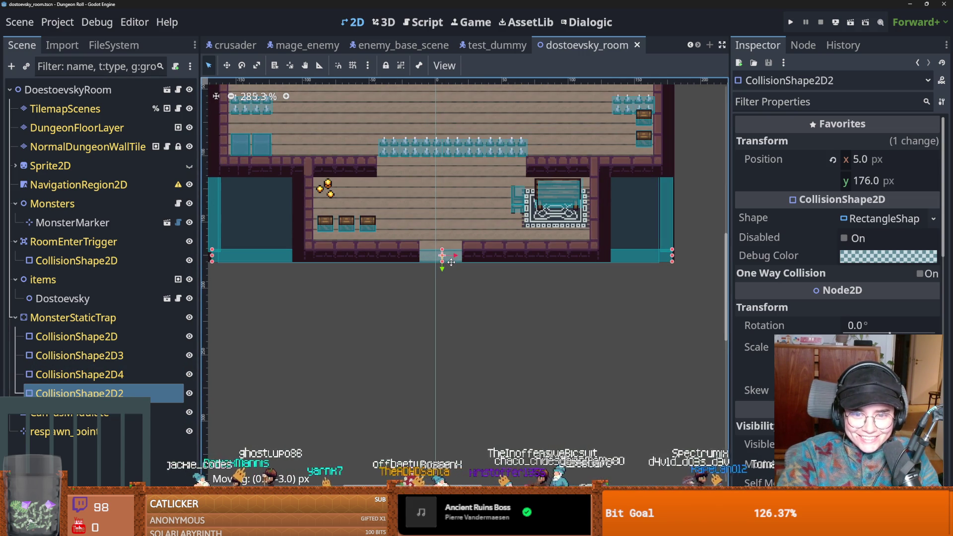
# Raise the RoomEnterTrigger collision shape slightly and save the room scene.
pyautogui.scroll(-2, 408, 267)
pyautogui.click(264, 247)
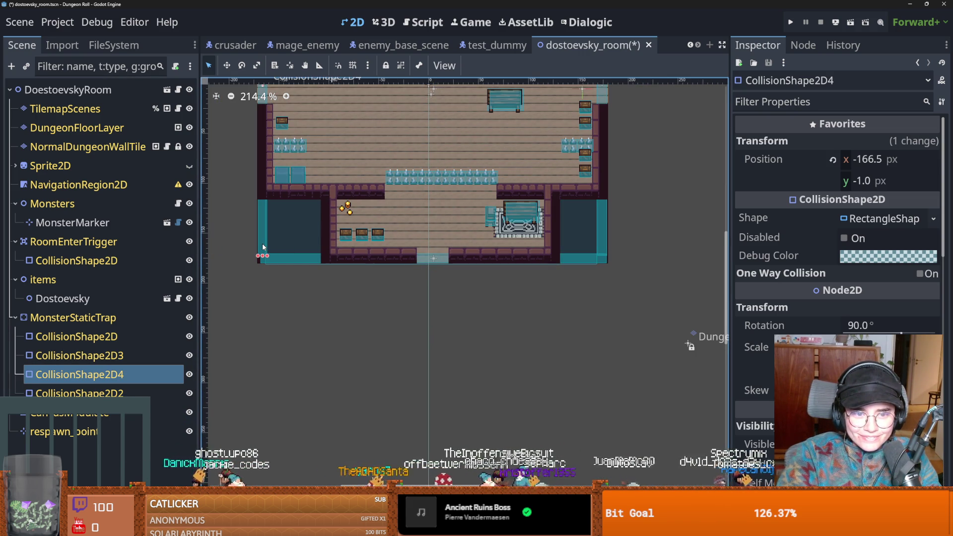
pyautogui.click(288, 250)
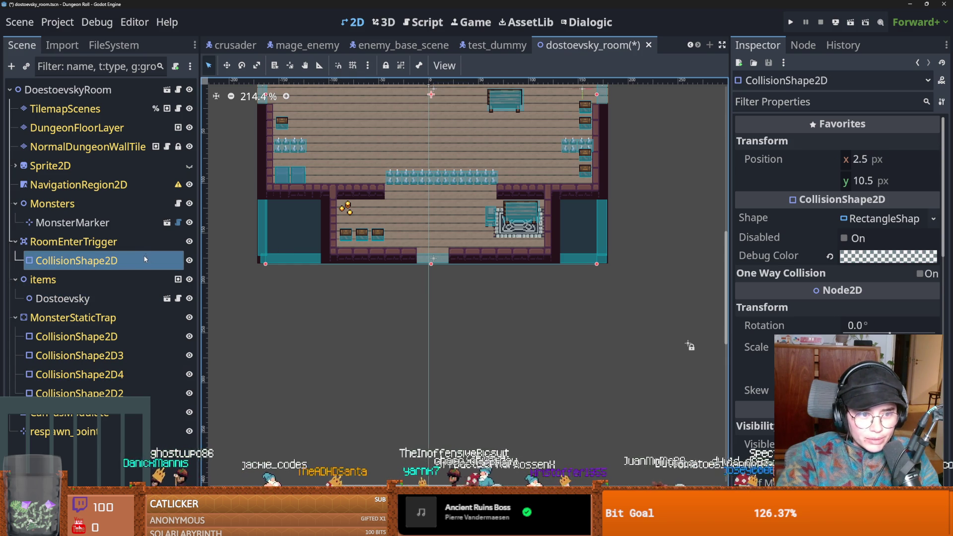
pyautogui.moveTo(431, 265); pyautogui.dragTo(431, 258)
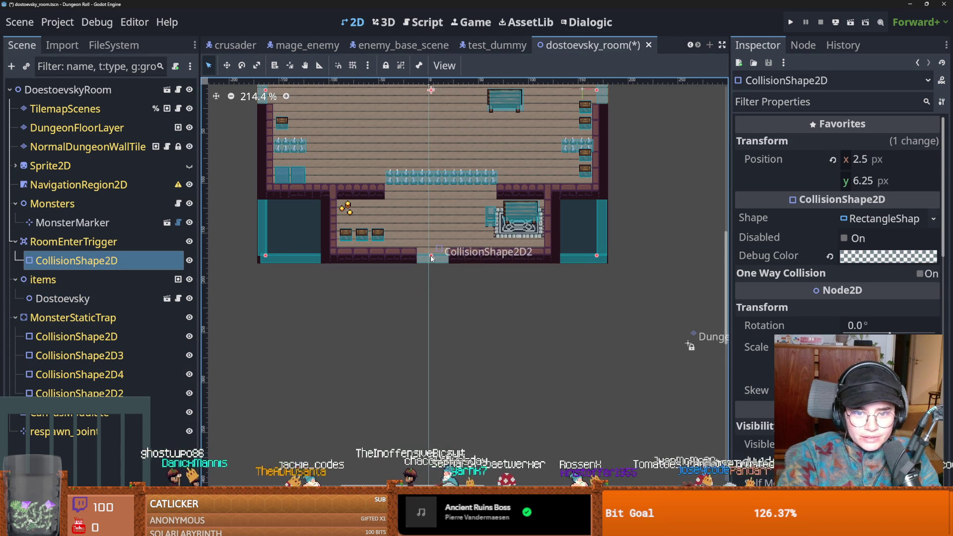
pyautogui.hotkey('ctrl', 's')
pyautogui.scroll(-2, 344, 266)
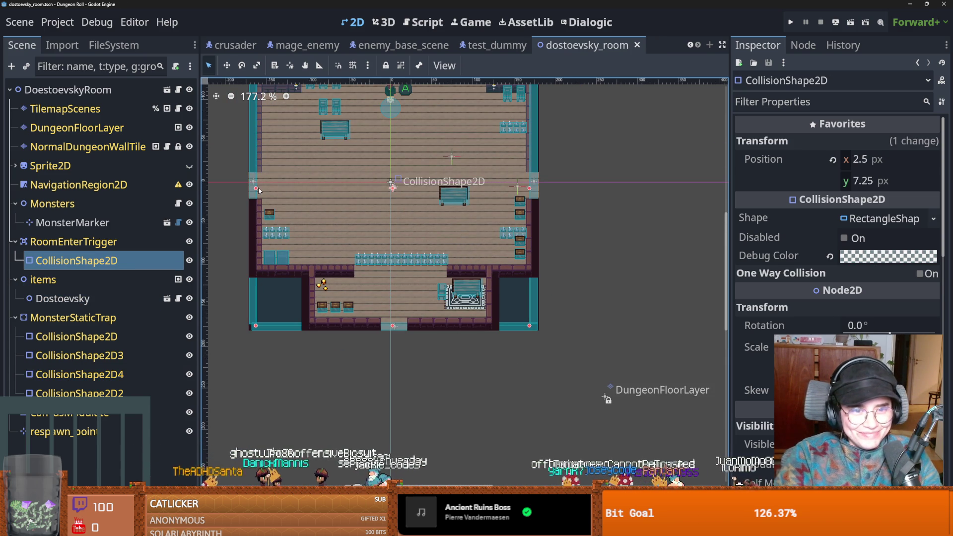
pyautogui.hotkey('ctrl', 's')
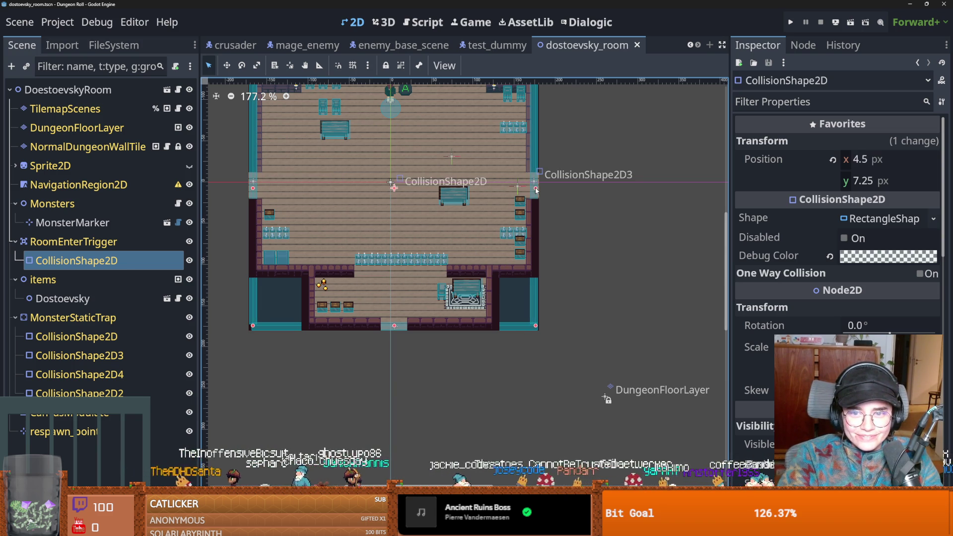
# Nudge the trigger shape up and center the top trap shape in the doorway, then save.
pyautogui.scroll(2, 388, 211)
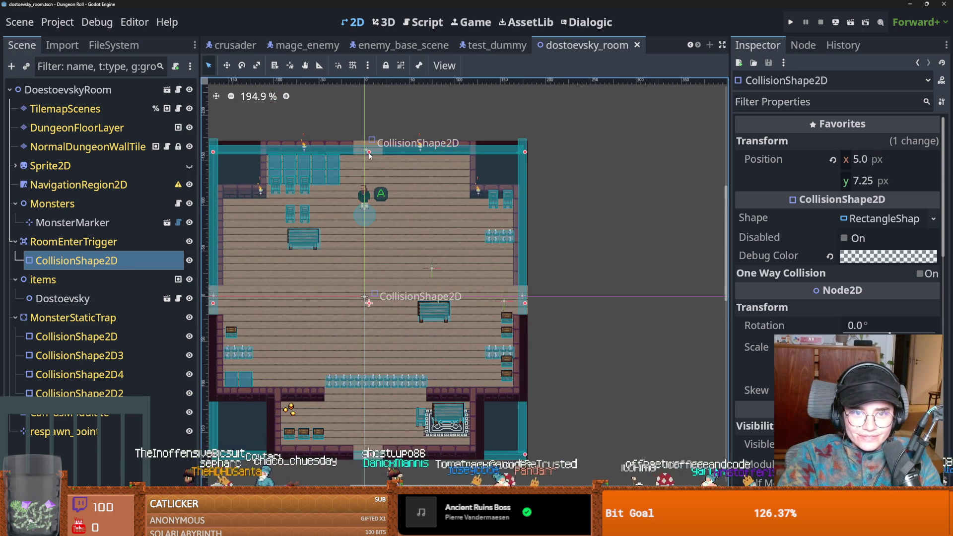
pyautogui.moveTo(369, 145); pyautogui.dragTo(369, 142)
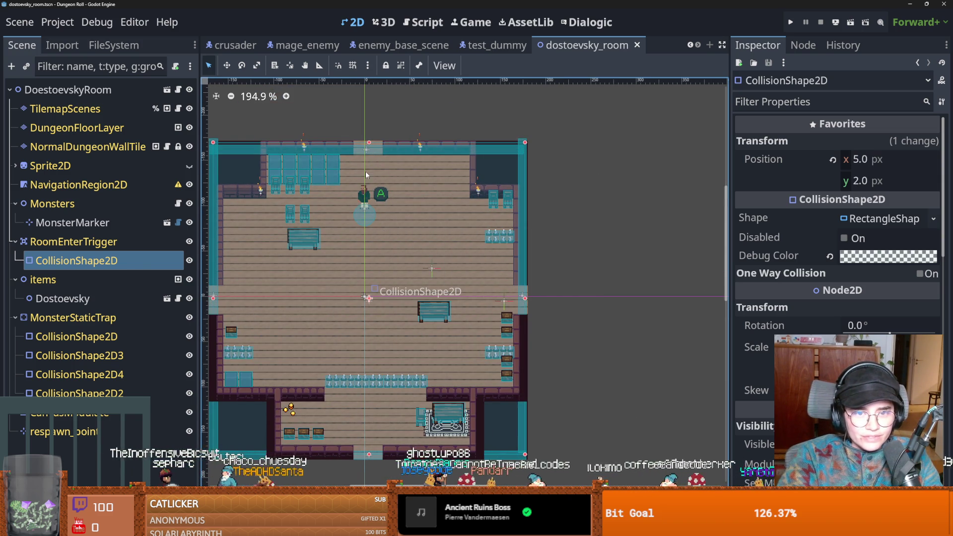
pyautogui.click(364, 150)
pyautogui.click(369, 146)
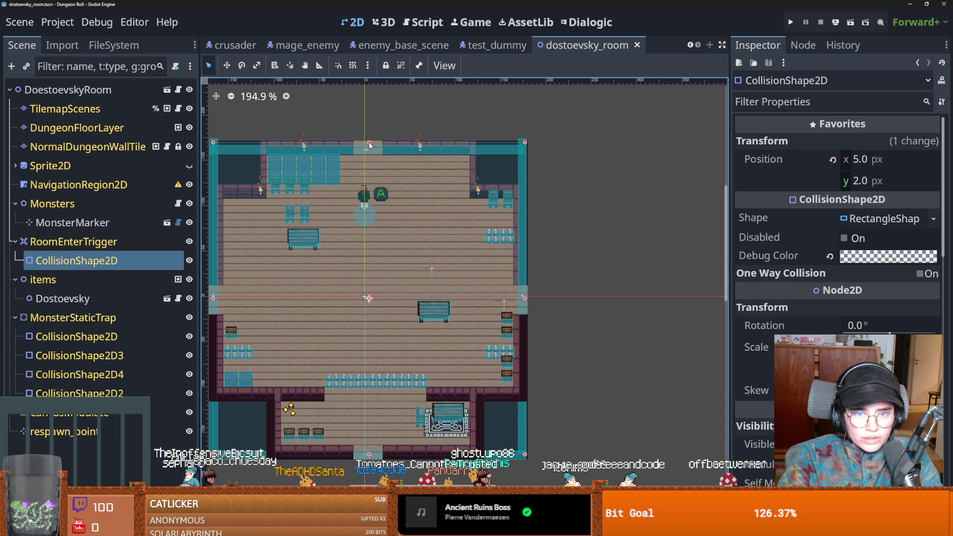
pyautogui.moveTo(369, 145); pyautogui.dragTo(377, 146)
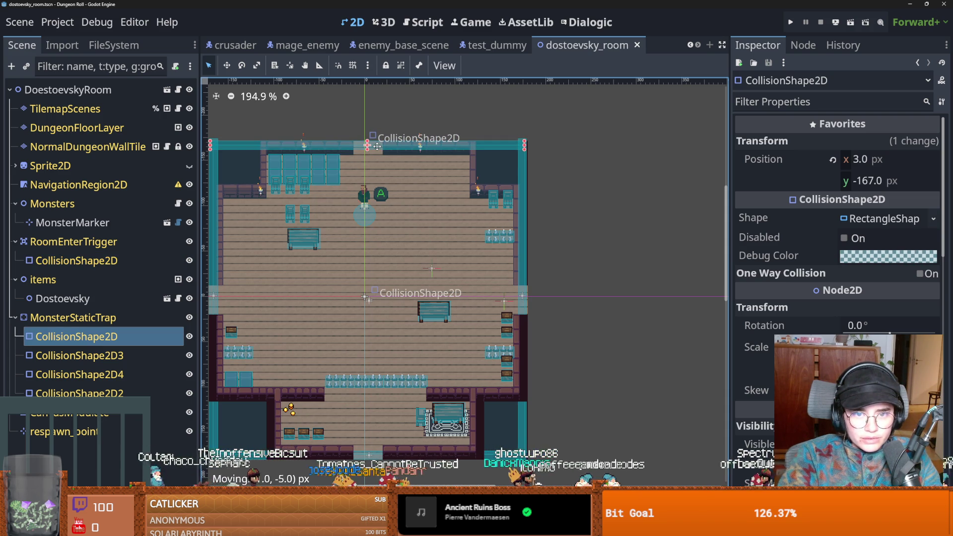
pyautogui.hotkey('ctrl', 's')
# Nudge the room-entry trigger shape down slightly, save, and launch the game.
pyautogui.scroll(-2, 421, 236)
pyautogui.scroll(3, 383, 361)
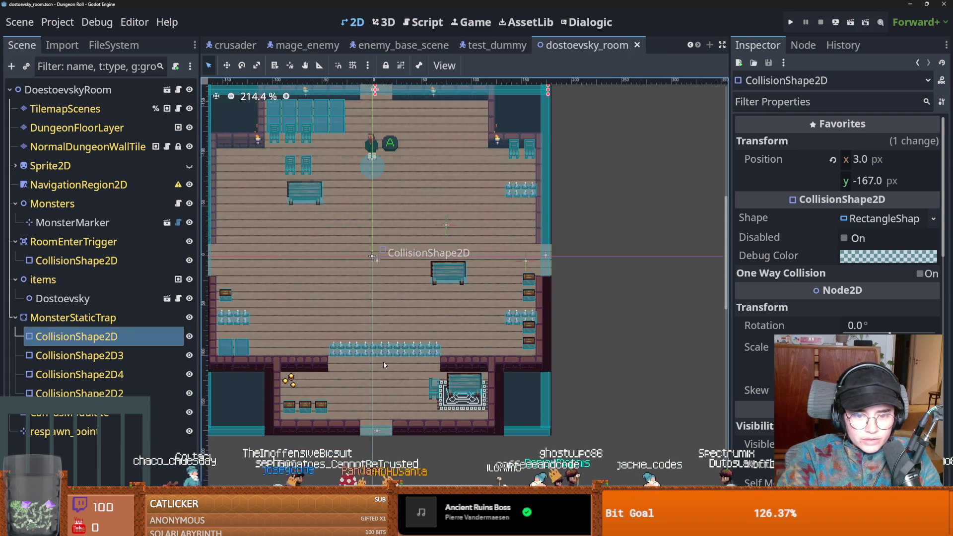
pyautogui.scroll(-1, 376, 393)
pyautogui.click(416, 406)
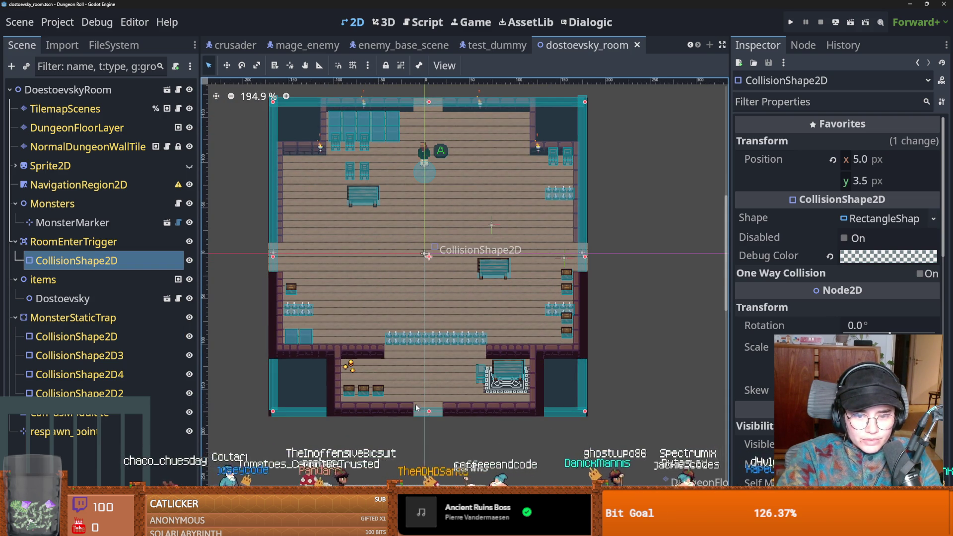
pyautogui.hotkey('ctrl', 's')
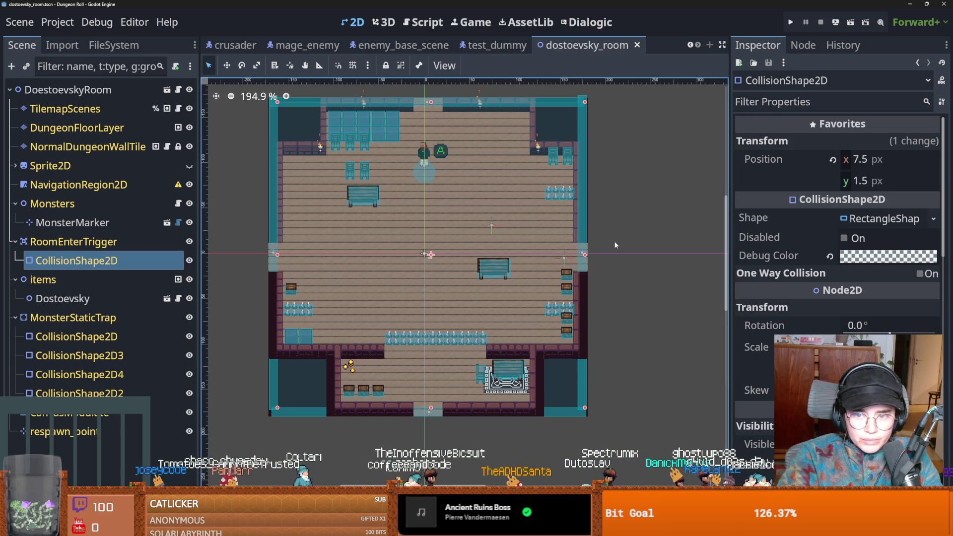
pyautogui.hotkey('ctrl', 's')
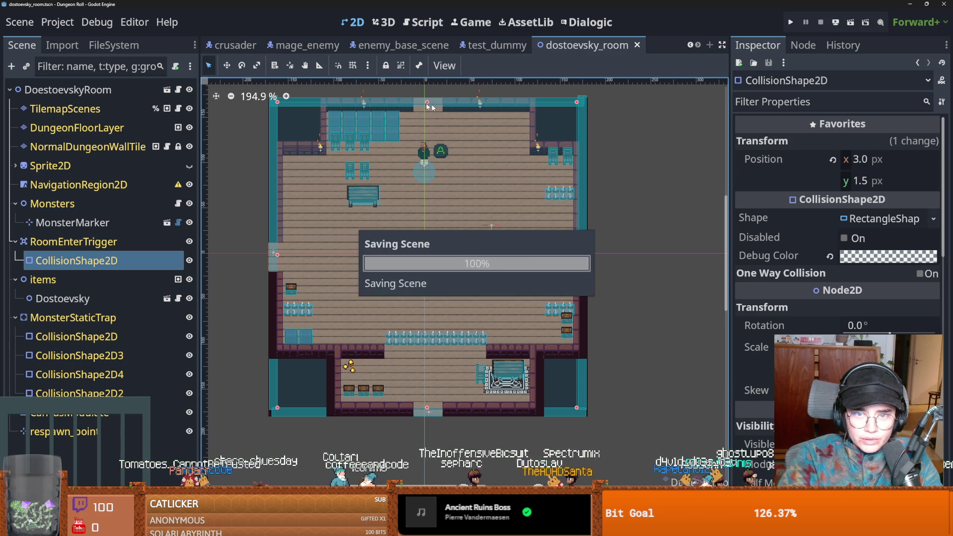
pyautogui.moveTo(427, 102); pyautogui.dragTo(427, 107)
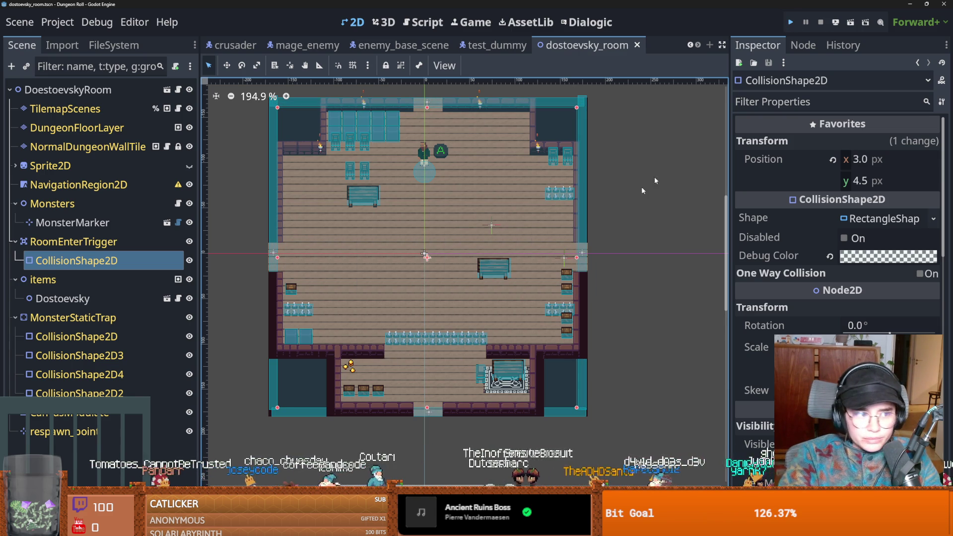
pyautogui.press('F5')
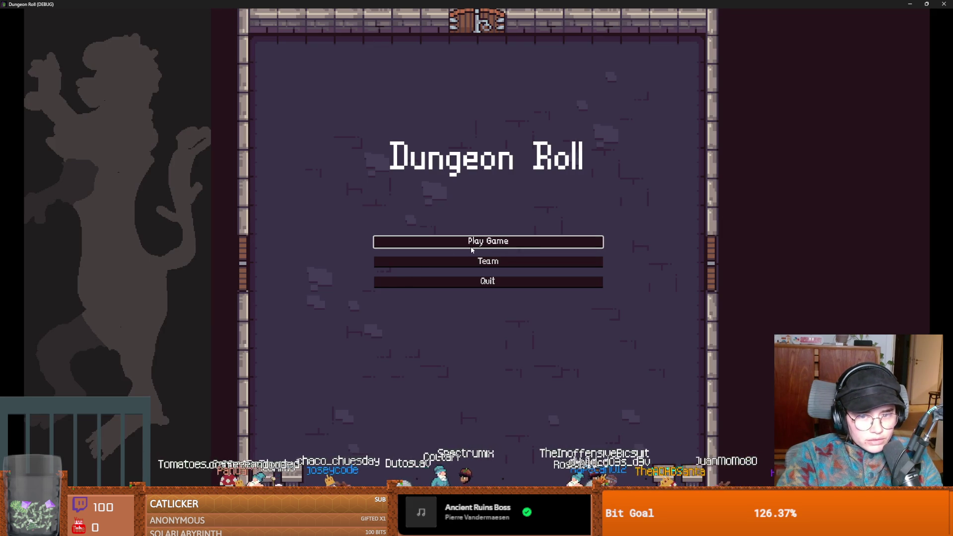
# Start a new Crusader game, reroll the rooms twice, and enter the middle room.
pyautogui.click(471, 248)
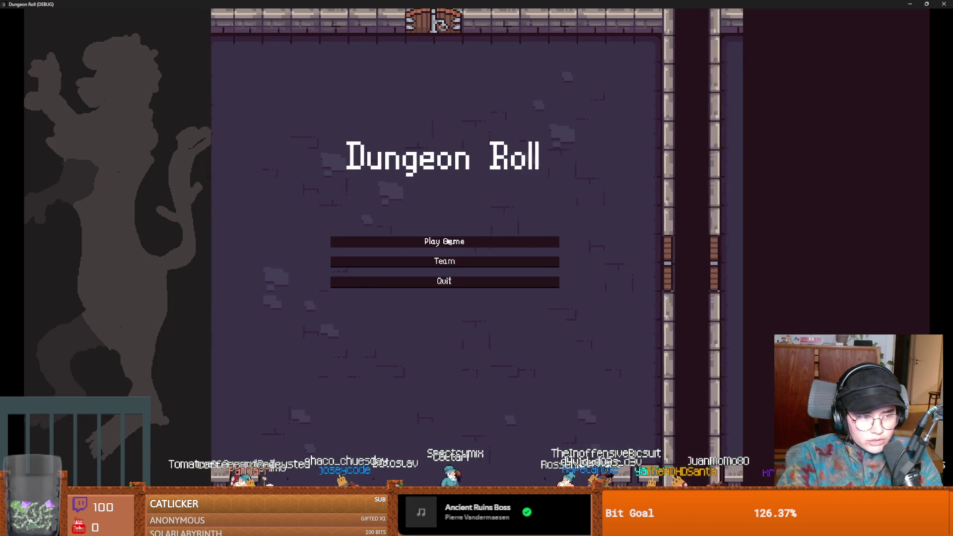
pyautogui.press('Return')
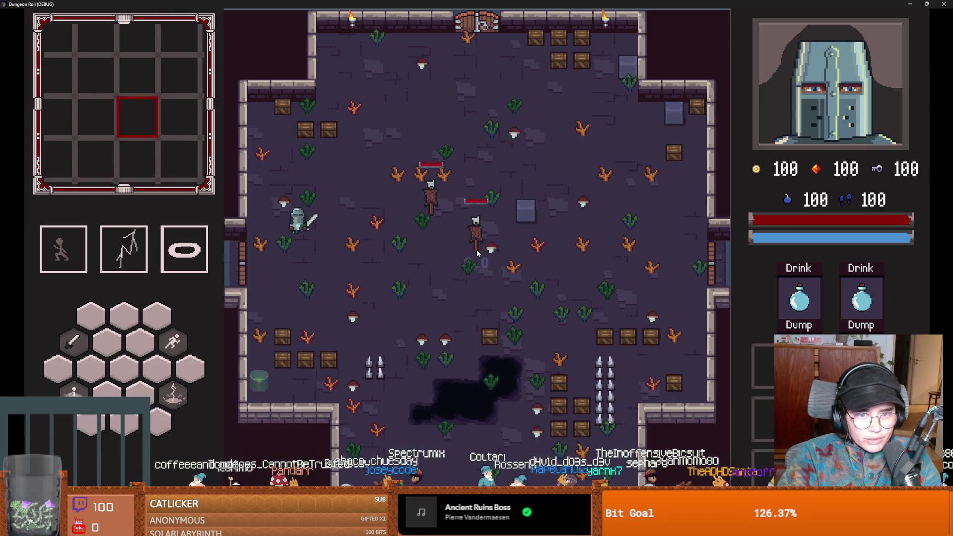
pyautogui.click(510, 114)
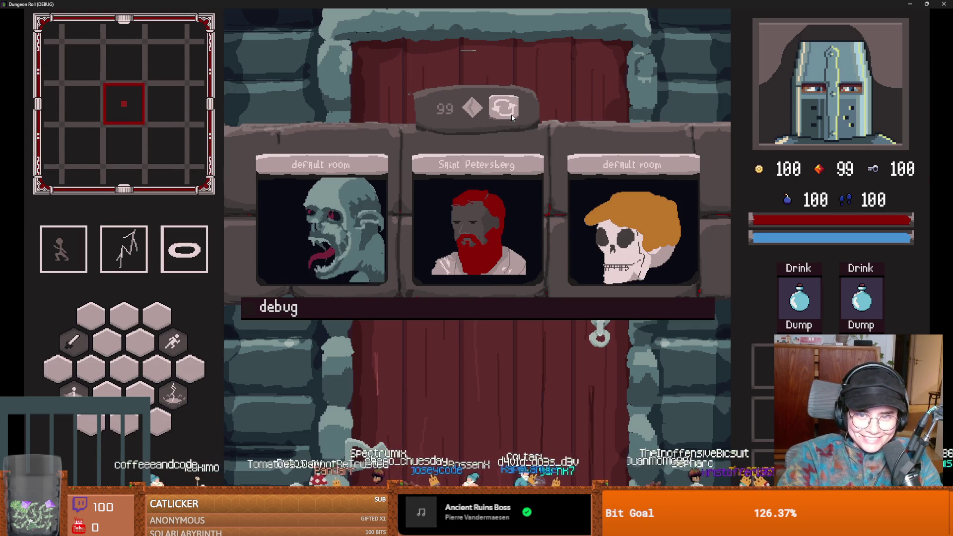
pyautogui.click(511, 112)
pyautogui.click(495, 182)
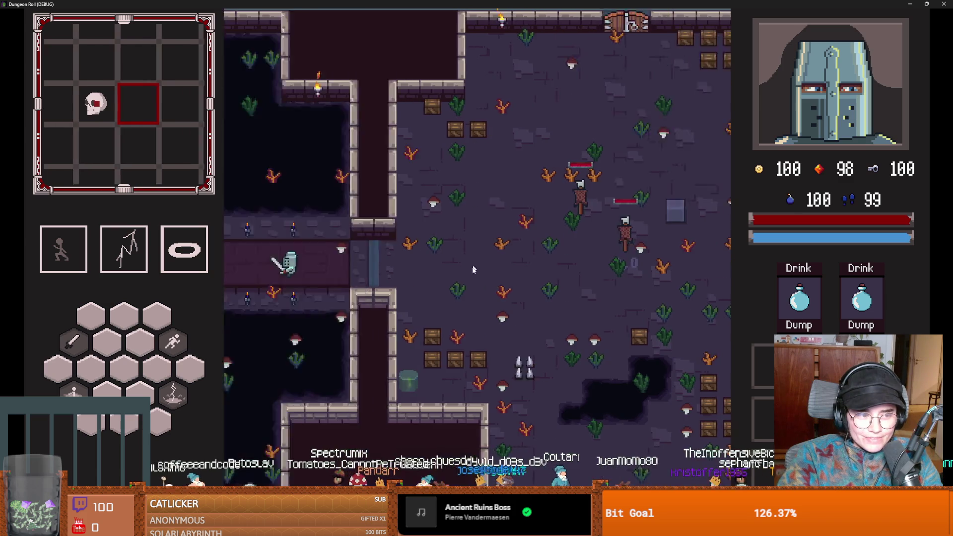
# Dash to the west door and unlock it by spending a key.
pyautogui.press('a')
pyautogui.press('space')
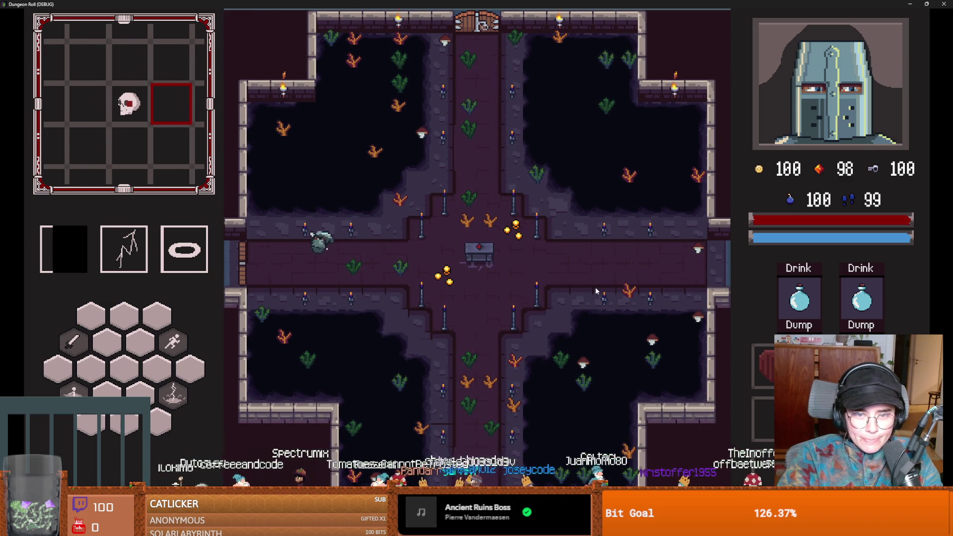
pyautogui.press('e')
pyautogui.click(454, 279)
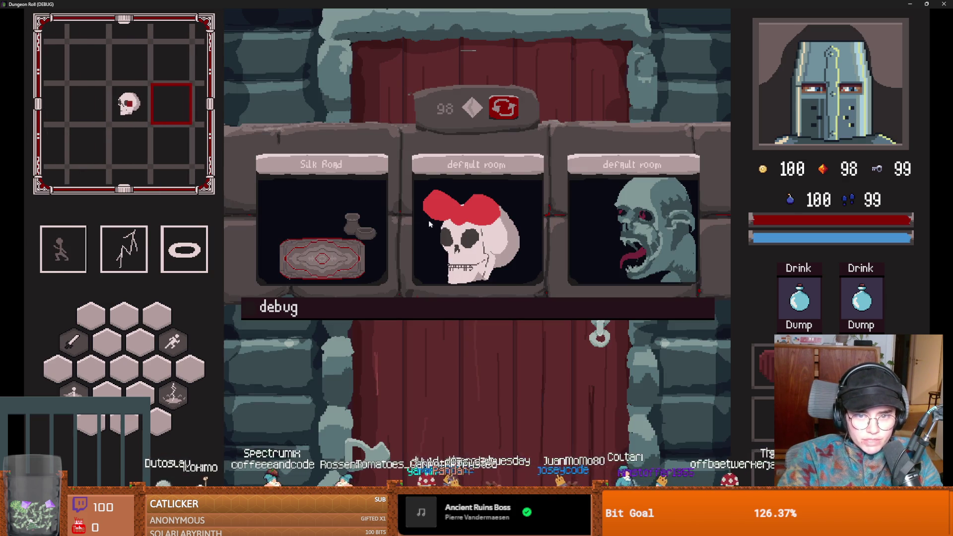
# Reroll twice, enter a new room, then stop the run and save the scene.
pyautogui.click(501, 112)
pyautogui.click(501, 109)
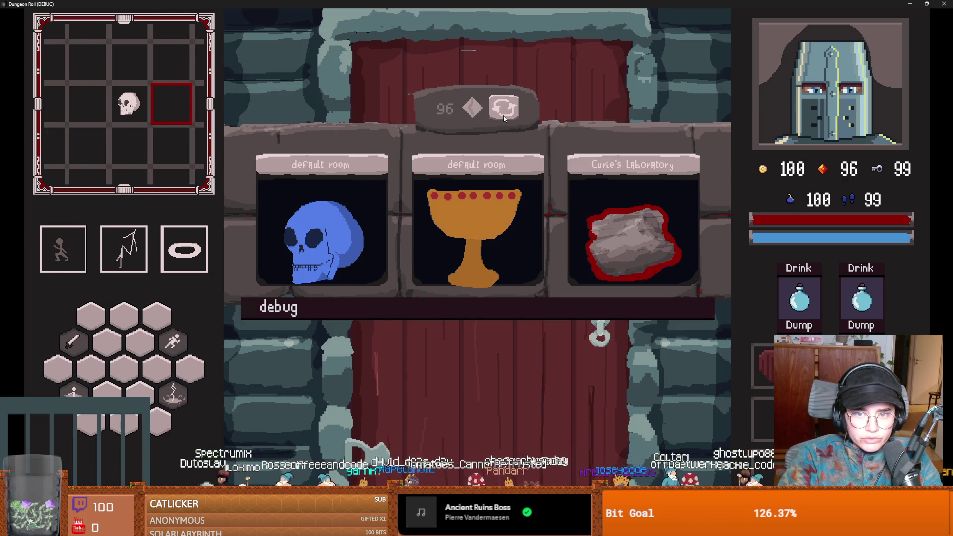
pyautogui.click(429, 177)
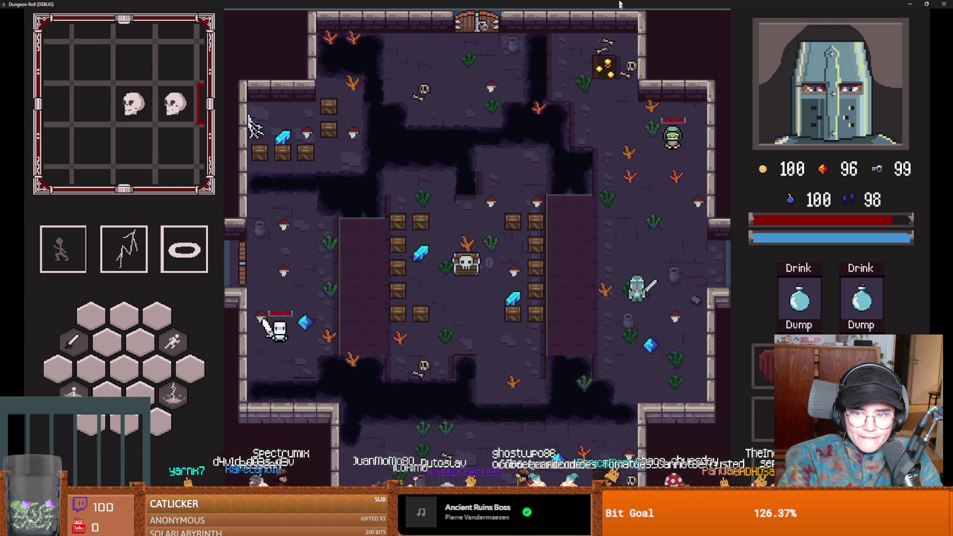
pyautogui.press('F8')
pyautogui.hotkey('ctrl', 's')
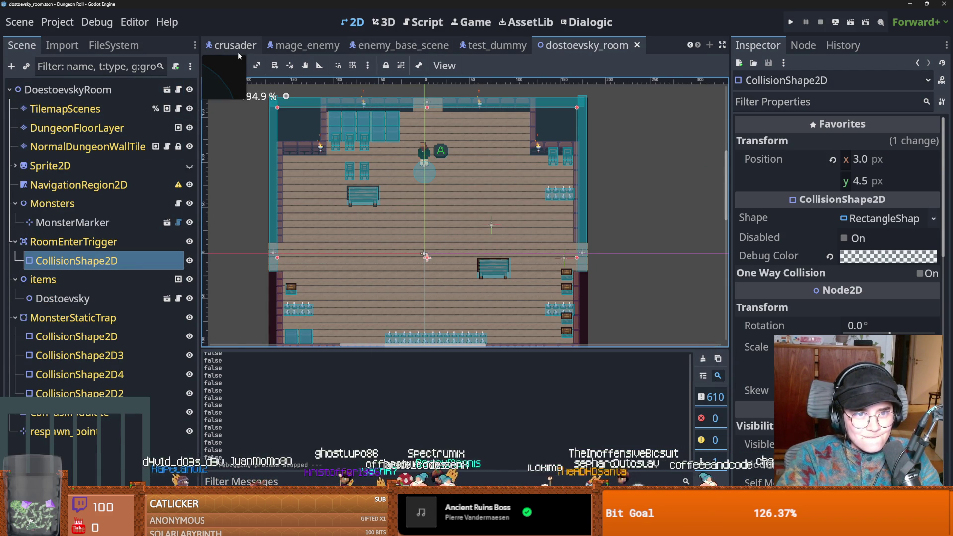
# Open the crusader's enemy_hitbox.gd and inspect the power_ups call and warden_on lines.
pyautogui.click(238, 56)
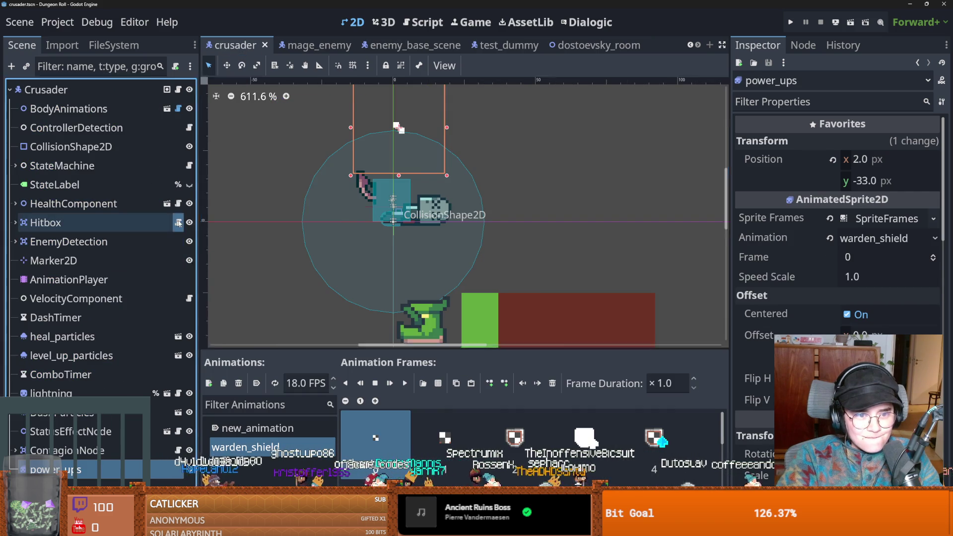
pyautogui.click(178, 222)
pyautogui.doubleClick(426, 238)
pyautogui.scroll(1, 434, 240)
pyautogui.doubleClick(429, 199)
pyautogui.scroll(5, 432, 209)
pyautogui.scroll(-5, 484, 233)
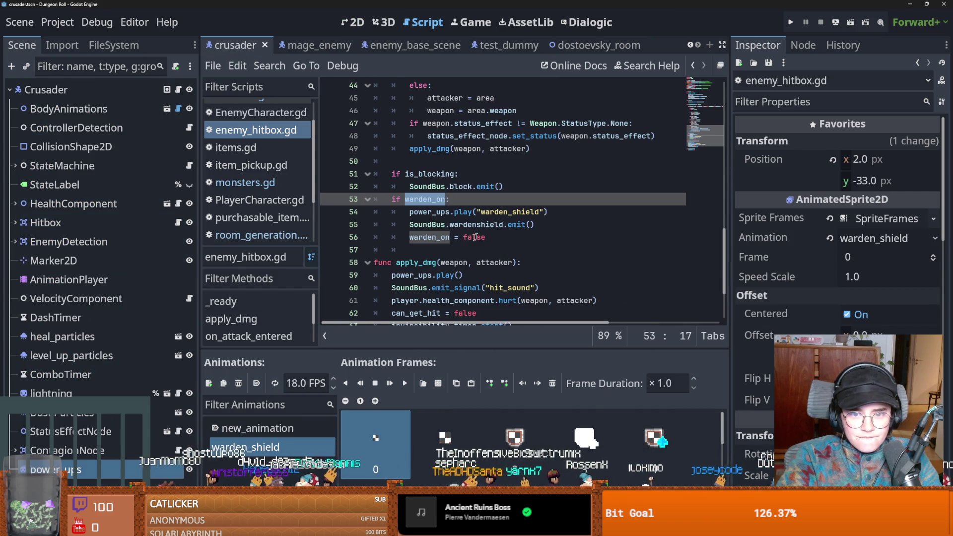
pyautogui.doubleClick(426, 238)
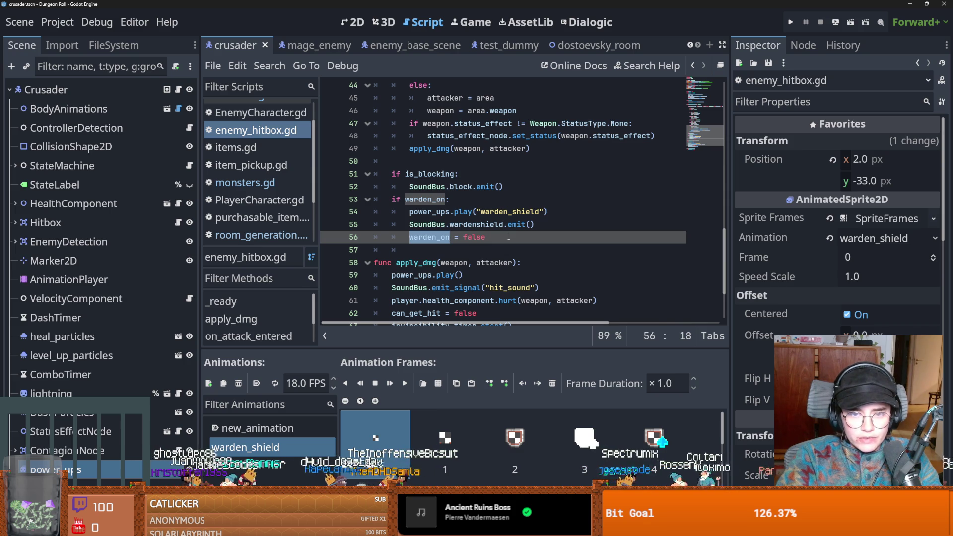
# Select the warden_on shield block on lines 53–56.
pyautogui.scroll(8, 509, 236)
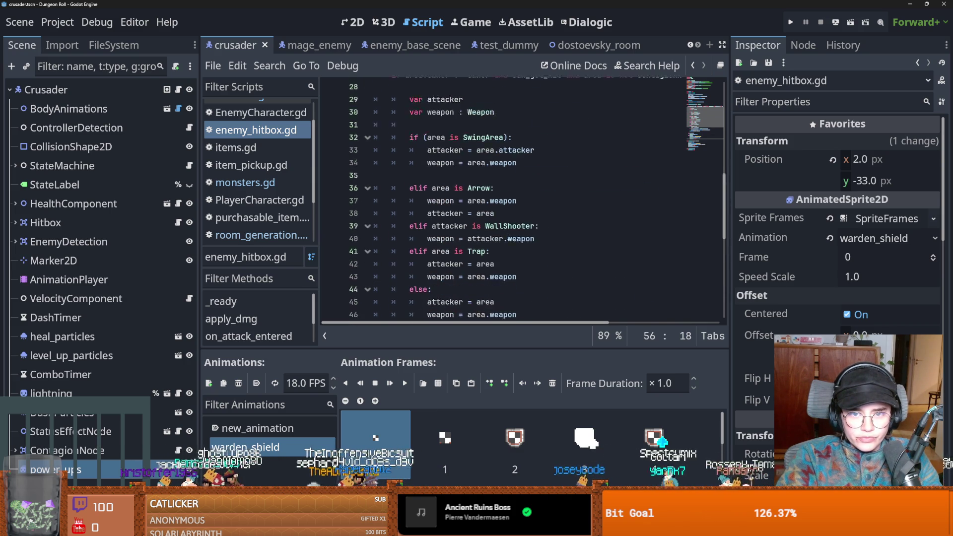
pyautogui.hscroll(2, 508, 236)
pyautogui.hscroll(-3, 508, 236)
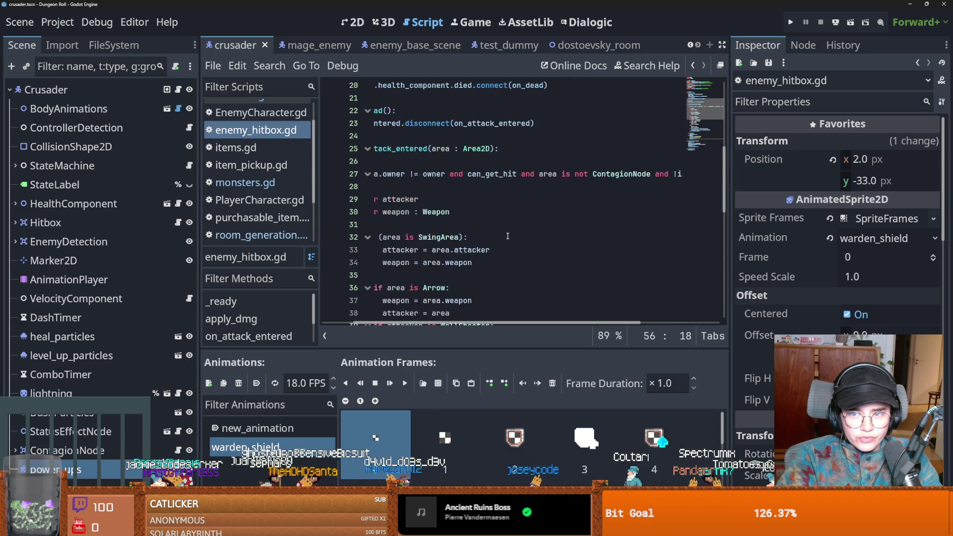
pyautogui.hscroll(2, 507, 237)
pyautogui.hscroll(-5, 507, 236)
pyautogui.scroll(-4, 506, 236)
pyautogui.scroll(-3, 505, 236)
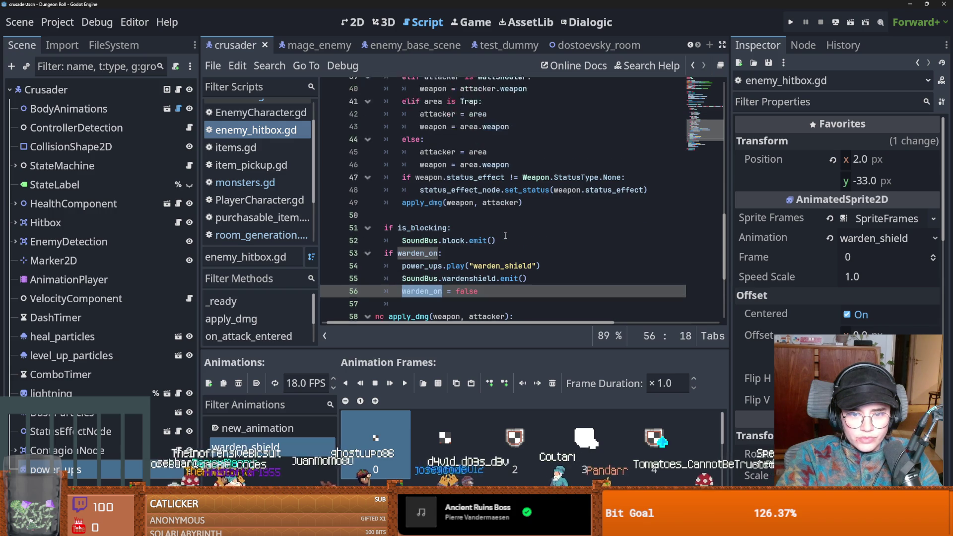
pyautogui.moveTo(467, 242); pyautogui.dragTo(471, 271)
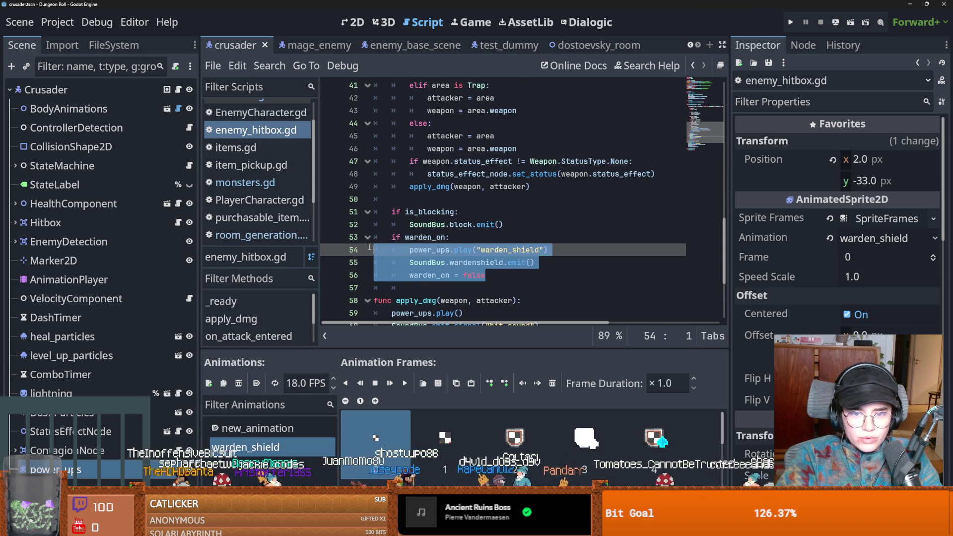
pyautogui.press('Left')
pyautogui.hotkey('ctrl', 'z')
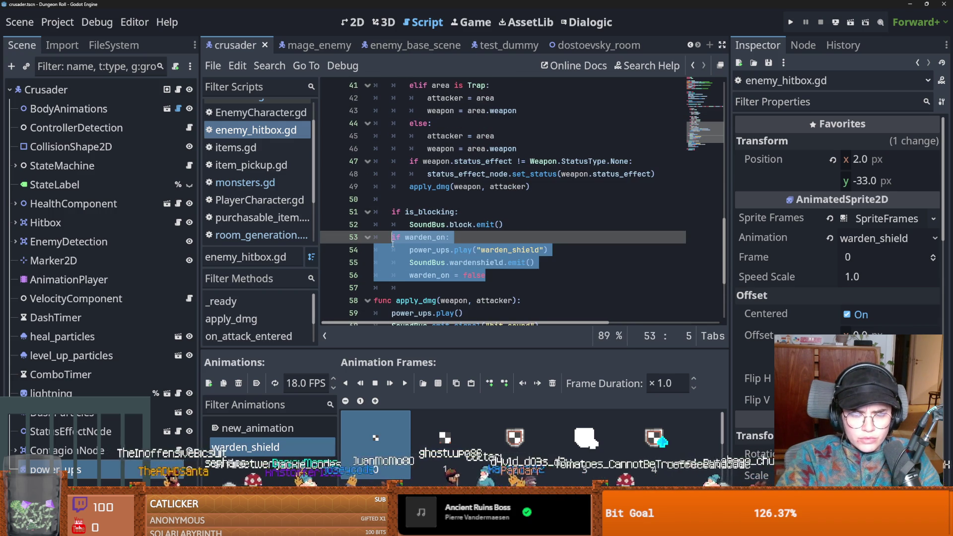
pyautogui.scroll(1, 466, 258)
pyautogui.scroll(-1, 466, 258)
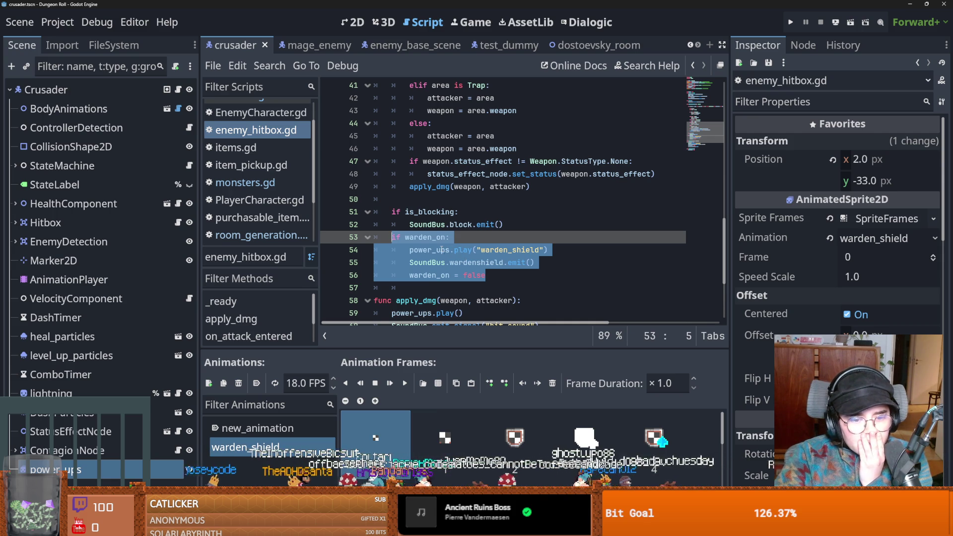
# Compare new_animation with warden_shield, leave warden_shield shown, and run the project.
pyautogui.click(255, 428)
pyautogui.click(250, 446)
pyautogui.click(258, 429)
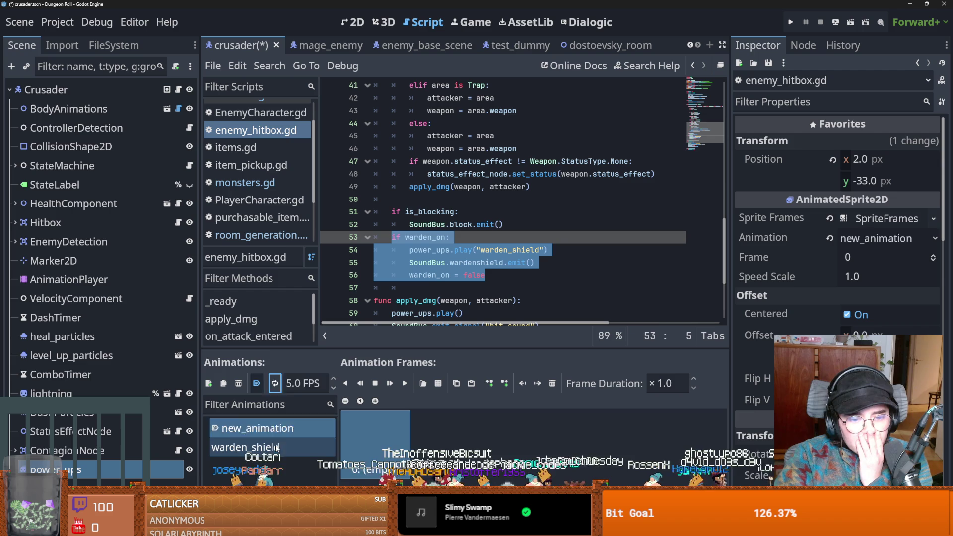
pyautogui.click(245, 446)
pyautogui.scroll(-2, 401, 422)
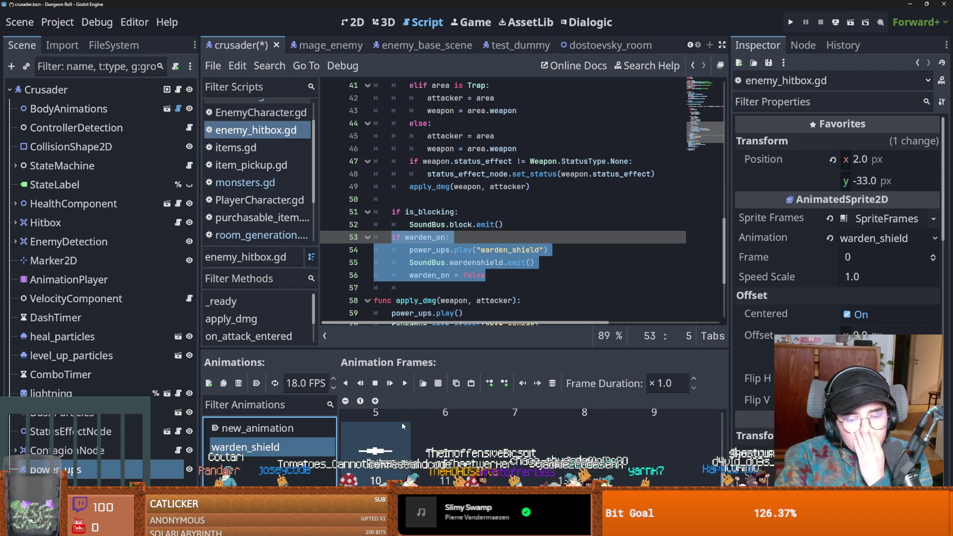
pyautogui.click(790, 22)
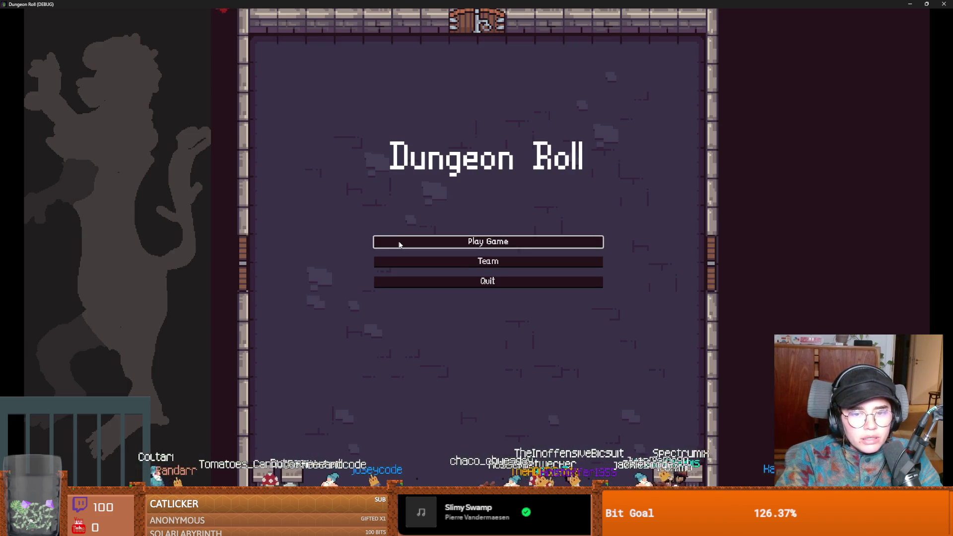
# Start a Crusader run, enter a room, then restart the run from the pause menu.
pyautogui.click(395, 242)
pyautogui.click(362, 174)
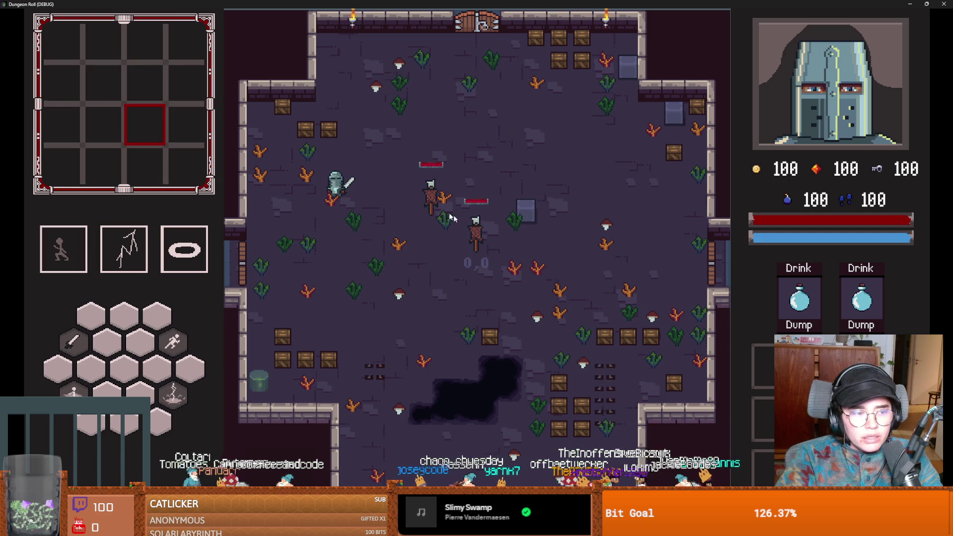
pyautogui.press('e')
pyautogui.click(472, 224)
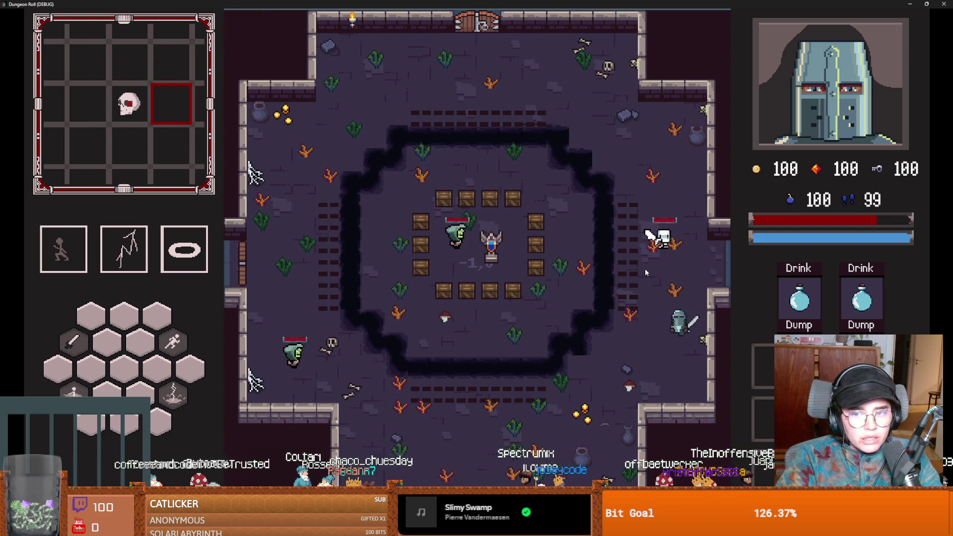
pyautogui.press('Escape')
pyautogui.click(486, 341)
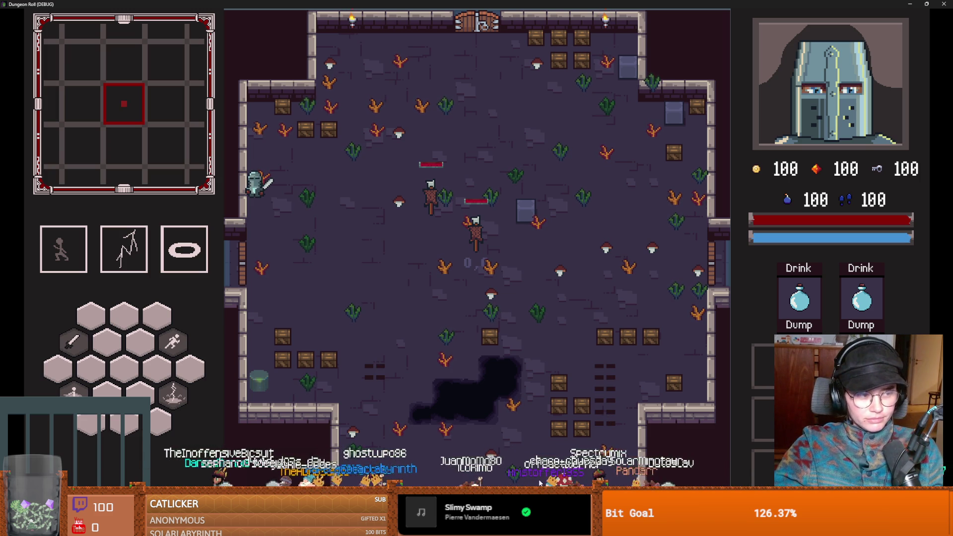
# At the left door, reroll the room cards and enter the chalice room.
pyautogui.press('s')
pyautogui.press('e')
pyautogui.click(513, 114)
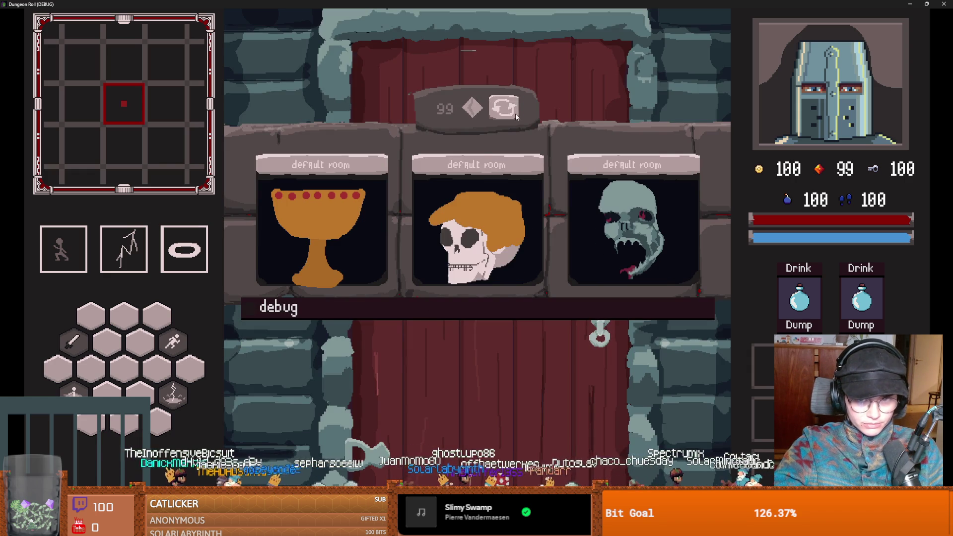
pyautogui.click(349, 215)
# Walk to the left door, unlock it, and choose a room beyond it.
pyautogui.press('w')
pyautogui.press('a')
pyautogui.press('a')
pyautogui.press('a')
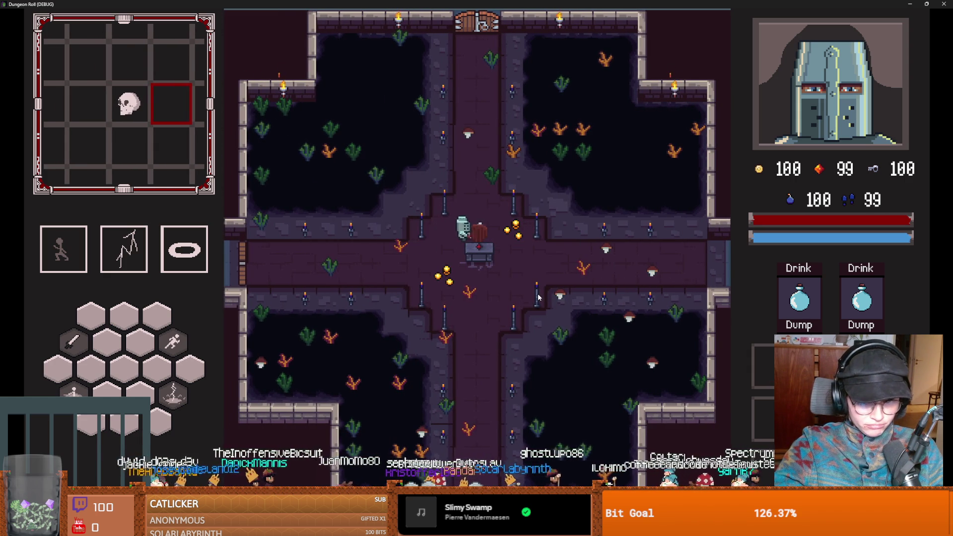
pyautogui.press('a')
pyautogui.press('s')
pyautogui.press('e')
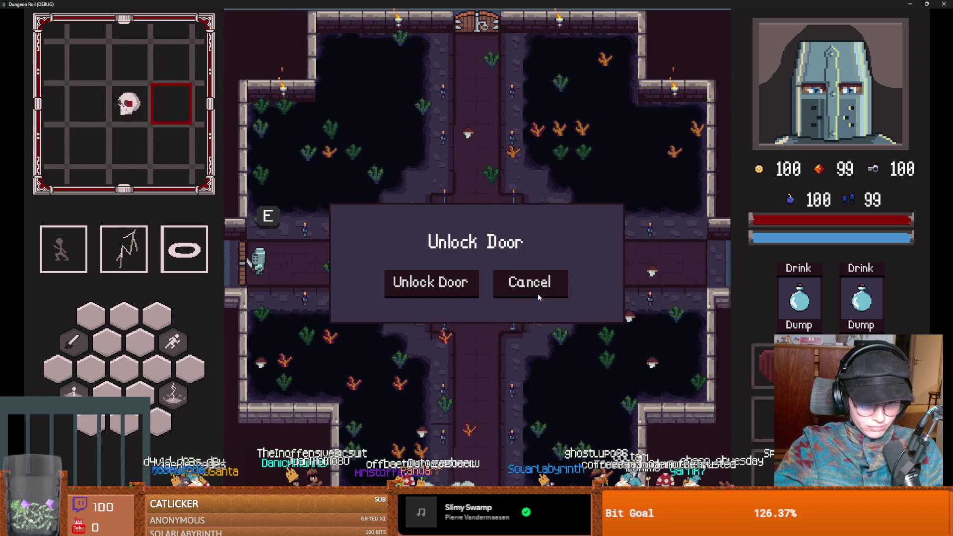
pyautogui.click(473, 278)
pyautogui.click(474, 271)
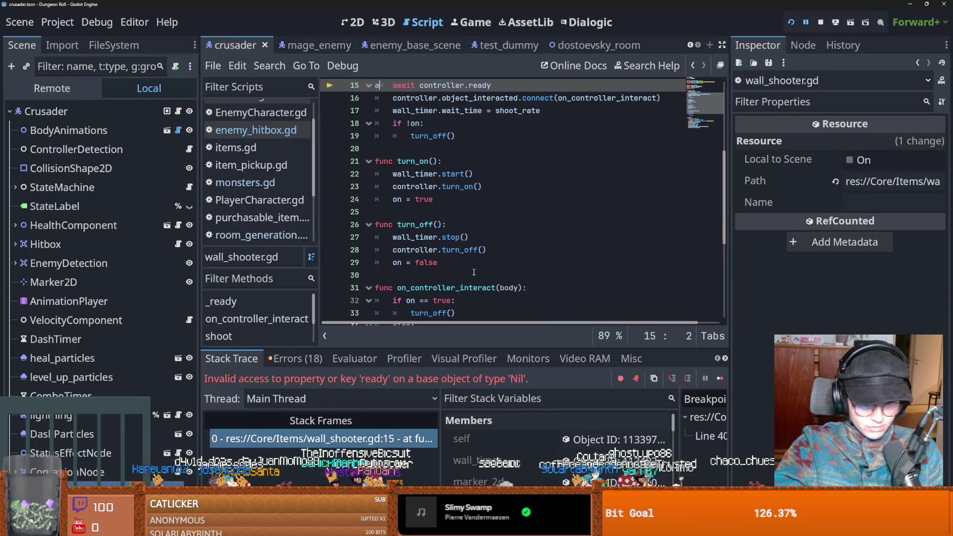
# Remove the stray character, then open monster_room_13 from the FileSystem filtered by 'monster'.
pyautogui.press('BackSpace')
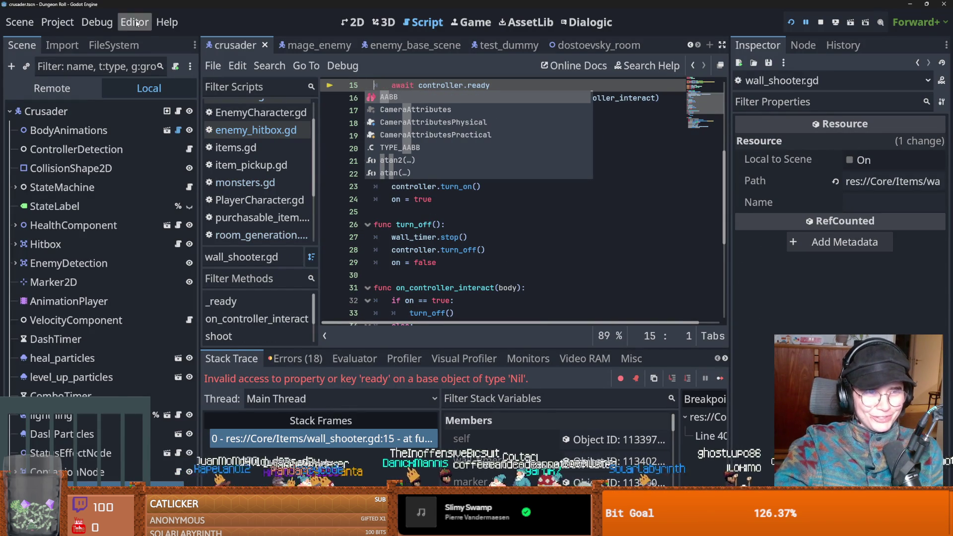
pyautogui.click(114, 45)
pyautogui.click(81, 81)
pyautogui.write('monster')
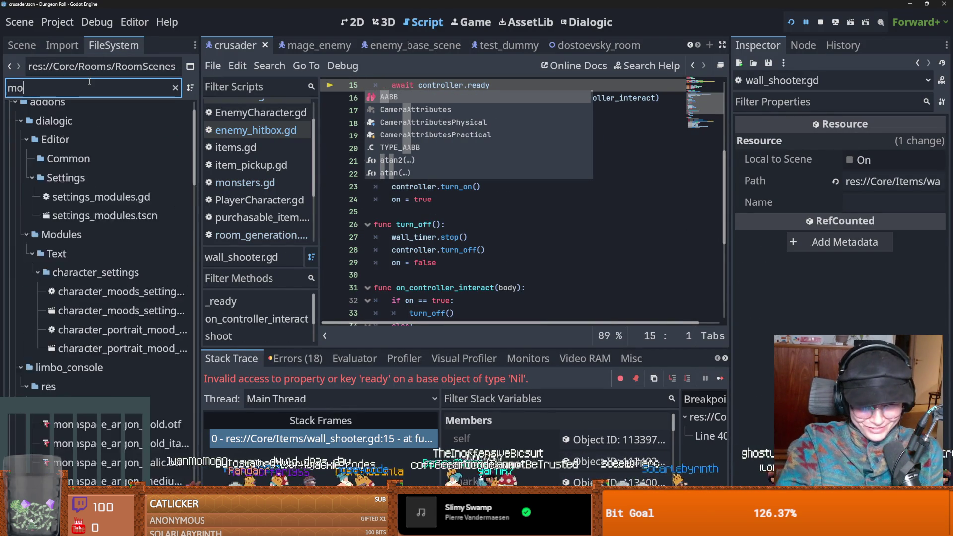
pyautogui.scroll(-5, 177, 433)
pyautogui.scroll(-7, 173, 426)
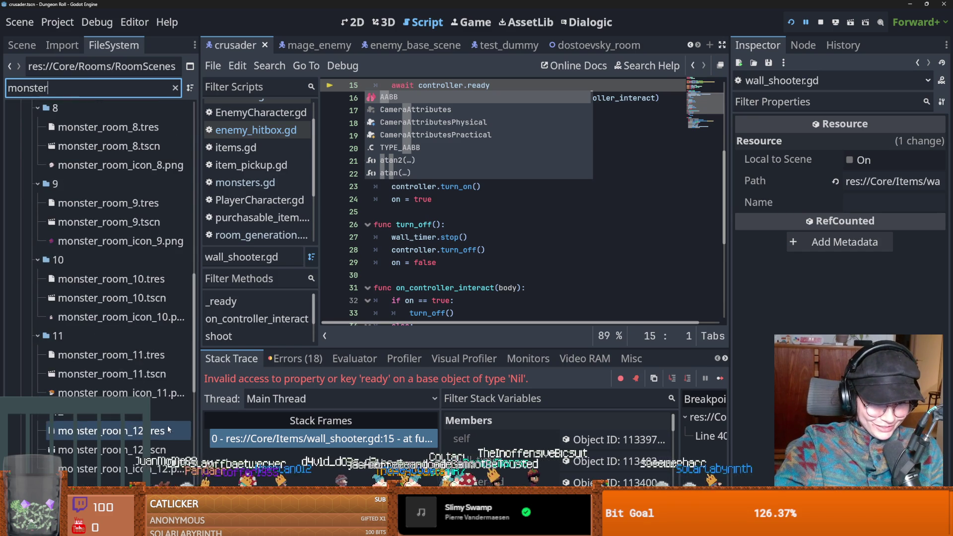
pyautogui.doubleClick(108, 377)
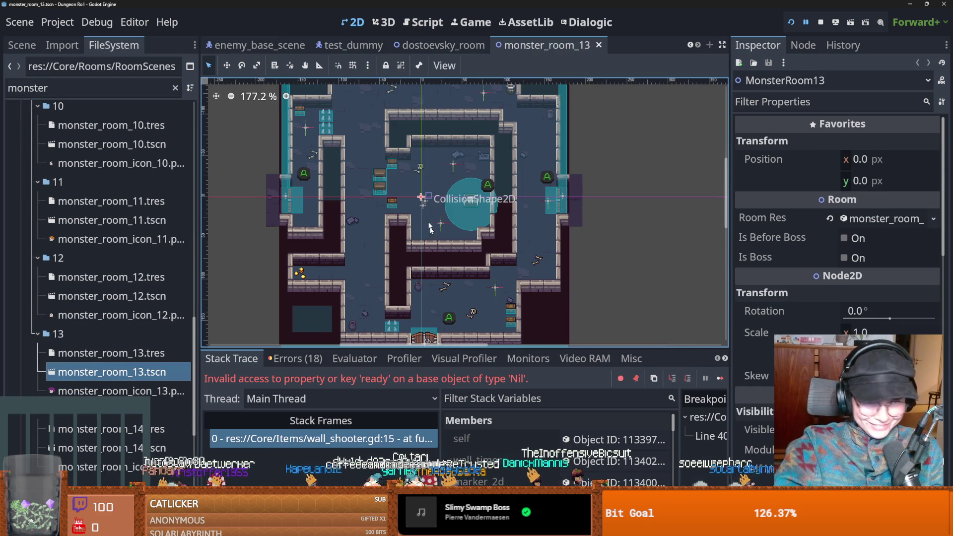
# Save monster_room_13 and jump to the wall_shooter.gd:15 frame in the Stack Trace.
pyautogui.scroll(-1, 424, 224)
pyautogui.scroll(5, 423, 224)
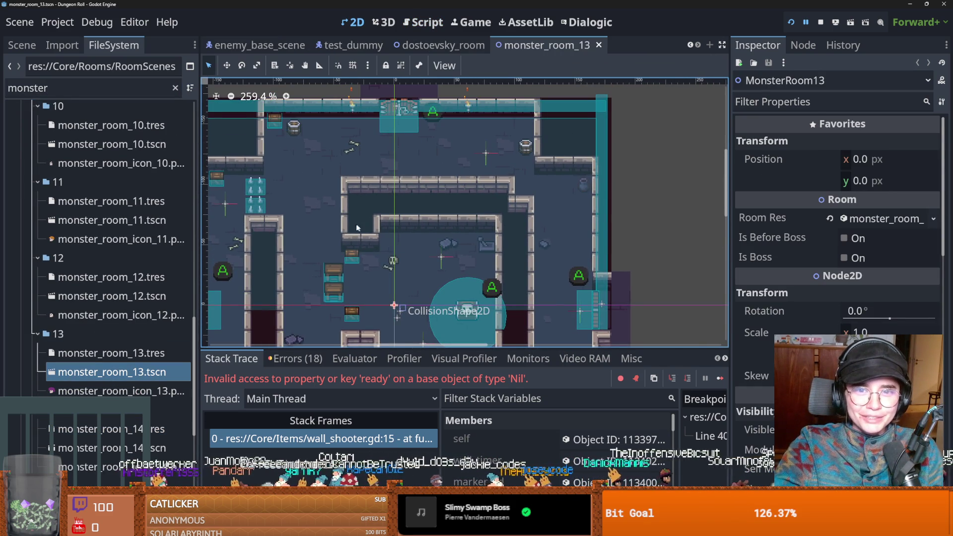
pyautogui.keyDown('shift'); pyautogui.hscroll(-3, 399, 218); pyautogui.keyUp('shift')
pyautogui.keyDown('ctrl'); pyautogui.scroll(-3, 399, 216); pyautogui.keyUp('ctrl')
pyautogui.scroll(-1, 400, 215)
pyautogui.scroll(1, 356, 185)
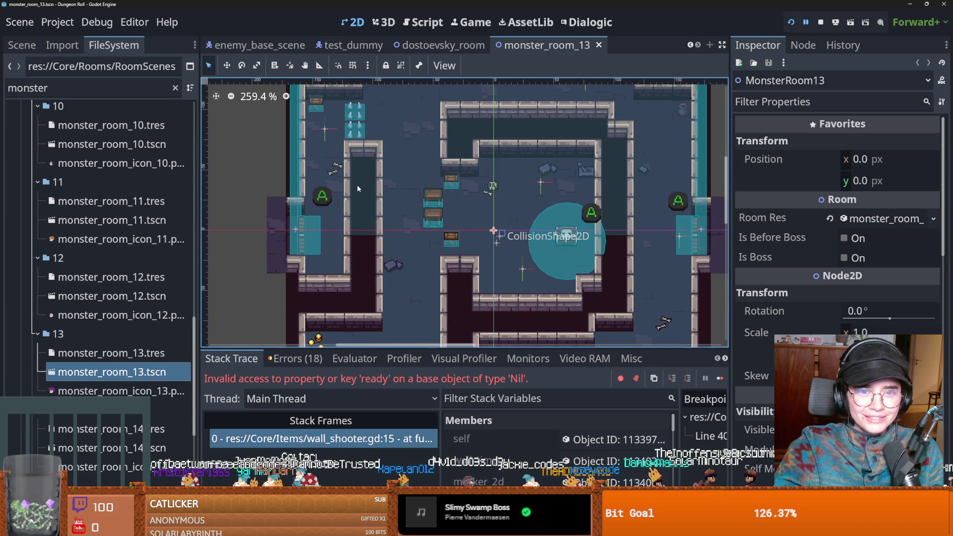
pyautogui.scroll(-4, 435, 243)
pyautogui.scroll(4, 449, 253)
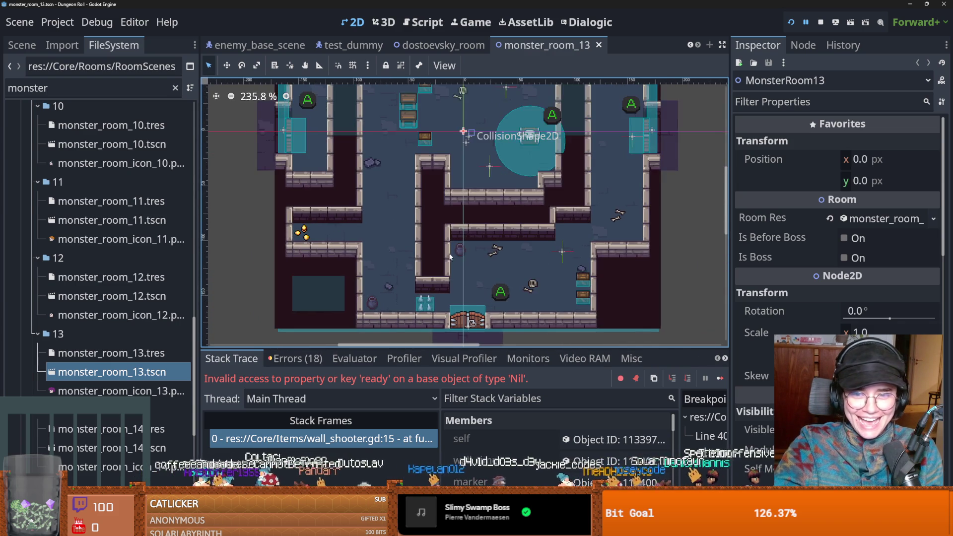
pyautogui.scroll(-3, 418, 254)
pyautogui.scroll(2, 418, 254)
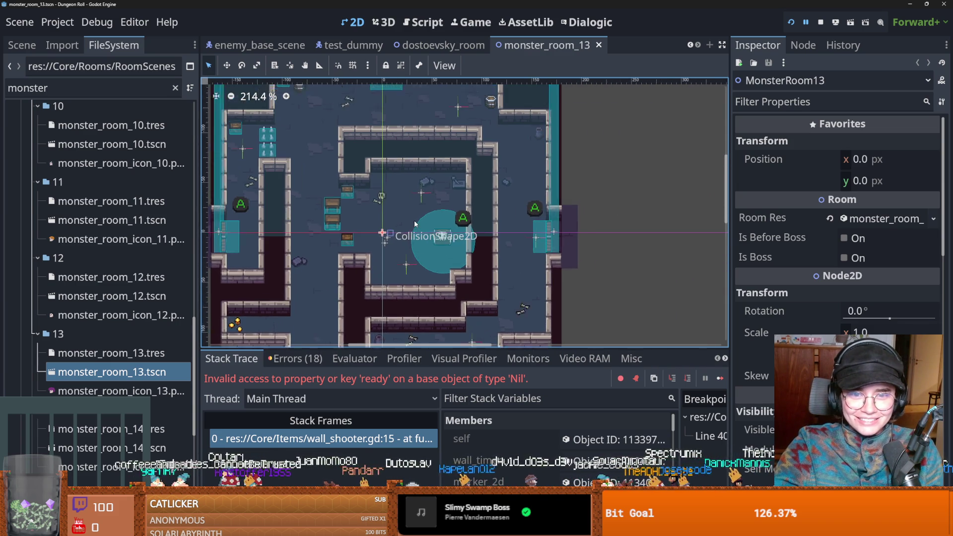
pyautogui.scroll(-2, 469, 201)
pyautogui.scroll(1, 469, 202)
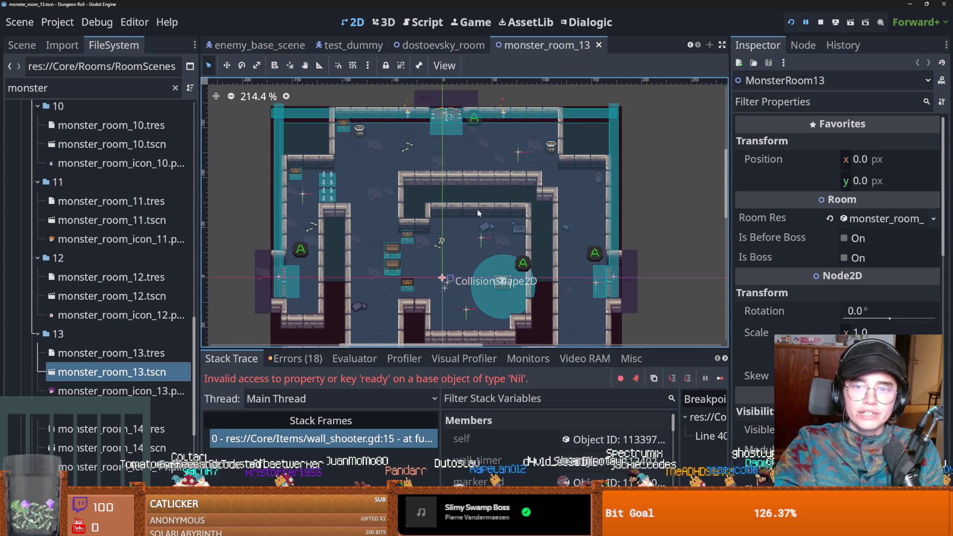
pyautogui.scroll(-5, 474, 185)
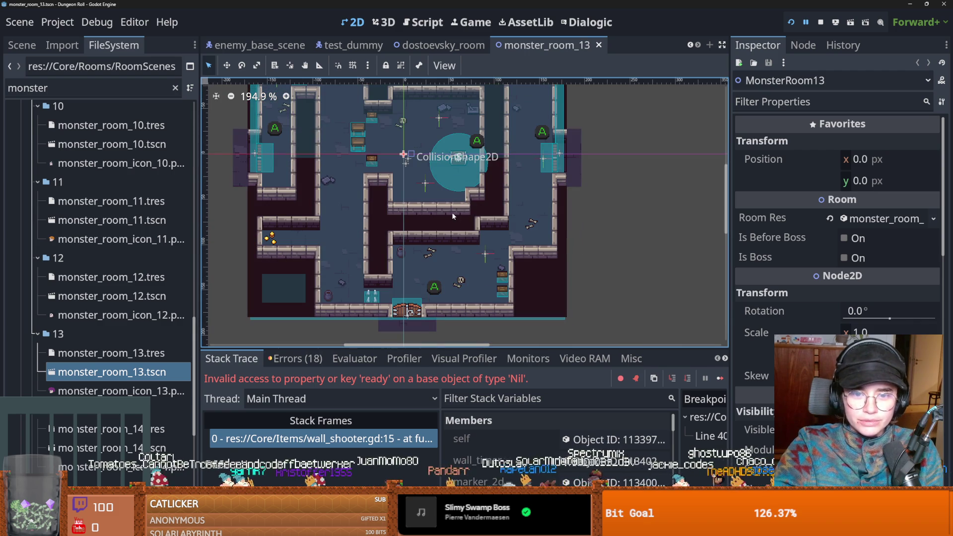
pyautogui.scroll(-1, 402, 230)
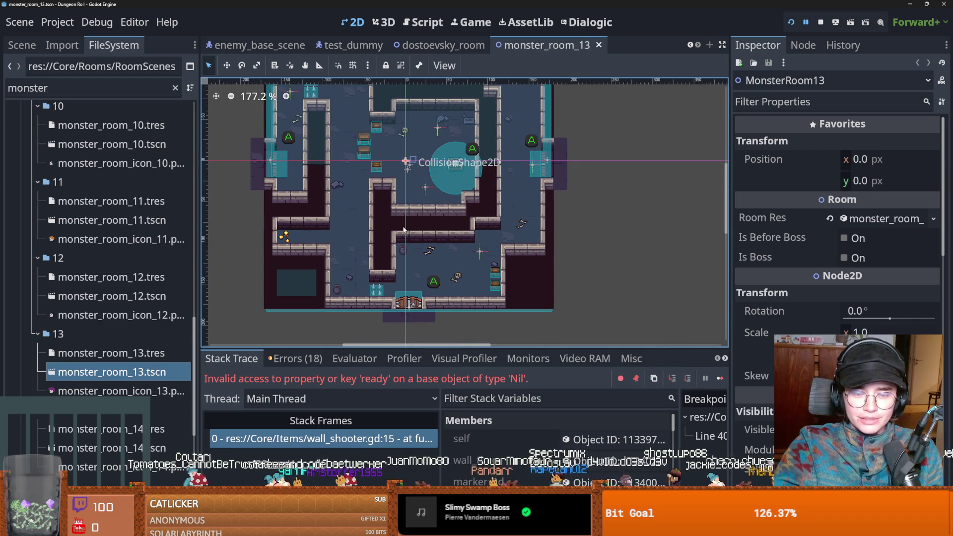
pyautogui.scroll(2, 404, 228)
pyautogui.hscroll(1, 404, 228)
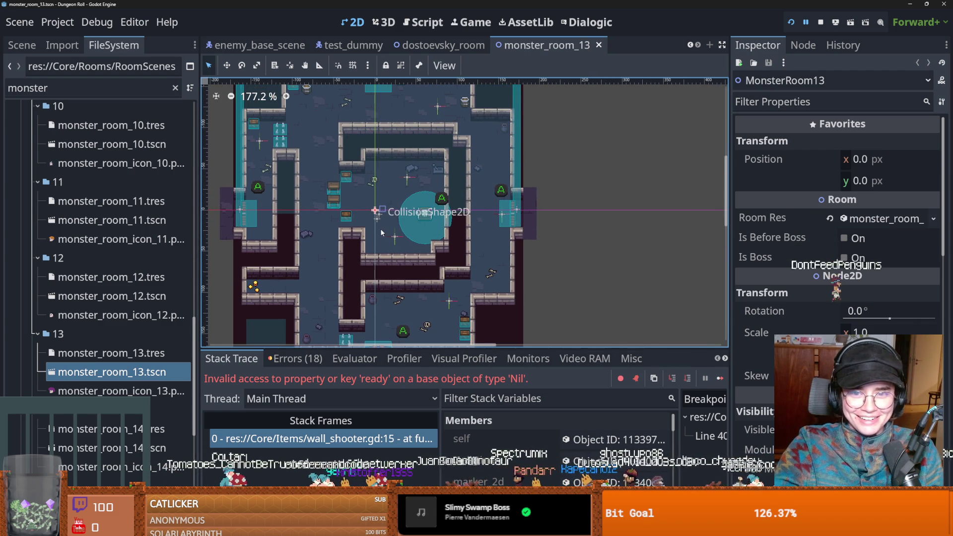
pyautogui.hscroll(-1, 417, 206)
pyautogui.scroll(2, 340, 158)
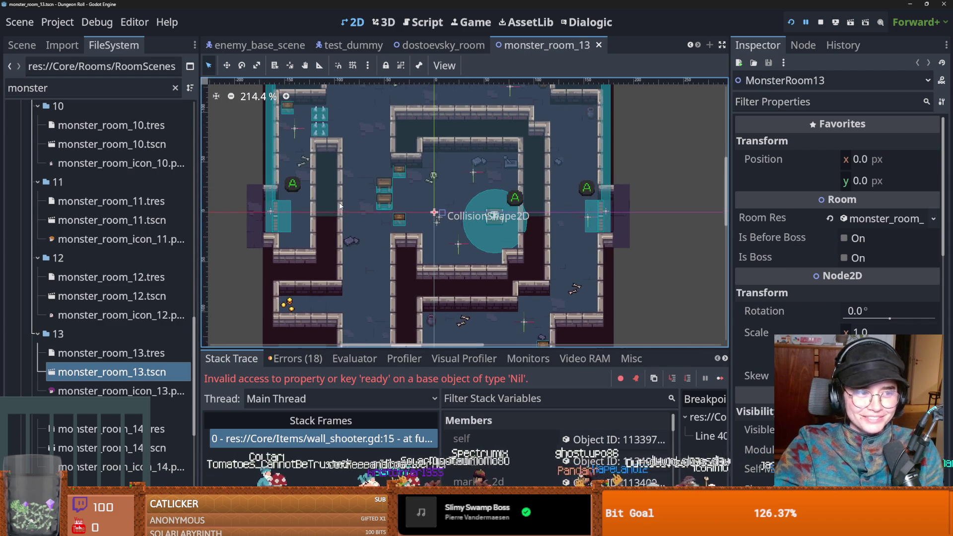
pyautogui.scroll(2, 340, 158)
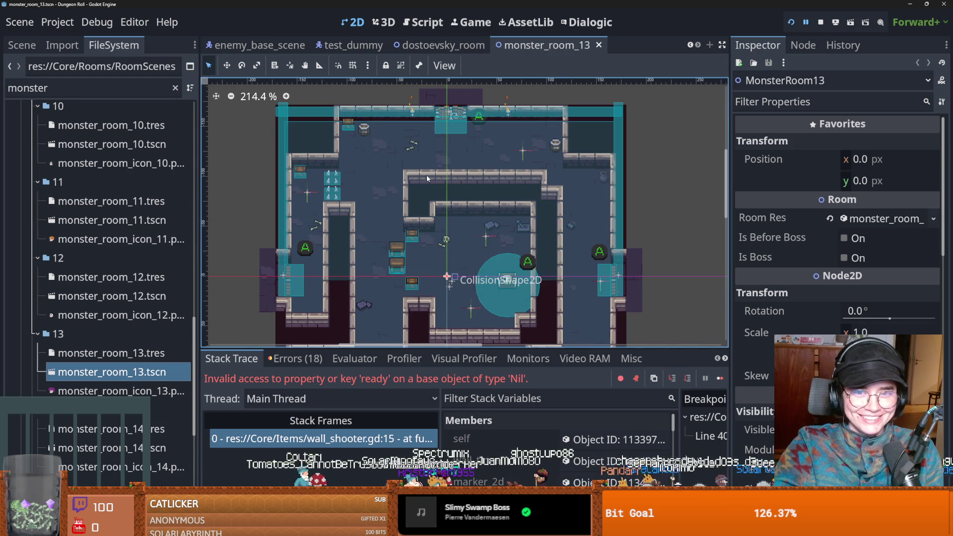
pyautogui.scroll(2, 427, 175)
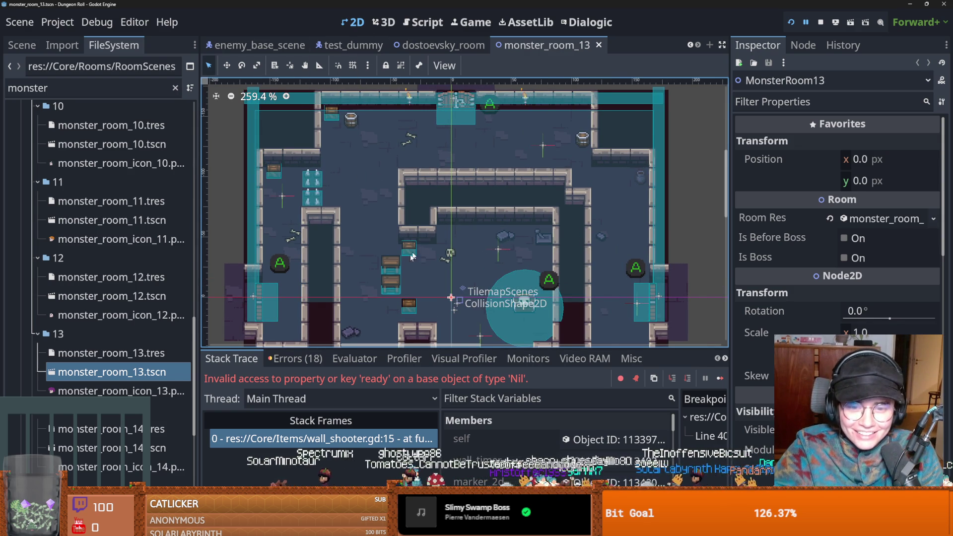
pyautogui.scroll(-4, 454, 157)
pyautogui.hscroll(-2, 454, 157)
pyautogui.hotkey('ctrl', 's')
pyautogui.click(366, 437)
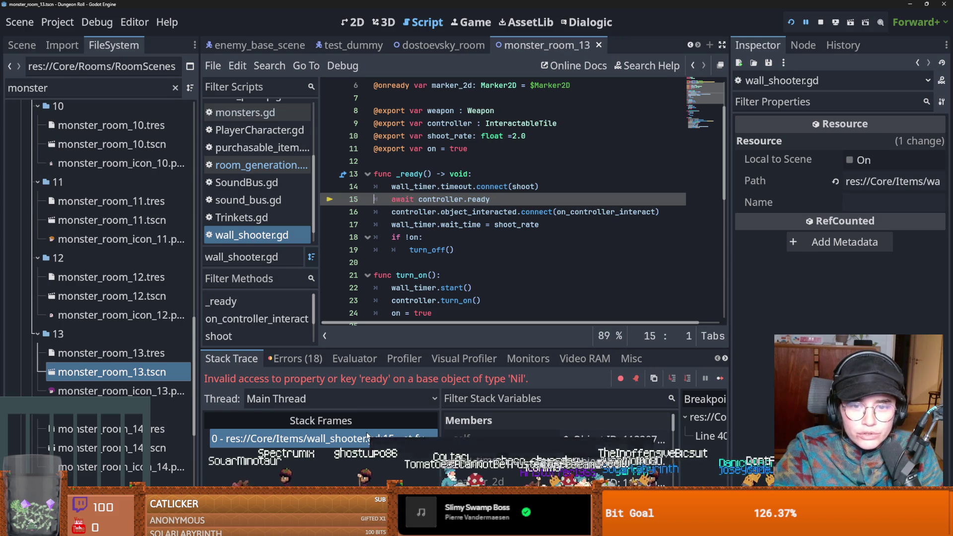
# Review the Errors tab, then return to the monster_room_13 2D layout.
pyautogui.click(295, 359)
pyautogui.click(234, 361)
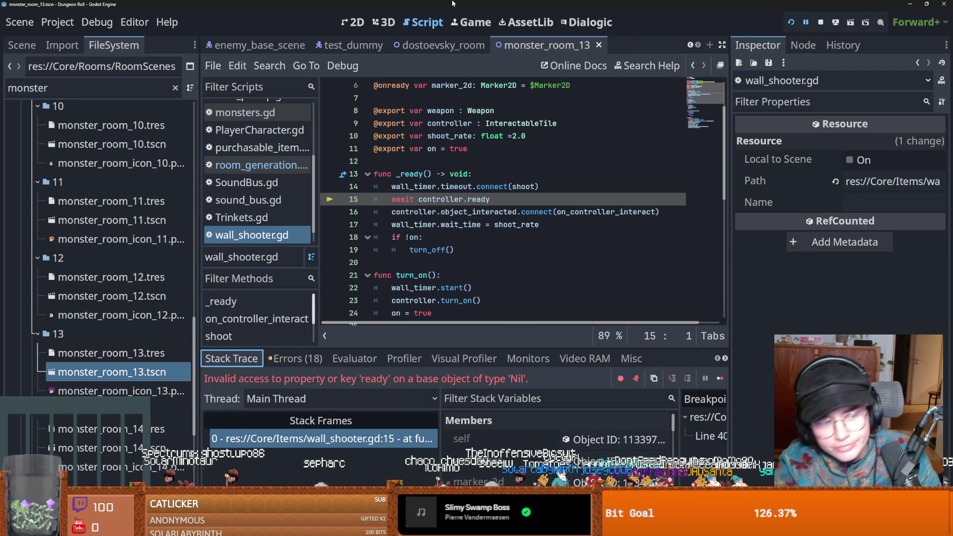
pyautogui.click(353, 22)
pyautogui.scroll(3, 406, 171)
pyautogui.scroll(5, 411, 197)
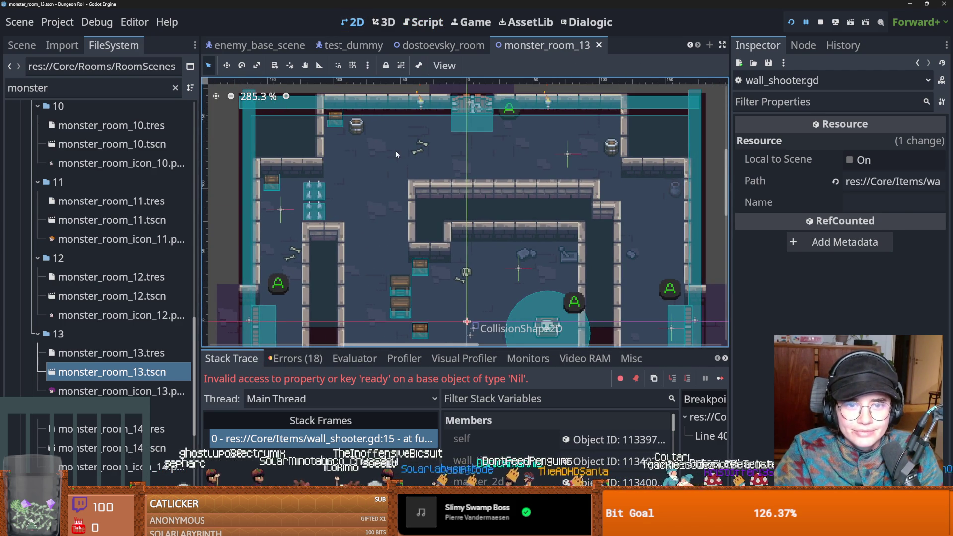
# Nudge the top doorway's CollisionShape2D up one pixel to y 8.0.
pyautogui.click(395, 155)
pyautogui.press('Up')
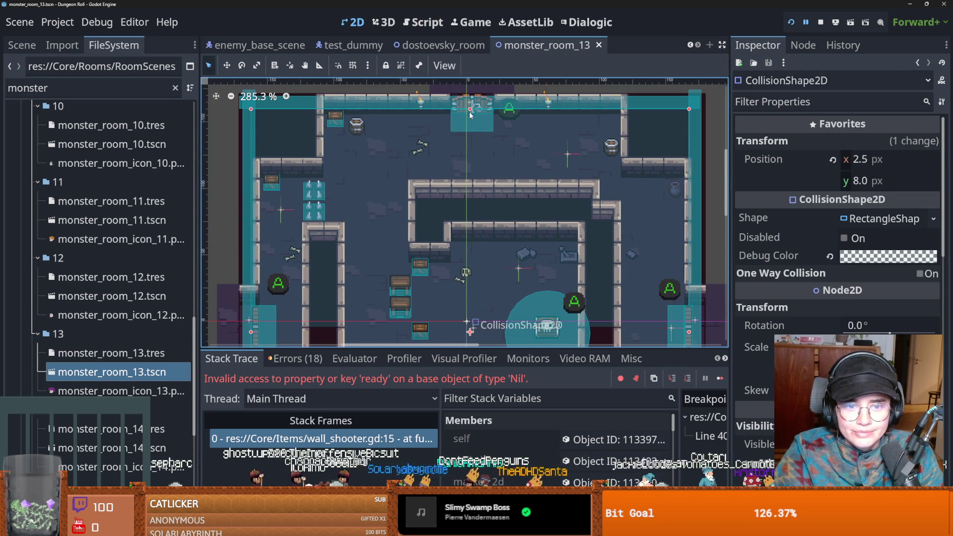
pyautogui.scroll(-5, 436, 278)
pyautogui.scroll(-2, 425, 268)
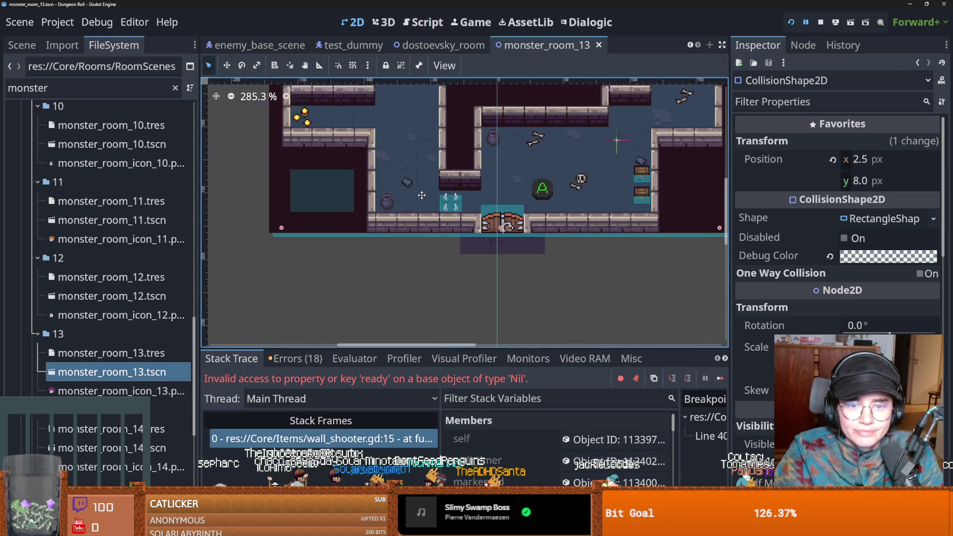
pyautogui.hscroll(5, 389, 239)
pyautogui.scroll(-1, 381, 281)
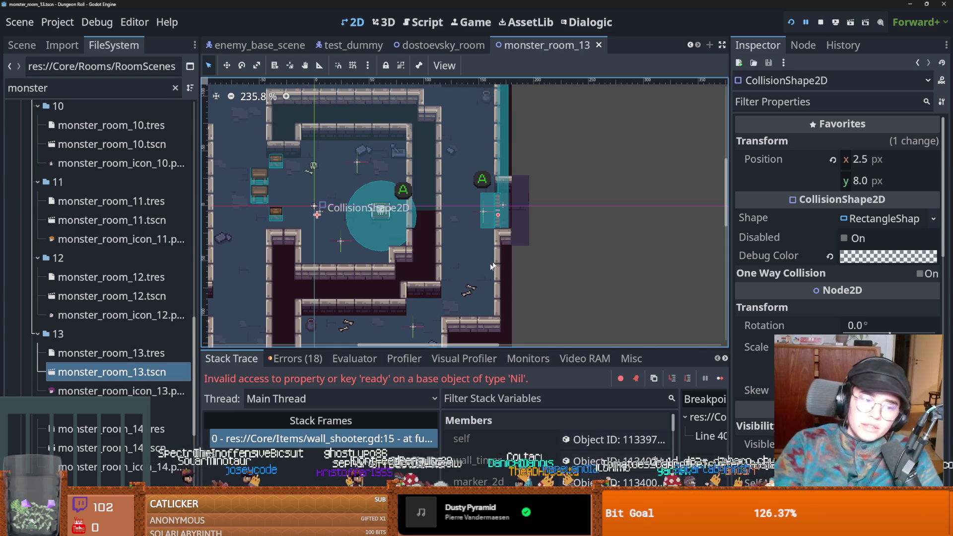
pyautogui.scroll(-5, 126, 359)
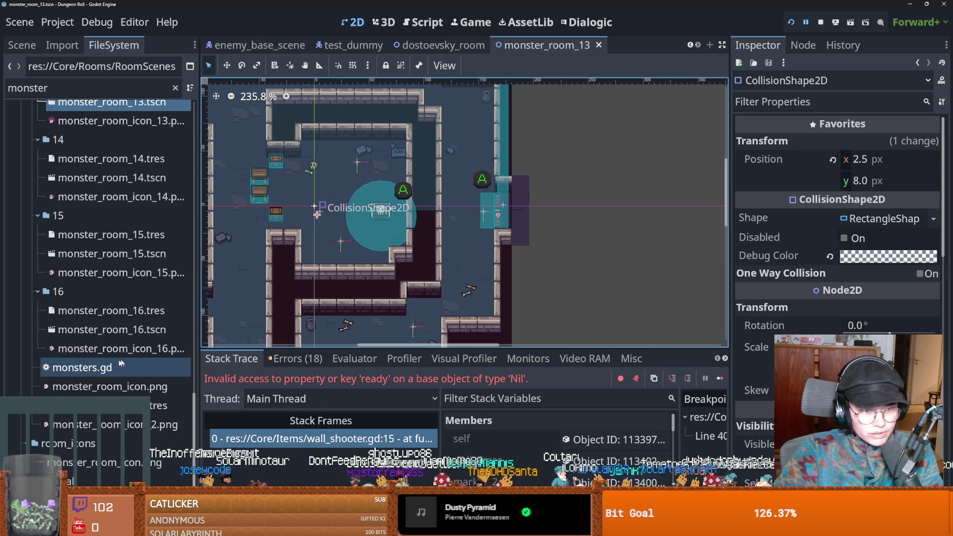
pyautogui.scroll(7, 107, 367)
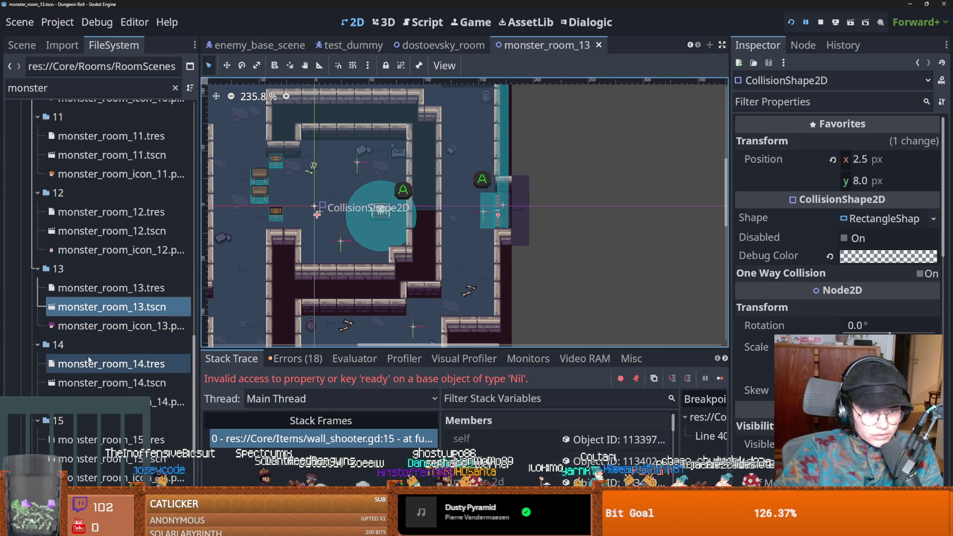
pyautogui.scroll(1, 91, 367)
# Open the monster_room_9 scene and look over its room layout.
pyautogui.doubleClick(99, 207)
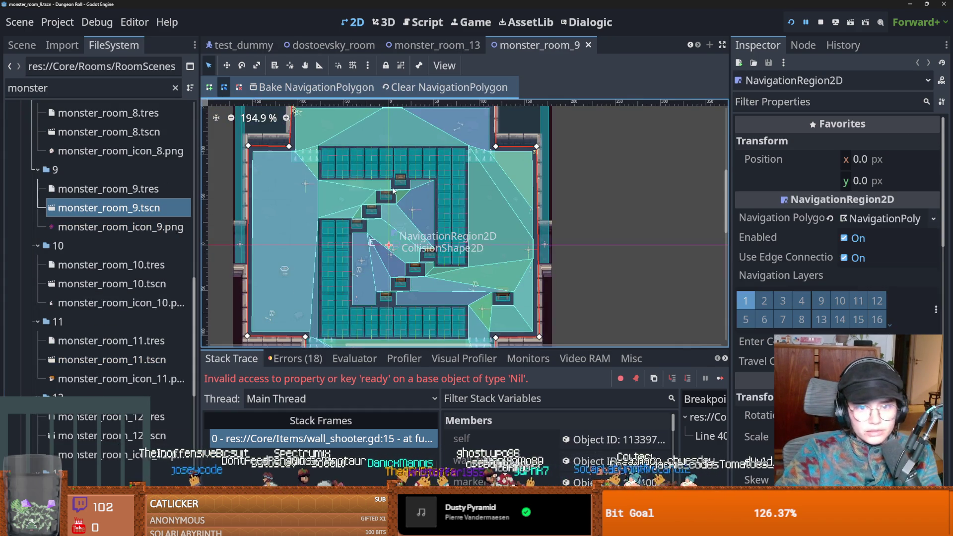
pyautogui.moveTo(395, 258)
pyautogui.mouseDown()
pyautogui.moveTo(389, 342)
pyautogui.moveTo(363, 310)
pyautogui.mouseUp()
pyautogui.scroll(3, 275, 259)
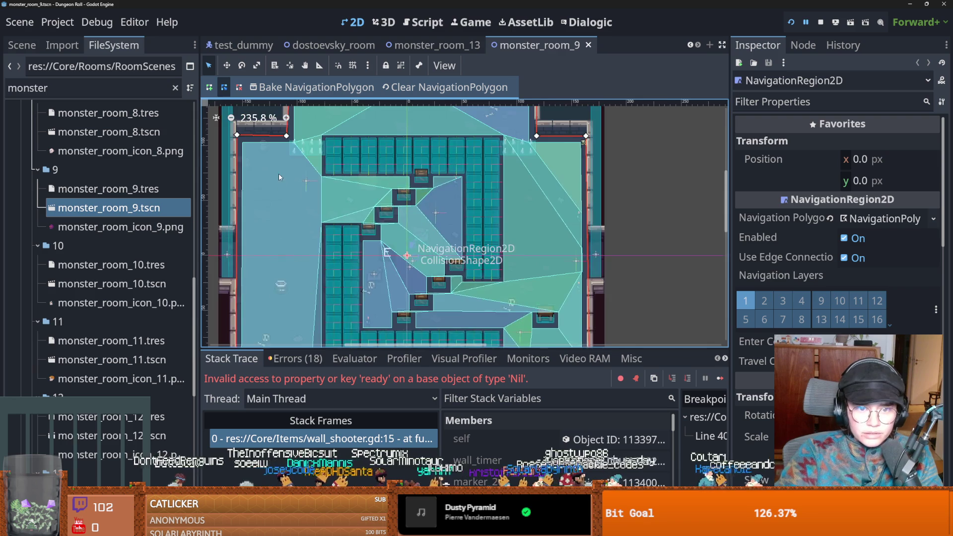
pyautogui.scroll(-1, 277, 260)
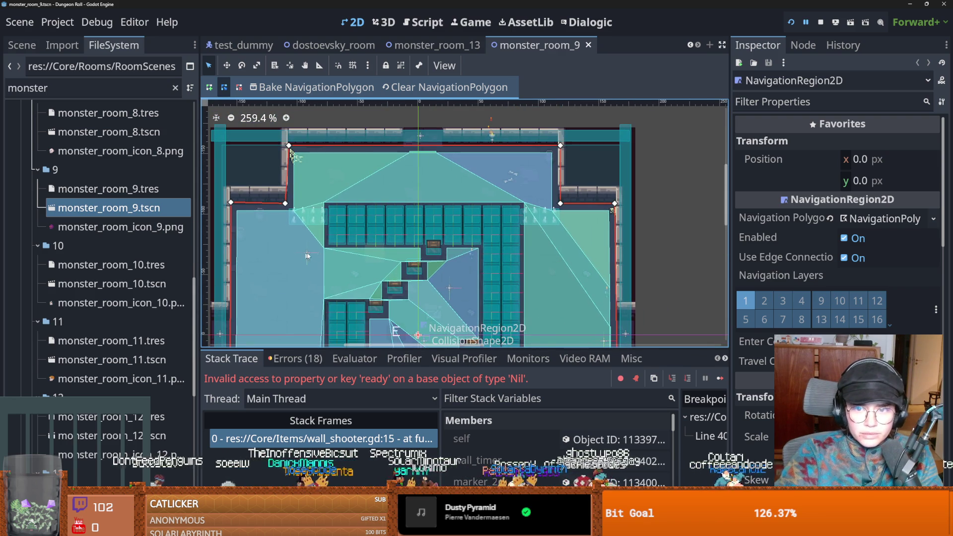
# Hide the NavigationRegion2D overlay from the Scene dock.
pyautogui.click(18, 44)
pyautogui.click(82, 225)
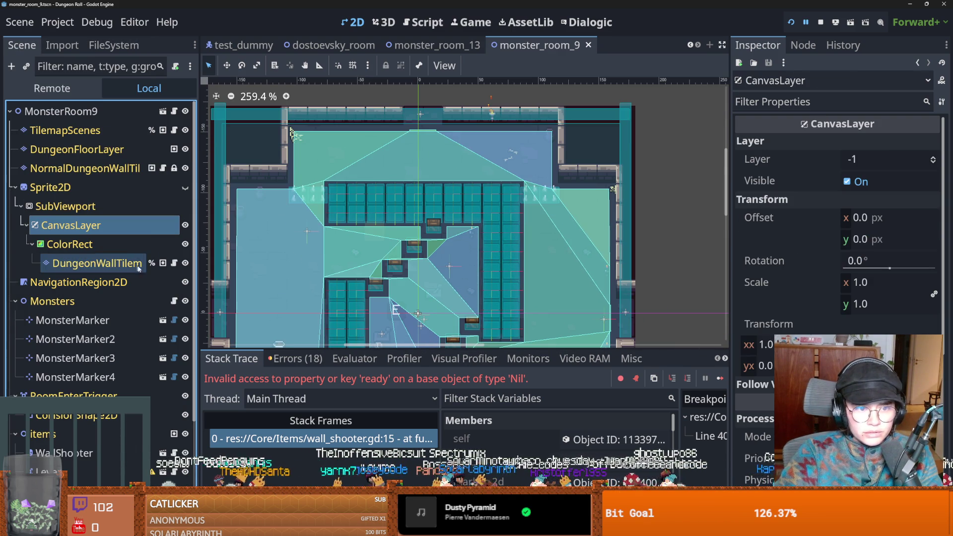
pyautogui.click(185, 282)
pyautogui.moveTo(363, 273)
pyautogui.mouseDown()
pyautogui.moveTo(383, 194)
pyautogui.moveTo(361, 136)
pyautogui.mouseUp()
pyautogui.scroll(-1, 399, 212)
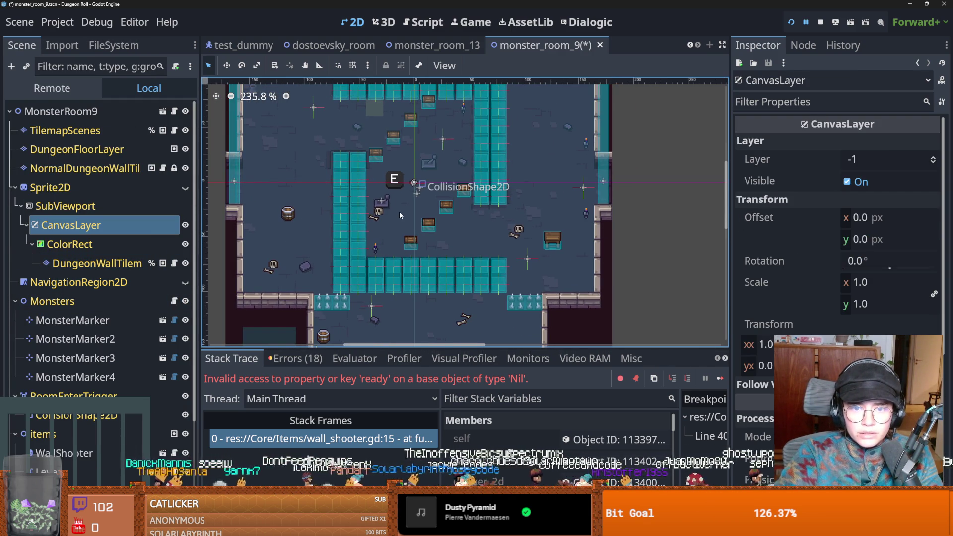
# Select the Lever in the room, then the WallShooter node.
pyautogui.click(382, 200)
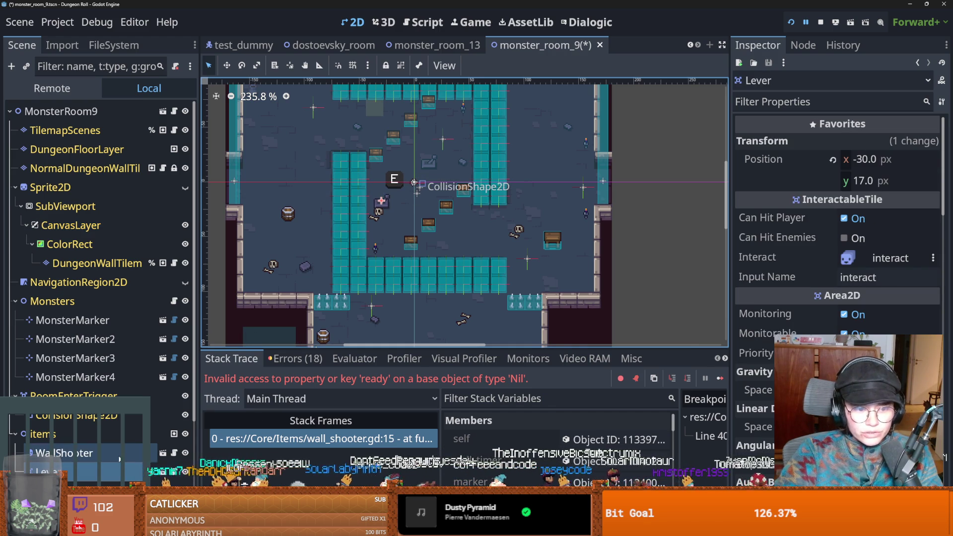
pyautogui.scroll(-2, 454, 230)
pyautogui.moveTo(455, 231); pyautogui.dragTo(350, 292)
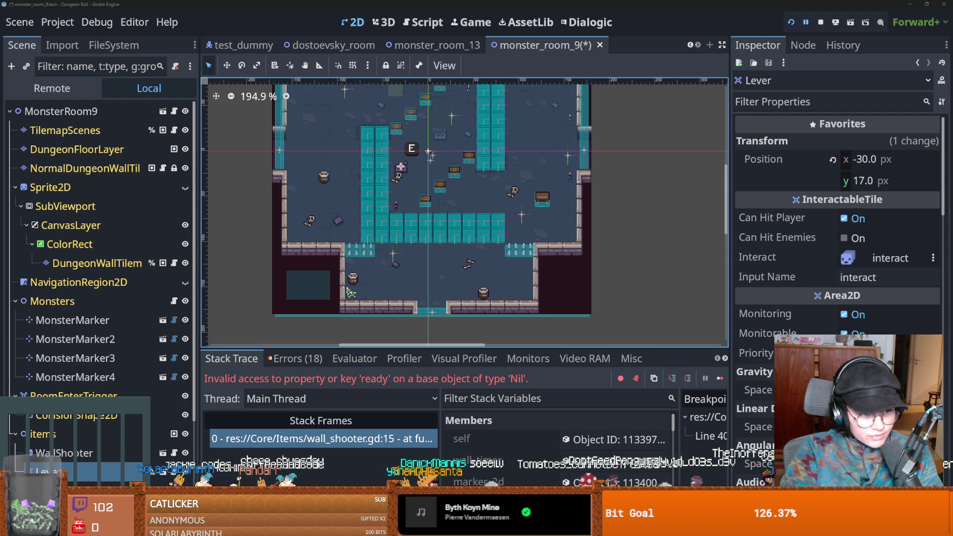
pyautogui.moveTo(463, 123); pyautogui.dragTo(437, 163)
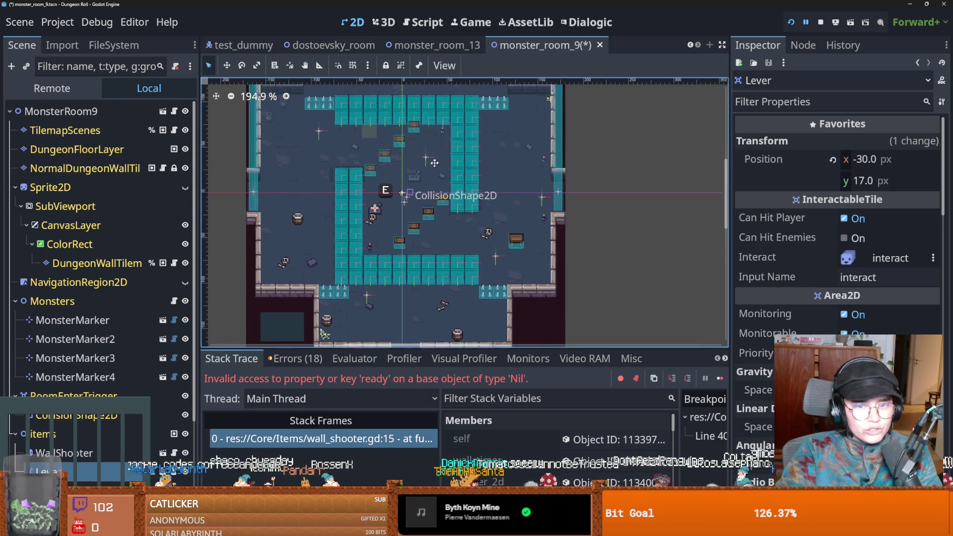
pyautogui.scroll(3, 437, 163)
pyautogui.scroll(-2, 437, 163)
pyautogui.click(74, 451)
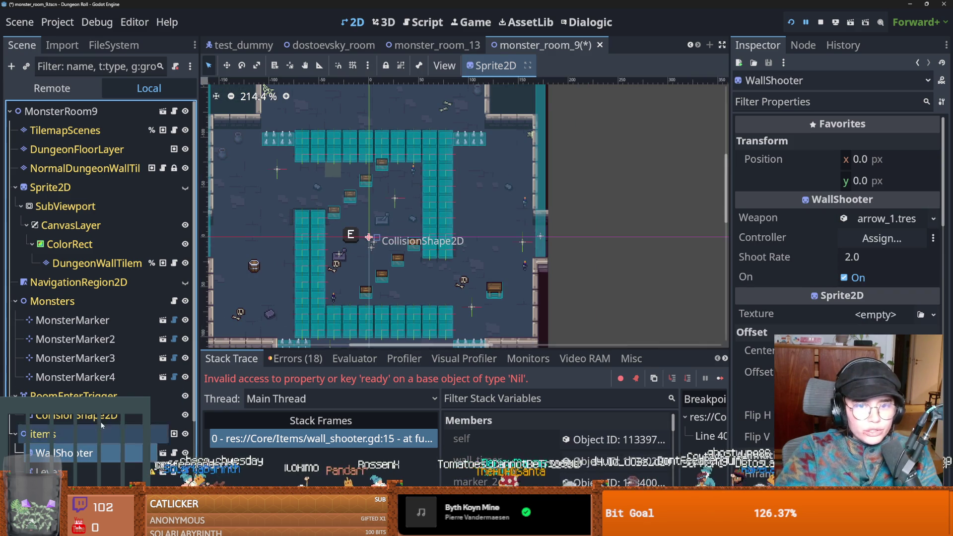
# Place the wall shooter at the top wall, set its Controller to Lever, and save.
pyautogui.moveTo(377, 281)
pyautogui.mouseDown()
pyautogui.moveTo(372, 164)
pyautogui.moveTo(340, 117)
pyautogui.mouseUp()
pyautogui.moveTo(603, 186); pyautogui.dragTo(610, 248)
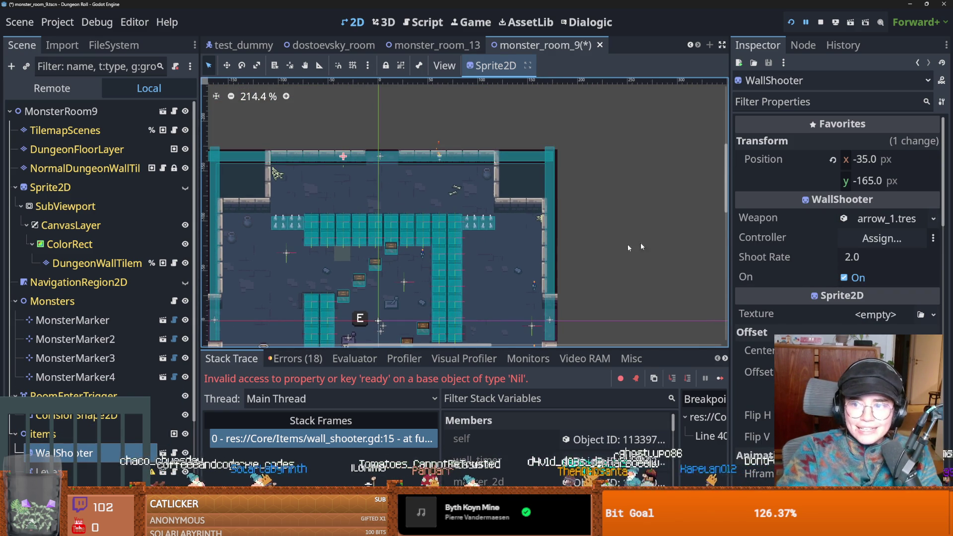
pyautogui.click(867, 238)
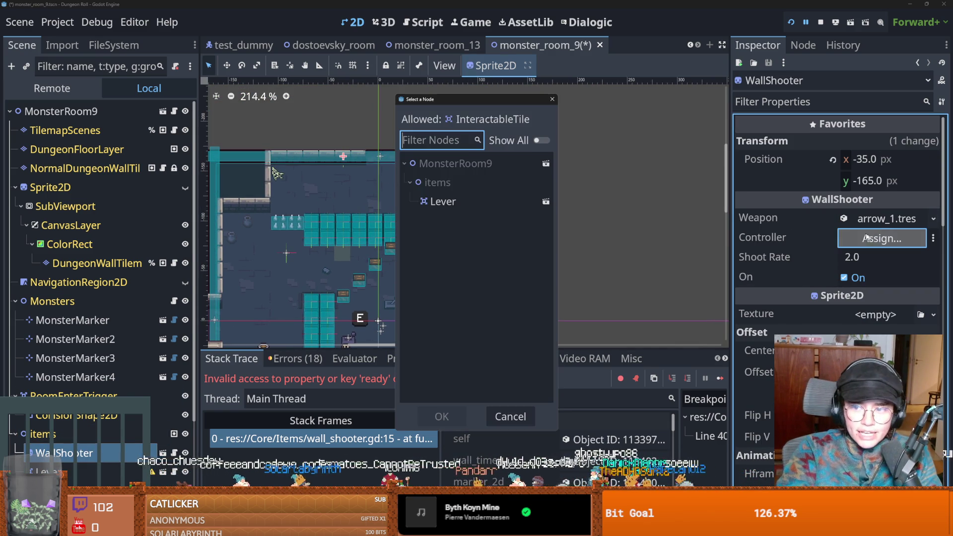
pyautogui.doubleClick(472, 202)
pyautogui.hotkey('ctrl', 's')
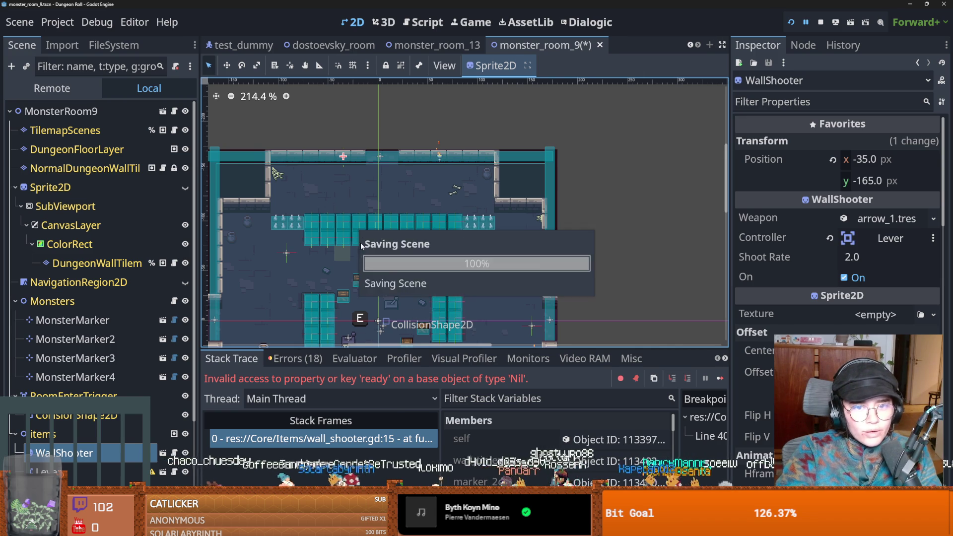
# Drag the Lever to about (-5, -18) in the room and save.
pyautogui.moveTo(359, 246); pyautogui.dragTo(386, 163)
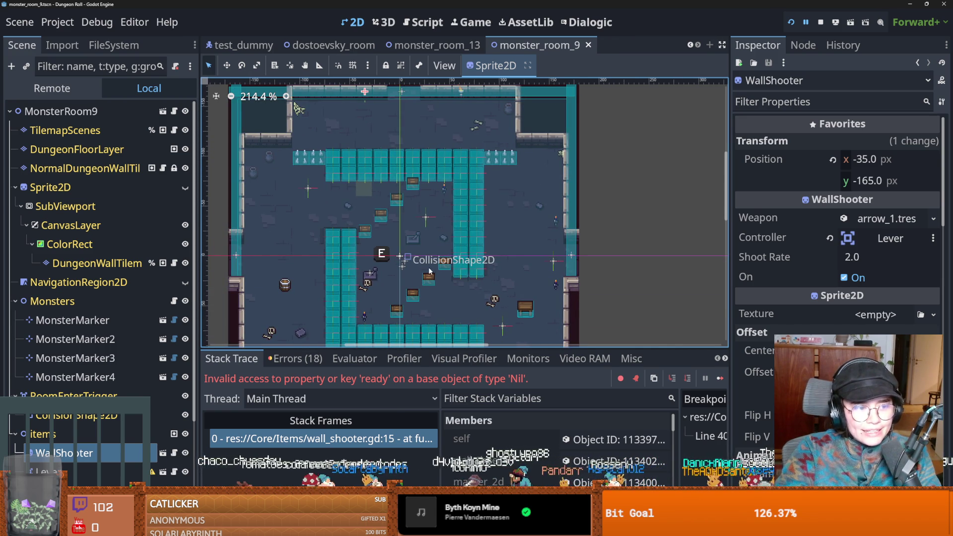
pyautogui.scroll(1, 377, 273)
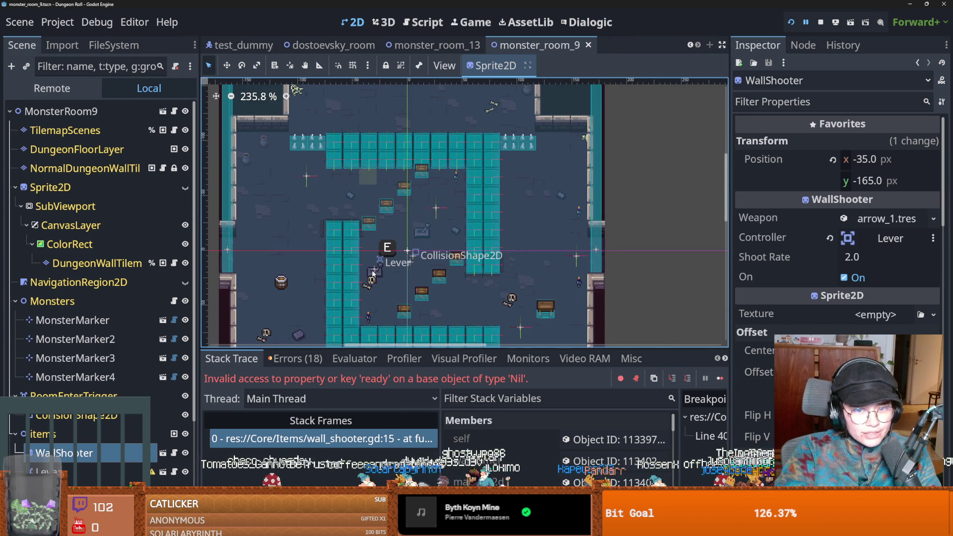
pyautogui.click(379, 275)
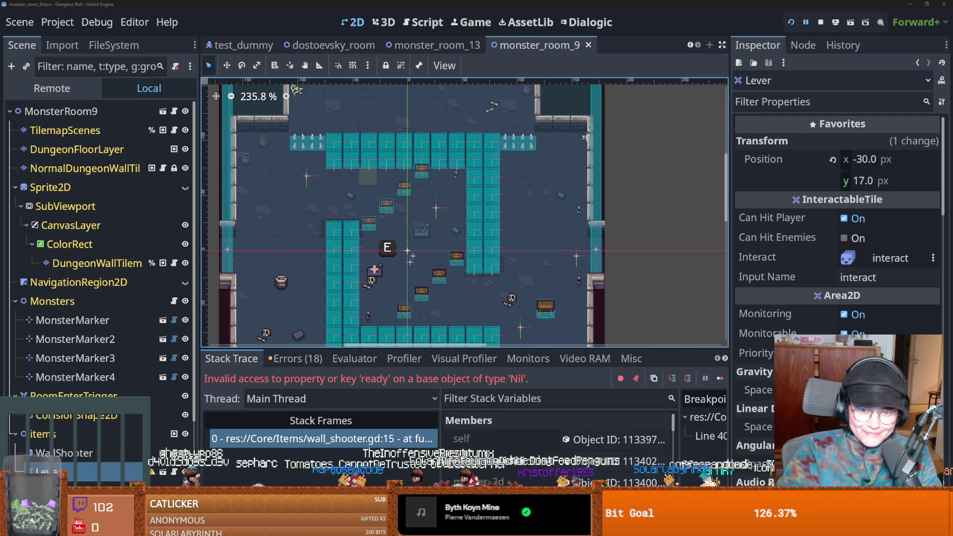
pyautogui.moveTo(380, 269)
pyautogui.mouseDown()
pyautogui.moveTo(414, 257)
pyautogui.moveTo(431, 228)
pyautogui.moveTo(422, 231)
pyautogui.mouseUp()
pyautogui.scroll(1, 573, 201)
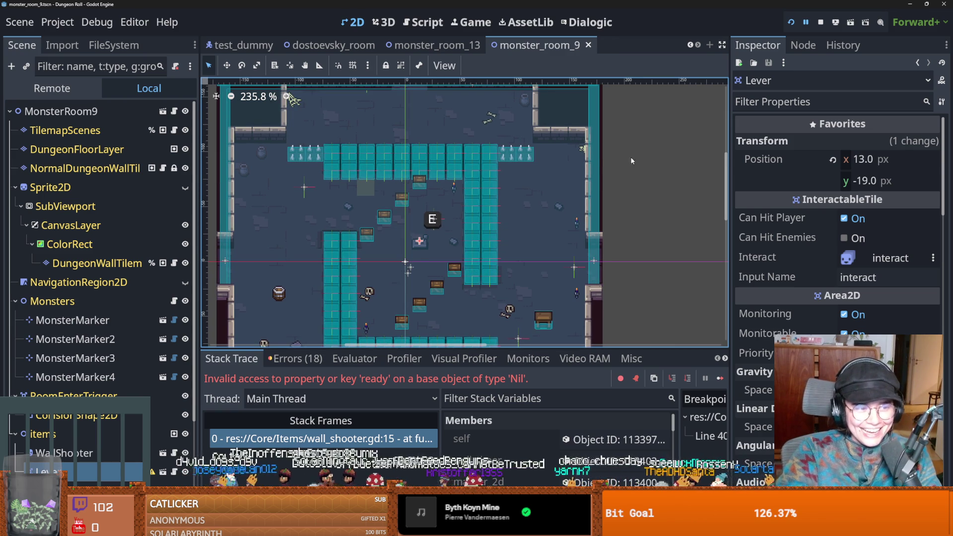
pyautogui.moveTo(438, 249); pyautogui.dragTo(418, 250)
pyautogui.hotkey('ctrl', 's')
pyautogui.scroll(-1, 458, 238)
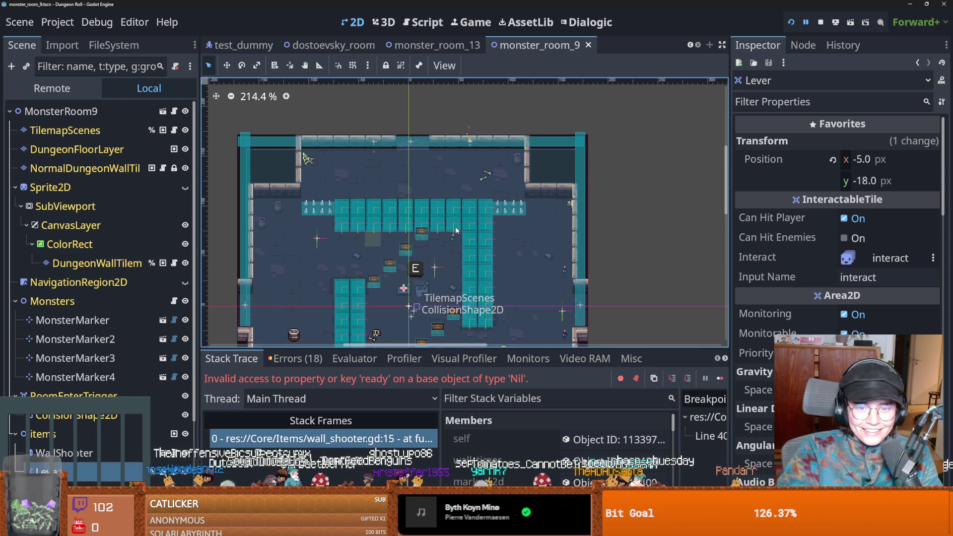
# Launch the game and start a new run as the Crusader.
pyautogui.click(792, 24)
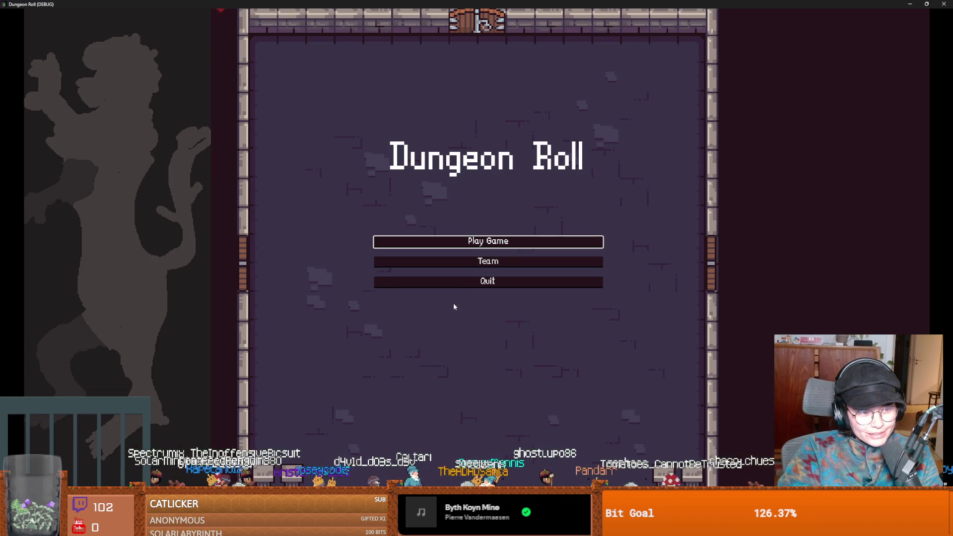
pyautogui.click(411, 242)
pyautogui.click(358, 170)
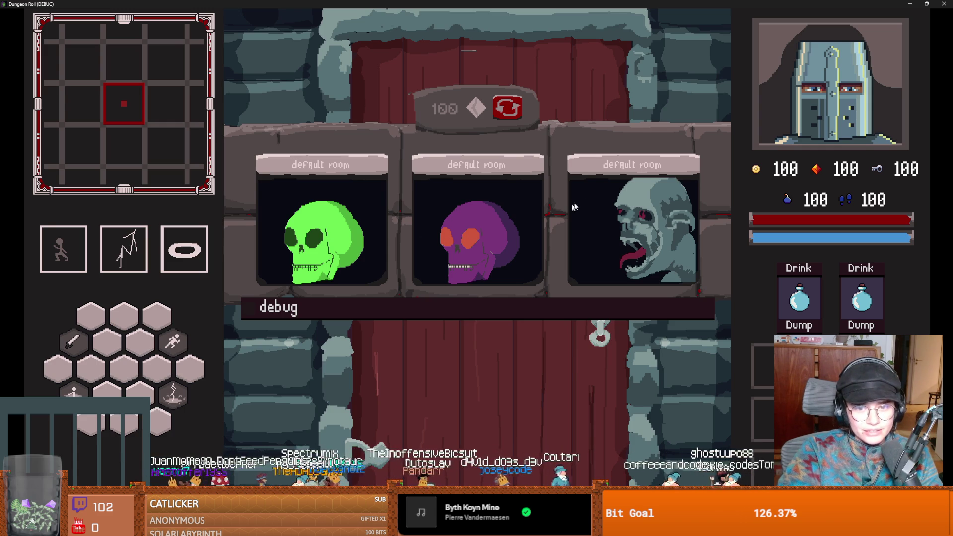
# Reroll the room cards seven times, then enter the room on the left card.
pyautogui.click(506, 108)
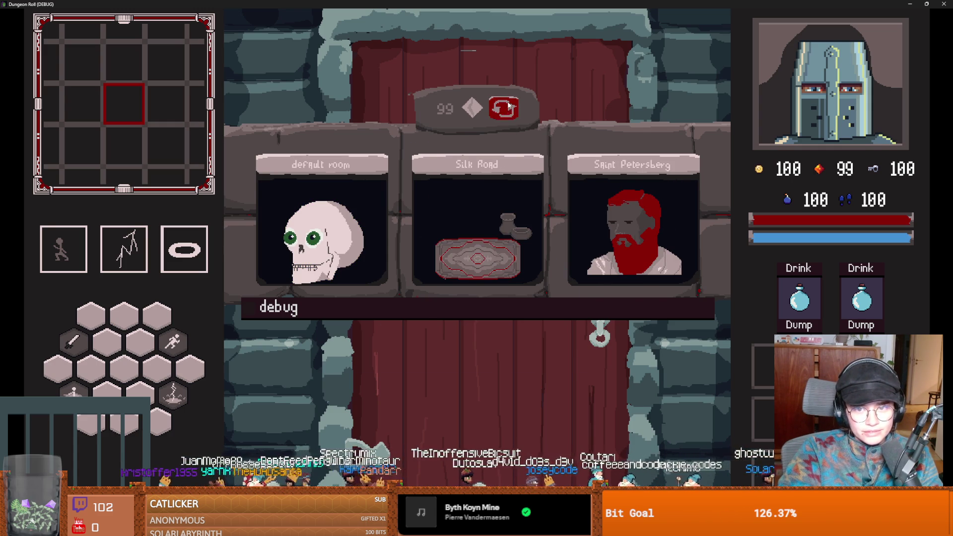
pyautogui.click(506, 107)
pyautogui.click(506, 108)
pyautogui.click(506, 108)
pyautogui.click(506, 108)
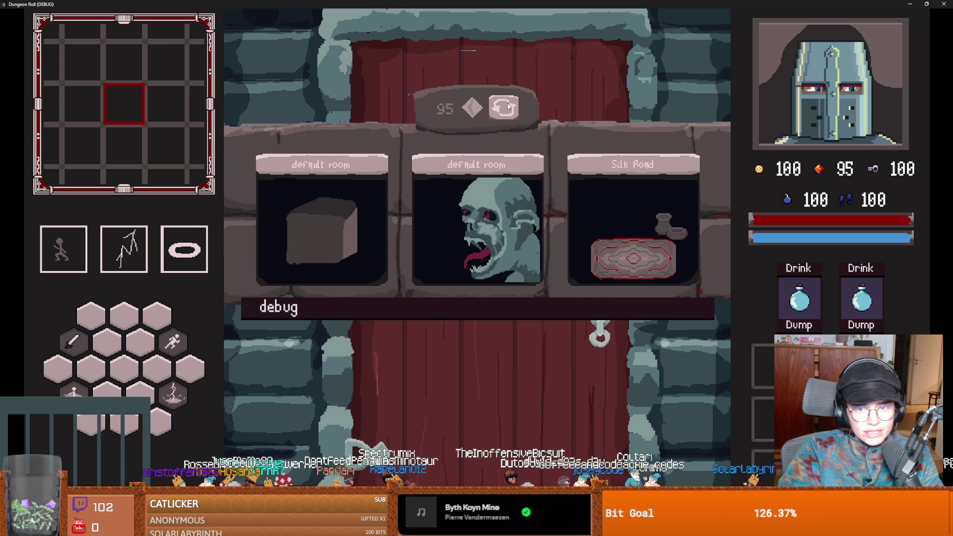
pyautogui.click(506, 108)
pyautogui.click(506, 108)
pyautogui.click(296, 242)
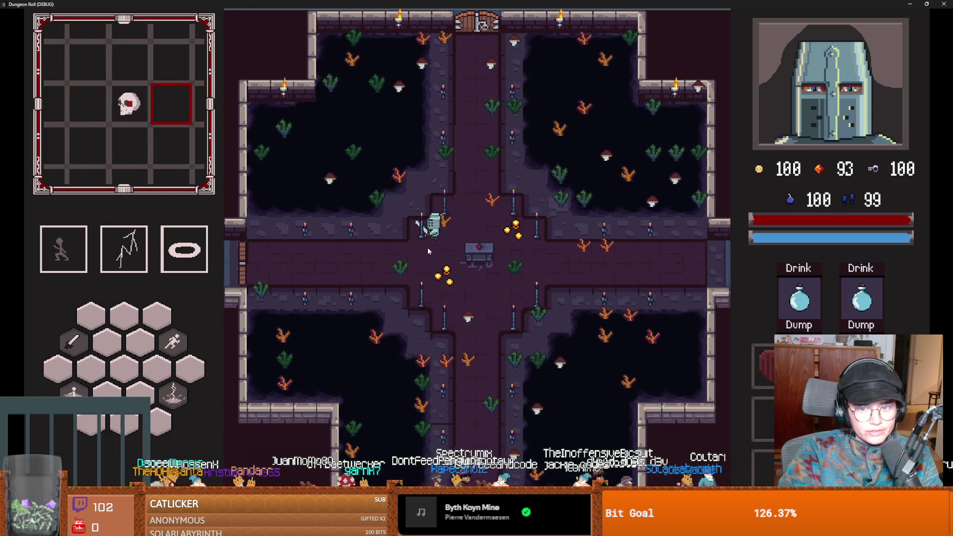
# Walk to the west door, unlock it, enter the next room and dodge the skeletons.
pyautogui.press('a')
pyautogui.click(422, 282)
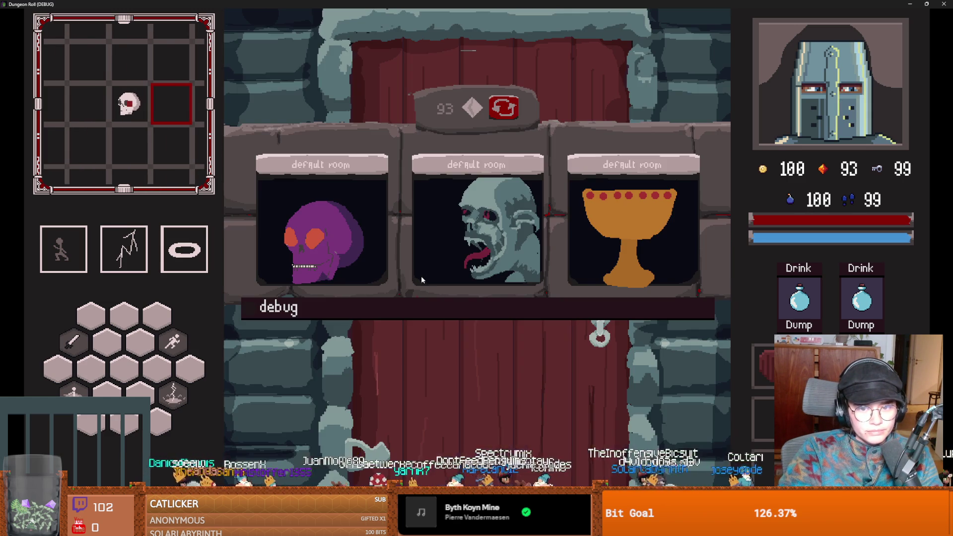
pyautogui.click(378, 230)
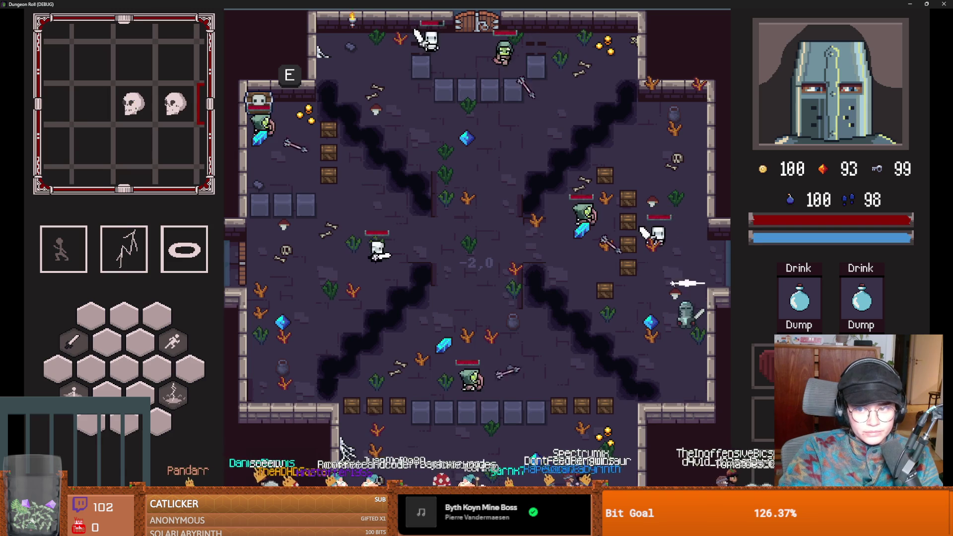
pyautogui.press('s')
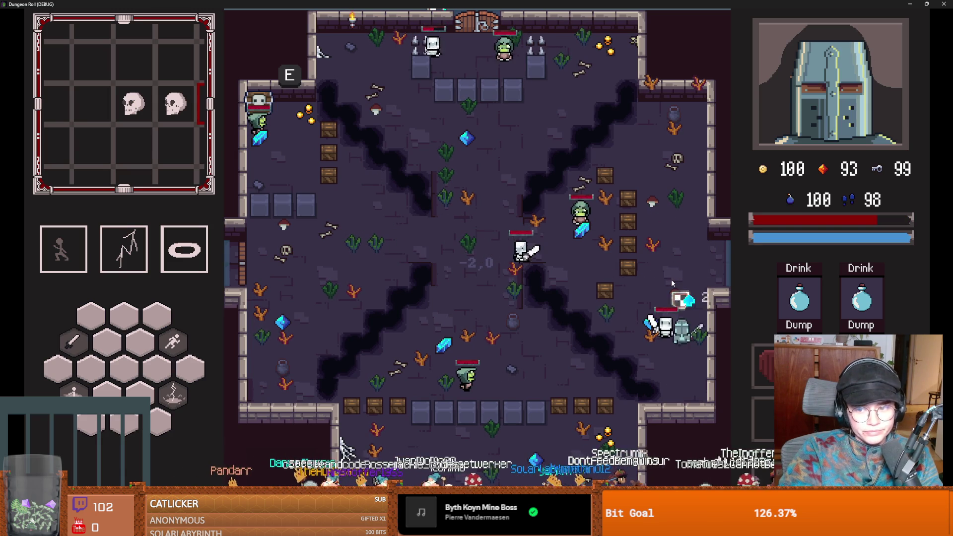
pyautogui.press('w')
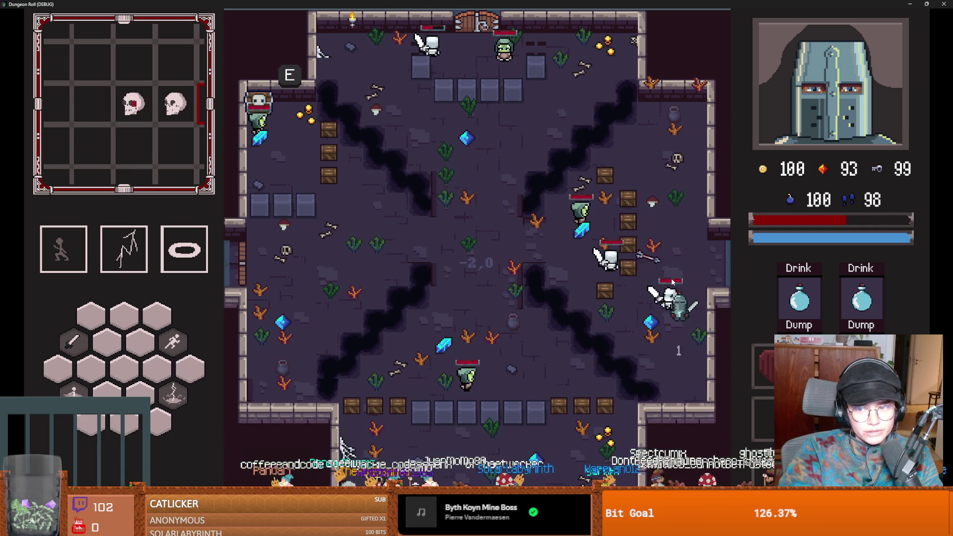
# Stop the running game with F8 and save monster_room_9.
pyautogui.press('F8')
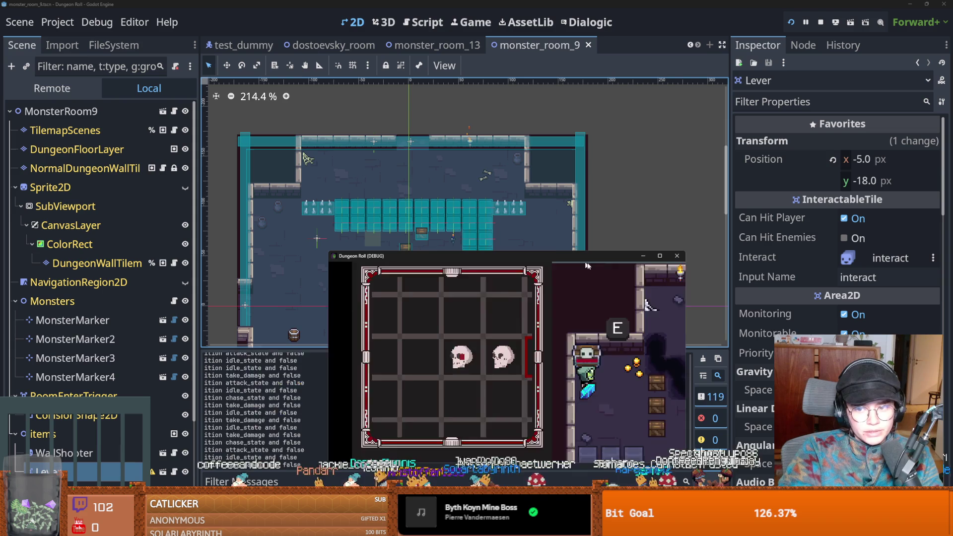
pyautogui.hotkey('ctrl', 's')
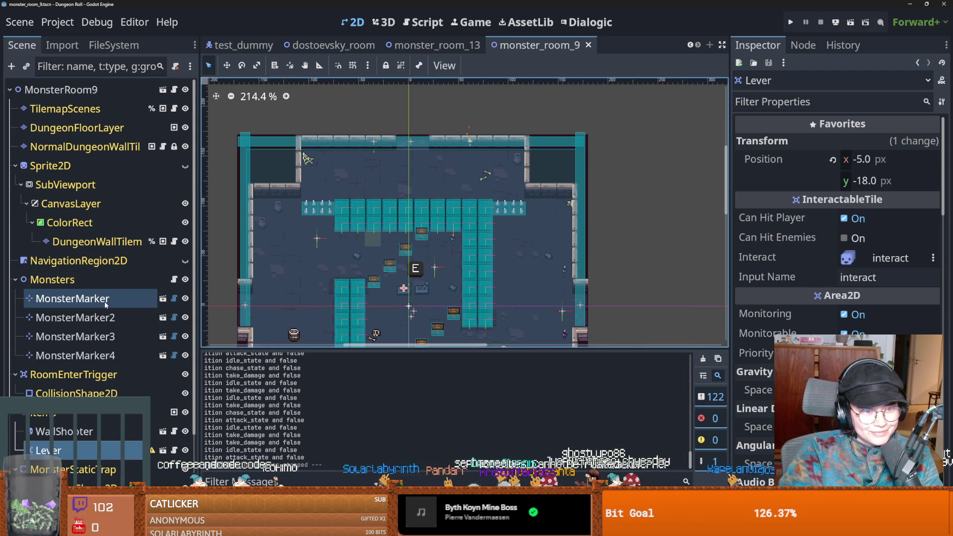
pyautogui.scroll(-2, 102, 352)
pyautogui.scroll(1, 115, 356)
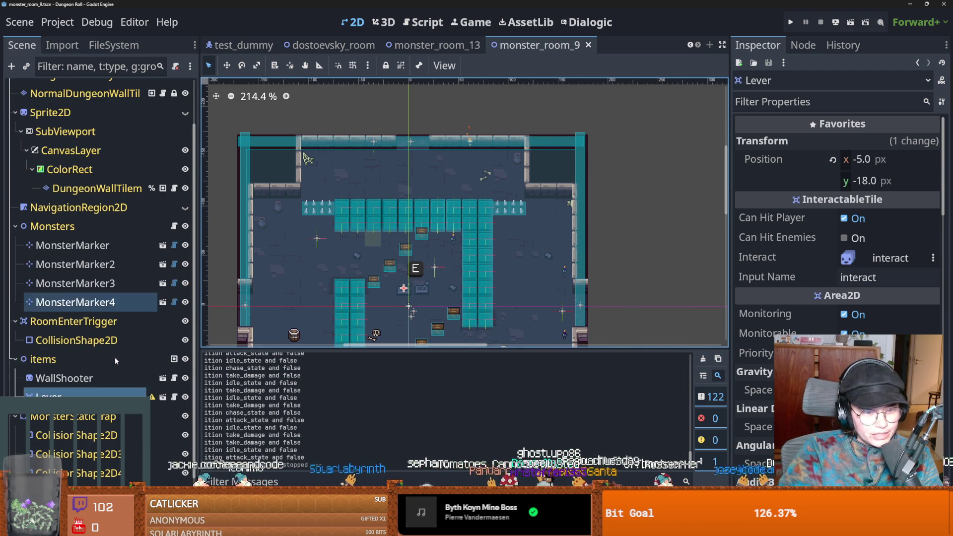
pyautogui.rightClick(79, 391)
pyautogui.press('Escape')
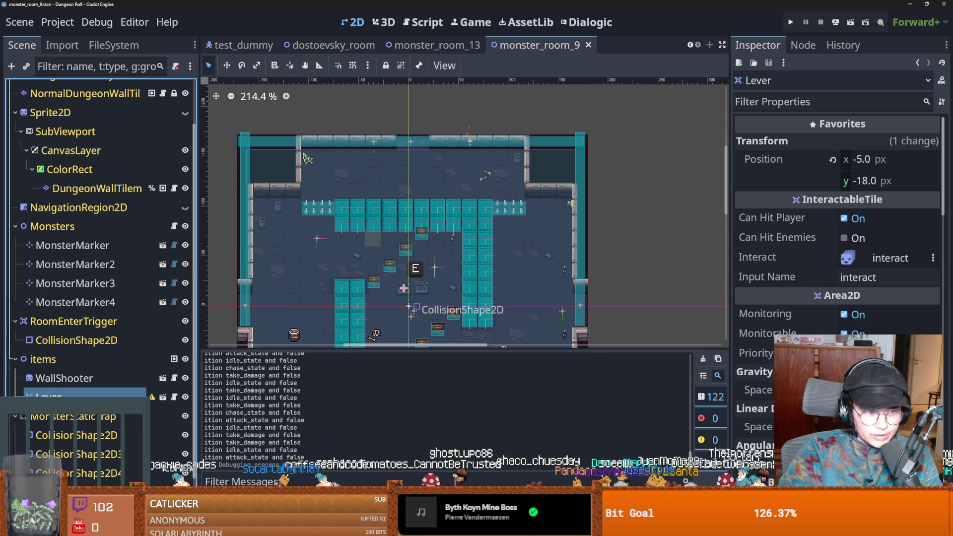
# Add a CollisionShape2D child under the Lever node.
pyautogui.rightClick(32, 395)
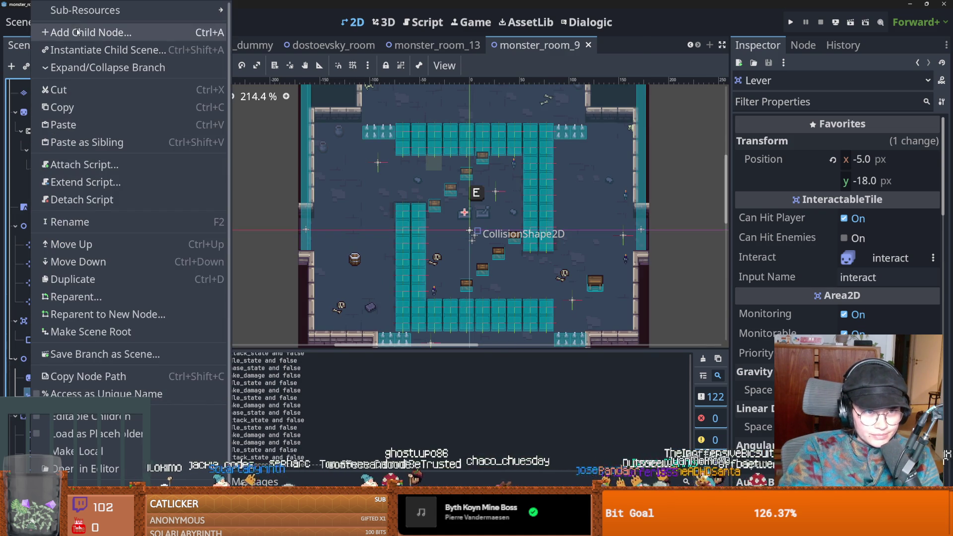
pyautogui.click(76, 30)
pyautogui.write('colli')
pyautogui.press('Return')
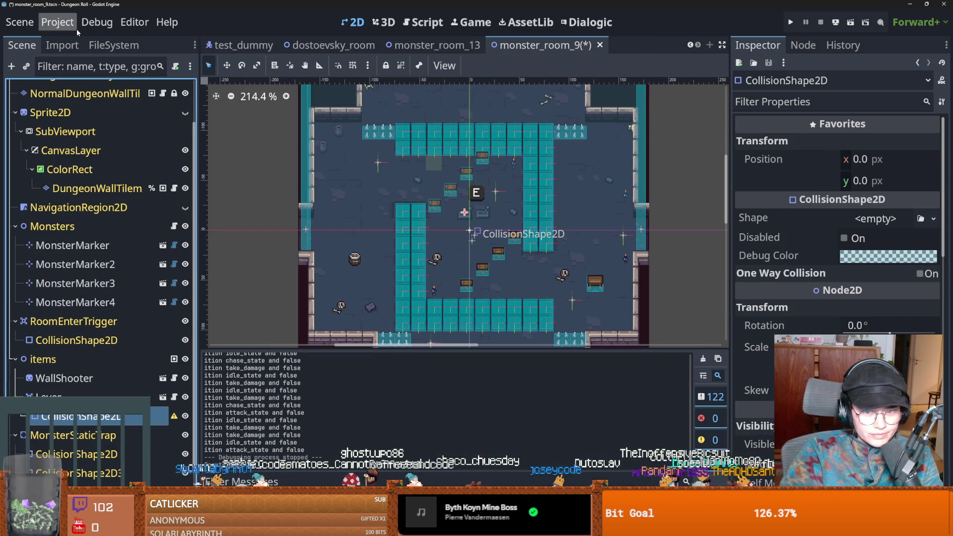
# Give the Lever's collision a circle shape, nudge it to x 1.0, and save.
pyautogui.scroll(4, 456, 215)
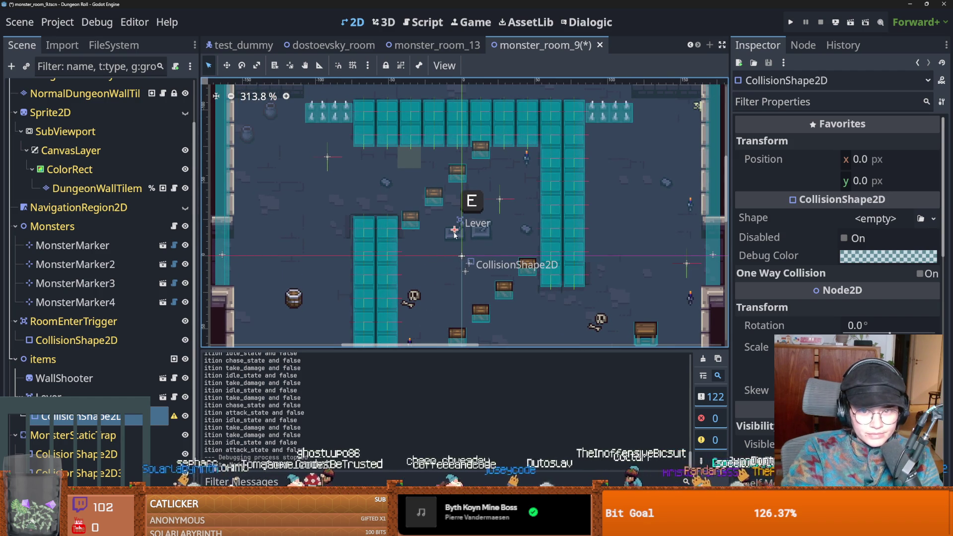
pyautogui.moveTo(445, 244); pyautogui.dragTo(435, 253)
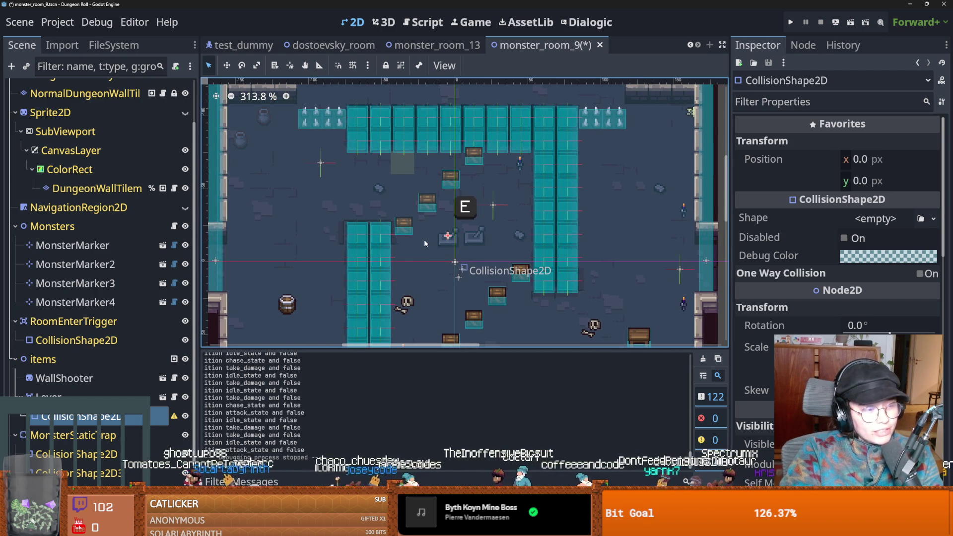
pyautogui.scroll(1, 425, 238)
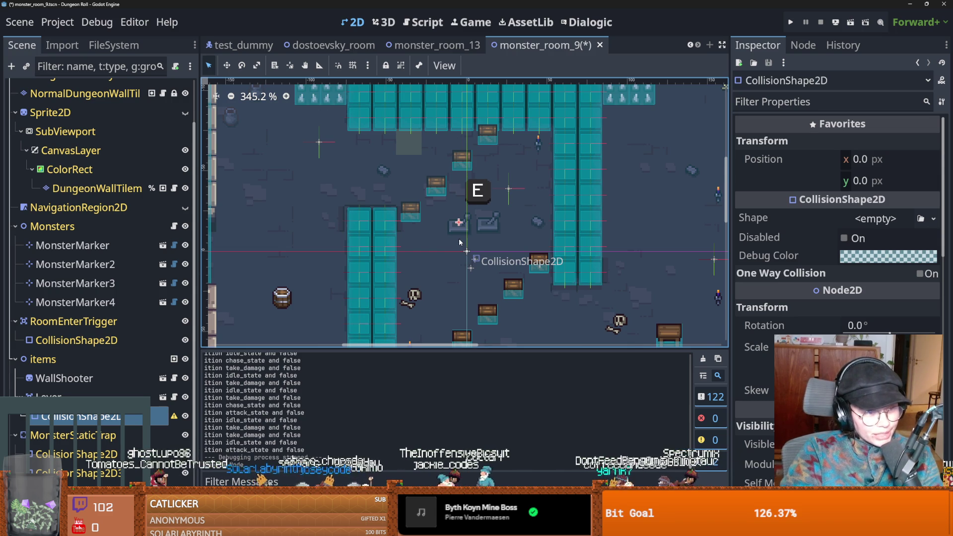
pyautogui.scroll(2, 459, 238)
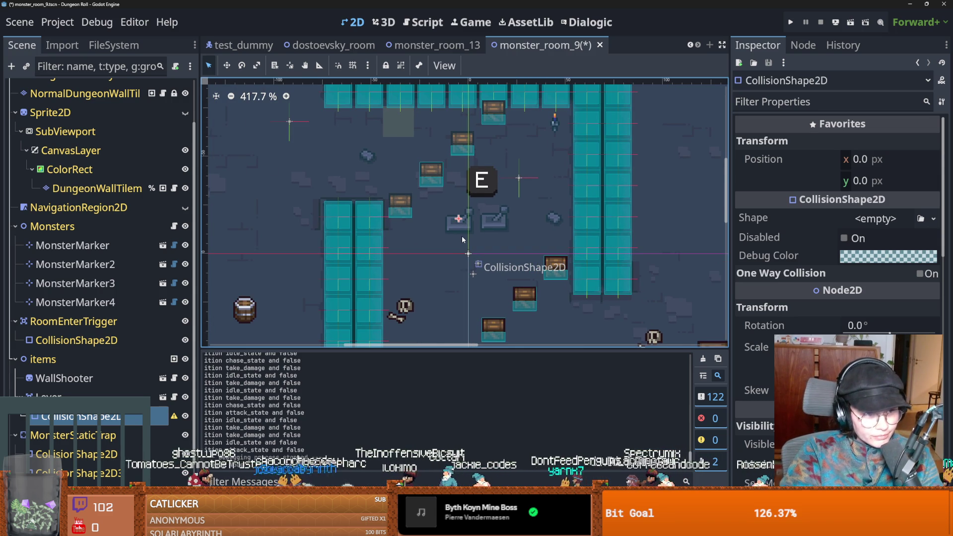
pyautogui.scroll(1, 461, 239)
pyautogui.scroll(-1, 397, 342)
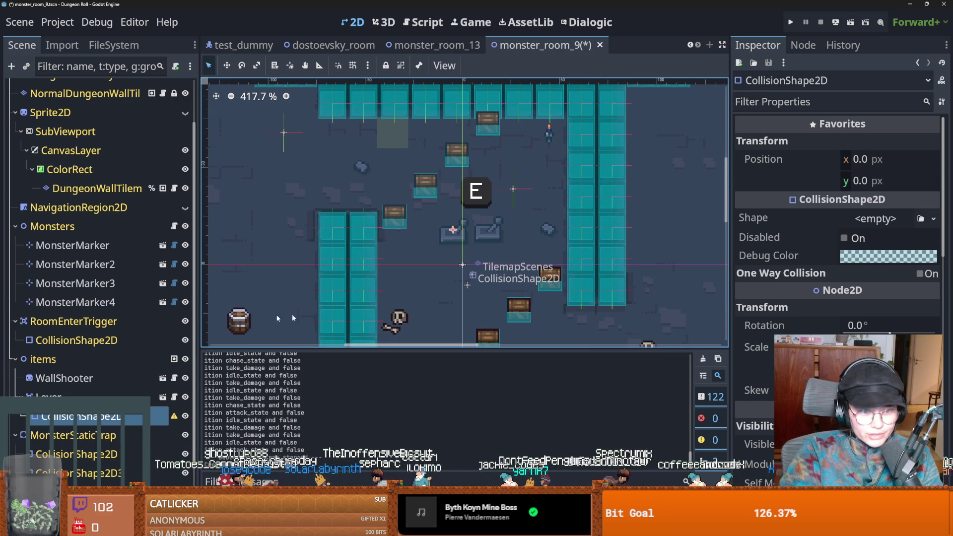
pyautogui.click(876, 218)
pyautogui.click(873, 304)
pyautogui.moveTo(475, 234); pyautogui.dragTo(477, 234)
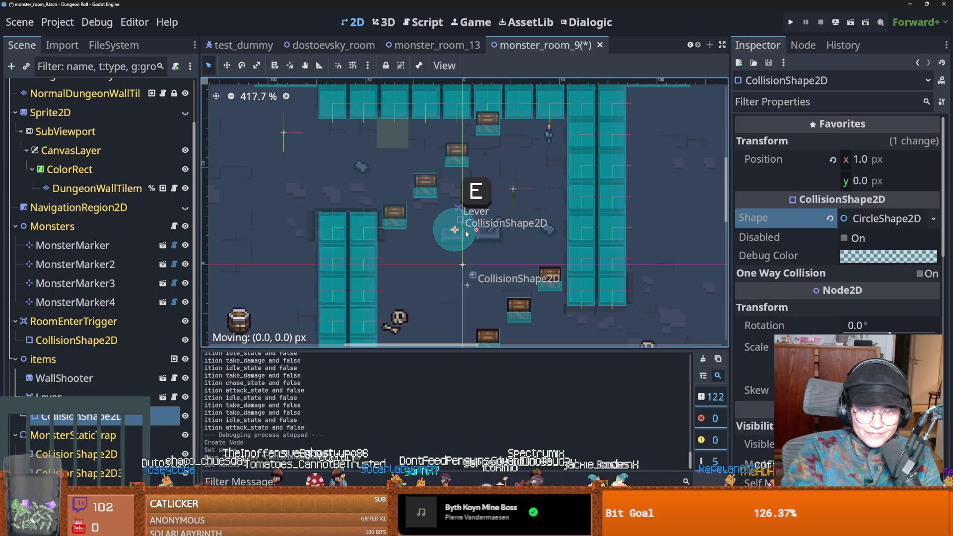
pyautogui.hotkey('ctrl', 's')
# Collapse the Monsters, Sprite2D and items branches in the Scene dock, saving along the way.
pyautogui.scroll(-1, 461, 162)
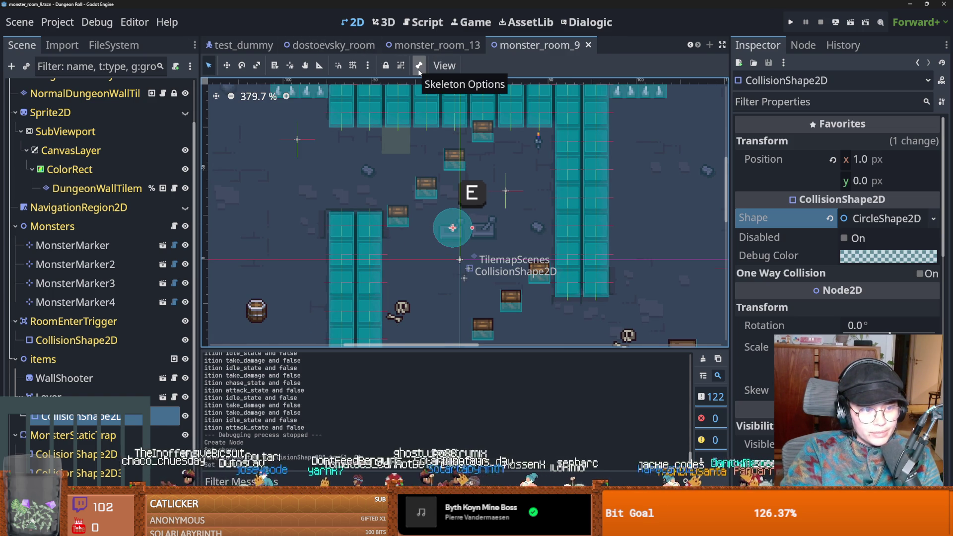
pyautogui.hotkey('ctrl', 's')
pyautogui.scroll(-4, 452, 203)
pyautogui.hotkey('ctrl', 's')
pyautogui.scroll(-4, 453, 202)
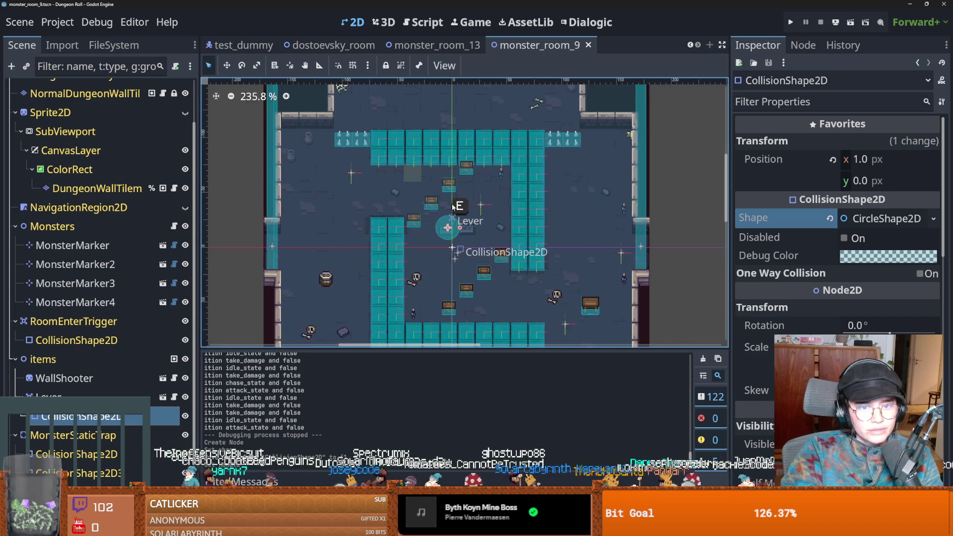
pyautogui.click(15, 226)
pyautogui.hotkey('ctrl', 's')
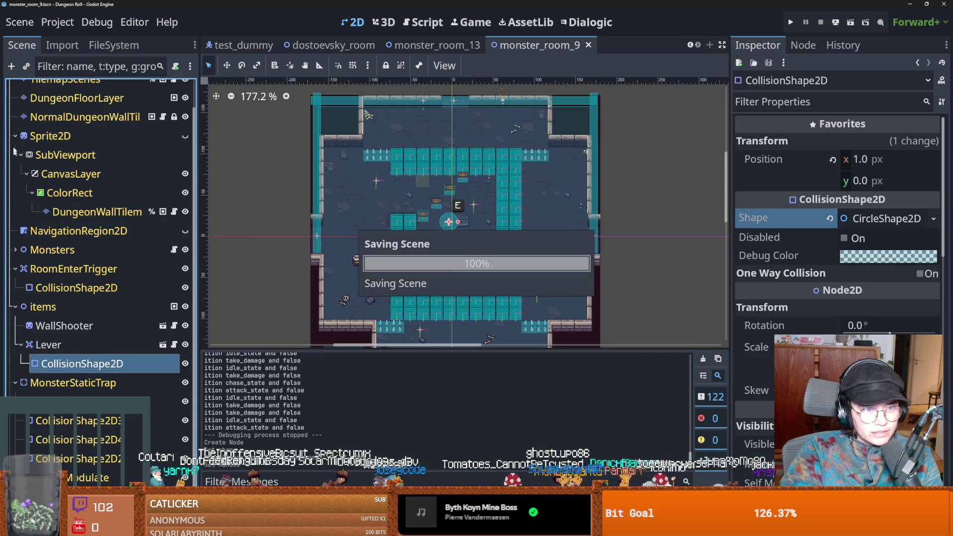
pyautogui.click(15, 135)
pyautogui.hotkey('ctrl', 's')
pyautogui.click(15, 261)
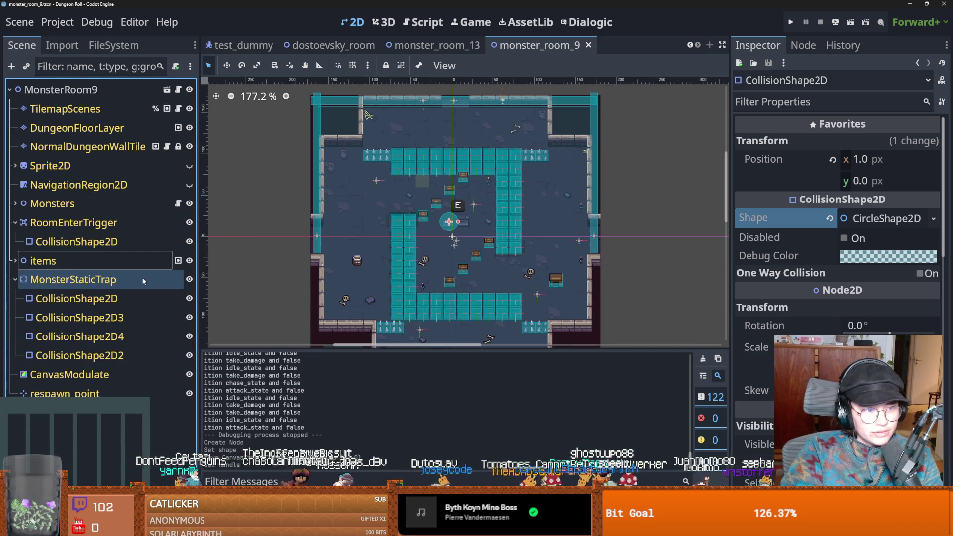
# Collapse MonsterStaticTrap, save monster_room_9, then close the scene with Ctrl+Shift+W.
pyautogui.click(15, 279)
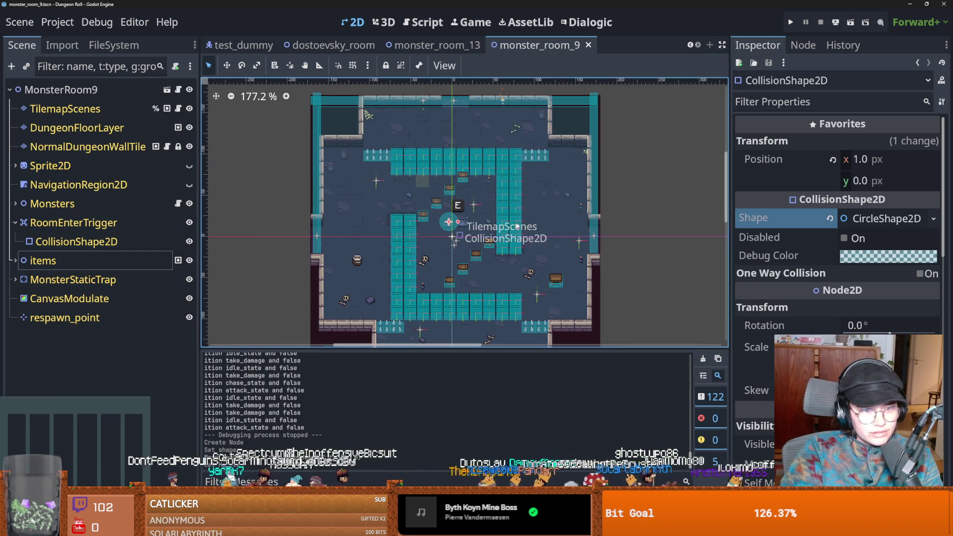
pyautogui.scroll(2, 449, 243)
pyautogui.scroll(4, 449, 243)
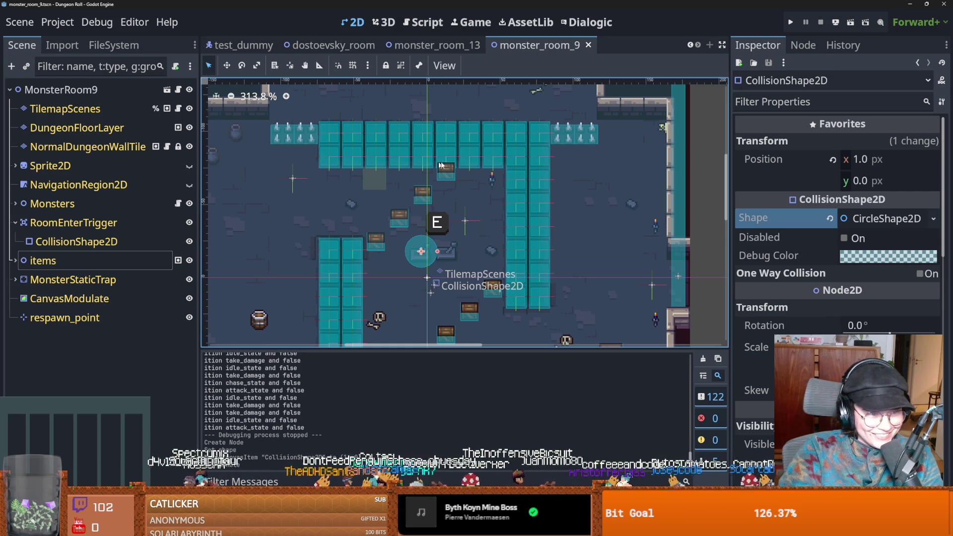
pyautogui.hotkey('ctrl', 's')
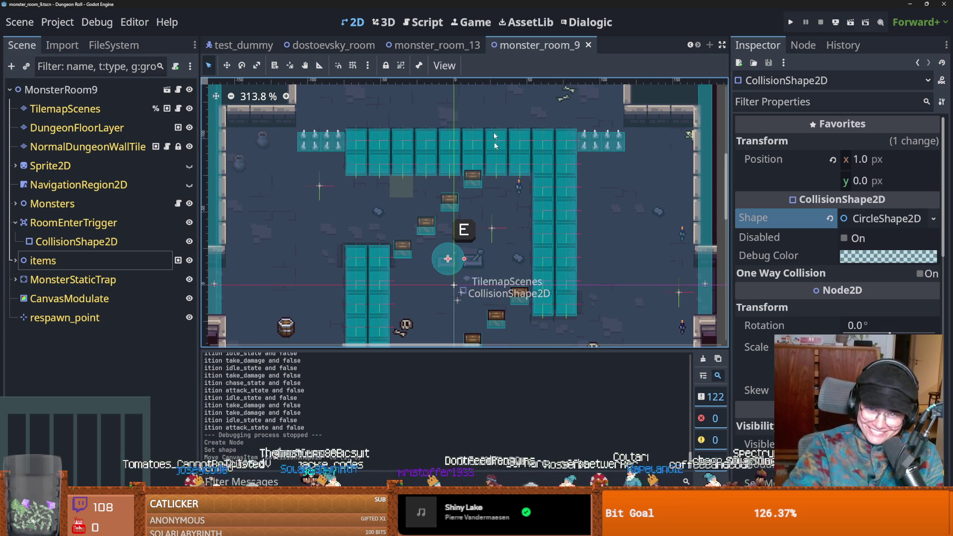
pyautogui.hotkey('ctrl', 'shift', 'w')
pyautogui.hotkey('ctrl', 'shift', 'w')
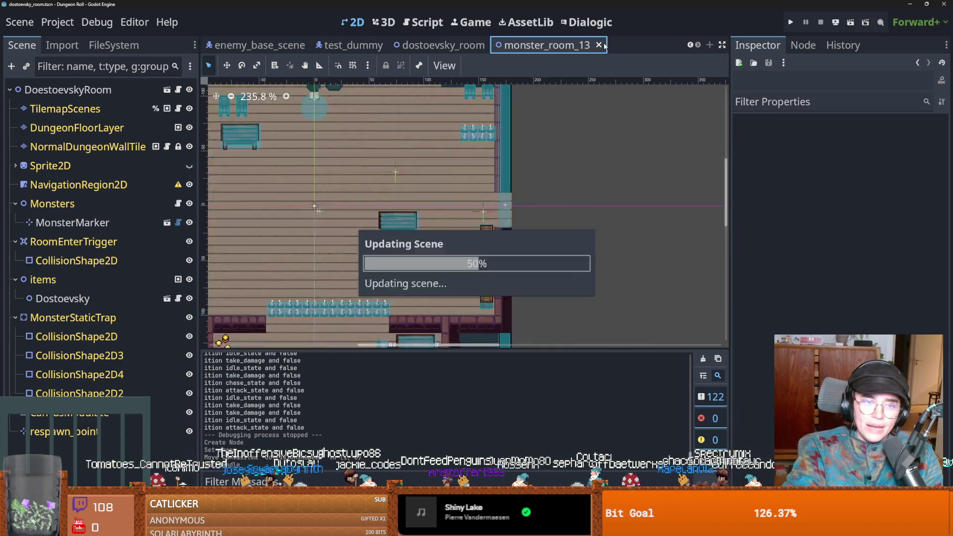
# Close the dostoevsky_room scene.
pyautogui.scroll(1, 469, 120)
pyautogui.moveTo(453, 147); pyautogui.dragTo(532, 109)
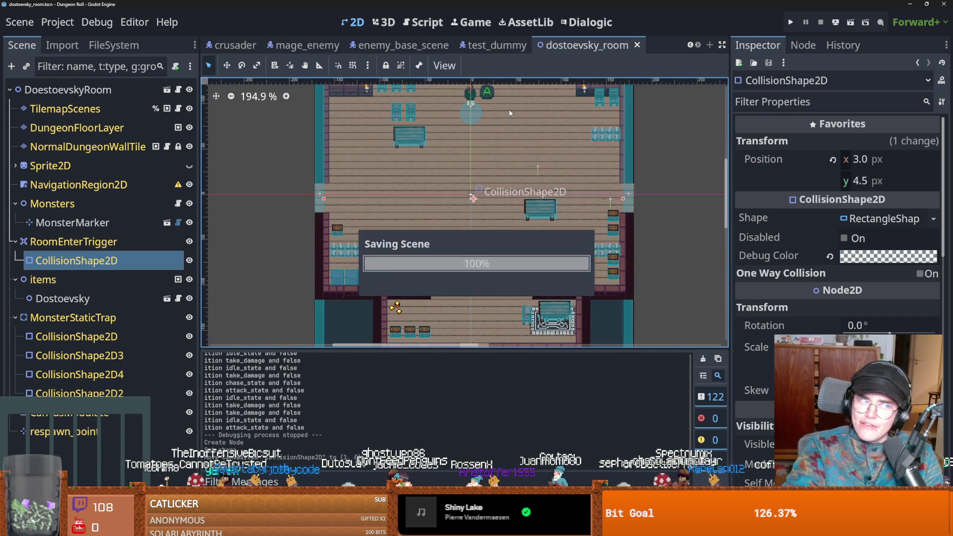
pyautogui.hotkey('ctrl', 'shift', 'w')
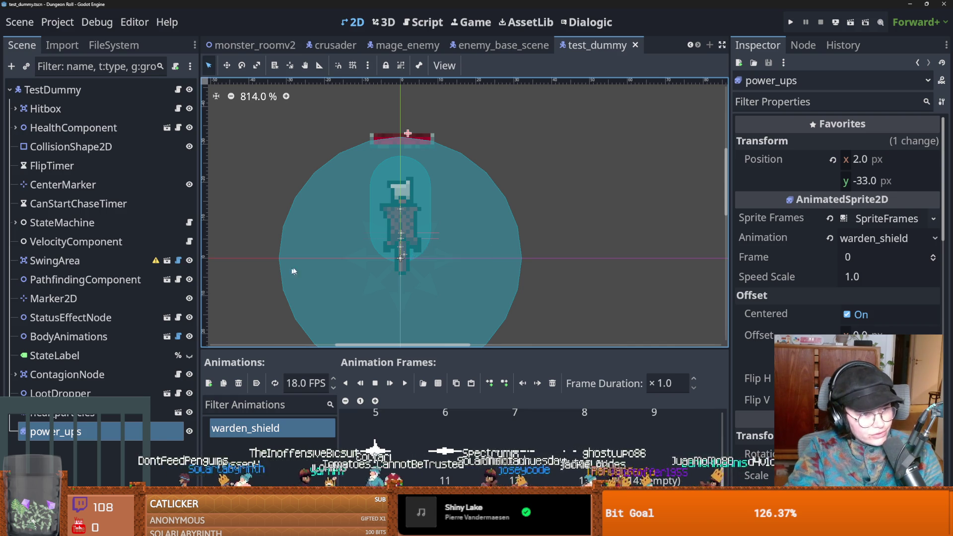
# Save the test_dummy scene.
pyautogui.moveTo(420, 277); pyautogui.dragTo(445, 239)
pyautogui.hotkey('ctrl', 's')
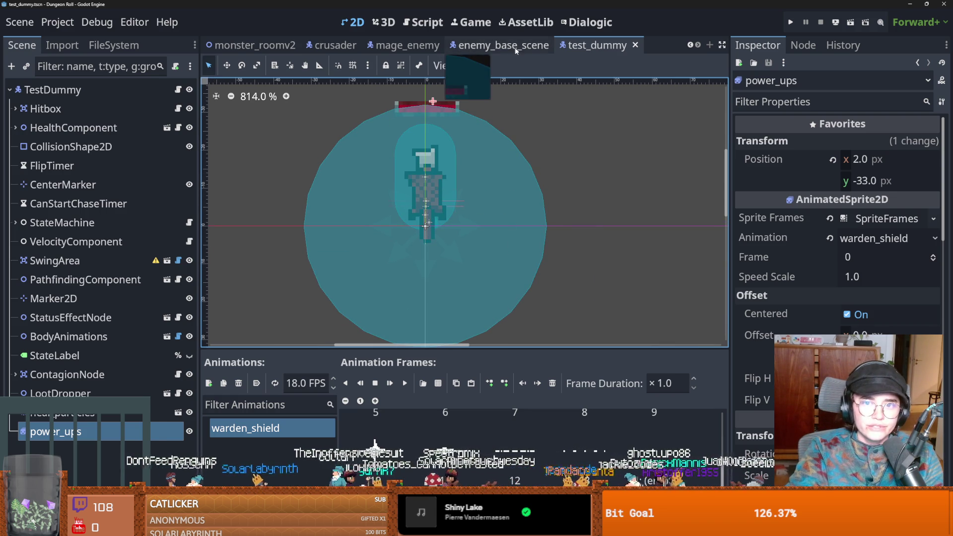
pyautogui.hotkey('ctrl', 's')
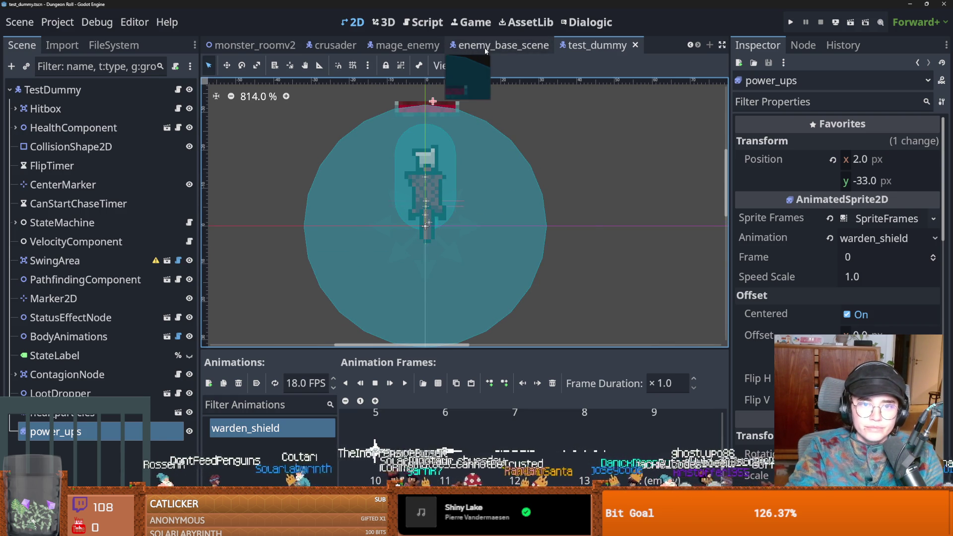
# Step through the monster_roomv2 and enemy_base_scene tabs to reach the crusader scene.
pyautogui.moveTo(242, 43)
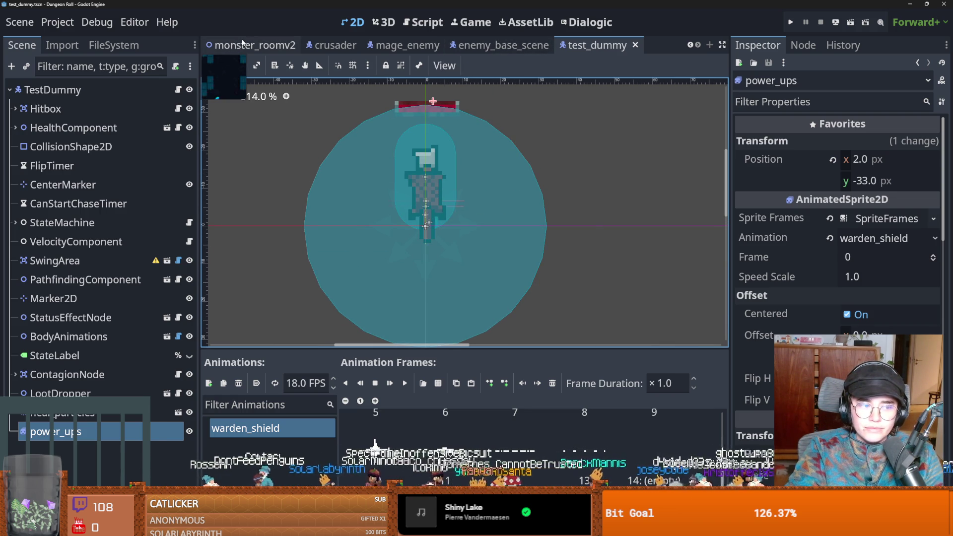
pyautogui.click(242, 42)
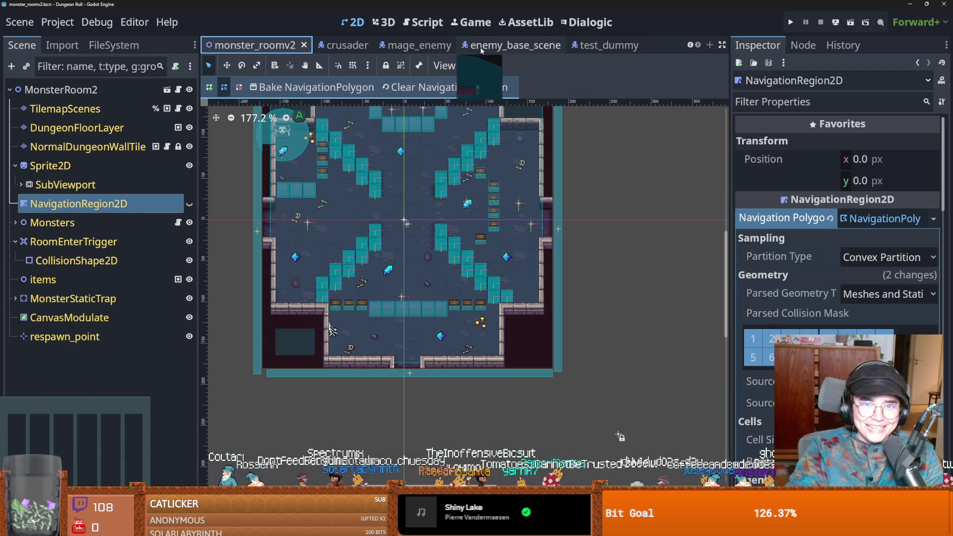
pyautogui.click(517, 48)
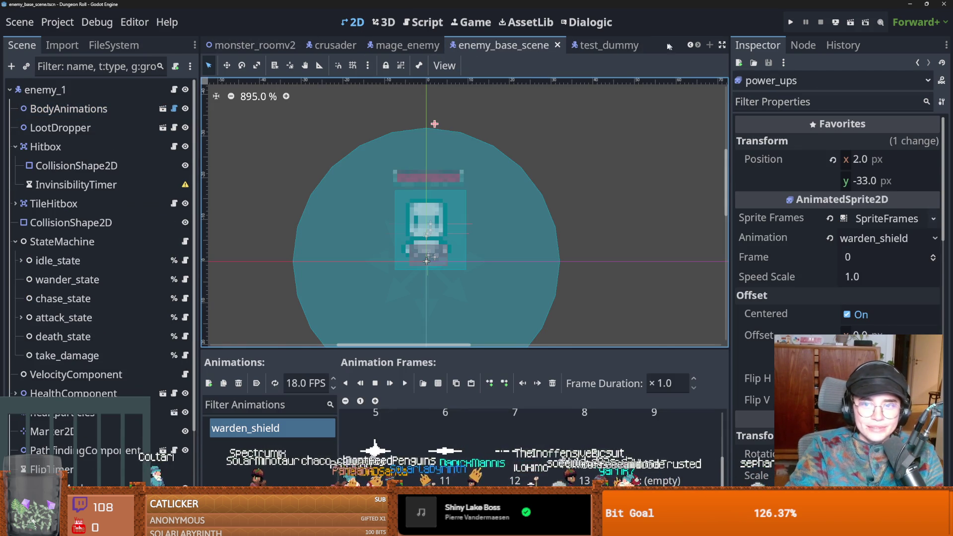
pyautogui.click(690, 46)
pyautogui.click(689, 46)
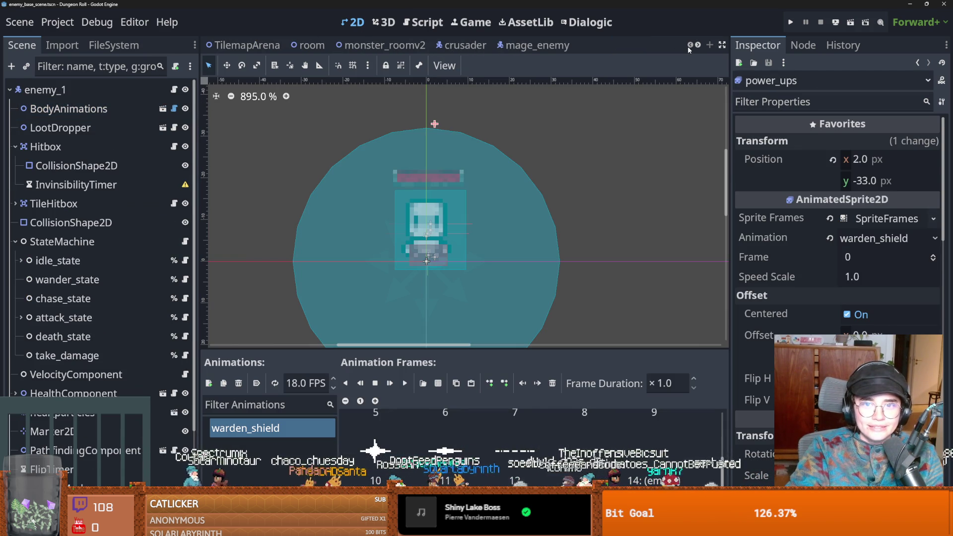
pyautogui.click(461, 45)
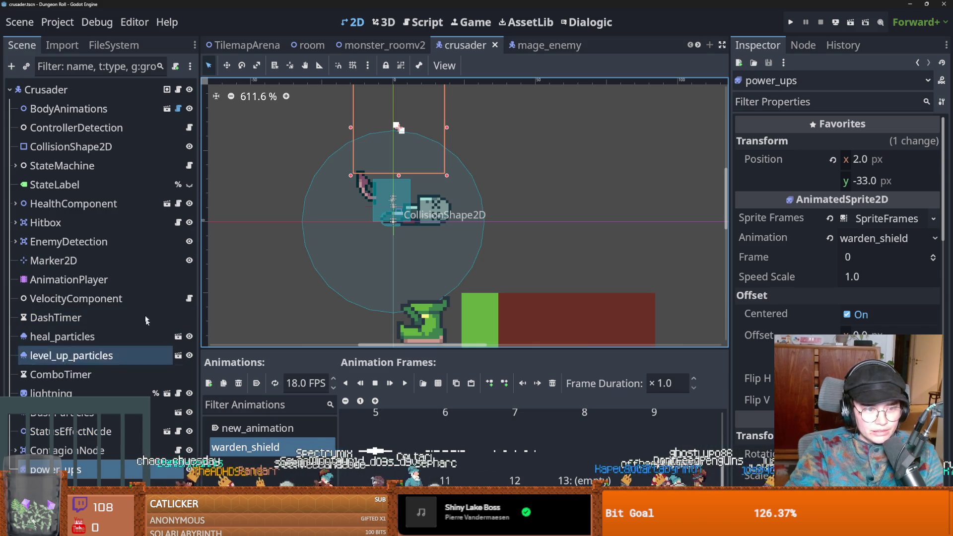
# Save enemy_hitbox.gd and review the warden_on uses around the warden_shield power_ups call.
pyautogui.click(177, 222)
pyautogui.hotkey('ctrl', 's')
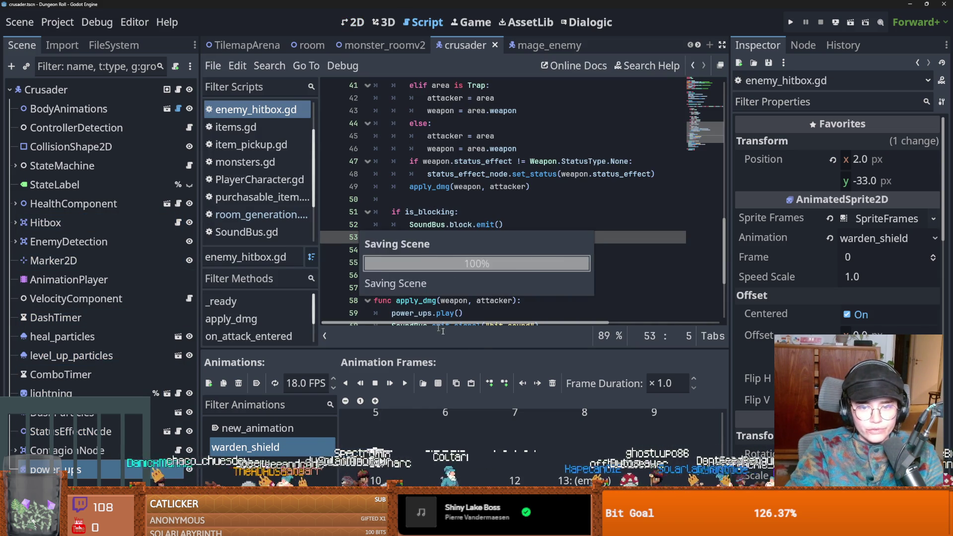
pyautogui.click(431, 263)
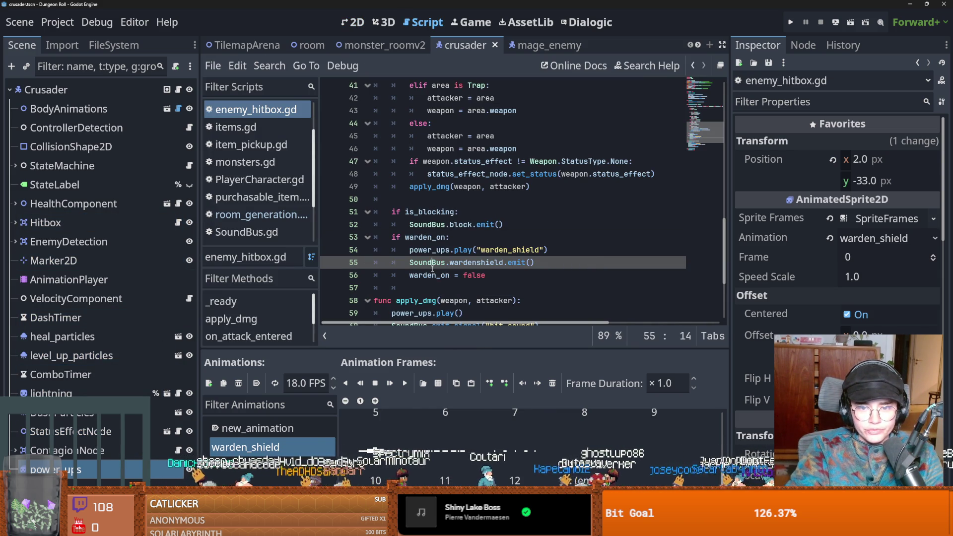
pyautogui.click(445, 250)
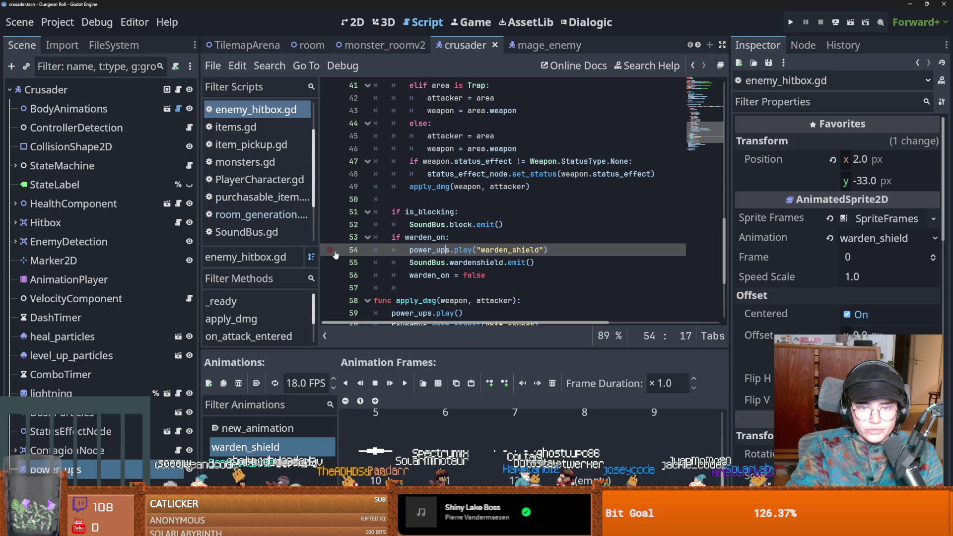
pyautogui.doubleClick(432, 238)
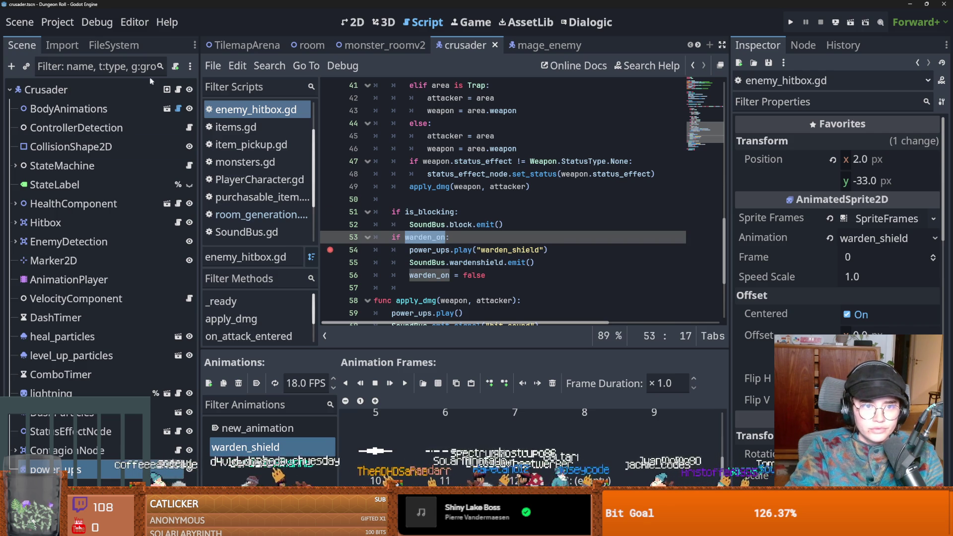
# In PlayerCharacter.gd, find the hitbox.warden_on line in enter_room, then run the game.
pyautogui.click(177, 90)
pyautogui.scroll(10, 455, 174)
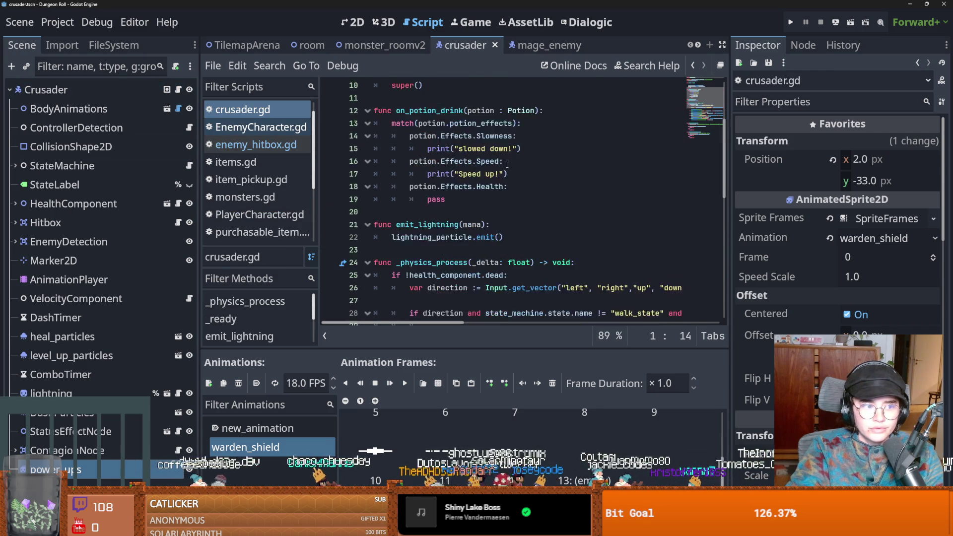
pyautogui.keyDown('ctrl'); pyautogui.click(440, 88); pyautogui.keyUp('ctrl')
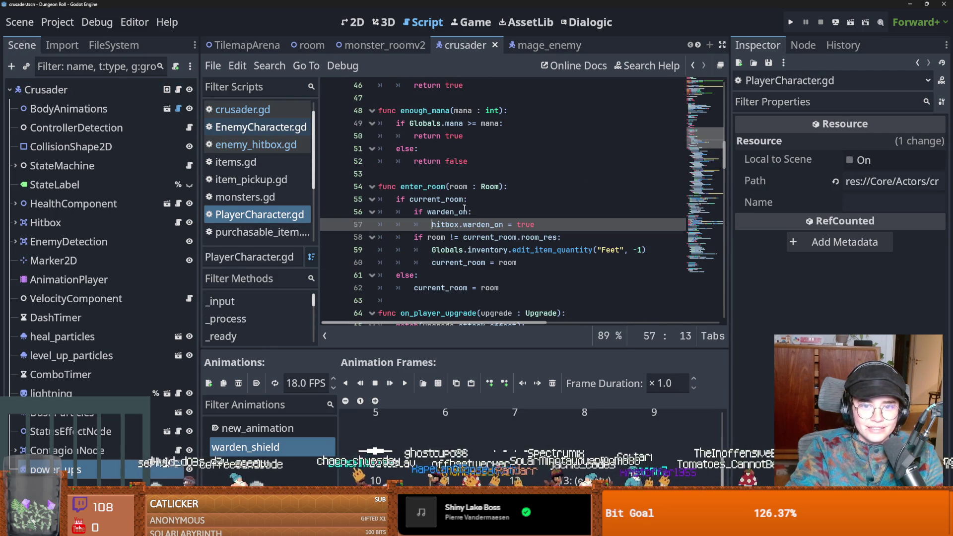
pyautogui.click(431, 211)
pyautogui.click(445, 187)
pyautogui.click(437, 212)
pyautogui.click(462, 224)
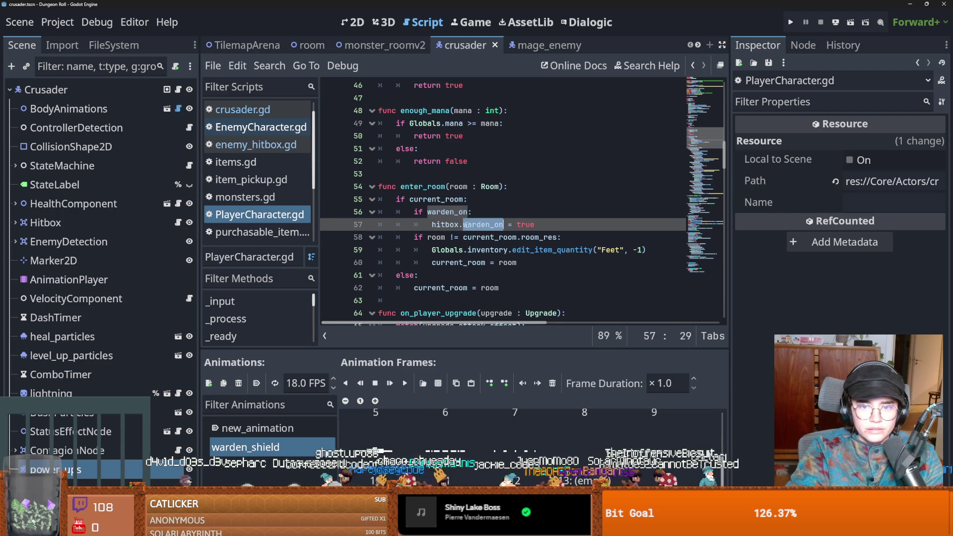
pyautogui.doubleClick(476, 224)
pyautogui.doubleClick(434, 199)
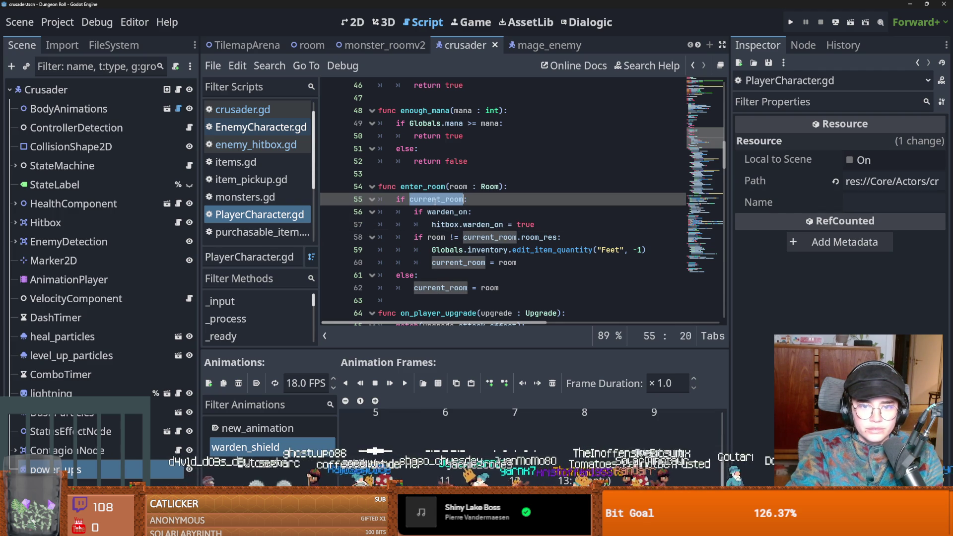
pyautogui.click(456, 224)
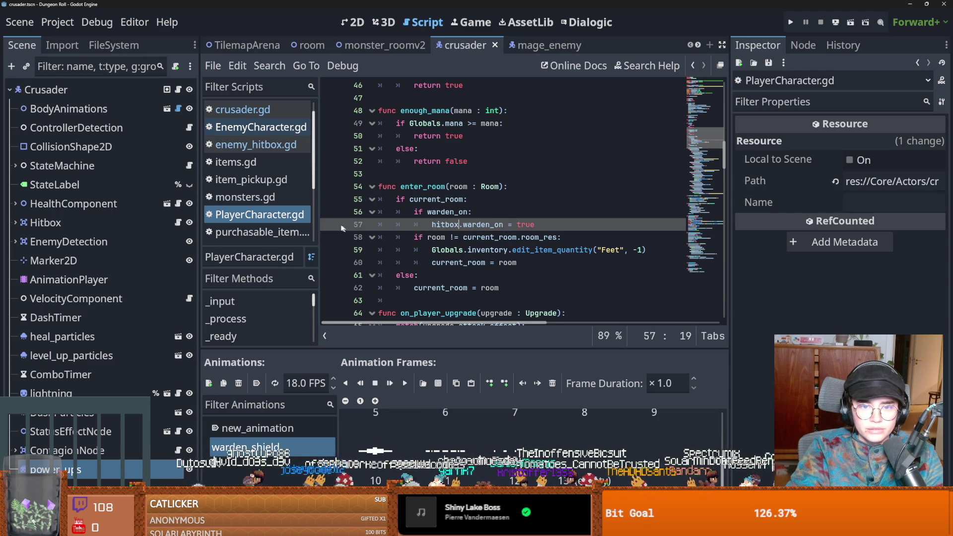
pyautogui.click(789, 22)
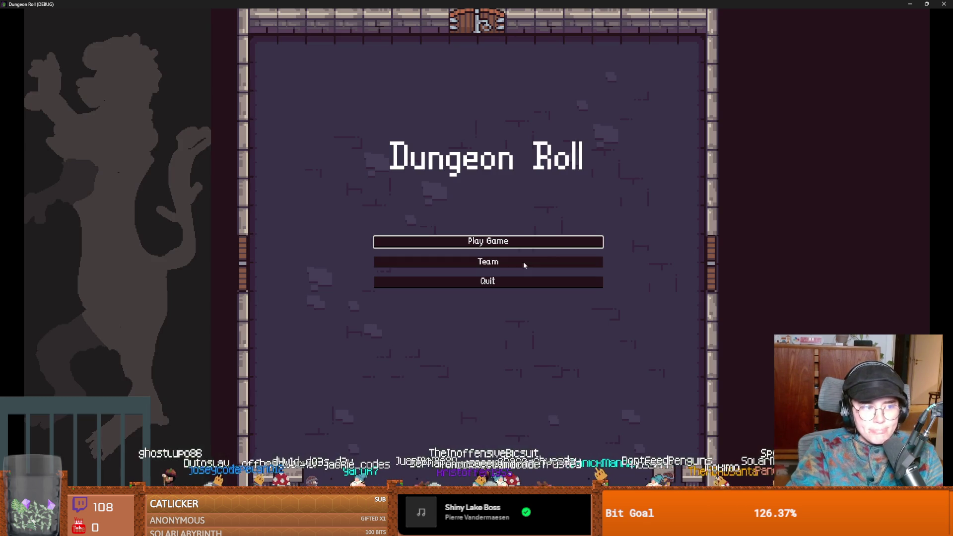
# Start a new Crusader run, reroll the room cards and enter the first room.
pyautogui.click(488, 240)
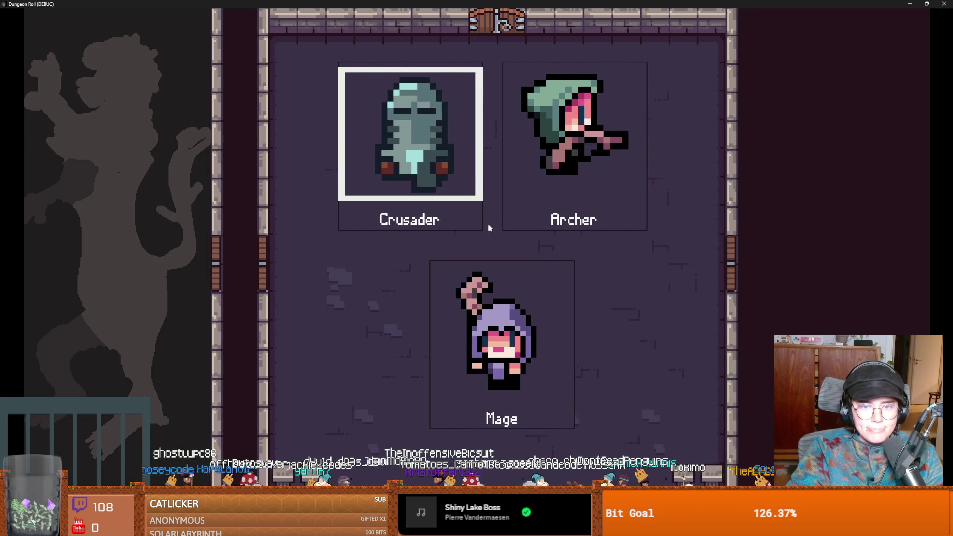
pyautogui.click(480, 228)
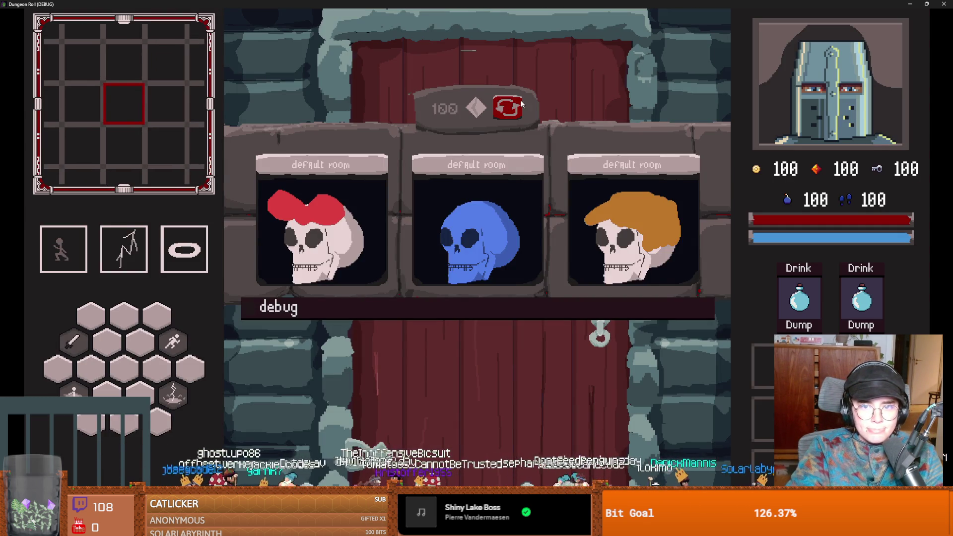
pyautogui.click(521, 107)
pyautogui.click(338, 201)
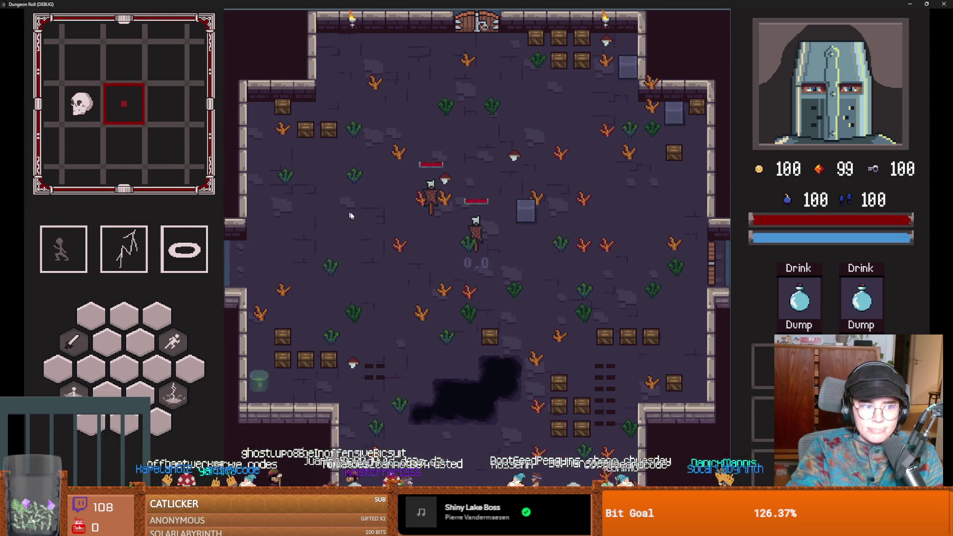
# Walk the knight around, reroll twice and enter a second room to hit the line 57 breakpoint.
pyautogui.press('a')
pyautogui.press('s')
pyautogui.press('w')
pyautogui.press('s')
pyautogui.press('s')
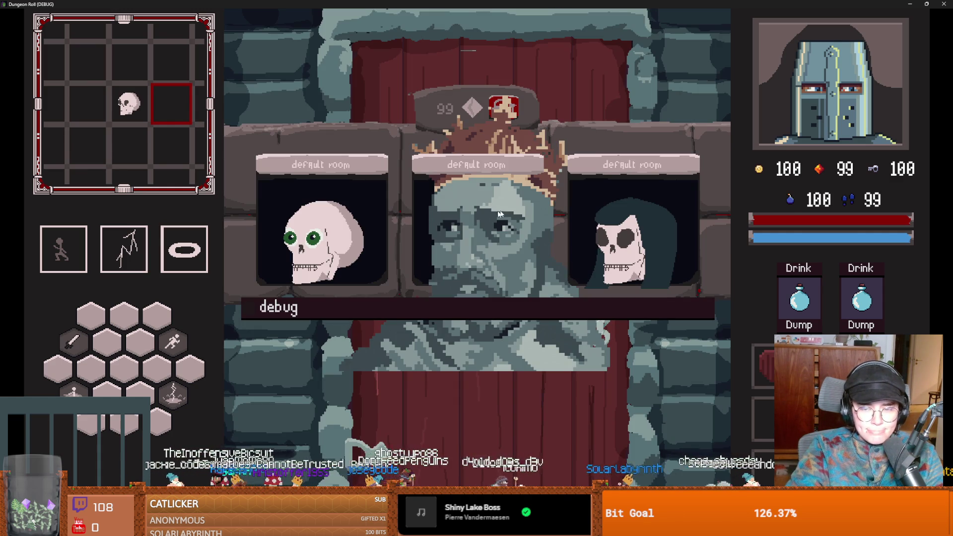
pyautogui.click(503, 106)
pyautogui.click(503, 107)
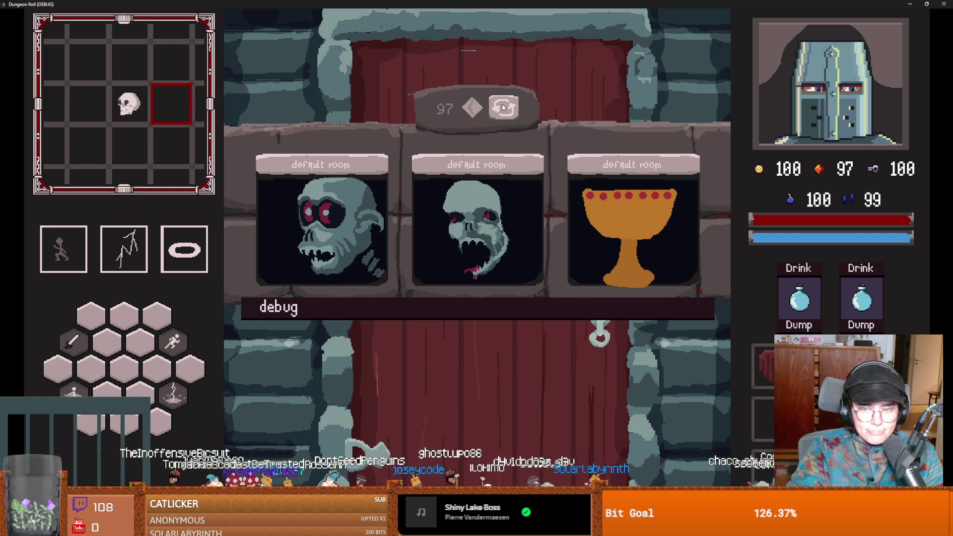
pyautogui.click(486, 224)
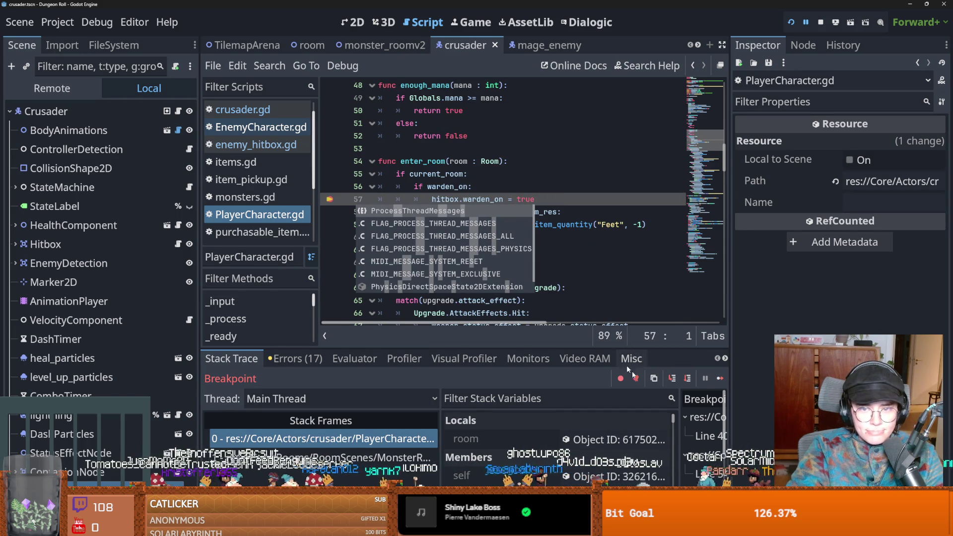
# Step through the warden shield hit code in enemy_hitbox.gd, then resume the game.
pyautogui.click(715, 380)
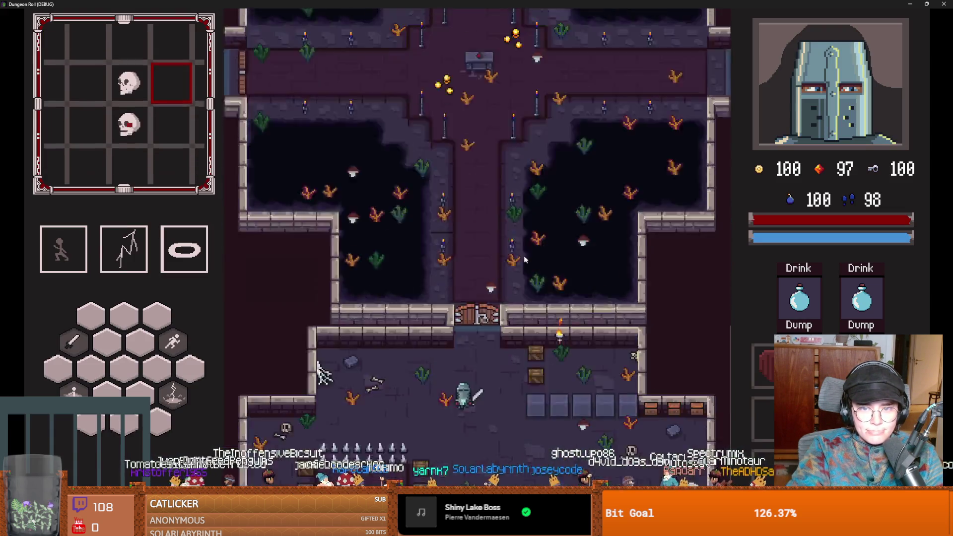
pyautogui.press('s')
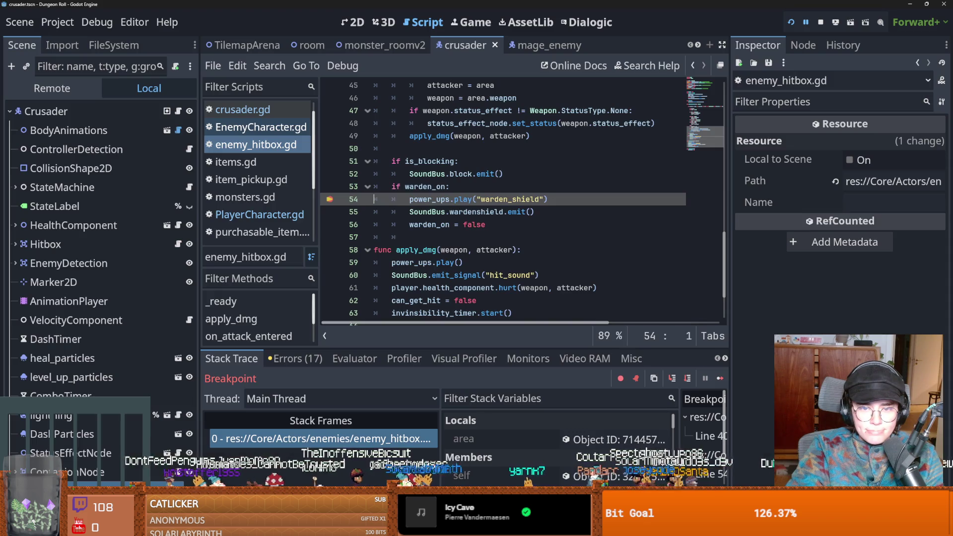
pyautogui.click(671, 379)
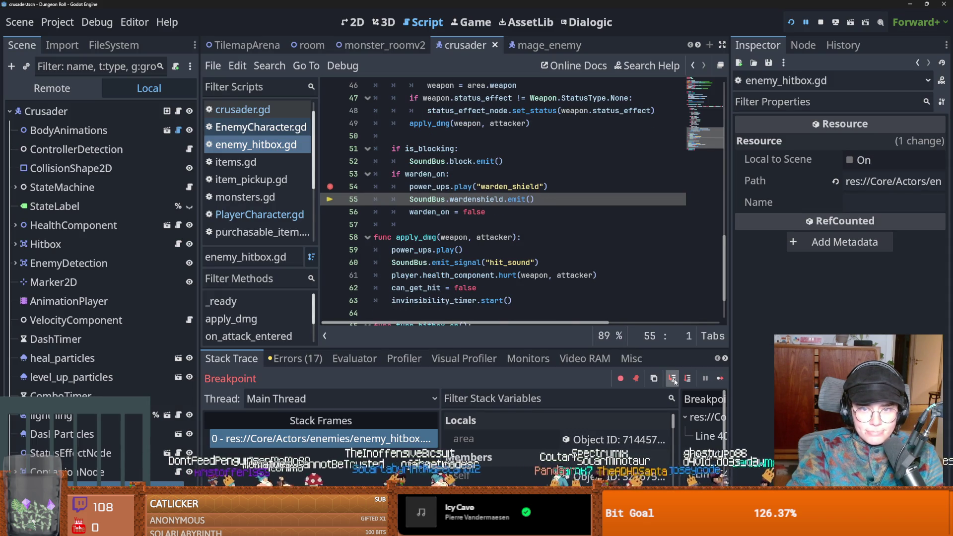
pyautogui.click(674, 381)
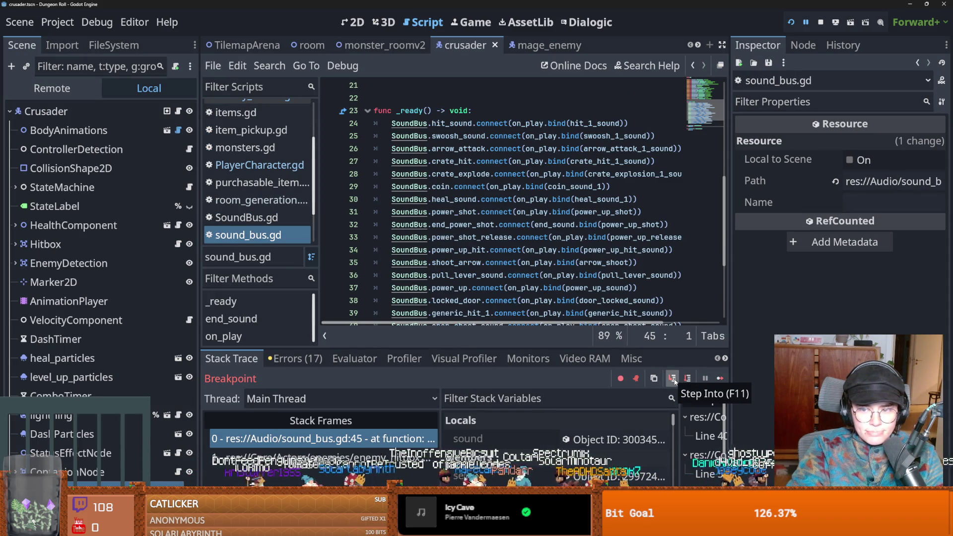
pyautogui.click(674, 381)
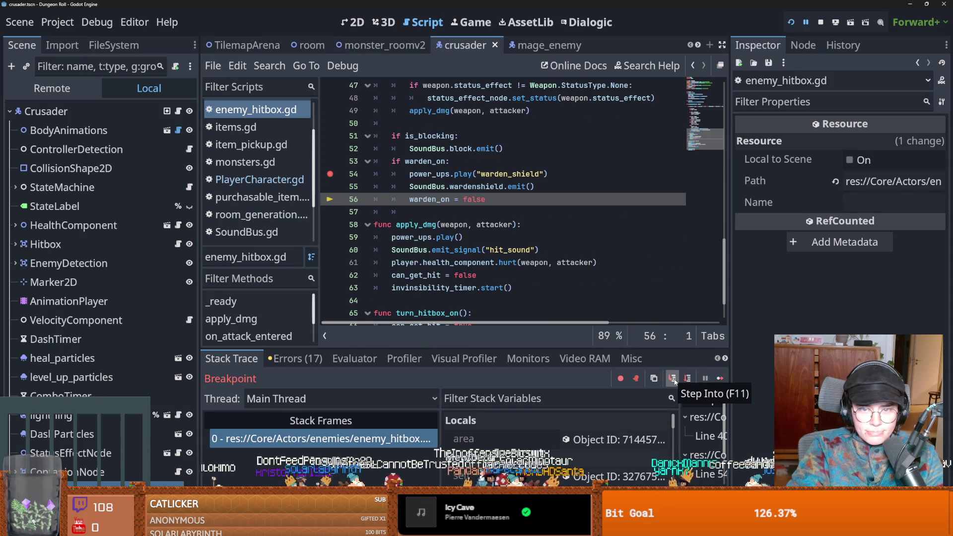
pyautogui.click(674, 381)
pyautogui.click(720, 378)
# Quit the game with F8, open PlayerCharacter.gd and start a Find in Files search.
pyautogui.press('w')
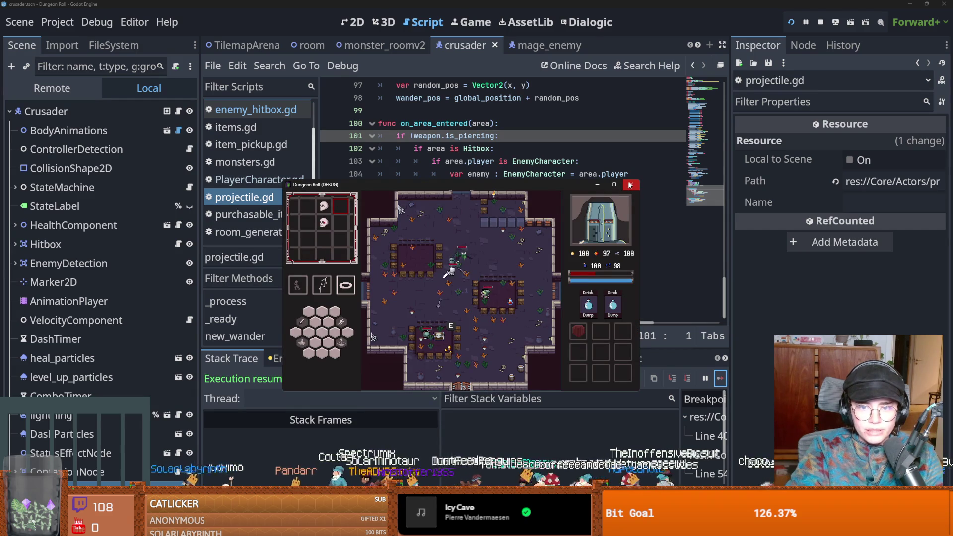
pyautogui.press('F8')
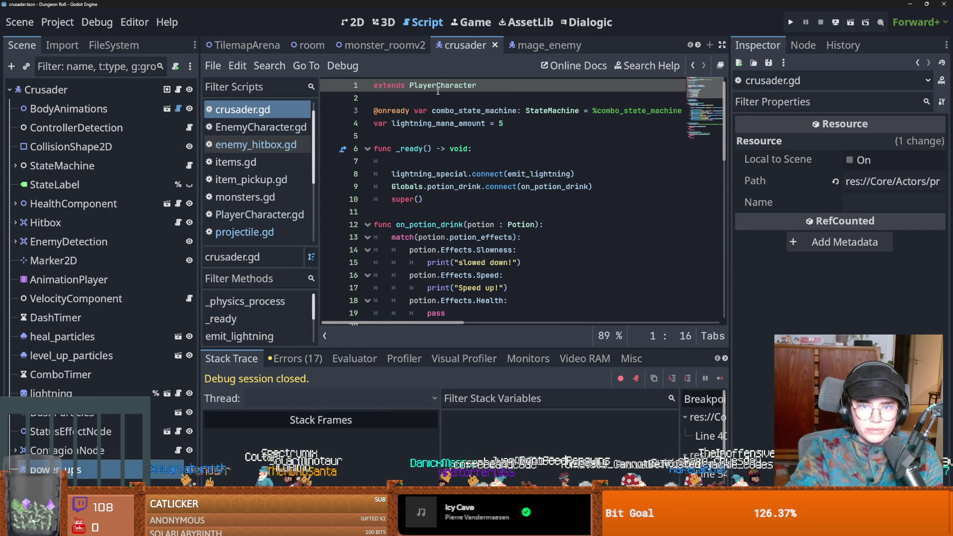
pyautogui.keyDown('ctrl'); pyautogui.click(442, 85); pyautogui.keyUp('ctrl')
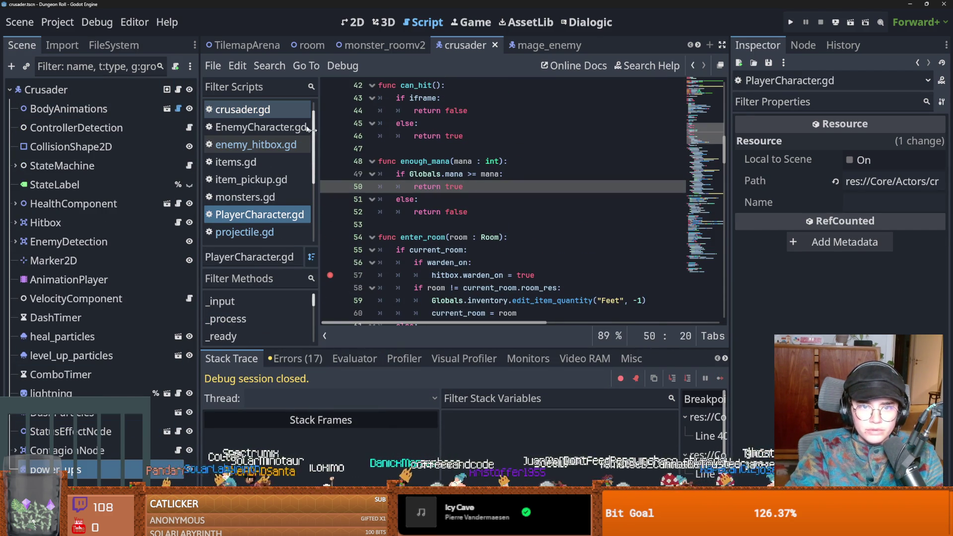
pyautogui.click(269, 66)
pyautogui.click(284, 162)
# Search all project files for 'power_ups' and jump to the line 59 match.
pyautogui.write('swin')
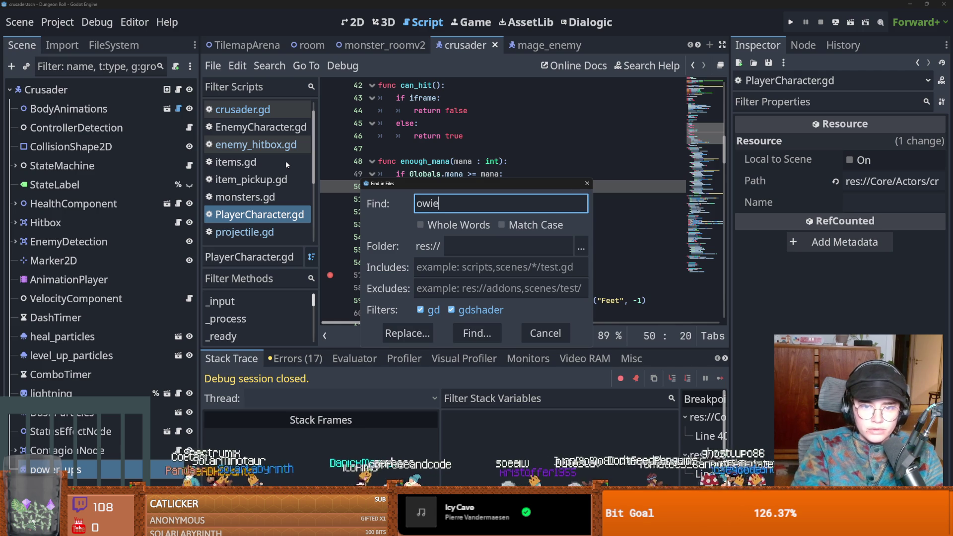
pyautogui.press('BackSpace')
pyautogui.press('BackSpace')
pyautogui.press('BackSpace')
pyautogui.write('power_up')
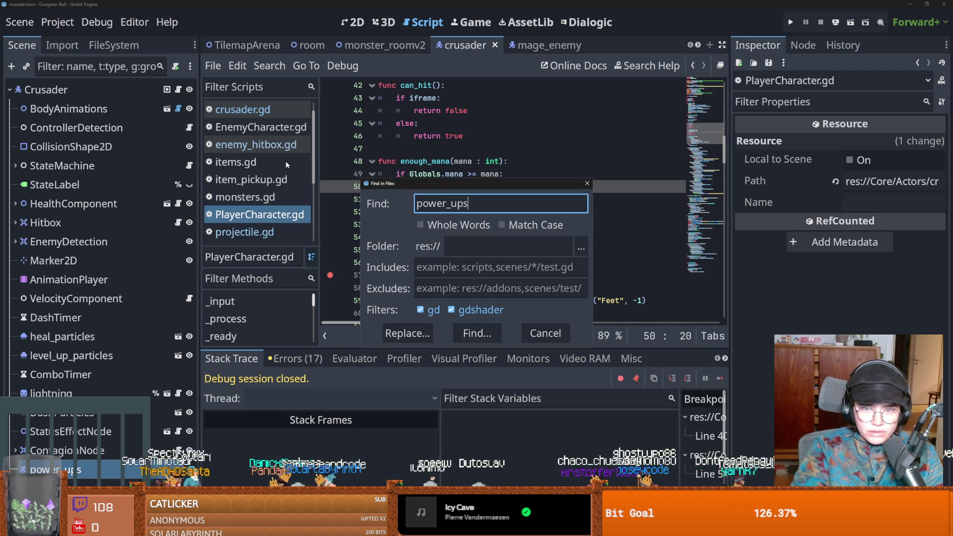
pyautogui.write('s')
pyautogui.press('Return')
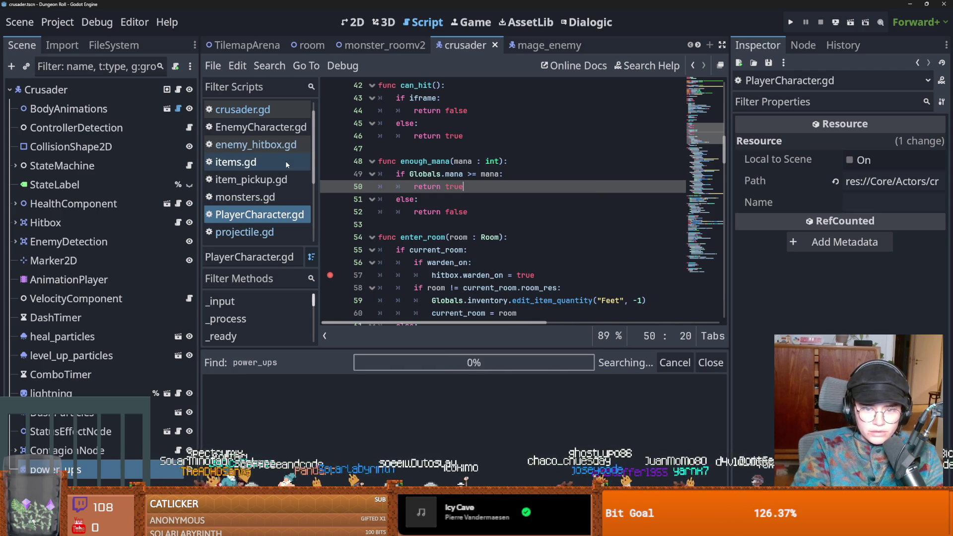
pyautogui.click(362, 401)
pyautogui.click(355, 416)
pyautogui.click(352, 436)
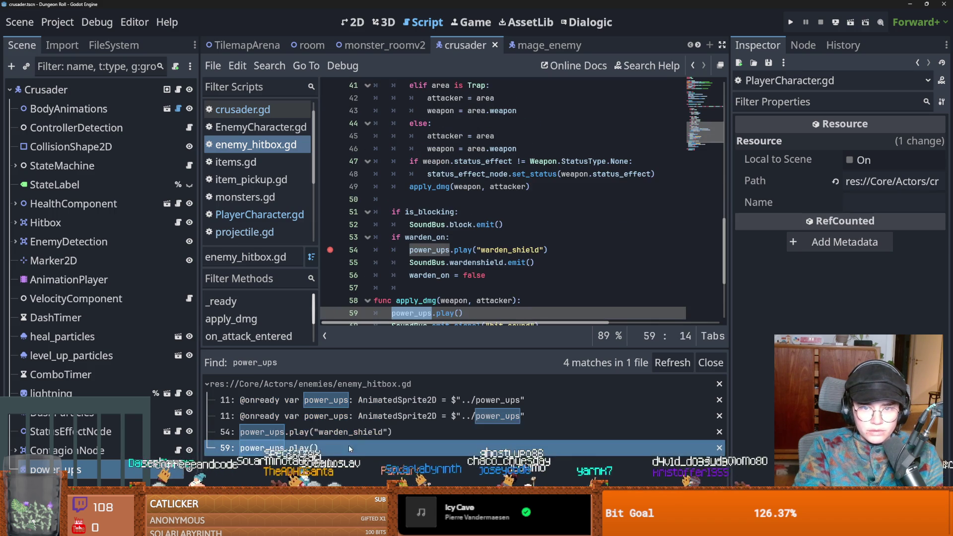
pyautogui.click(348, 446)
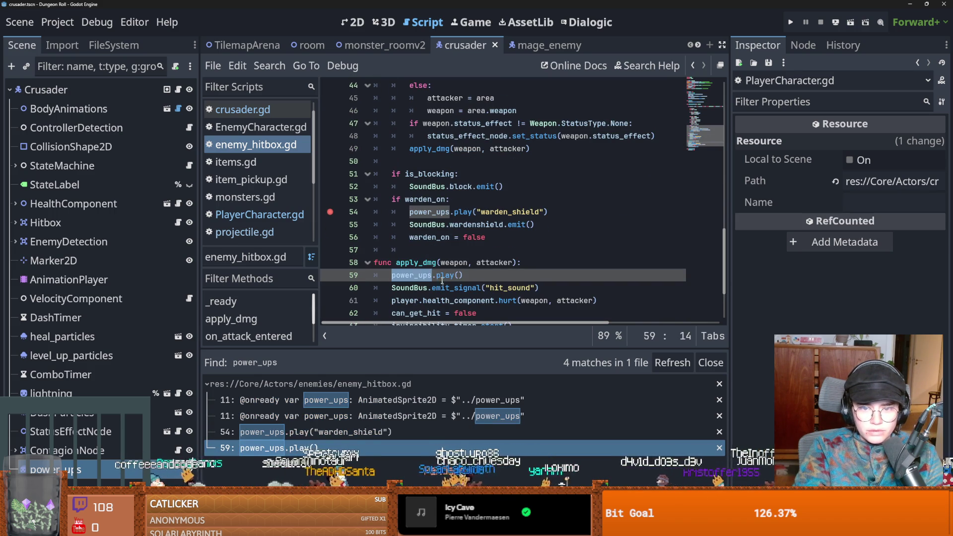
# Delete the power_ups.play() line 59 from apply_dmg in enemy_hitbox.gd.
pyautogui.moveTo(465, 274); pyautogui.dragTo(408, 287)
pyautogui.click(469, 276)
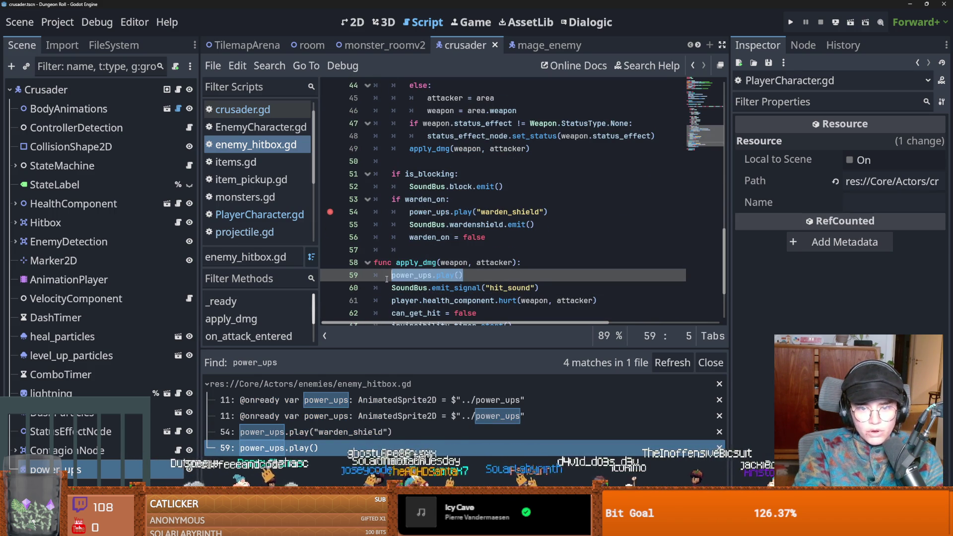
pyautogui.hotkey('ctrl', 'shift', 'k')
pyautogui.scroll(-2, 424, 273)
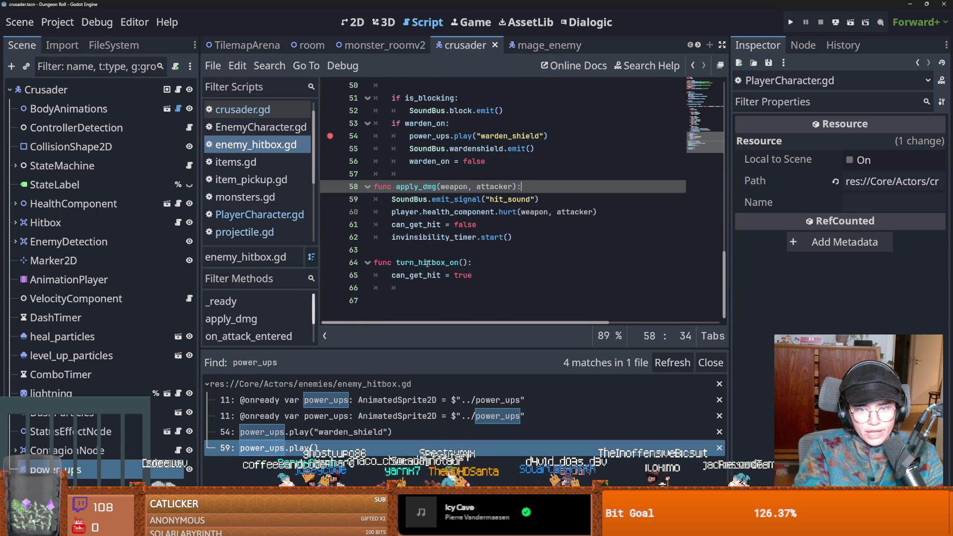
pyautogui.scroll(1, 427, 248)
pyautogui.doubleClick(429, 225)
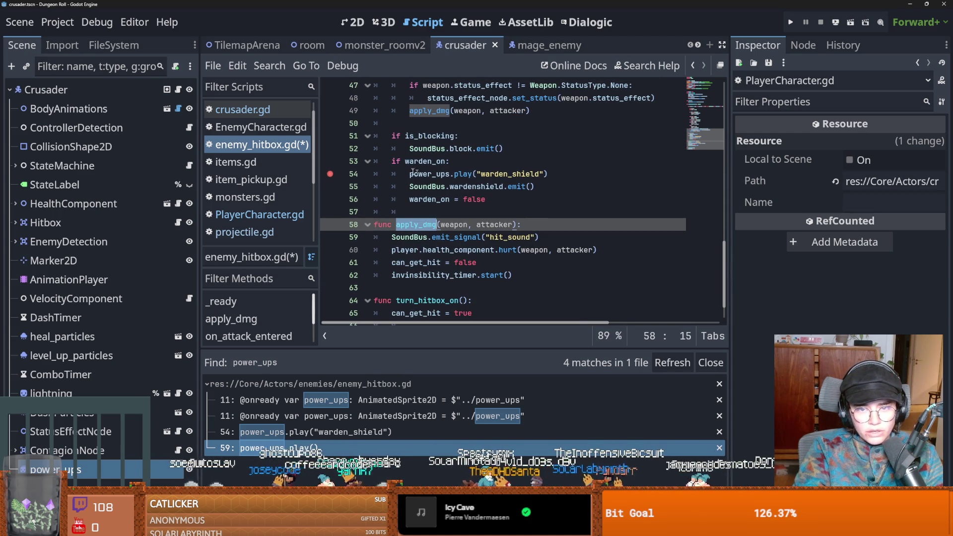
pyautogui.scroll(3, 401, 220)
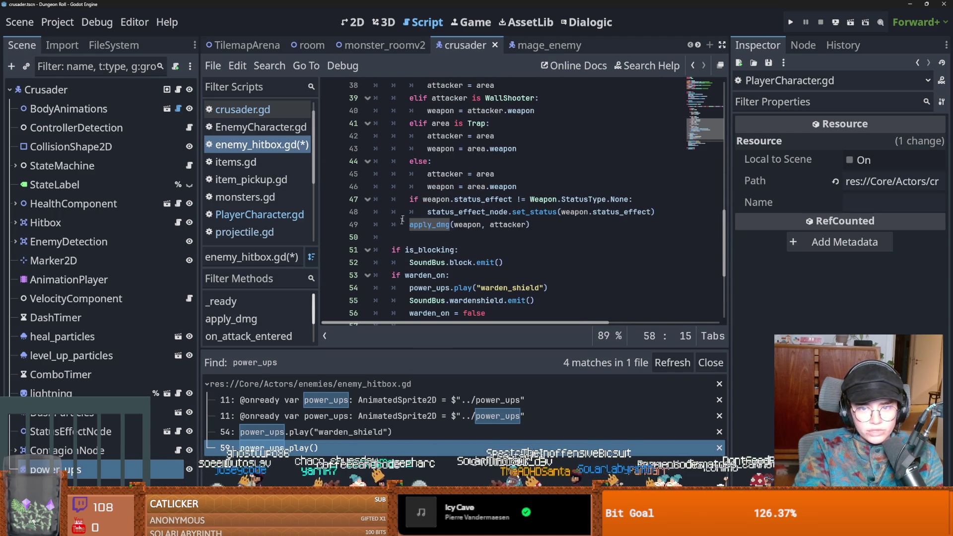
# Switch back to PlayerCharacter.gd and launch the project with F5.
pyautogui.click(178, 89)
pyautogui.keyDown('ctrl'); pyautogui.click(436, 86); pyautogui.keyUp('ctrl')
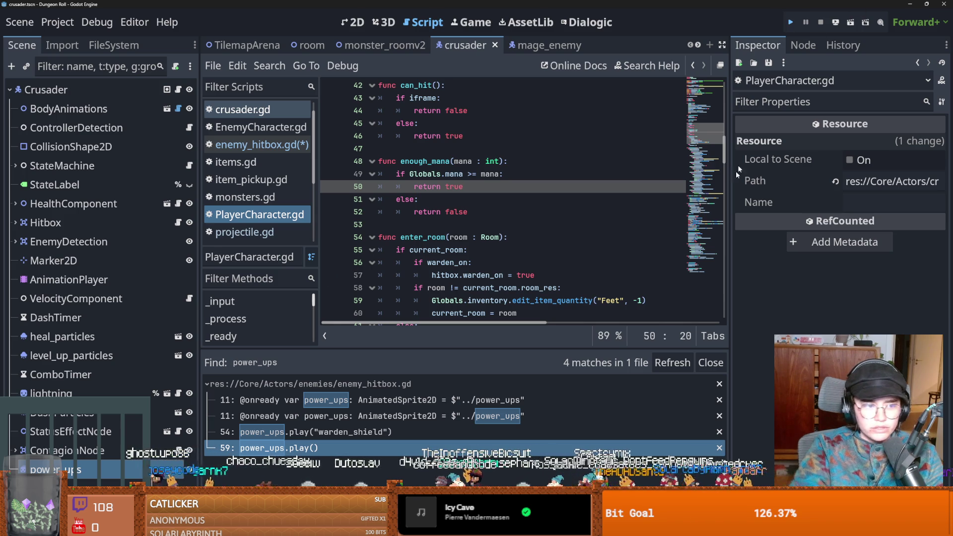
pyautogui.press('F5')
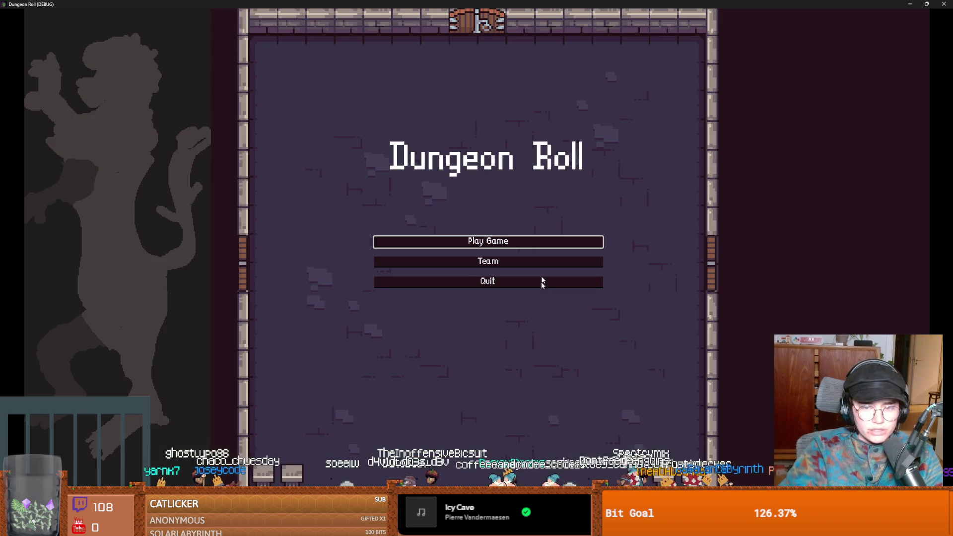
# Start a Crusader run, reroll the offered rooms and enter one.
pyautogui.click(471, 243)
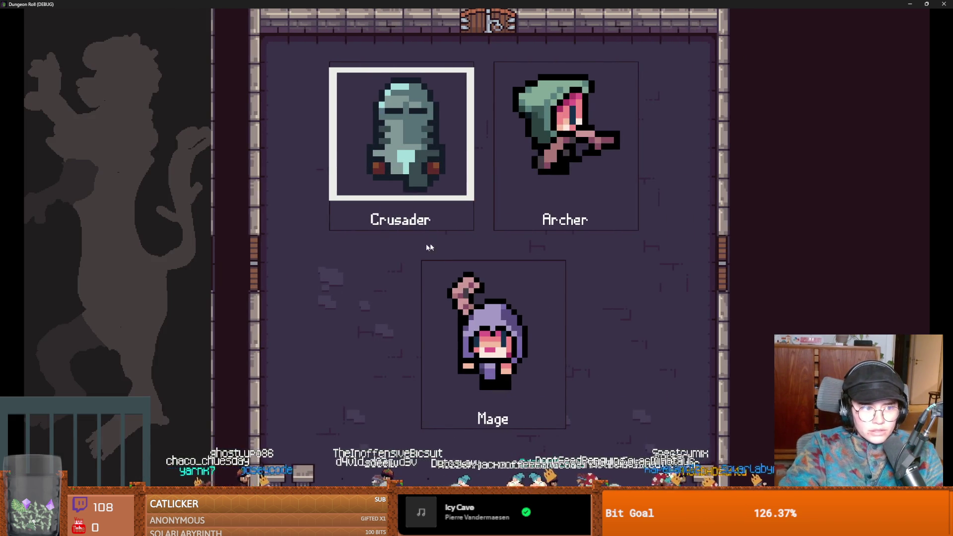
pyautogui.click(402, 218)
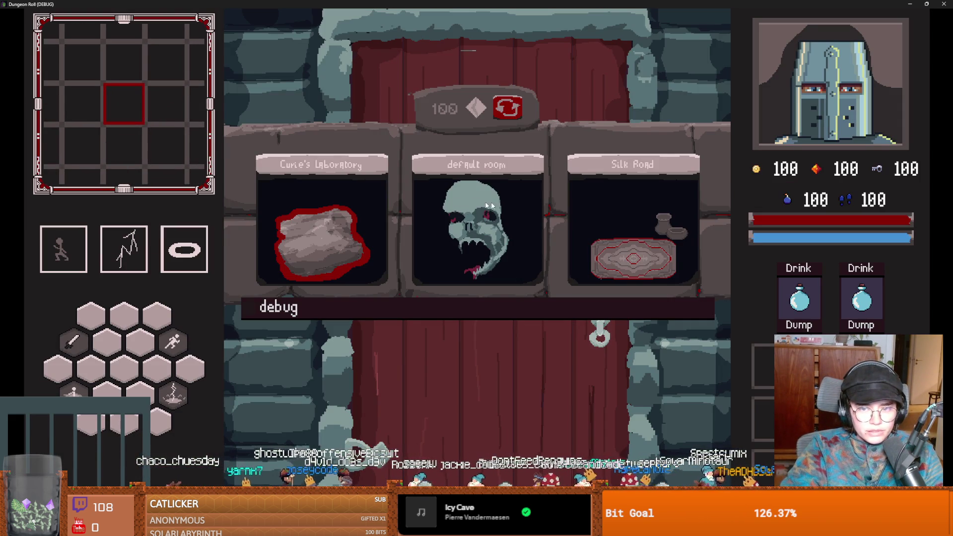
pyautogui.click(501, 111)
pyautogui.click(580, 228)
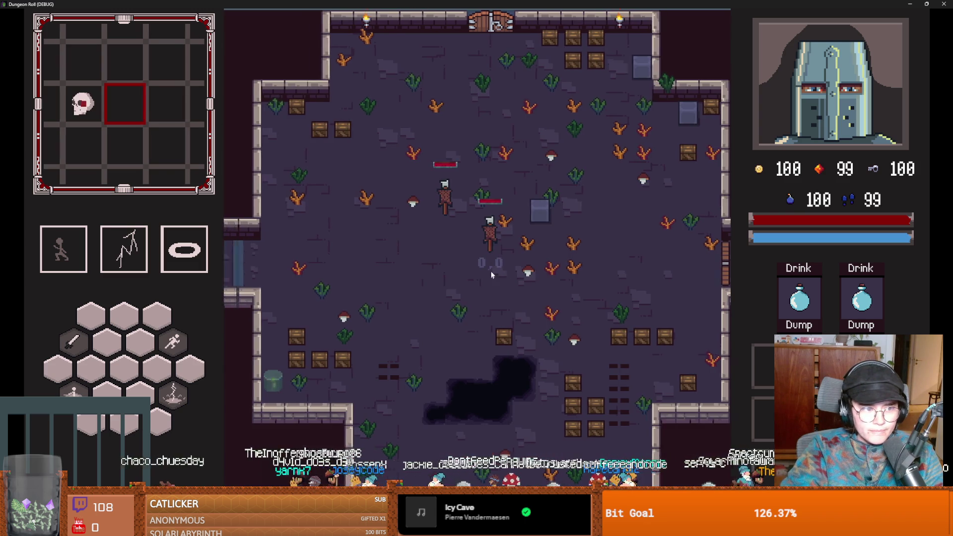
# Walk to the locked left door, unlock it with a key and enter the skull room.
pyautogui.press('a')
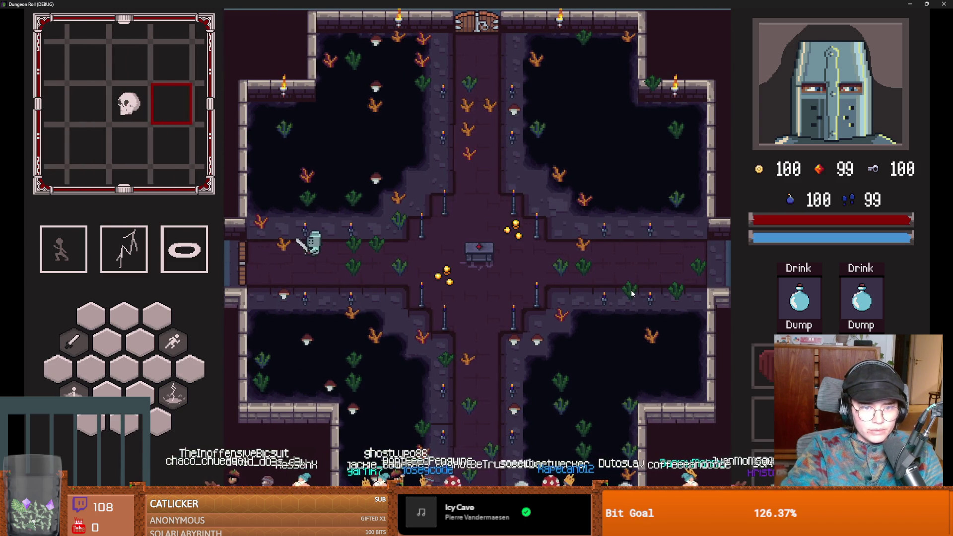
pyautogui.press('e')
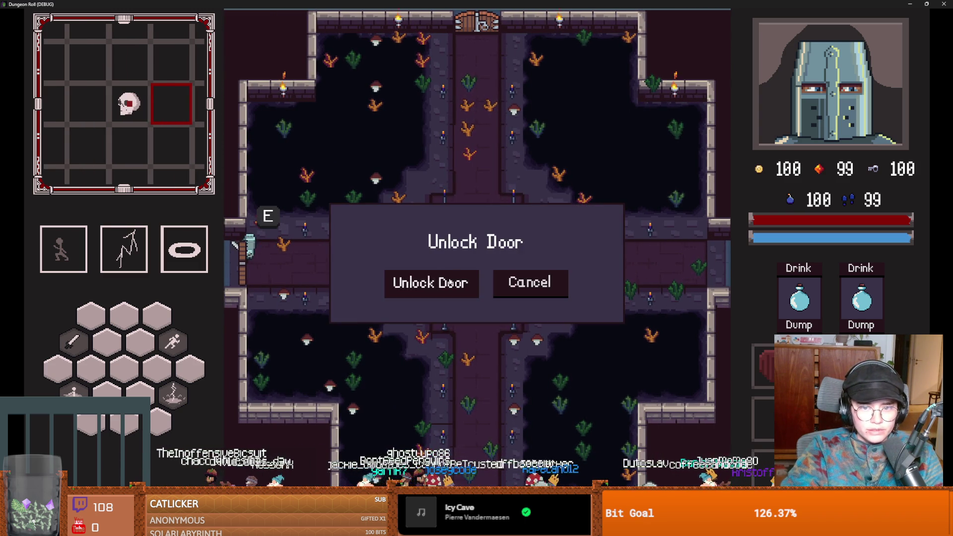
pyautogui.press('Return')
pyautogui.click(609, 222)
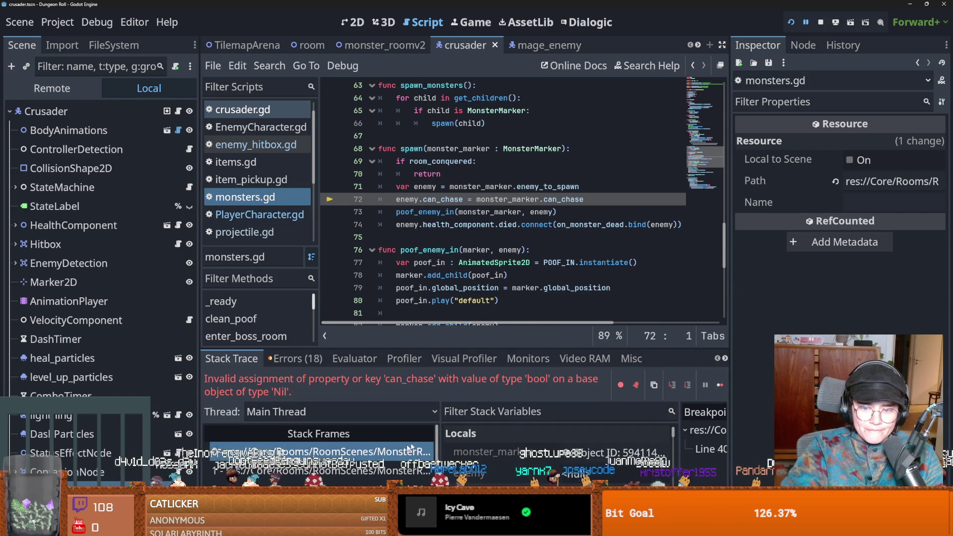
# Open monster_room_8.tscn from the FileSystem dock.
pyautogui.click(121, 46)
pyautogui.doubleClick(108, 209)
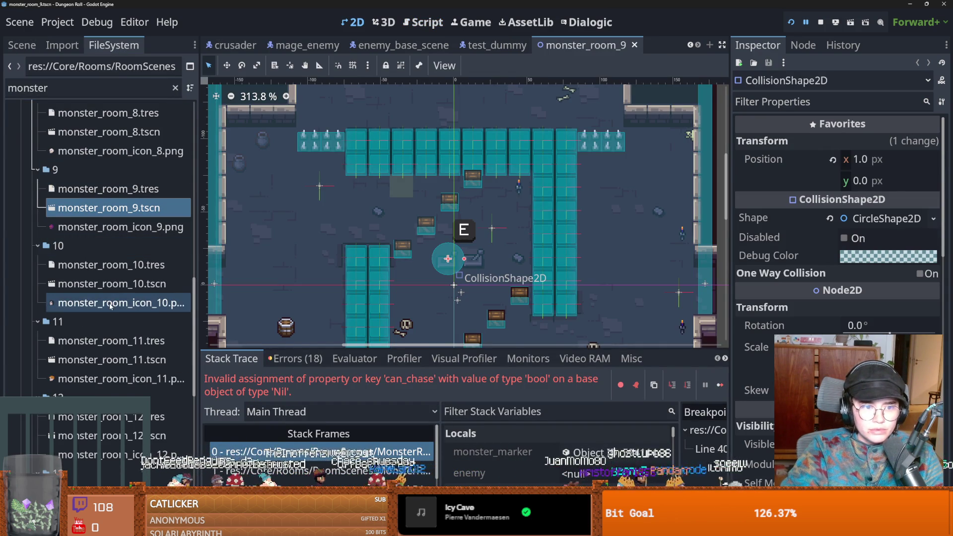
pyautogui.scroll(5, 111, 305)
pyautogui.click(105, 254)
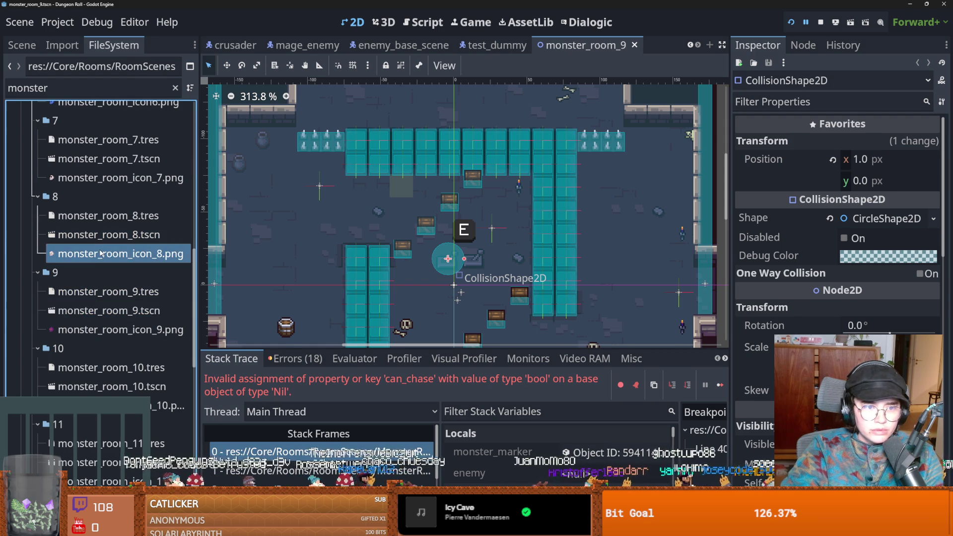
pyautogui.click(105, 239)
pyautogui.doubleClick(105, 239)
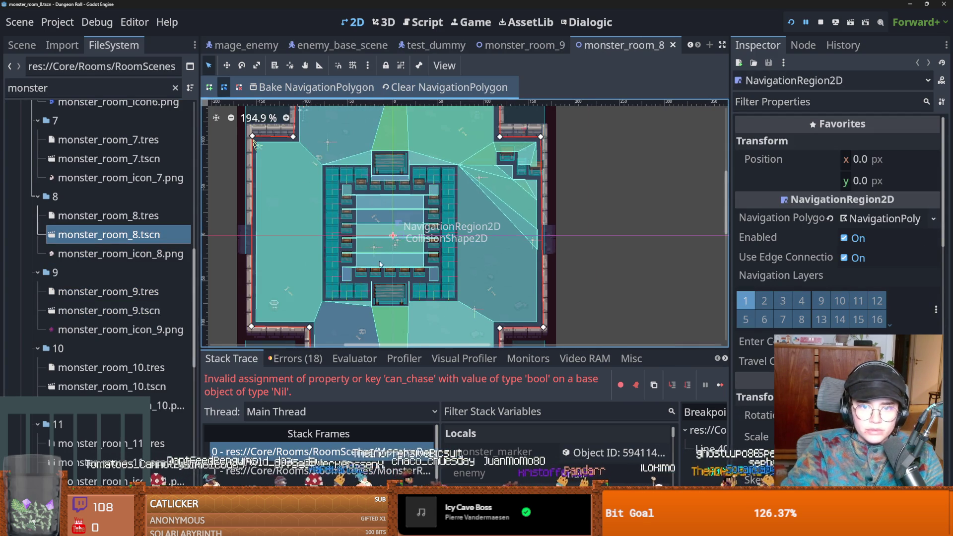
# Compare enemy types of MonsterMarker and MonsterMarker2–4, then open monsters.gd at the can_chase error.
pyautogui.click(21, 45)
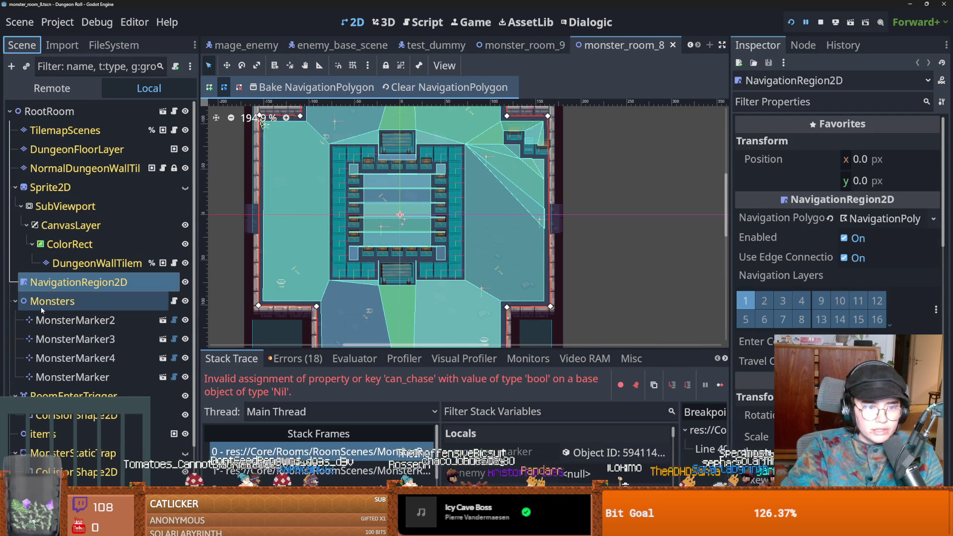
pyautogui.click(74, 320)
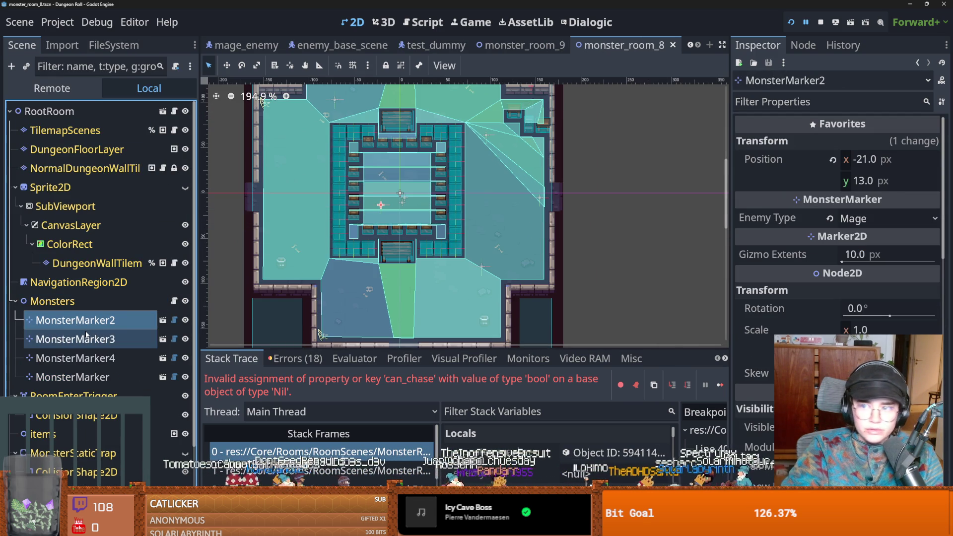
pyautogui.click(86, 337)
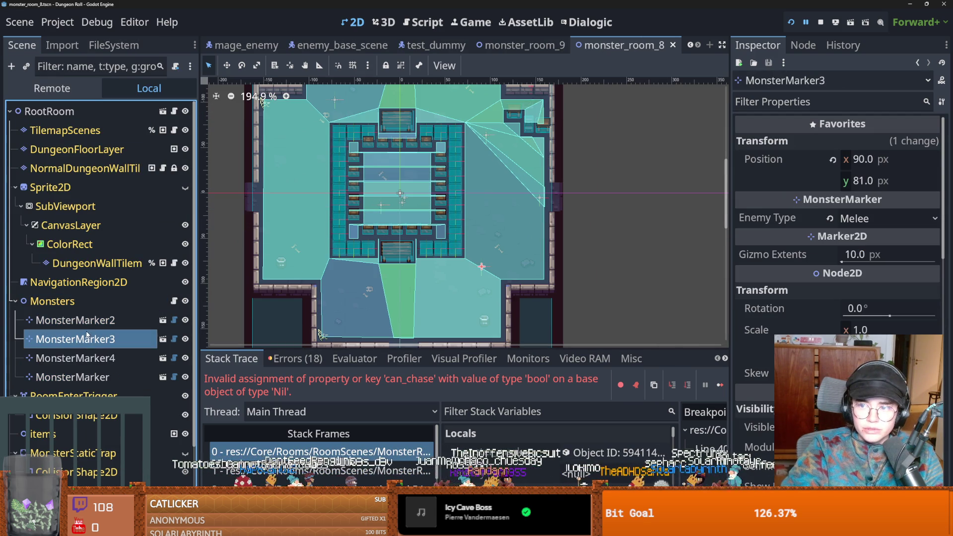
pyautogui.click(105, 358)
pyautogui.click(102, 338)
pyautogui.click(103, 322)
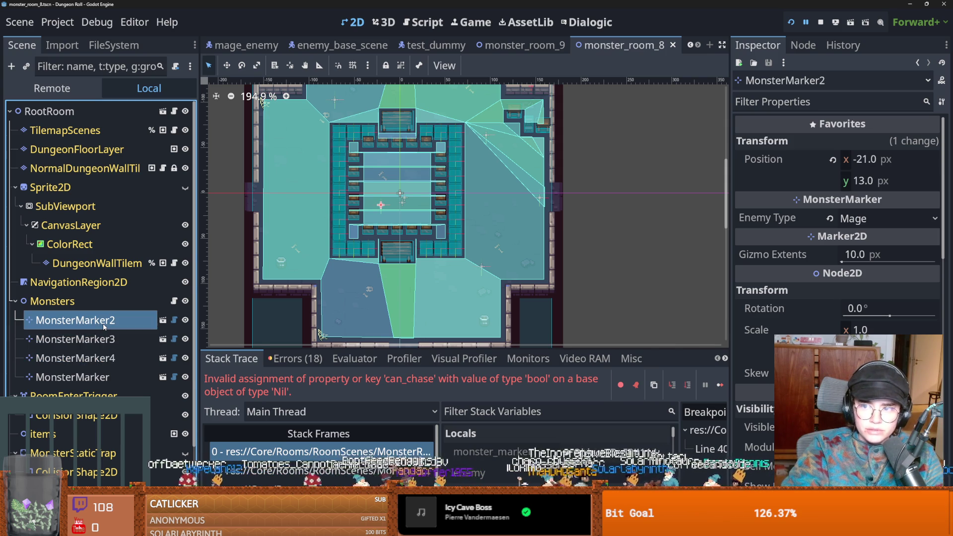
pyautogui.click(103, 352)
pyautogui.click(106, 338)
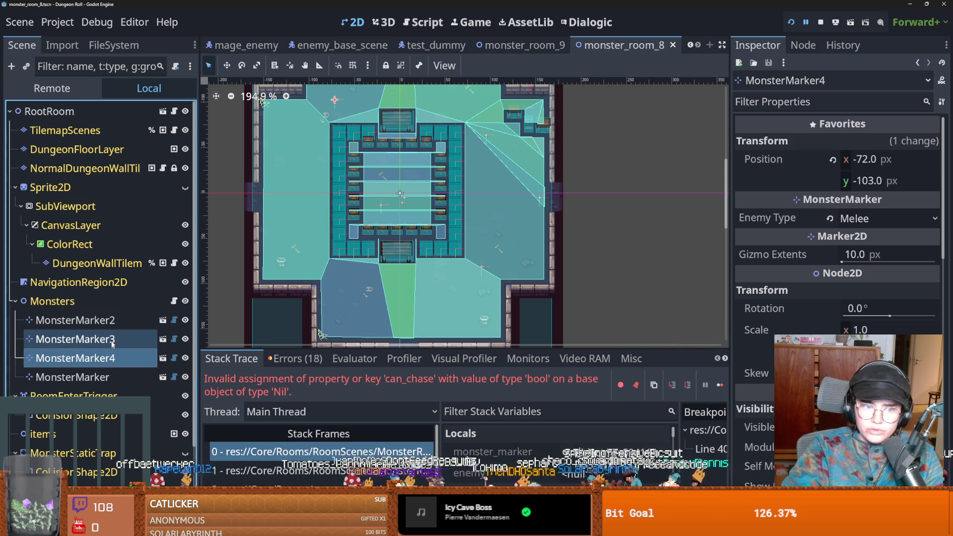
pyautogui.click(117, 358)
pyautogui.click(105, 377)
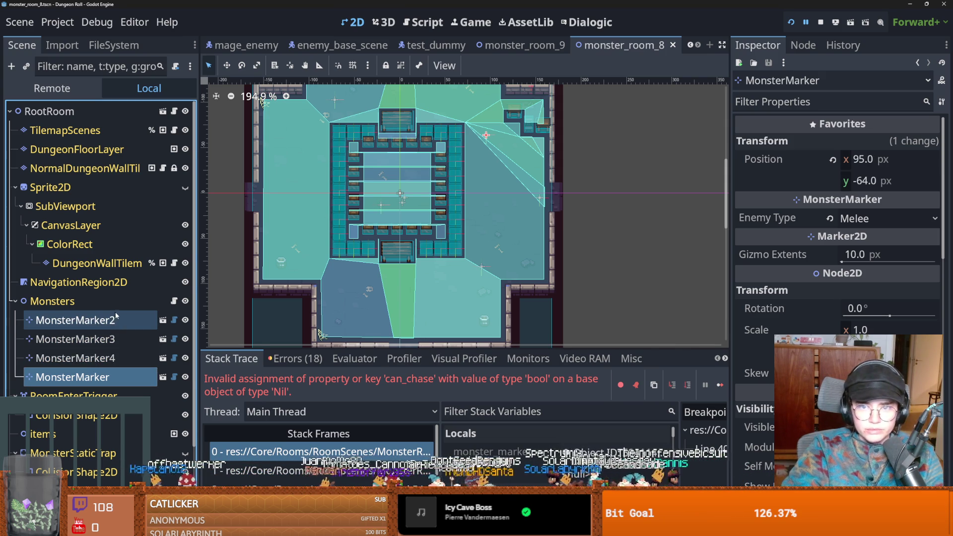
pyautogui.click(102, 339)
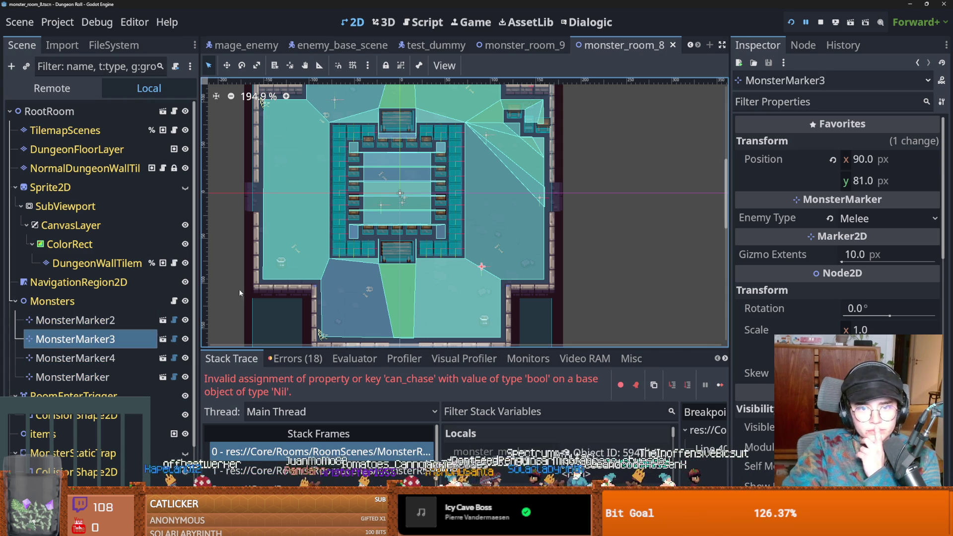
pyautogui.click(354, 450)
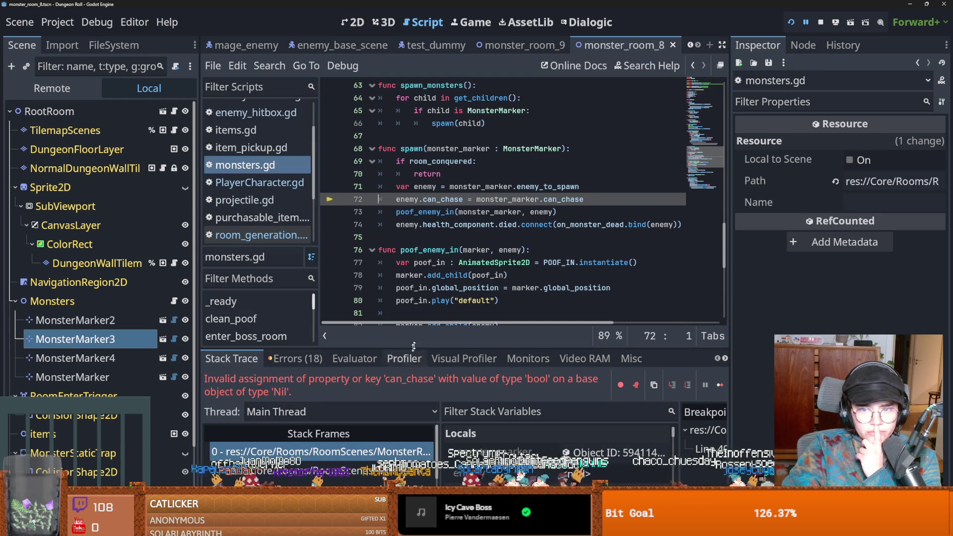
# Trace the can_chase error through spawn_monsters to the enemy_to_spawn match's Archer branch.
pyautogui.scroll(1, 419, 280)
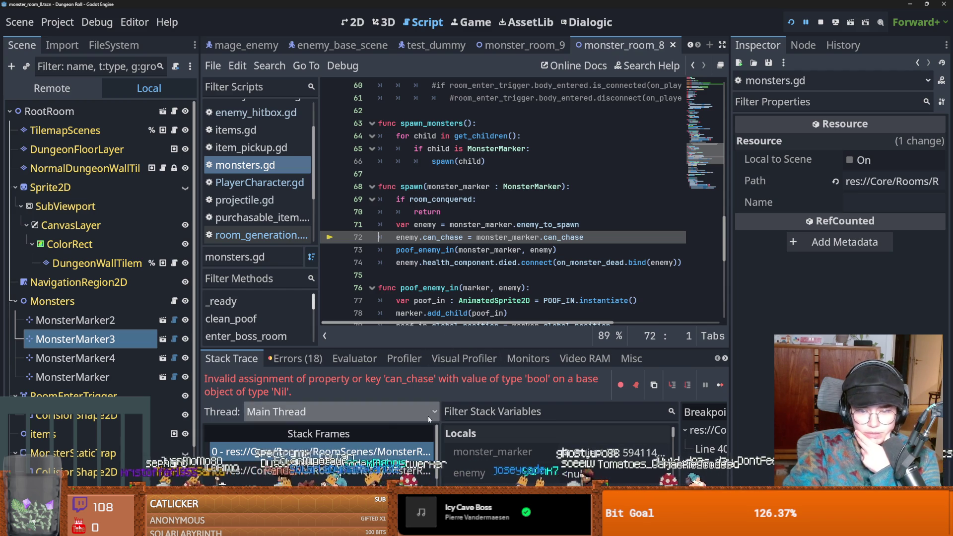
pyautogui.click(399, 469)
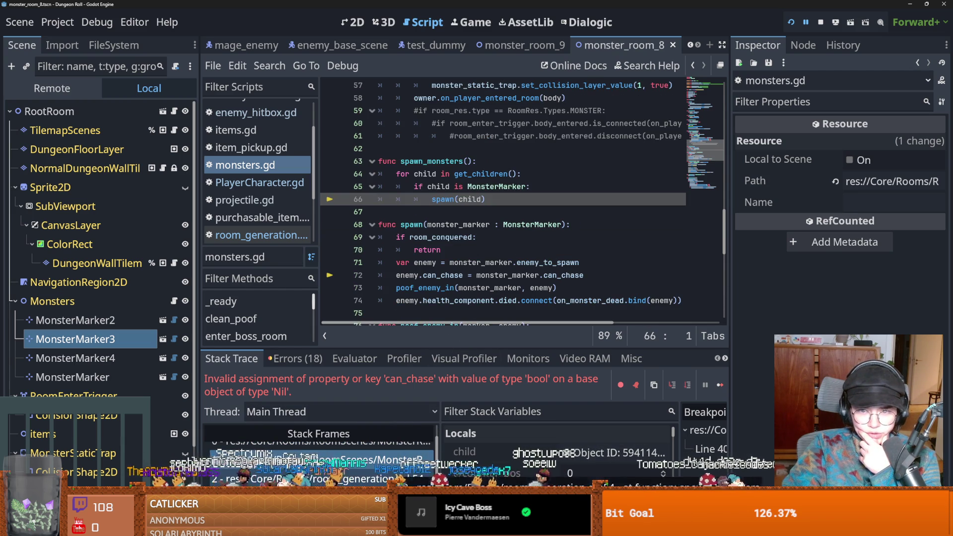
pyautogui.click(376, 443)
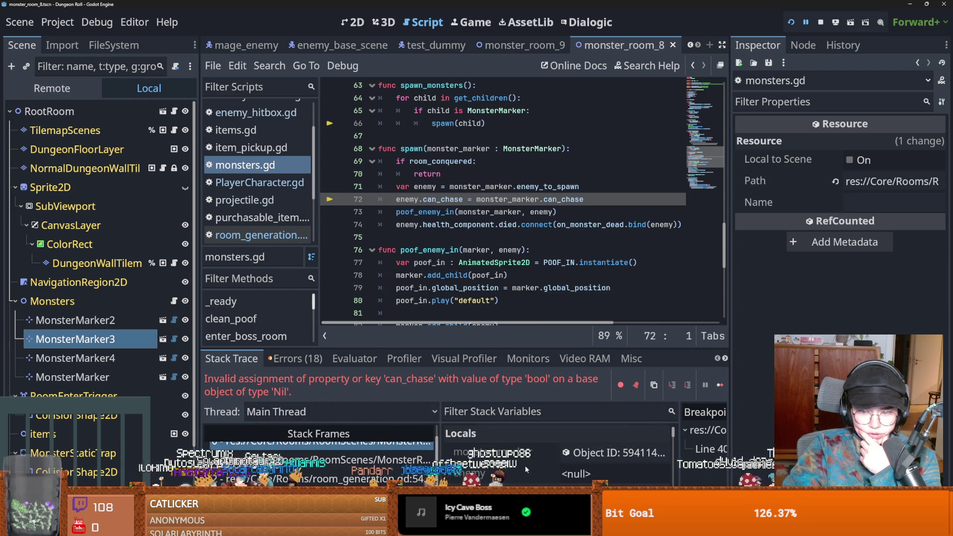
pyautogui.scroll(1, 525, 465)
pyautogui.scroll(1, 348, 460)
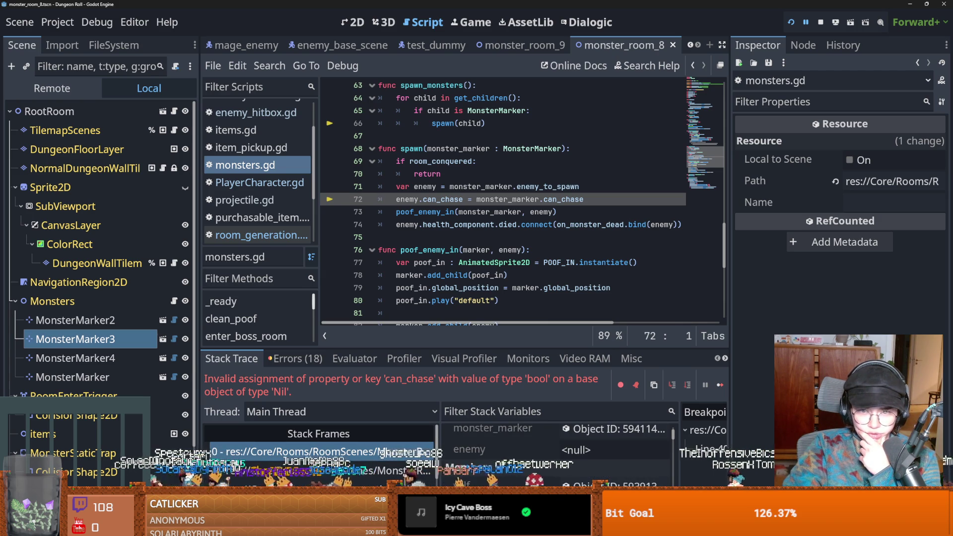
pyautogui.scroll(-1, 502, 450)
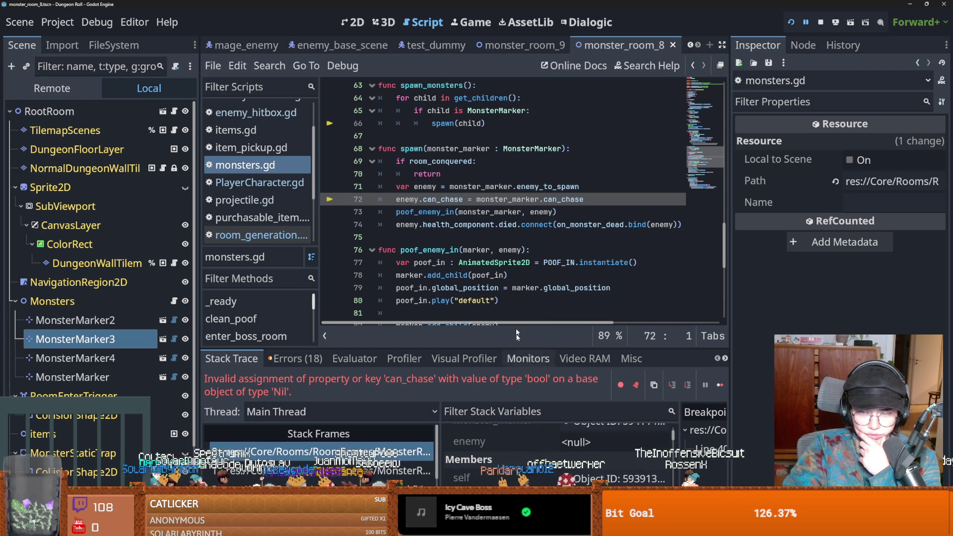
pyautogui.doubleClick(496, 187)
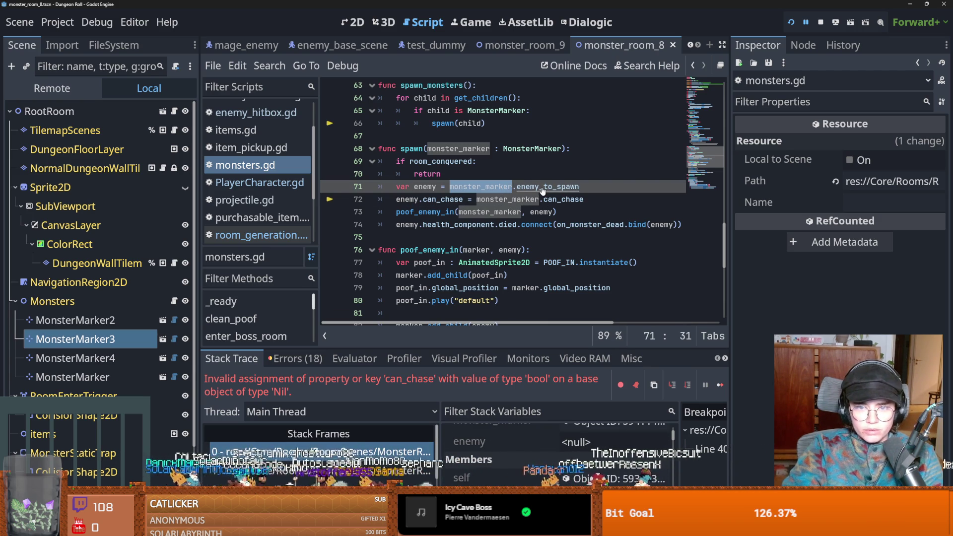
pyautogui.keyDown('ctrl'); pyautogui.click(542, 188); pyautogui.keyUp('ctrl')
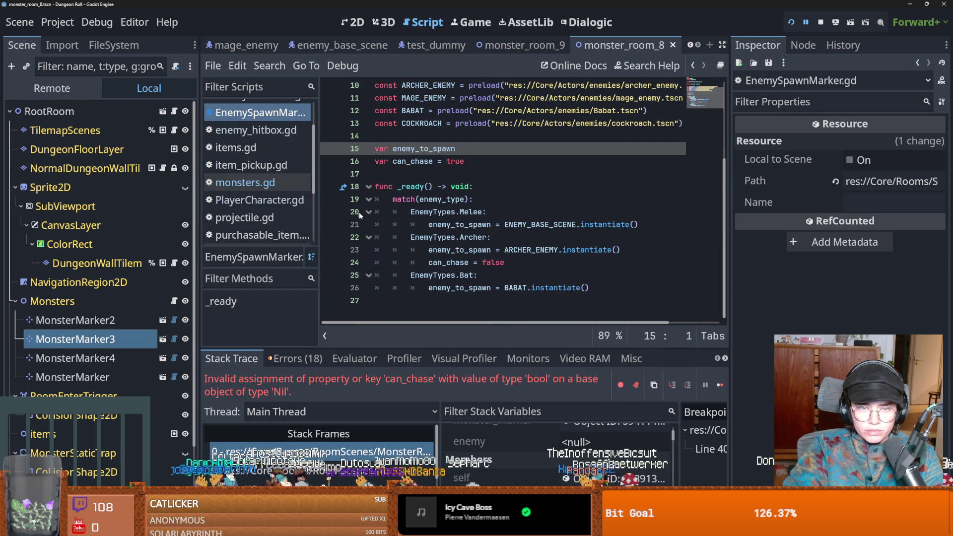
pyautogui.scroll(3, 382, 206)
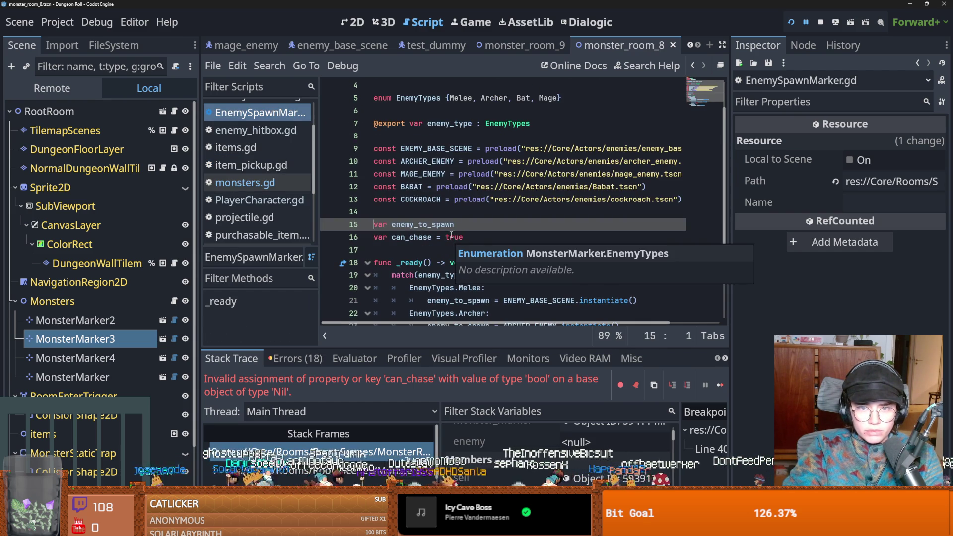
pyautogui.scroll(-3, 451, 235)
pyautogui.click(499, 249)
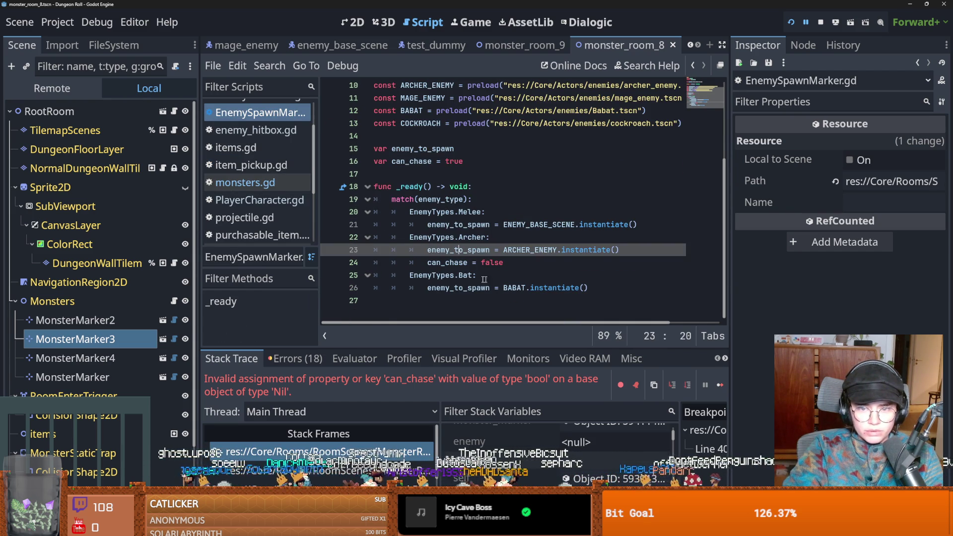
# Set MonsterMarker2's Enemy Type to Archer and save monster_room_8.
pyautogui.click(83, 346)
pyautogui.press('Up')
pyautogui.click(883, 218)
pyautogui.click(860, 228)
pyautogui.click(873, 219)
pyautogui.click(878, 255)
pyautogui.hotkey('ctrl', 's')
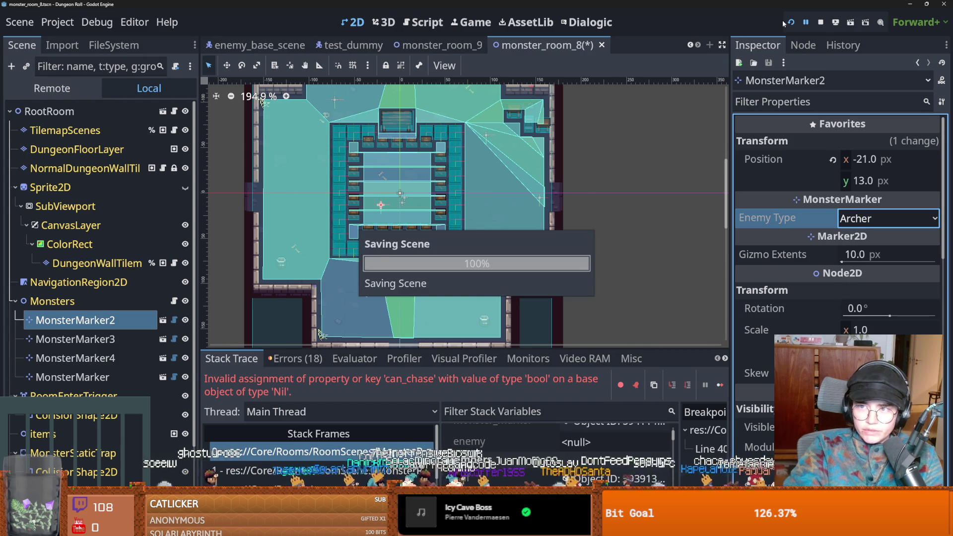
pyautogui.click(884, 218)
pyautogui.click(858, 273)
# Play-test a new Crusader run, then close the game with F8.
pyautogui.click(790, 22)
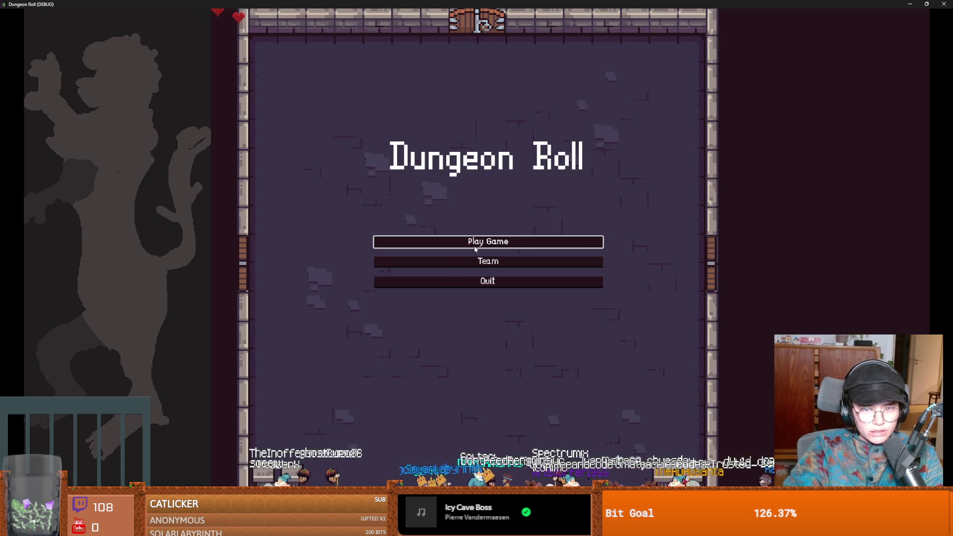
pyautogui.click(474, 243)
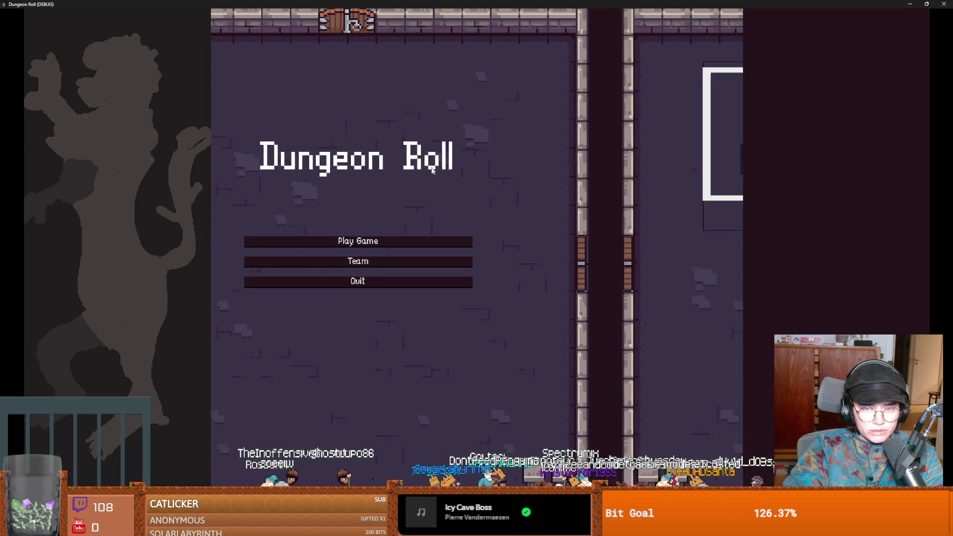
pyautogui.click(444, 217)
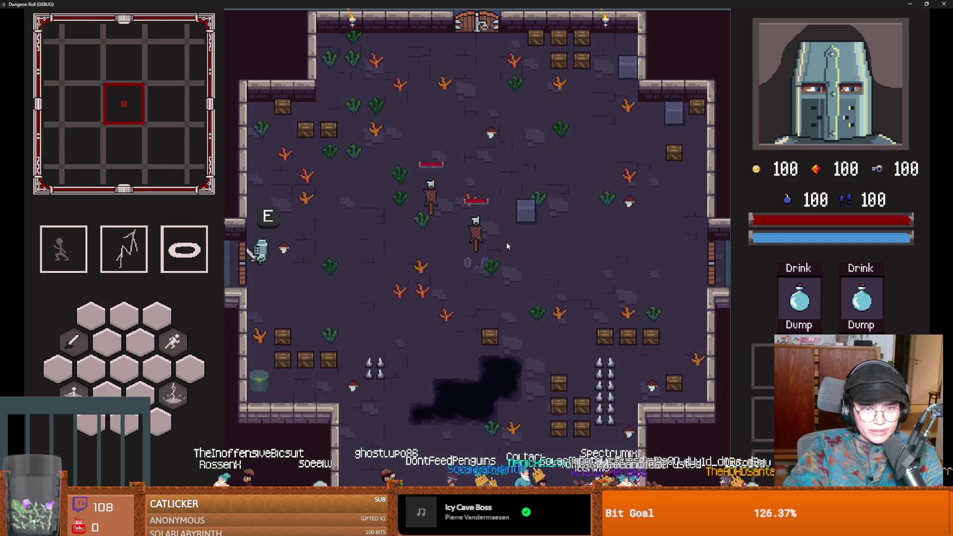
pyautogui.press('F8')
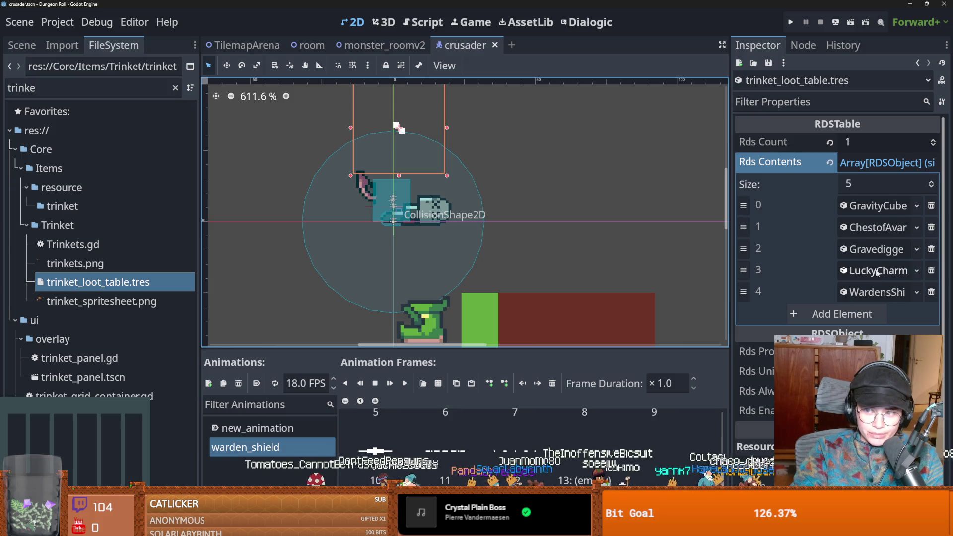
# Expand the Chest of Avarice entry, widen the Inspector and select its Item Description text.
pyautogui.click(871, 208)
pyautogui.click(869, 227)
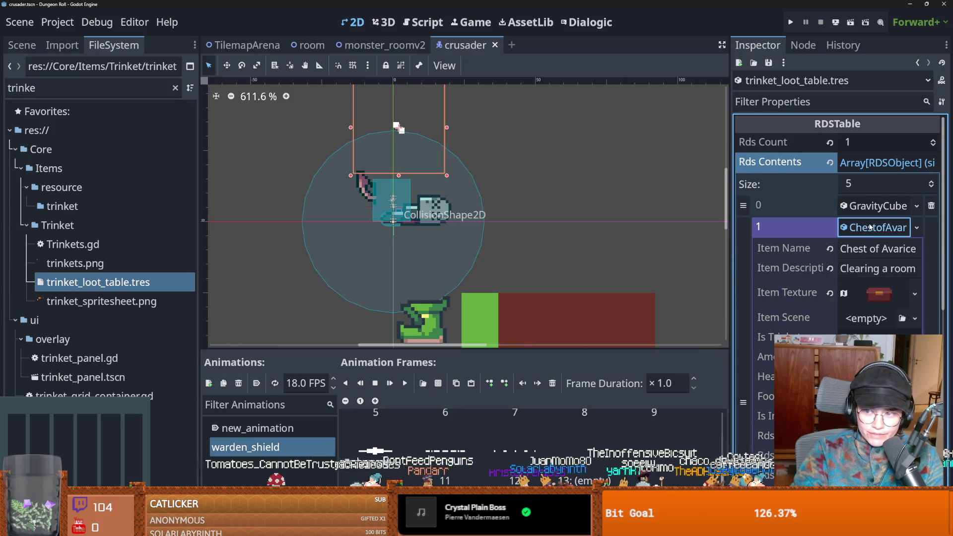
pyautogui.moveTo(730, 281); pyautogui.dragTo(489, 279)
pyautogui.doubleClick(738, 268)
pyautogui.hotkey('ctrl', 's')
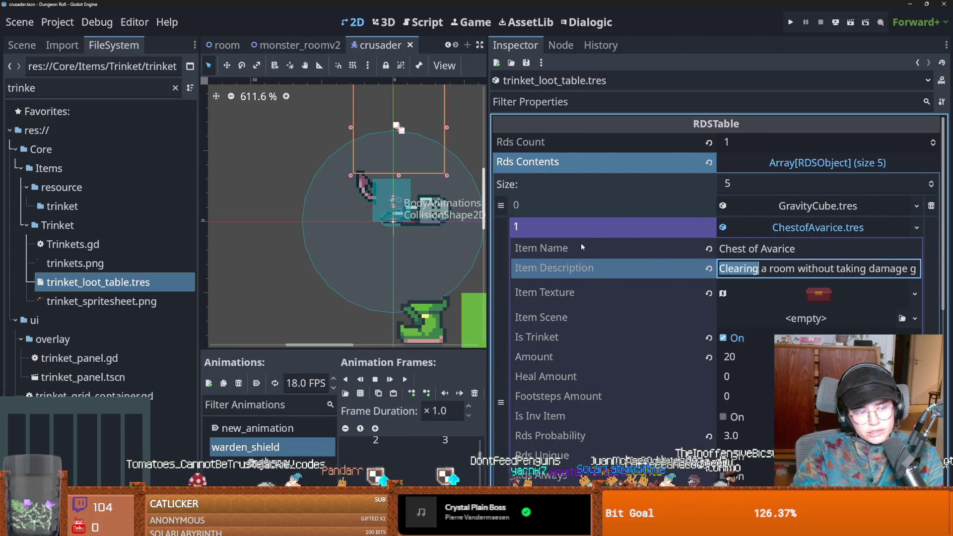
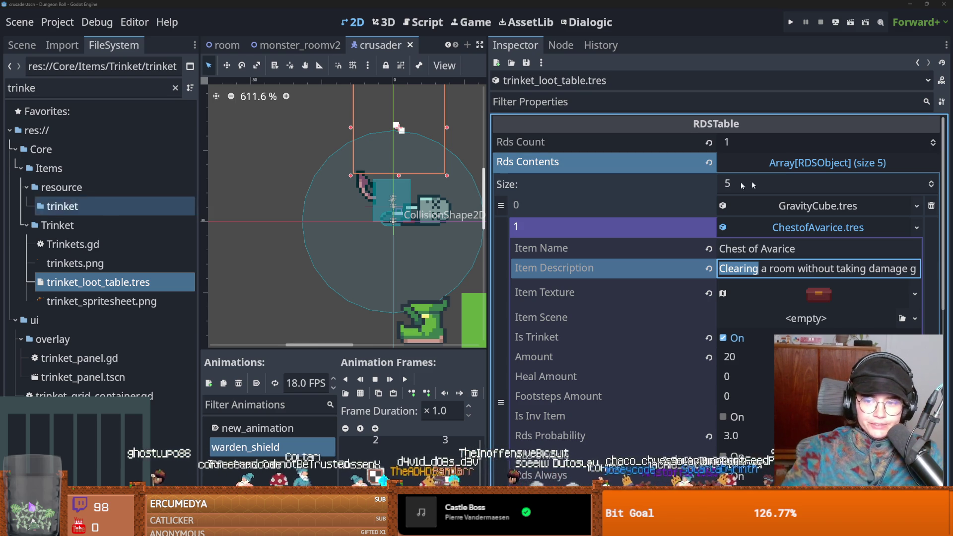
# Check the LuckyCharm and GravediggerCharm entries among the five loot-table trinkets, then save the scene.
pyautogui.click(788, 230)
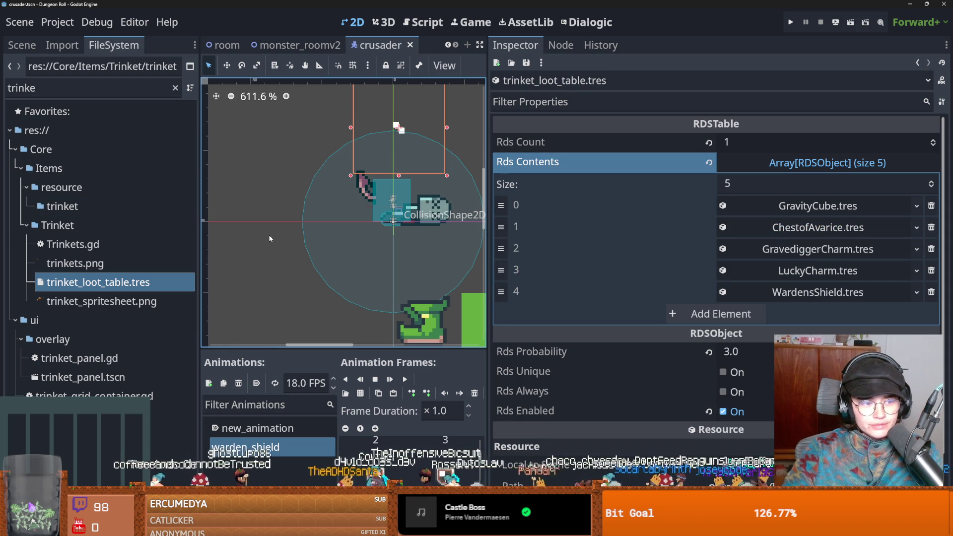
pyautogui.hscroll(1, 305, 264)
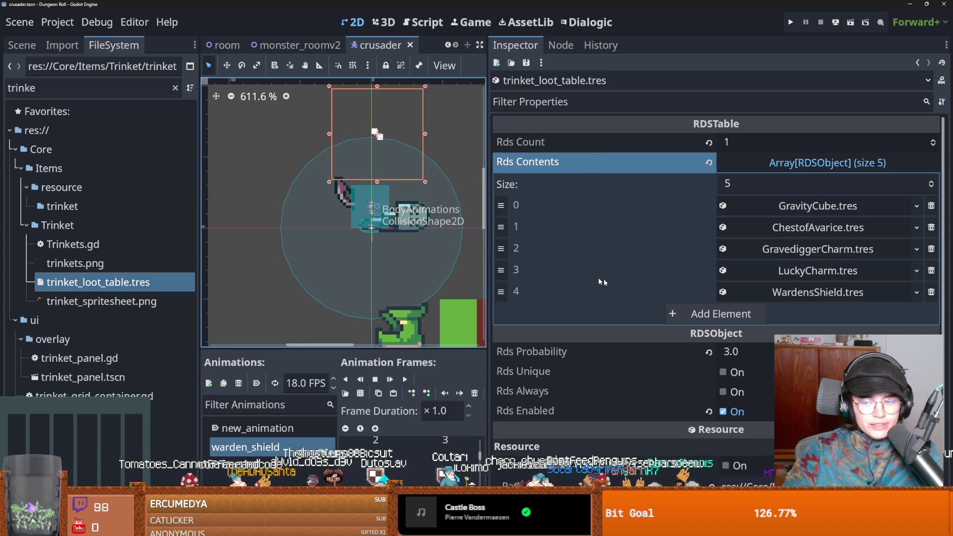
pyautogui.click(818, 270)
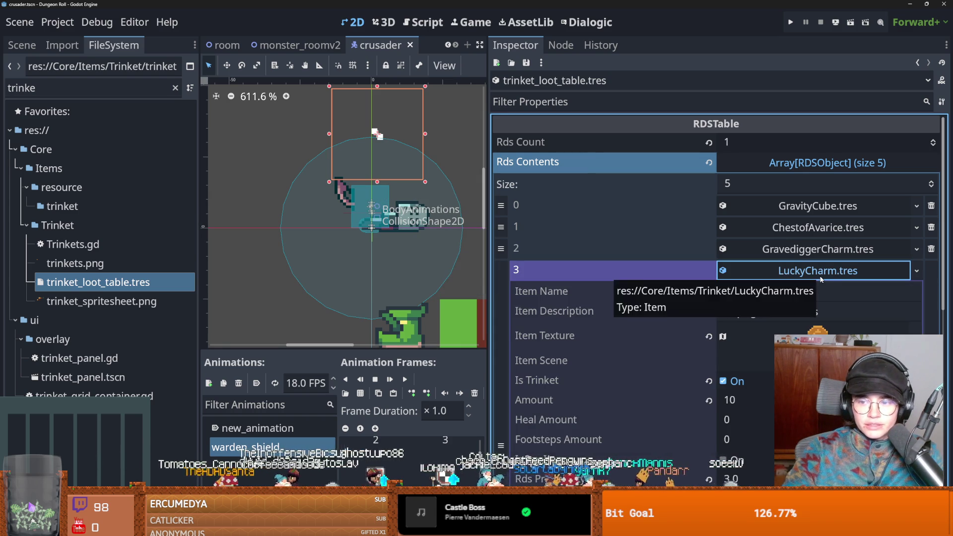
pyautogui.click(817, 271)
pyautogui.click(819, 253)
pyautogui.click(820, 252)
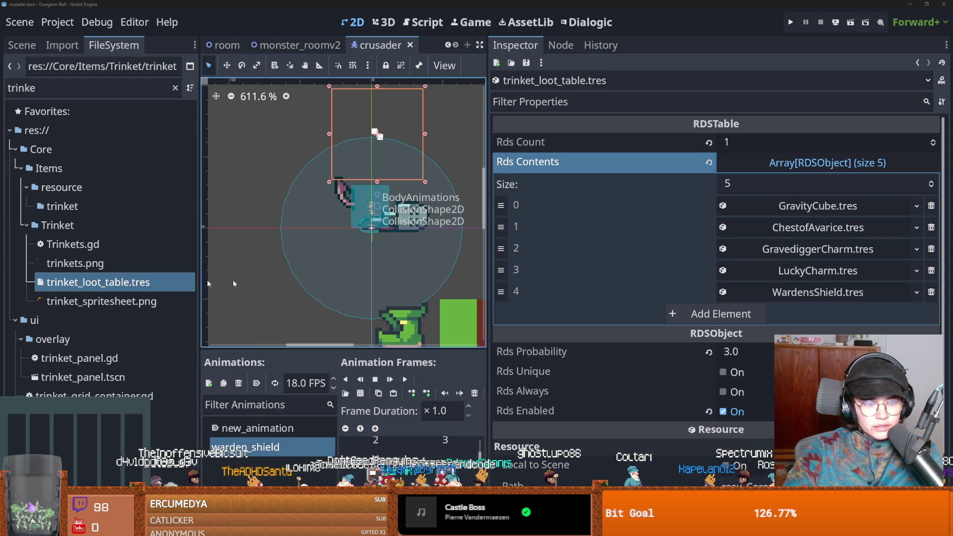
pyautogui.click(22, 225)
pyautogui.hotkey('ctrl', 's')
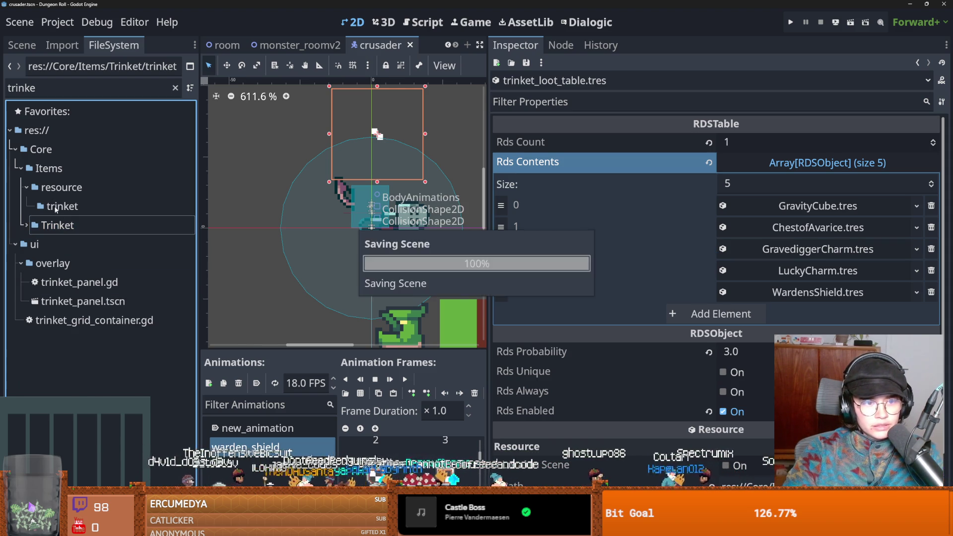
# Clear the 'trinke' filter, collapse Items and Core, and open VFX/Sprites/Buffs & Debuffs in the file manager.
pyautogui.click(176, 88)
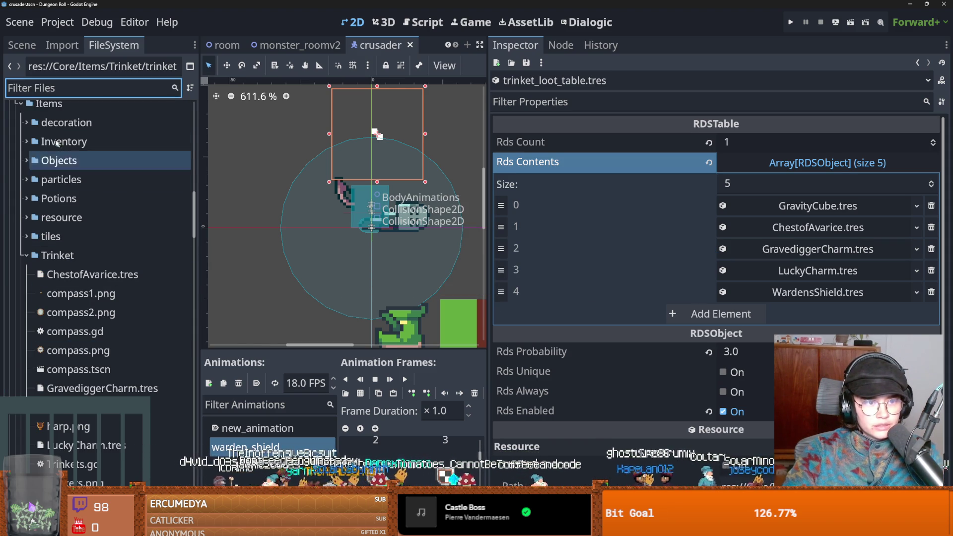
pyautogui.click(19, 103)
pyautogui.scroll(15, 72, 311)
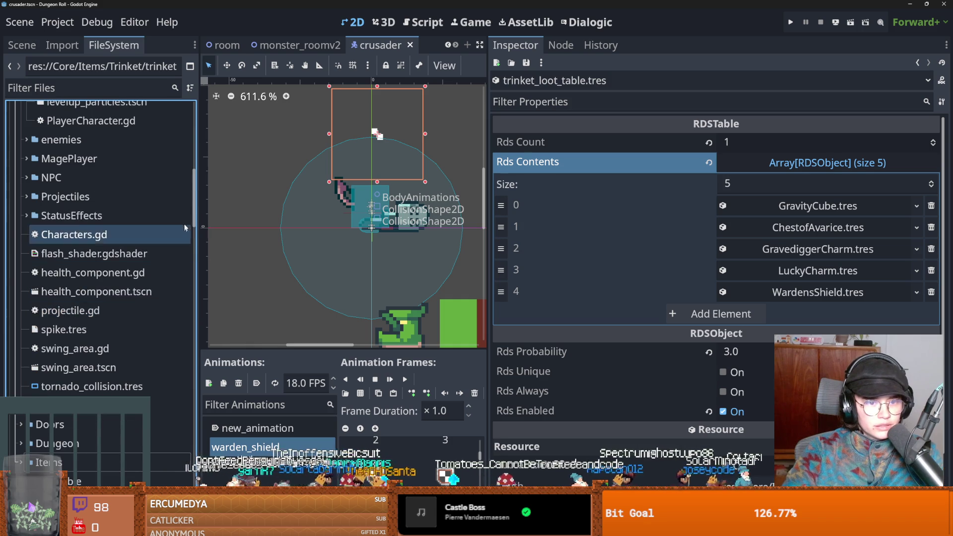
pyautogui.click(15, 206)
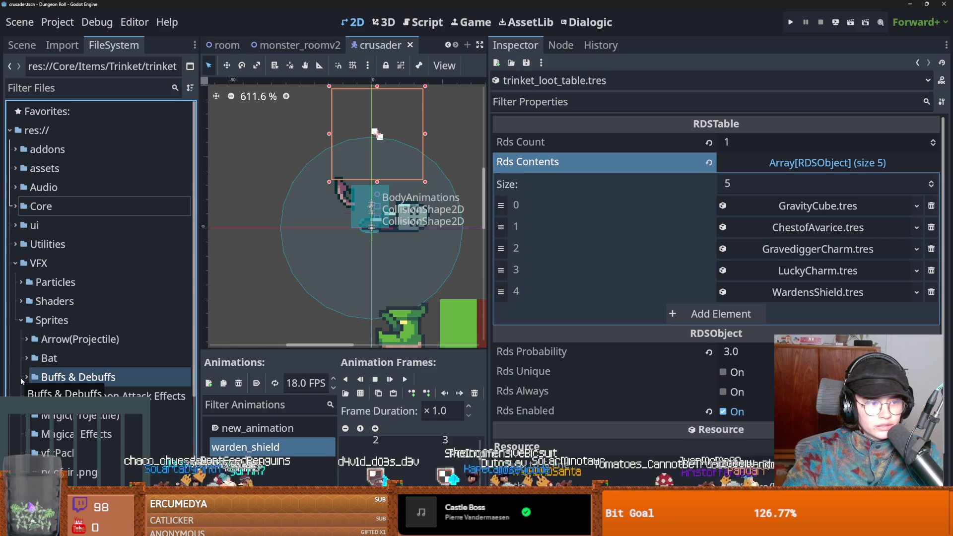
pyautogui.click(25, 381)
pyautogui.rightClick(70, 378)
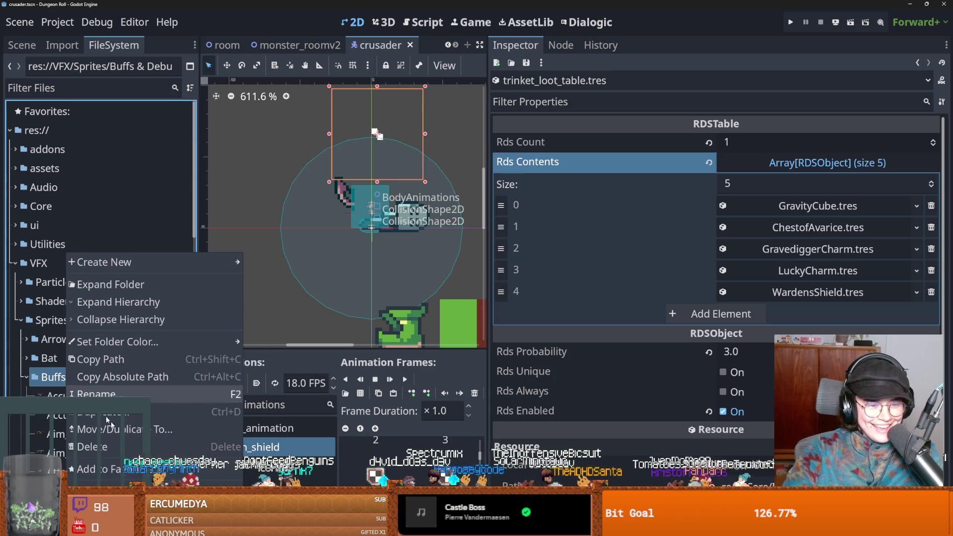
pyautogui.click(340, 287)
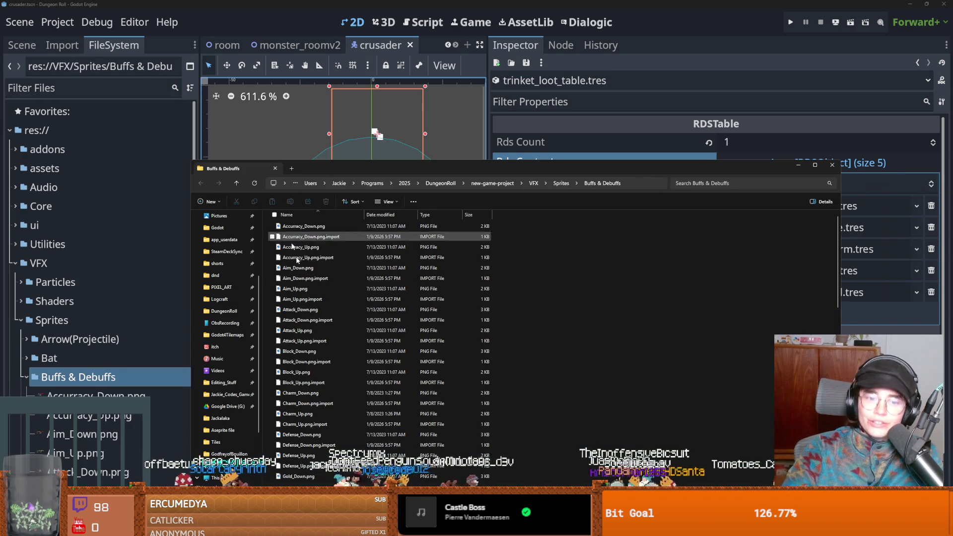
# Move the Buffs & Debuffs Explorer window up-left and stretch it taller, then switch to the browser.
pyautogui.scroll(-5, 397, 290)
pyautogui.moveTo(388, 165); pyautogui.dragTo(294, 76)
pyautogui.scroll(-1, 423, 388)
pyautogui.moveTo(437, 403); pyautogui.dragTo(449, 464)
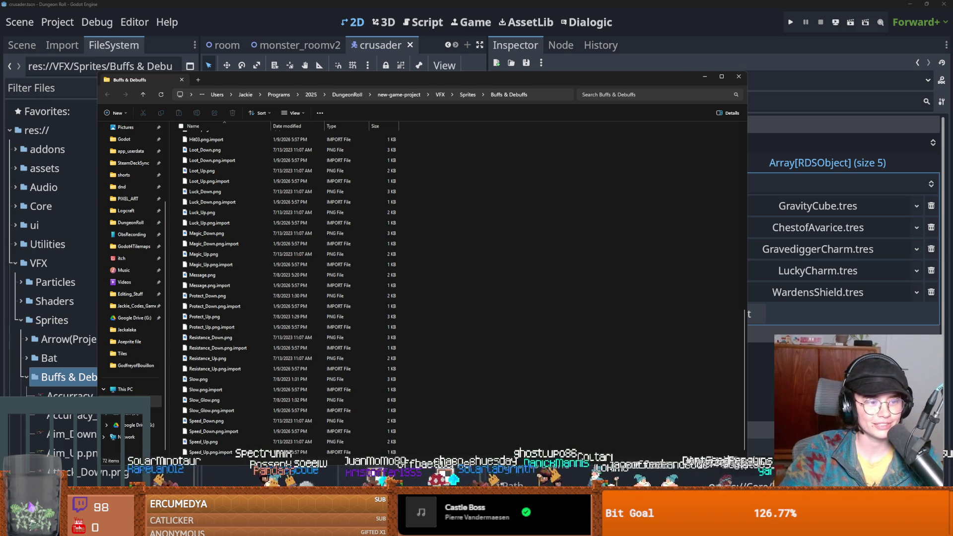
pyautogui.click(908, 258)
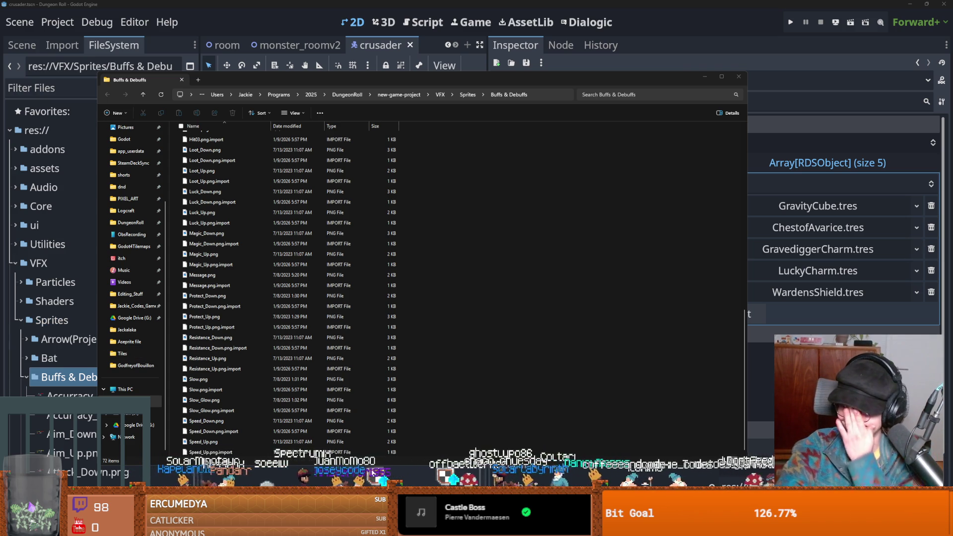
pyautogui.hotkey('alt', 'Tab')
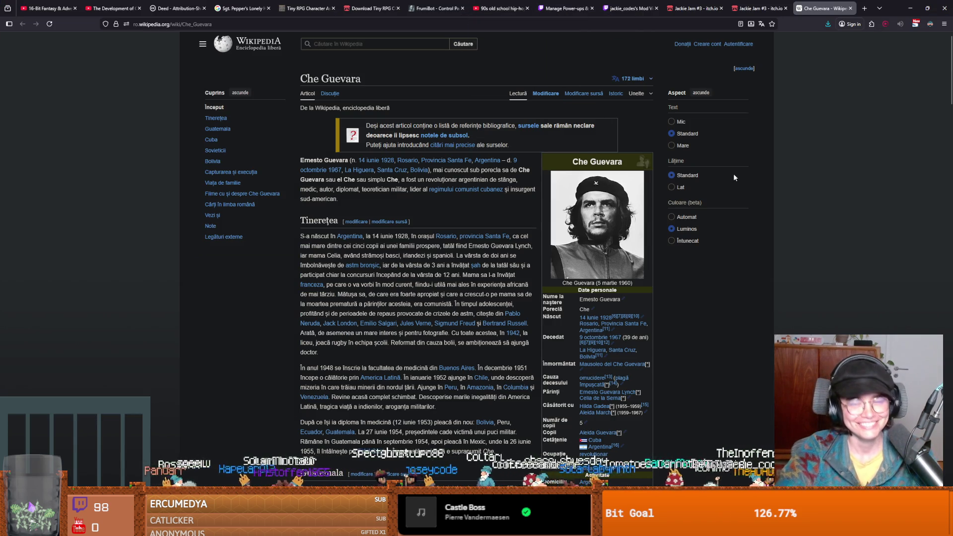
pyautogui.hotkey('alt', 'Tab')
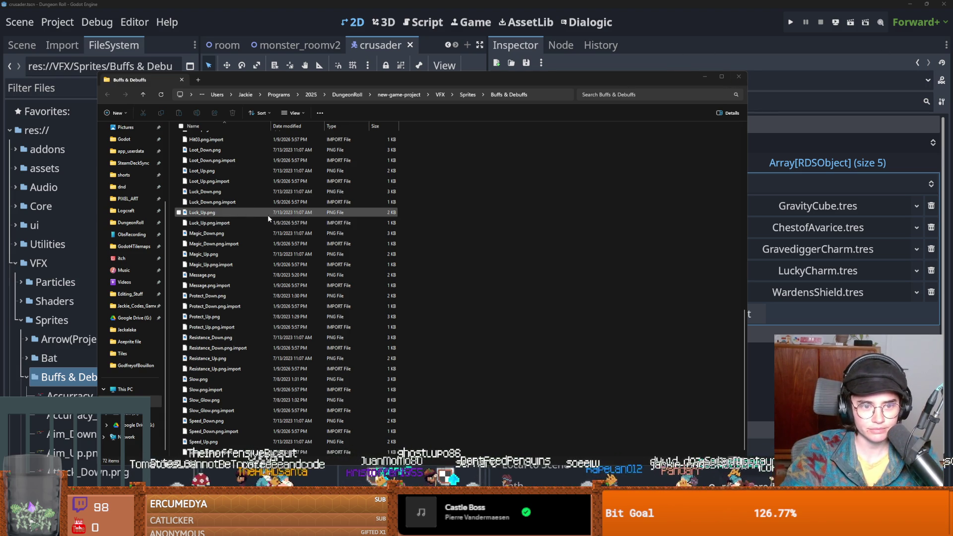
# Switch the Buffs & Debuffs folder to Extra large icons and scroll through the sprite thumbnails.
pyautogui.scroll(9, 268, 216)
pyautogui.scroll(5, 275, 216)
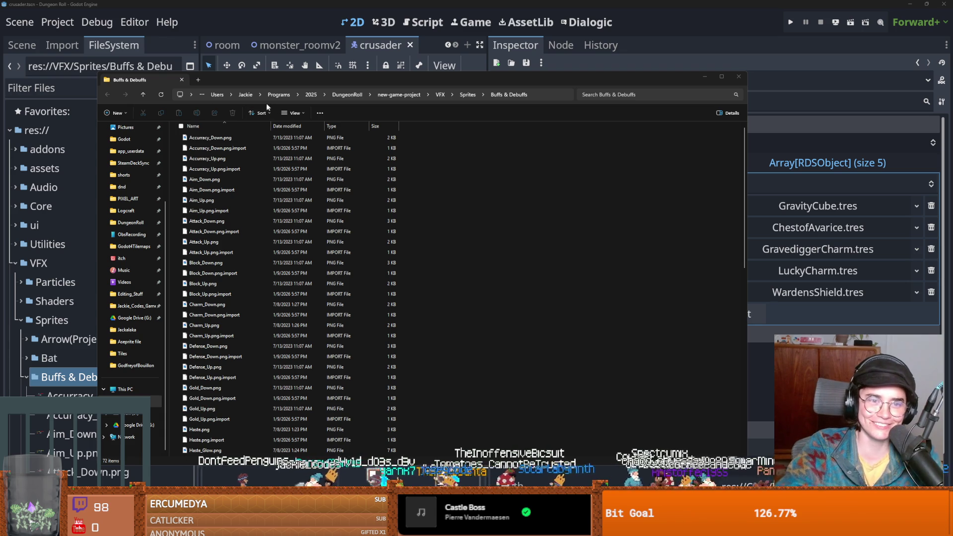
pyautogui.click(291, 113)
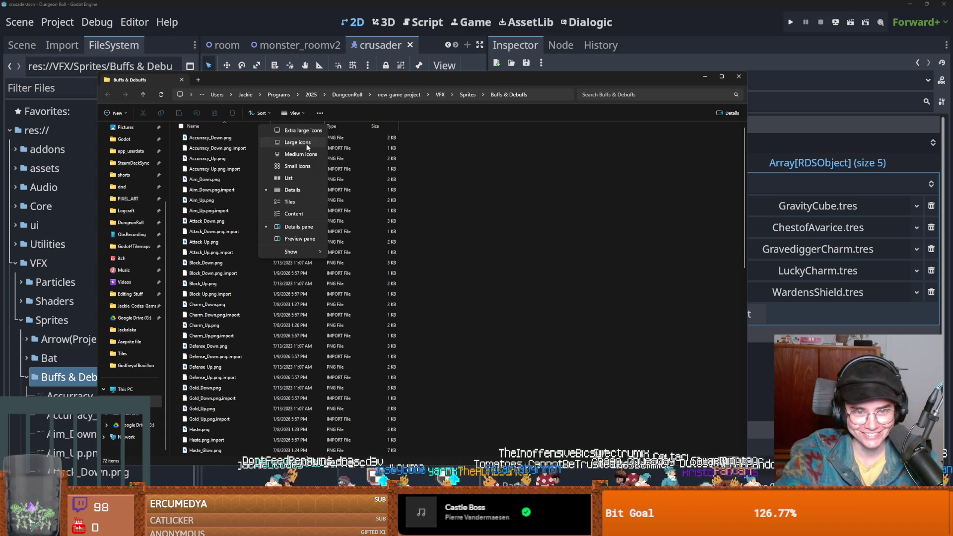
pyautogui.click(303, 130)
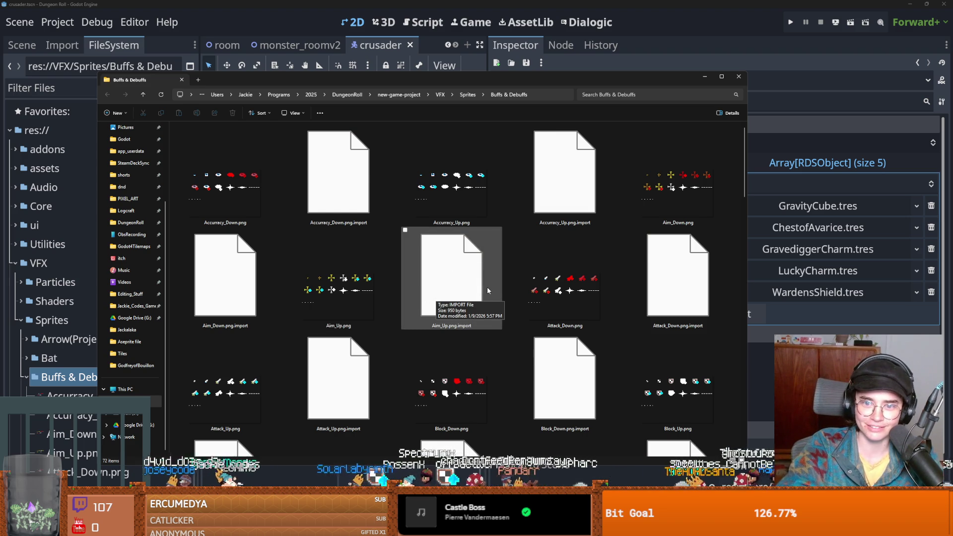
pyautogui.scroll(-10, 486, 291)
pyautogui.scroll(3, 487, 290)
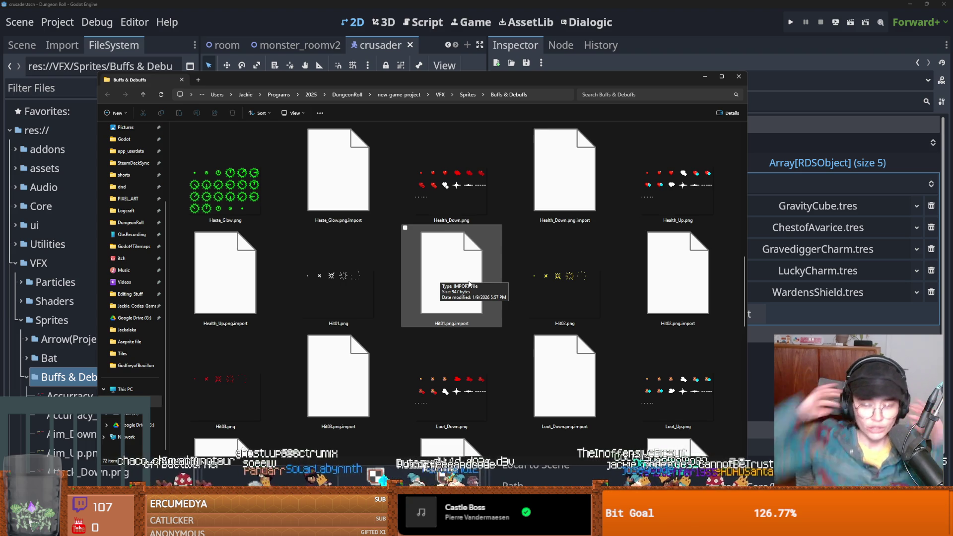
pyautogui.doubleClick(677, 382)
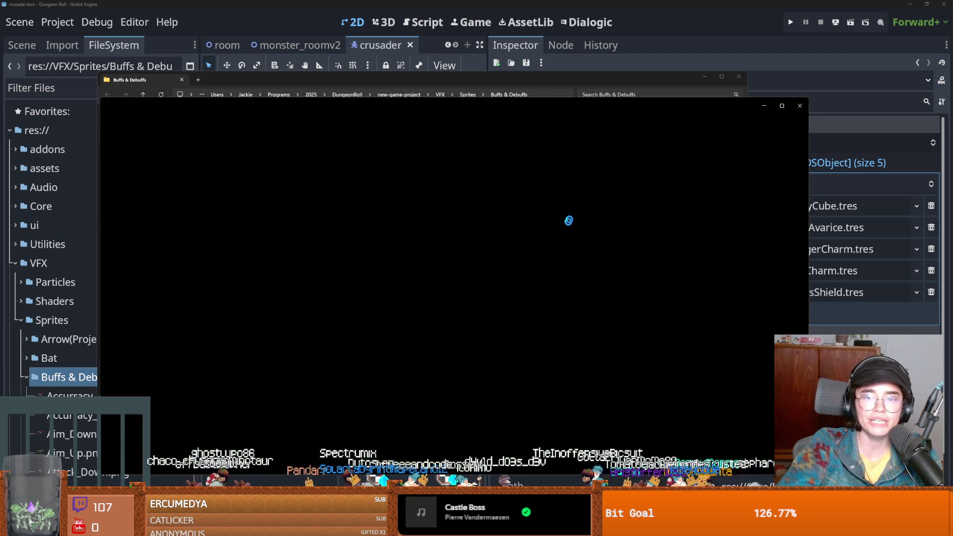
pyautogui.scroll(5, 486, 287)
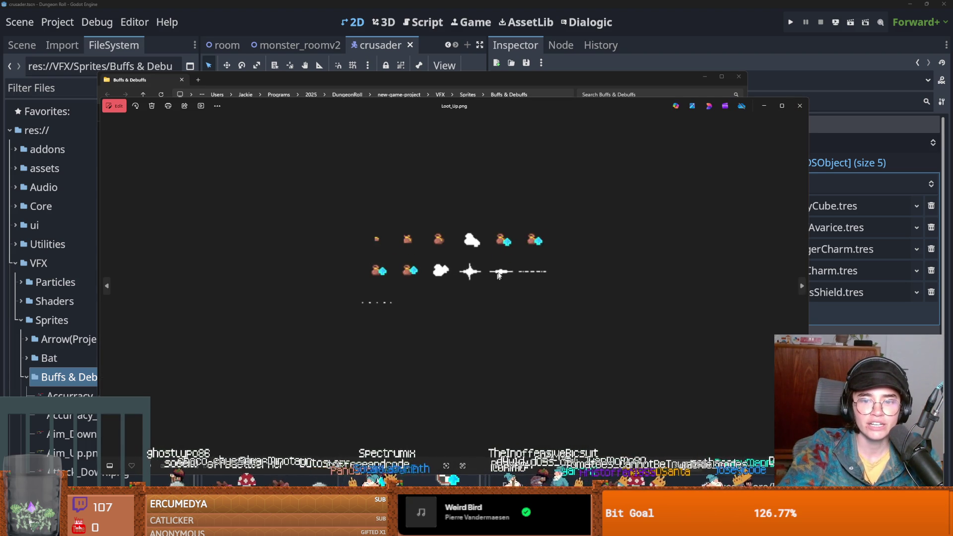
pyautogui.click(799, 106)
pyautogui.scroll(-3, 592, 295)
pyautogui.scroll(6, 592, 295)
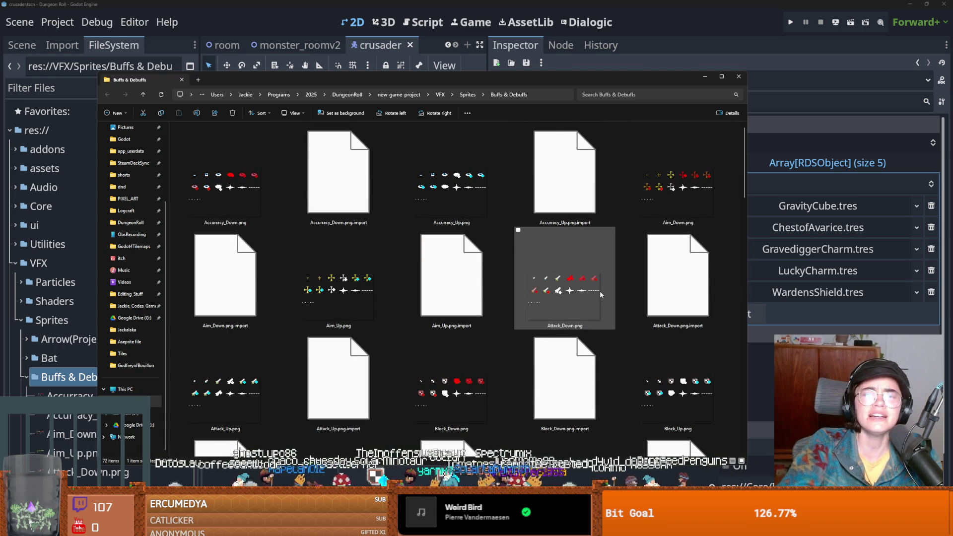
pyautogui.scroll(-10, 595, 293)
pyautogui.scroll(-1, 600, 293)
pyautogui.scroll(1, 599, 292)
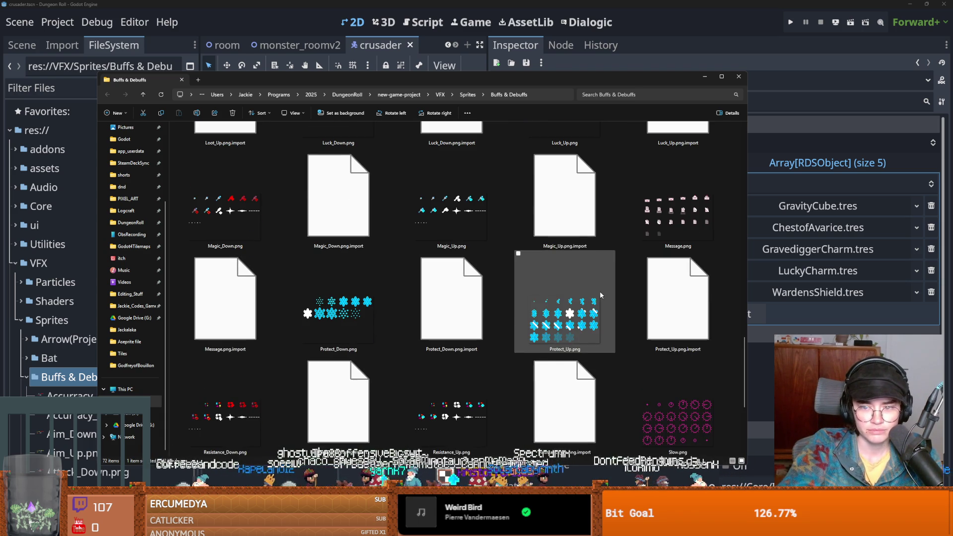
pyautogui.moveTo(548, 306)
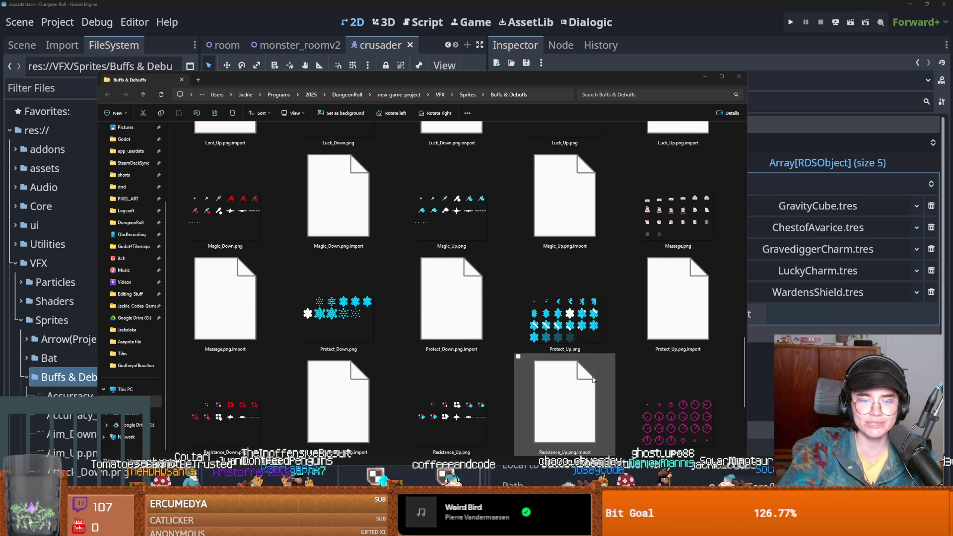
# Play the YouTube video in the browser, pausing and resuming it once.
pyautogui.hotkey('alt', 'Tab')
pyautogui.scroll(-1, 409, 301)
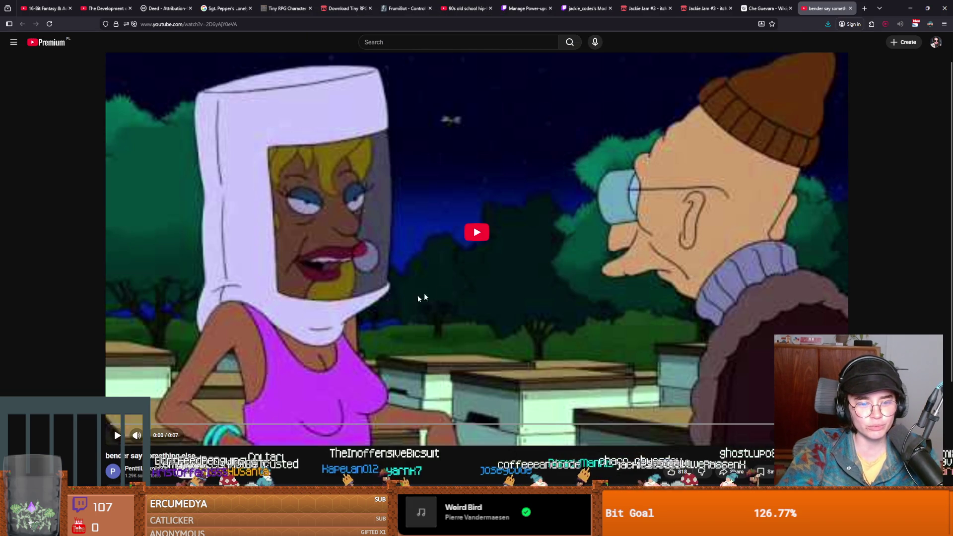
pyautogui.click(536, 252)
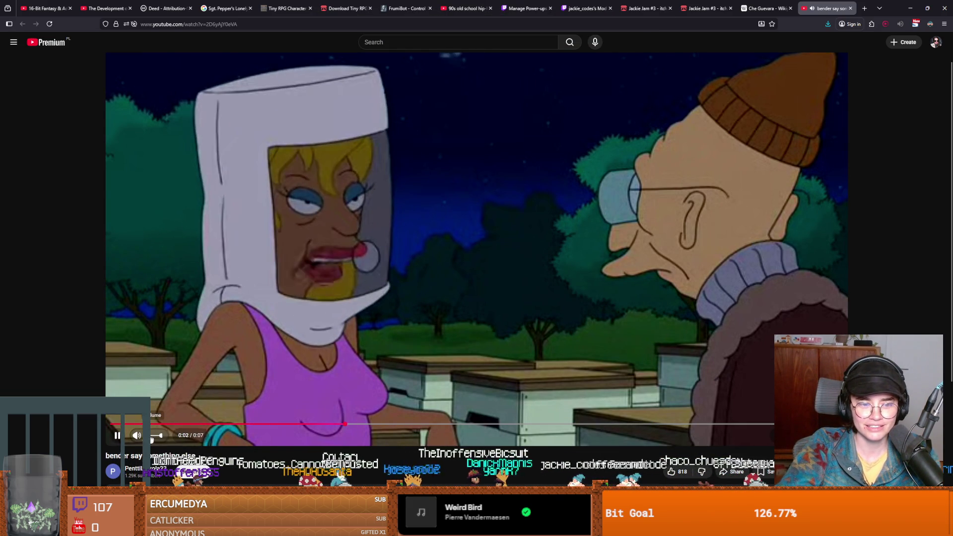
pyautogui.press('space')
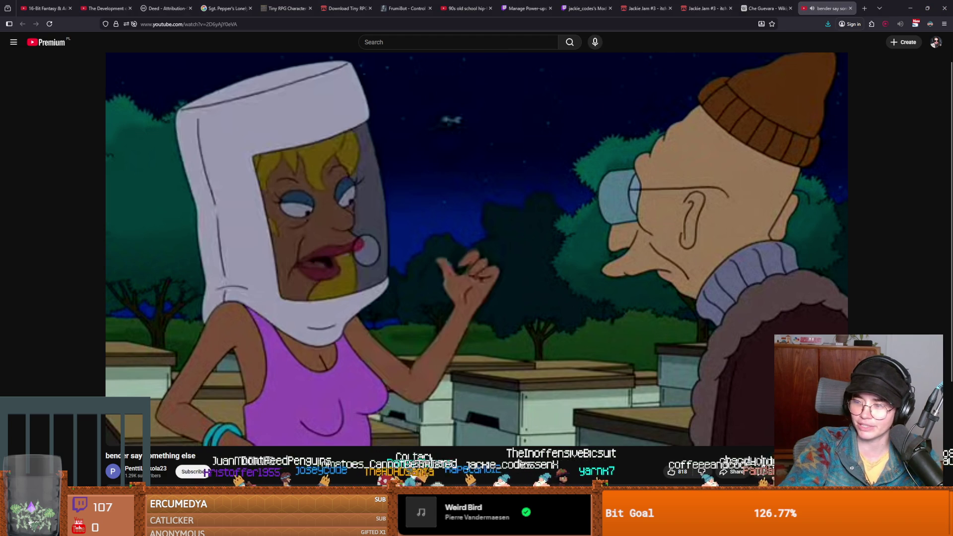
pyautogui.press('space')
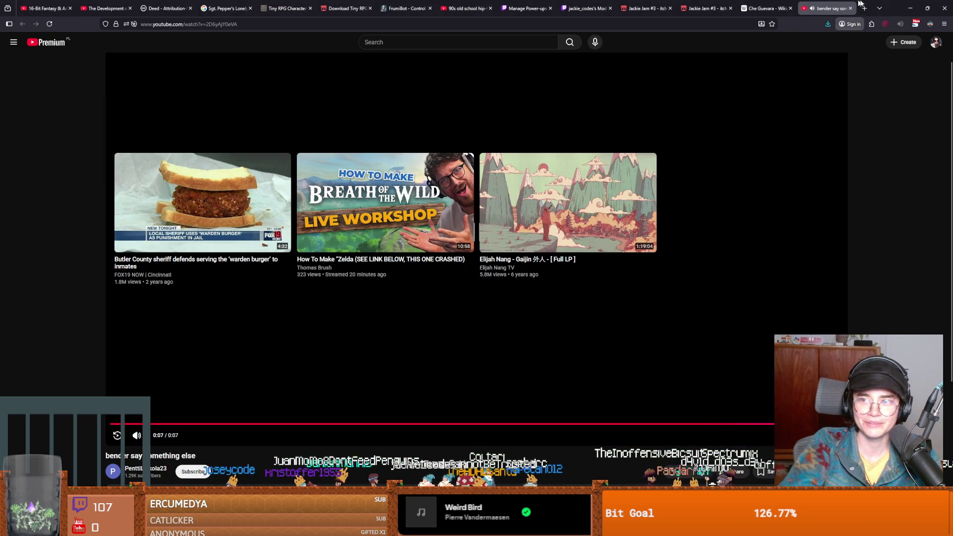
# Switch between the browser and Godot, ending in Godot with the crusader's scene tree shown.
pyautogui.hotkey('alt', 'Tab')
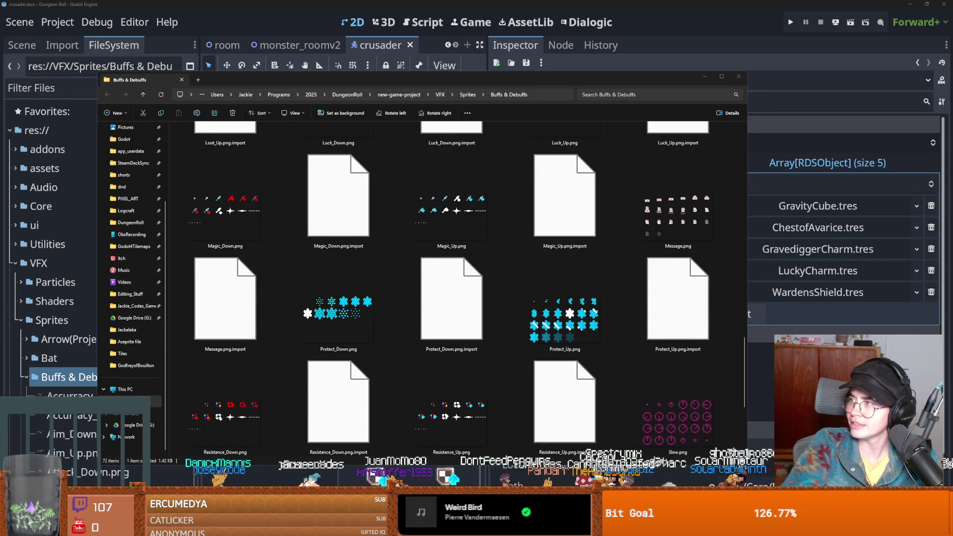
pyautogui.hotkey('alt', 'Tab')
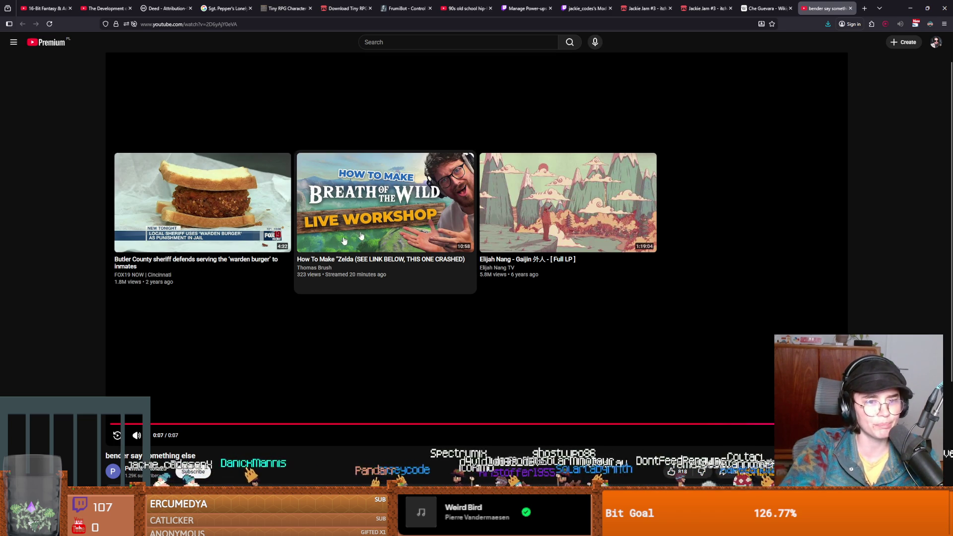
pyautogui.hotkey('alt', 'Tab')
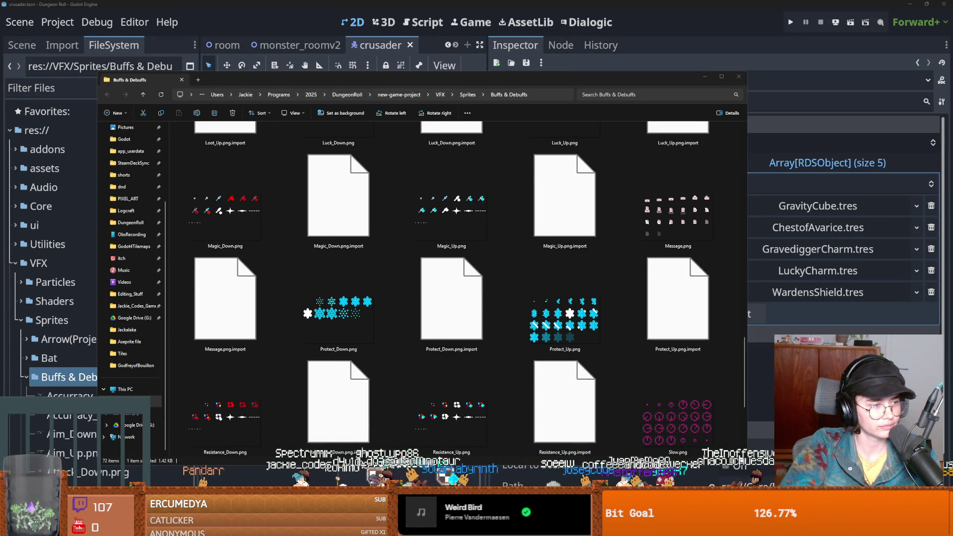
pyautogui.scroll(3, 513, 323)
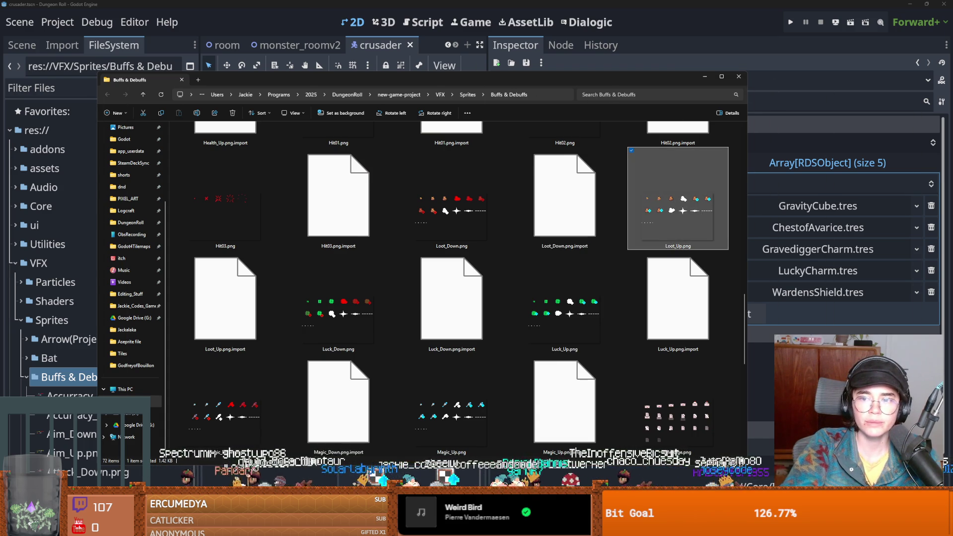
pyautogui.hotkey('alt', 'Tab')
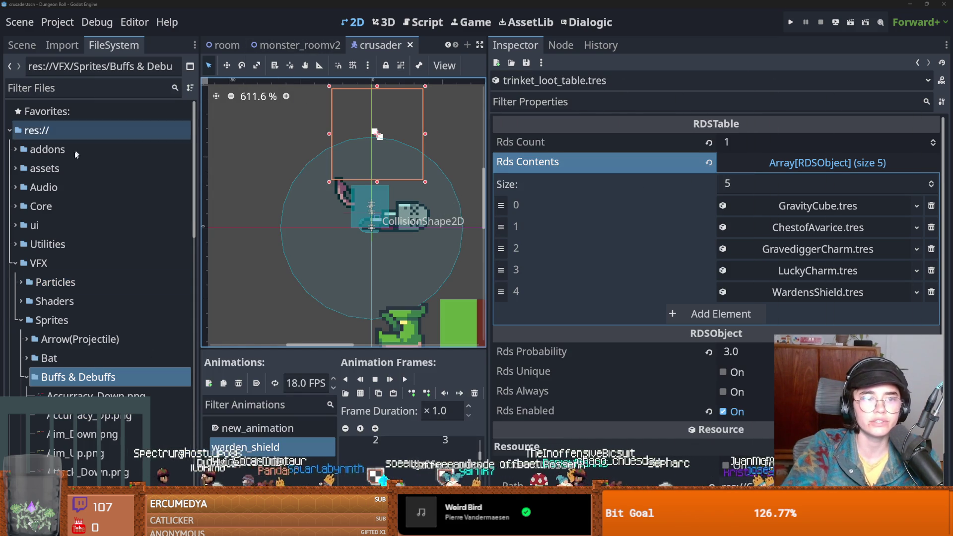
pyautogui.click(22, 45)
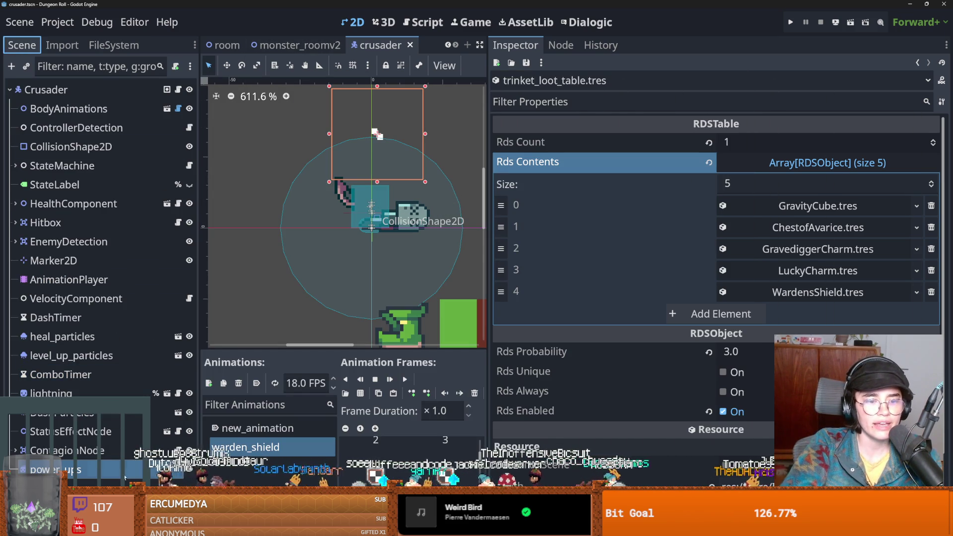
# Add new_animation_1 to the power_ups sprite's SpriteFrames and widen the viewport and animation panel.
pyautogui.click(325, 442)
pyautogui.click(208, 383)
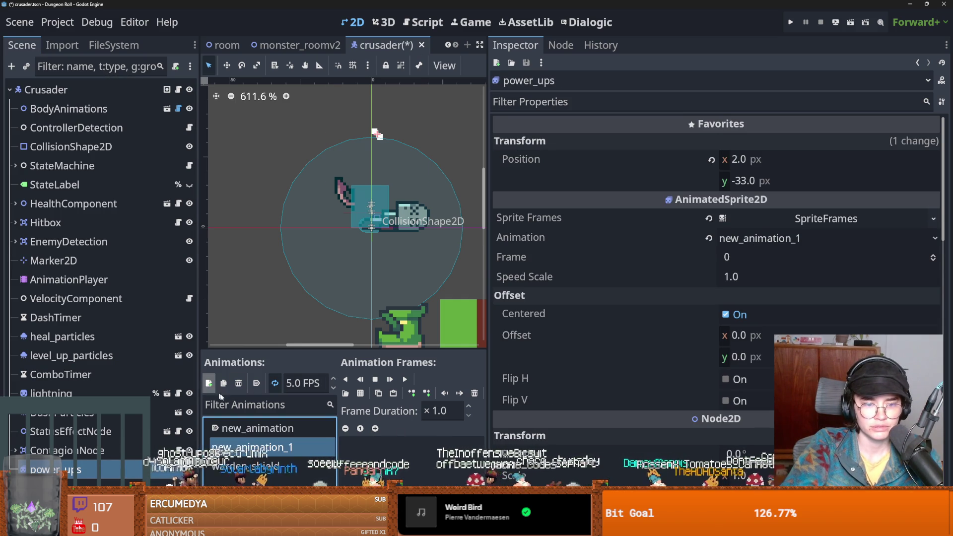
pyautogui.click(251, 446)
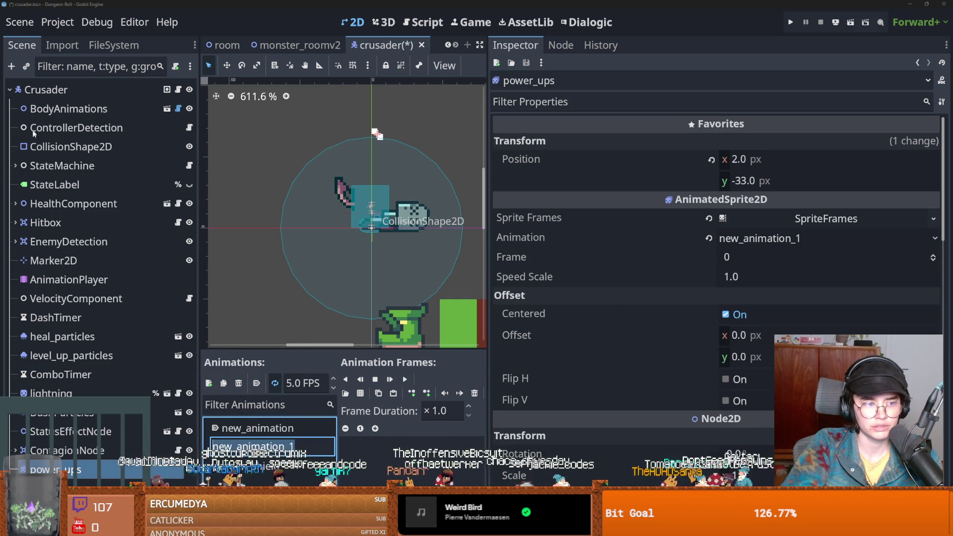
pyautogui.click(110, 48)
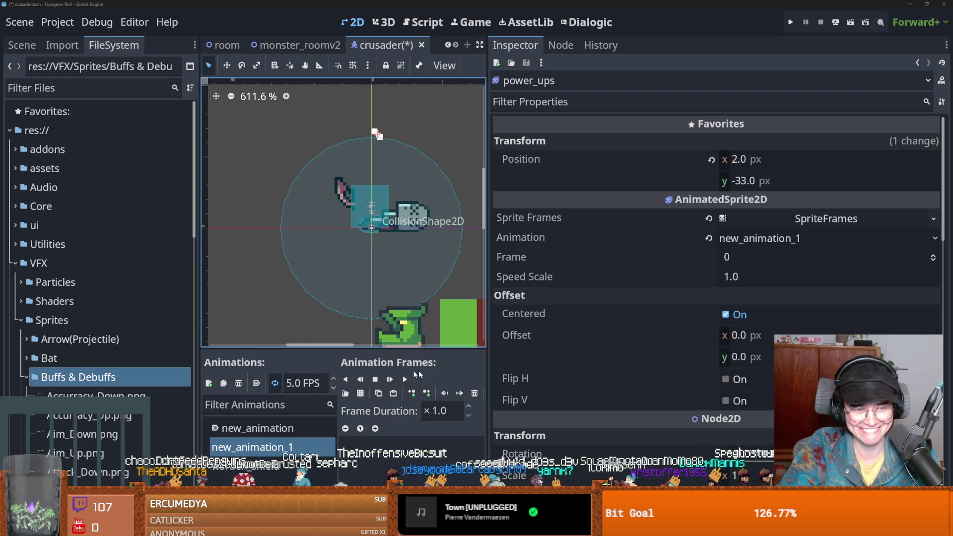
pyautogui.moveTo(487, 385); pyautogui.dragTo(755, 385)
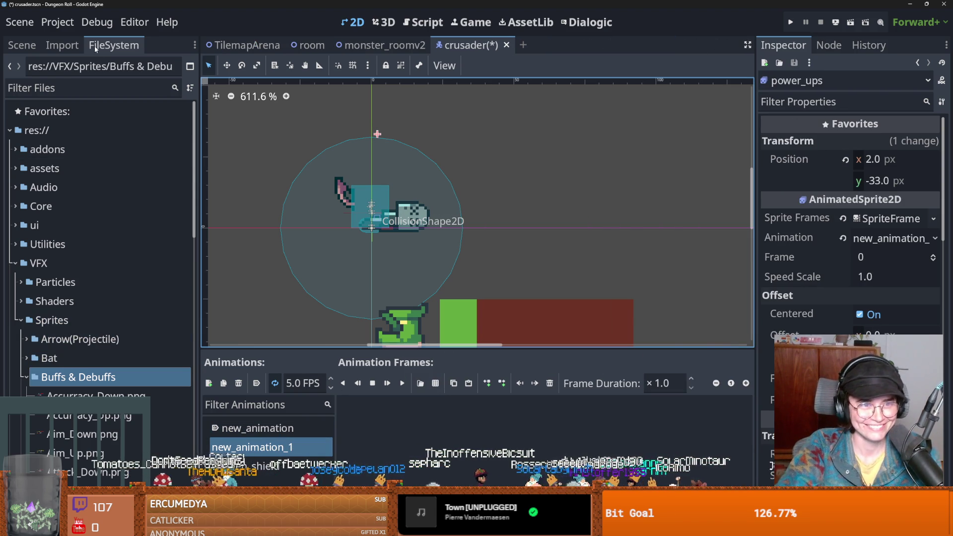
# Filter files for 'trink' and inspect the LuckyCharm, GravediggerCharm, loot table and WardensShield resources.
pyautogui.click(68, 85)
pyautogui.write('trink')
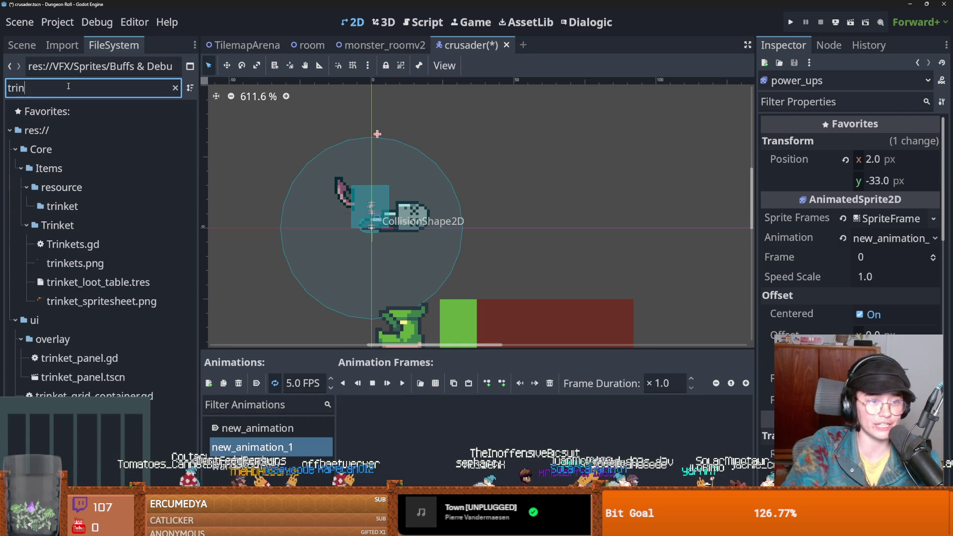
pyautogui.click(57, 225)
pyautogui.click(175, 87)
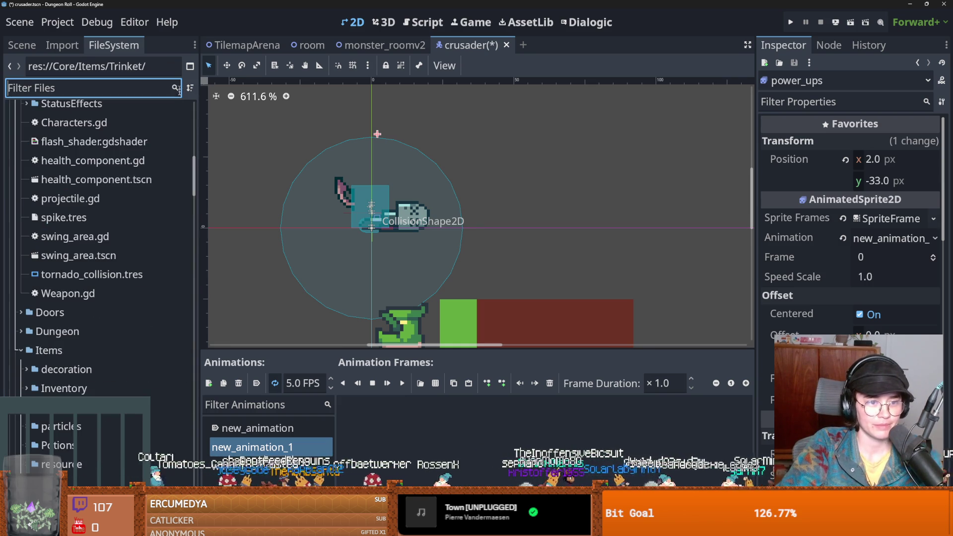
pyautogui.scroll(-10, 136, 283)
pyautogui.scroll(1, 140, 286)
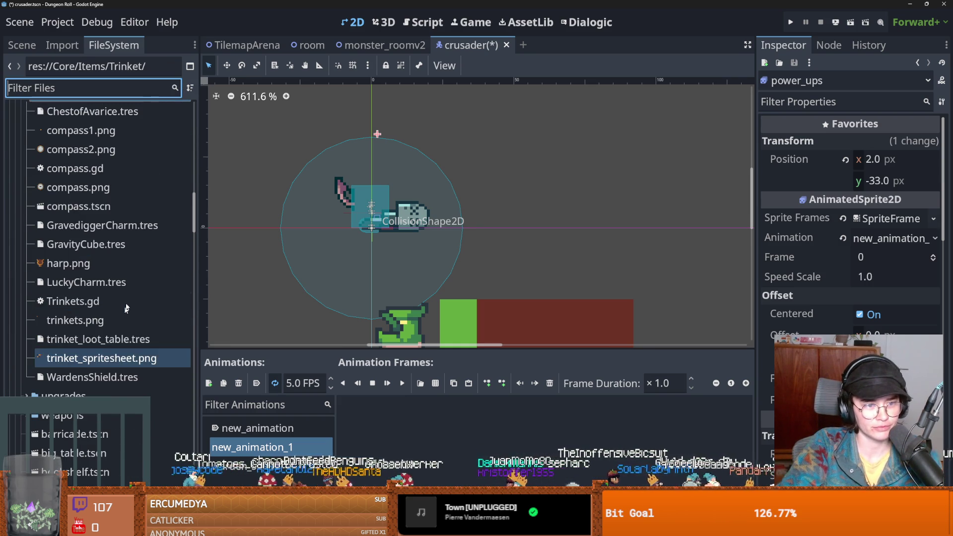
pyautogui.click(109, 282)
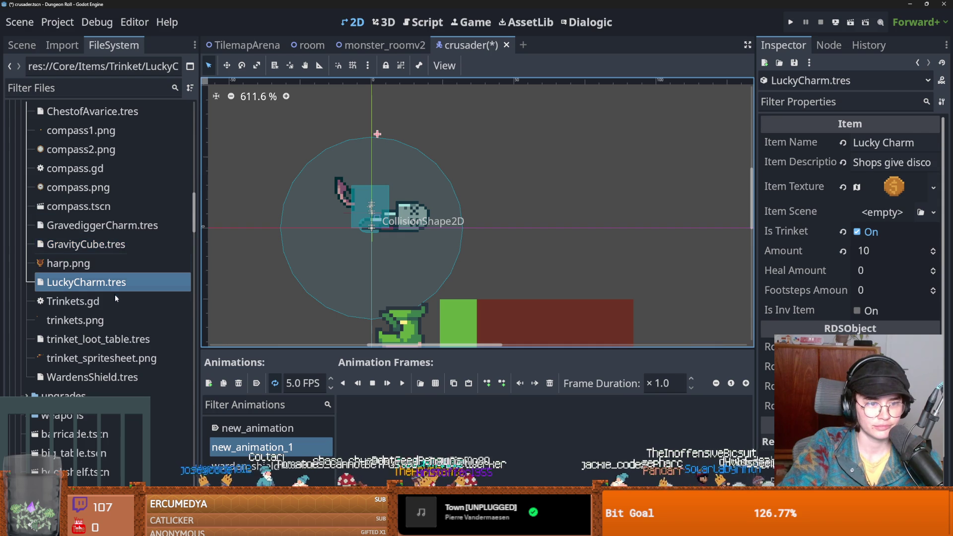
pyautogui.click(120, 230)
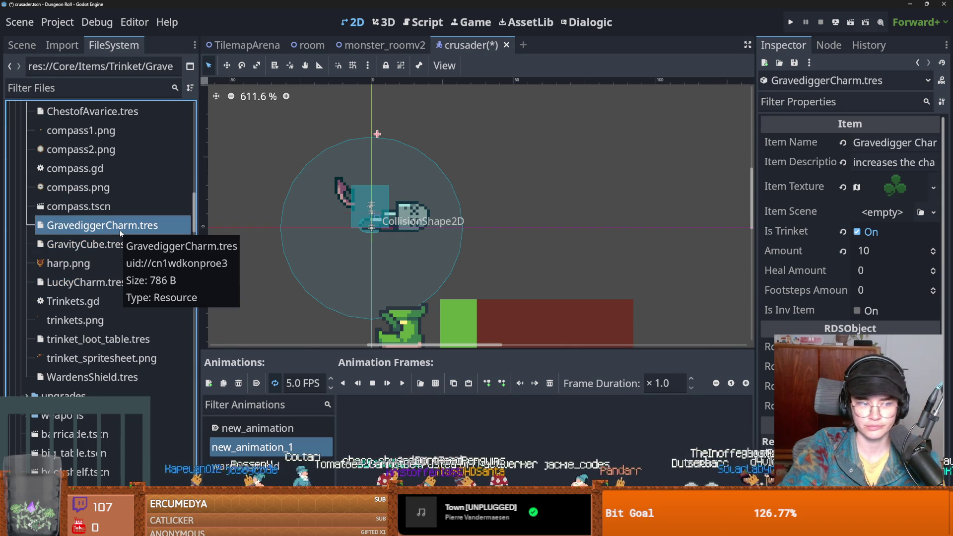
pyautogui.click(97, 340)
pyautogui.click(113, 377)
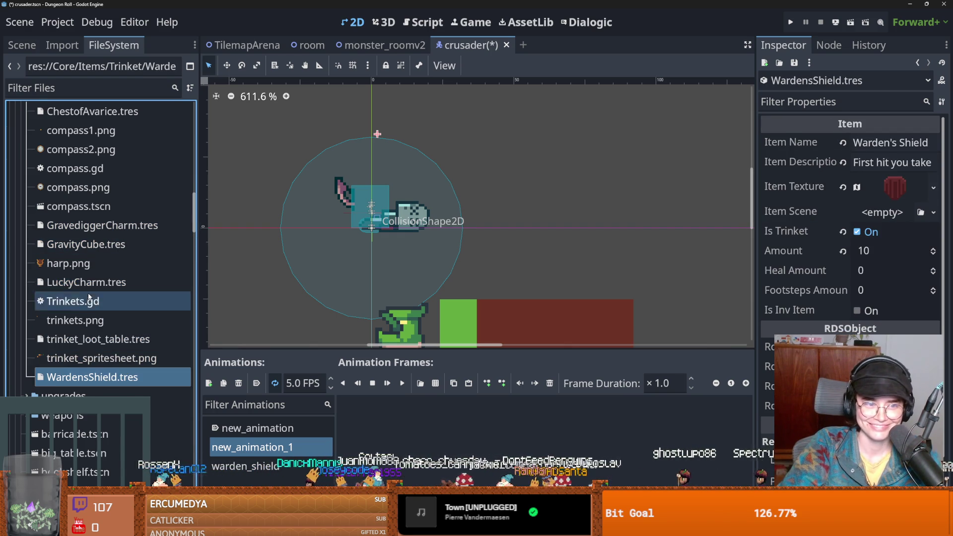
pyautogui.scroll(2, 105, 298)
# Select ChestofAvarice.tres and widen the Inspector to read its full property values.
pyautogui.click(92, 163)
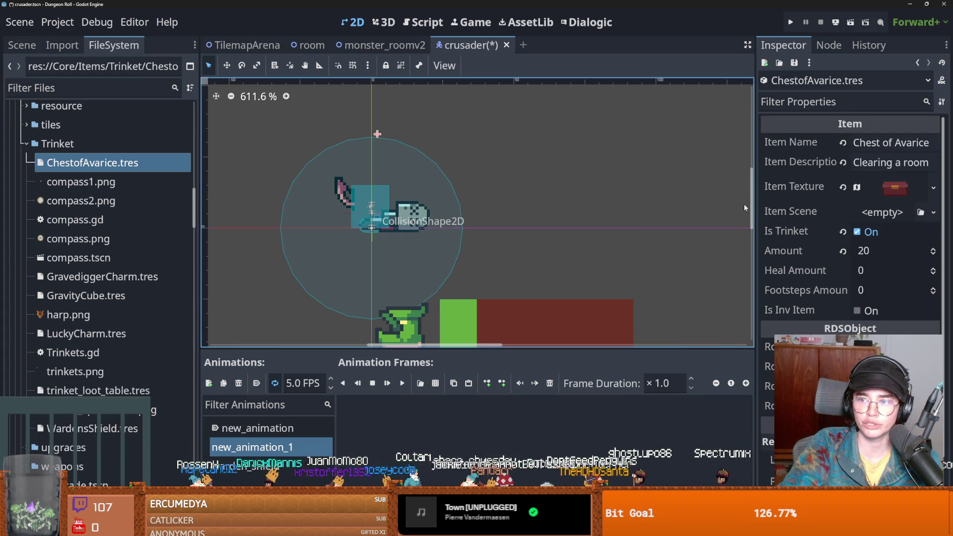
pyautogui.moveTo(759, 217)
pyautogui.mouseDown()
pyautogui.moveTo(427, 204)
pyautogui.moveTo(593, 220)
pyautogui.mouseUp()
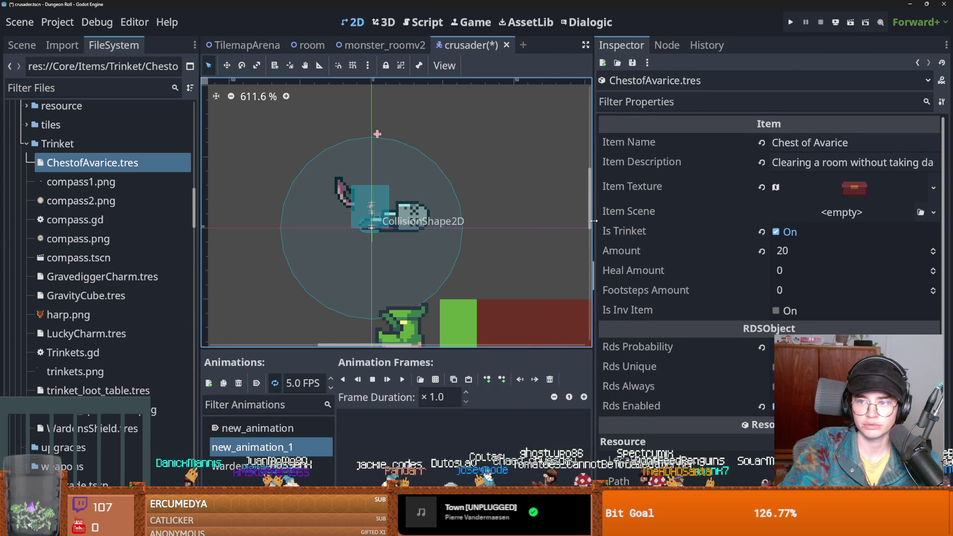
pyautogui.click(82, 164)
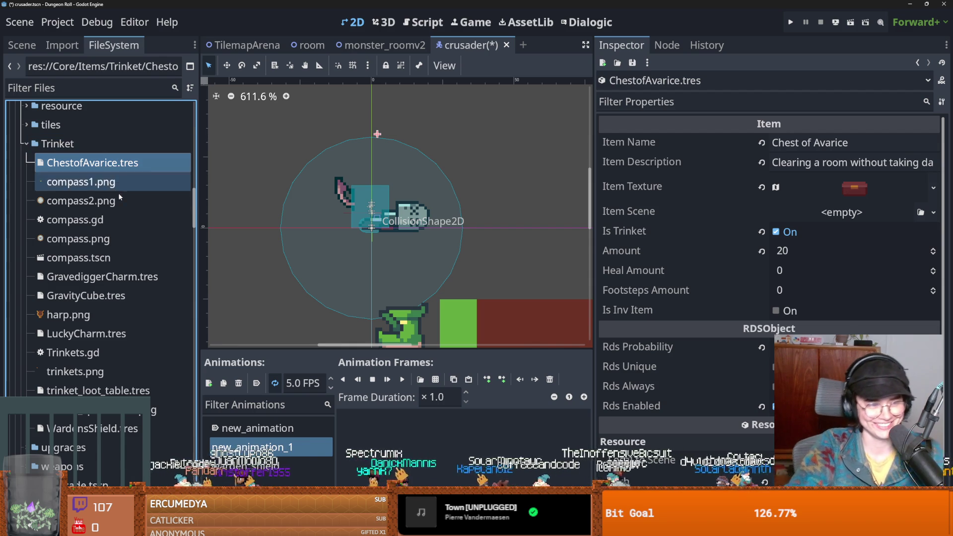
pyautogui.moveTo(53, 314)
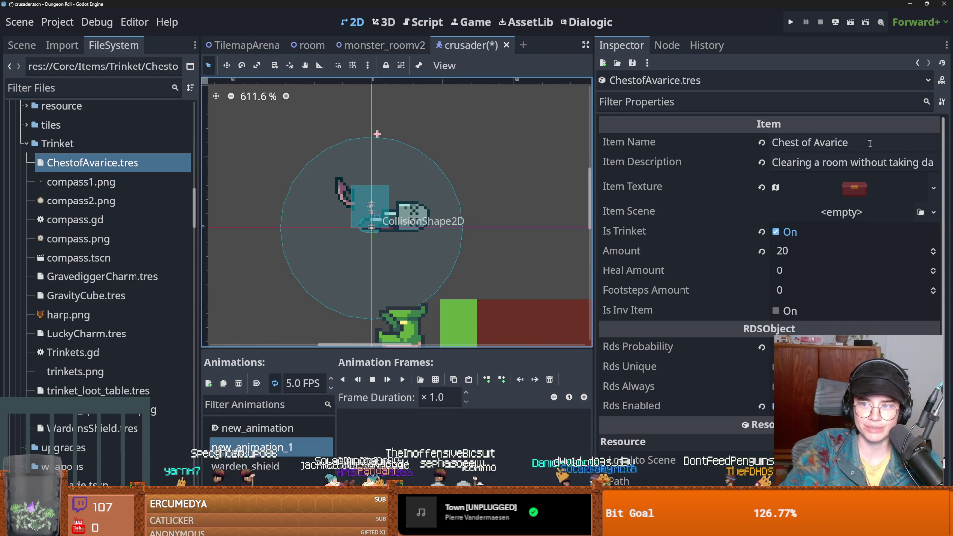
pyautogui.rightClick(120, 162)
# Rename the new animation to ChestofAvarice, copying the name from the ChestofAvarice.tres file.
pyautogui.click(96, 169)
pyautogui.rightClick(47, 170)
pyautogui.click(100, 312)
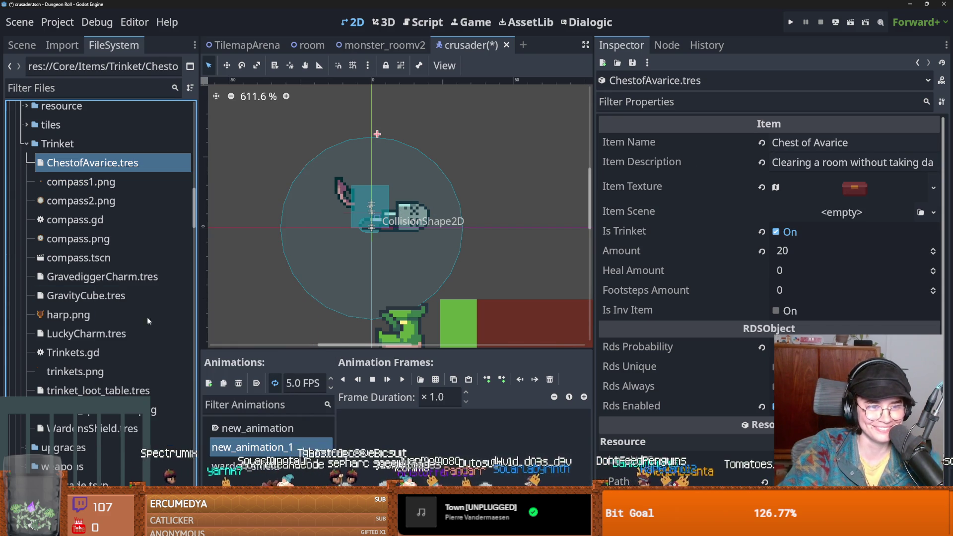
pyautogui.hotkey('ctrl', 'c')
pyautogui.press('Escape')
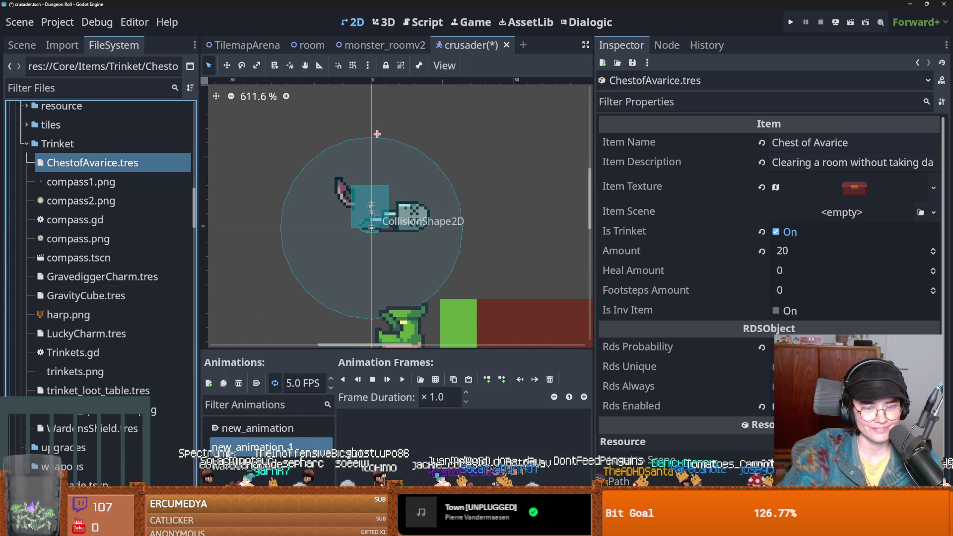
pyautogui.doubleClick(312, 447)
pyautogui.hotkey('ctrl', 'v')
pyautogui.press('Return')
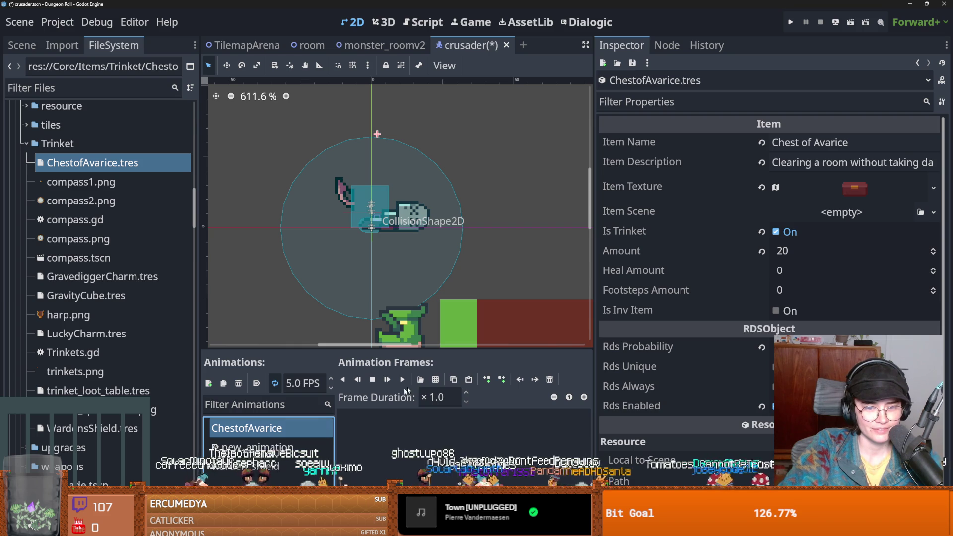
# Add 13 frames from two rows of the Loot_Up.png sprite sheet to ChestofAvarice.
pyautogui.click(420, 379)
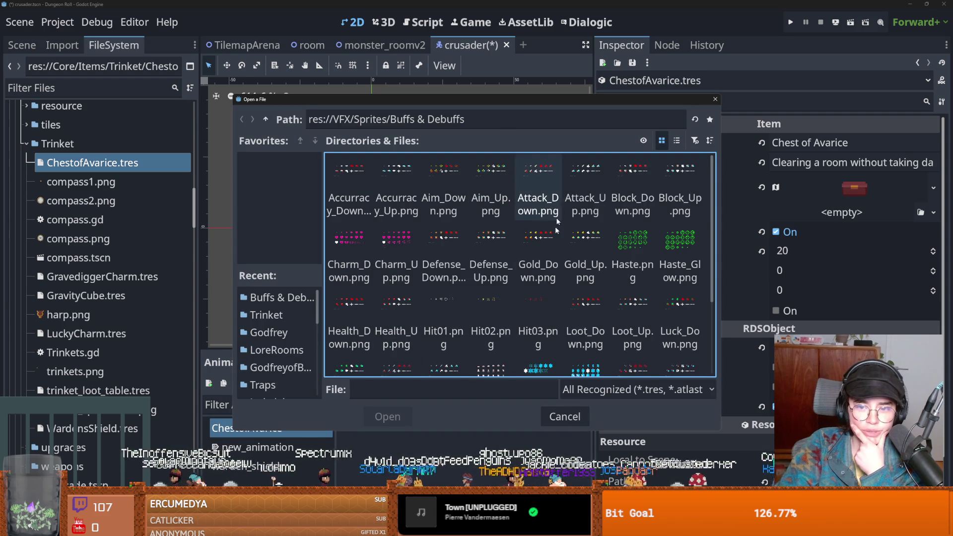
pyautogui.scroll(-1, 564, 298)
pyautogui.scroll(-2, 568, 298)
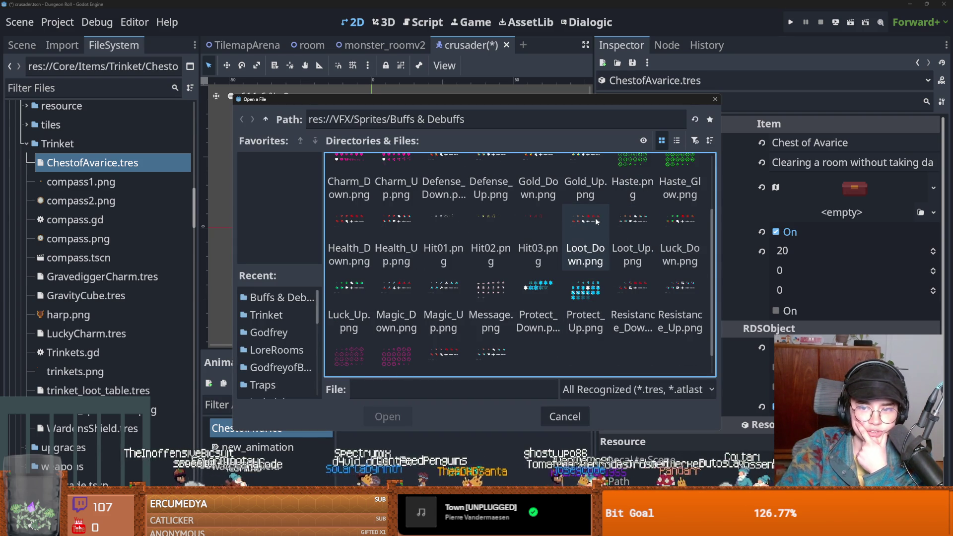
pyautogui.click(641, 231)
pyautogui.doubleClick(640, 231)
pyautogui.moveTo(383, 243); pyautogui.dragTo(443, 243)
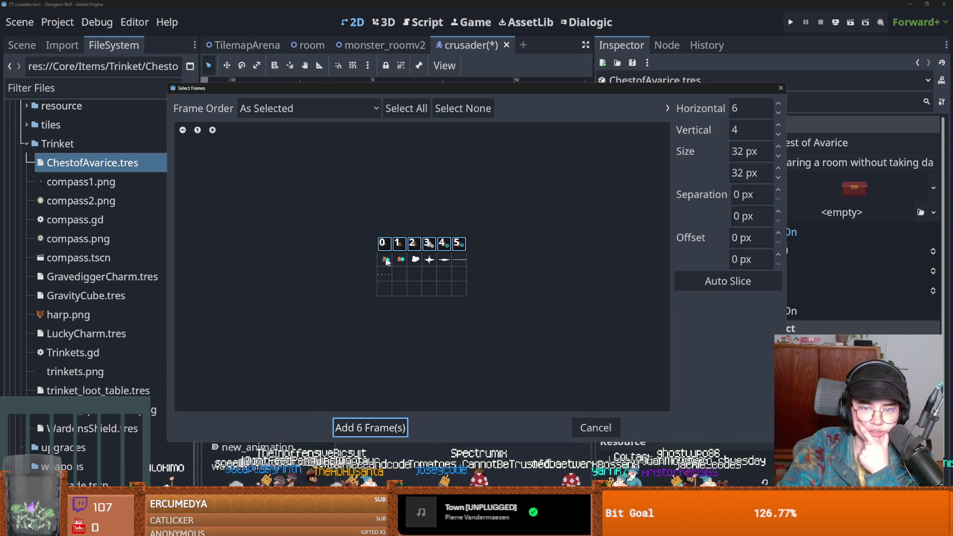
pyautogui.moveTo(385, 262); pyautogui.dragTo(457, 260)
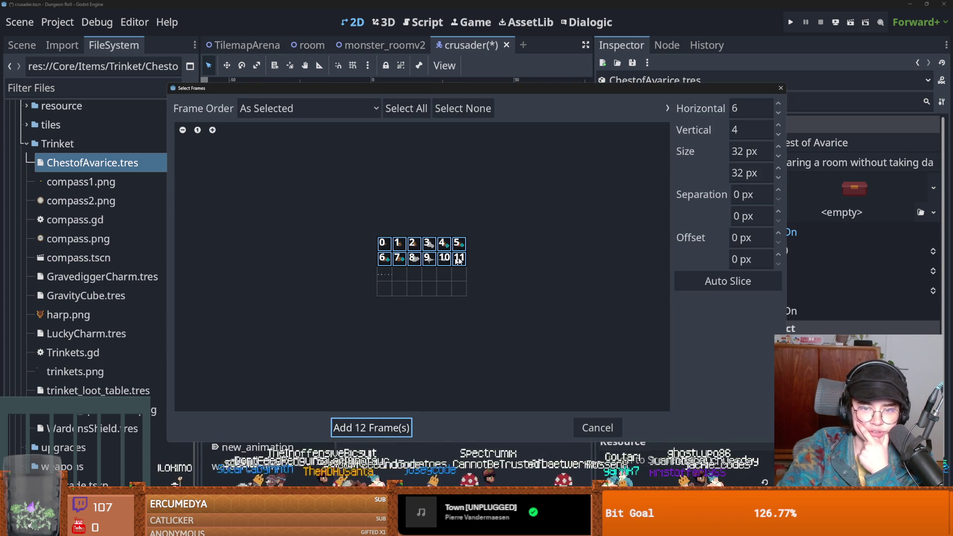
pyautogui.click(370, 428)
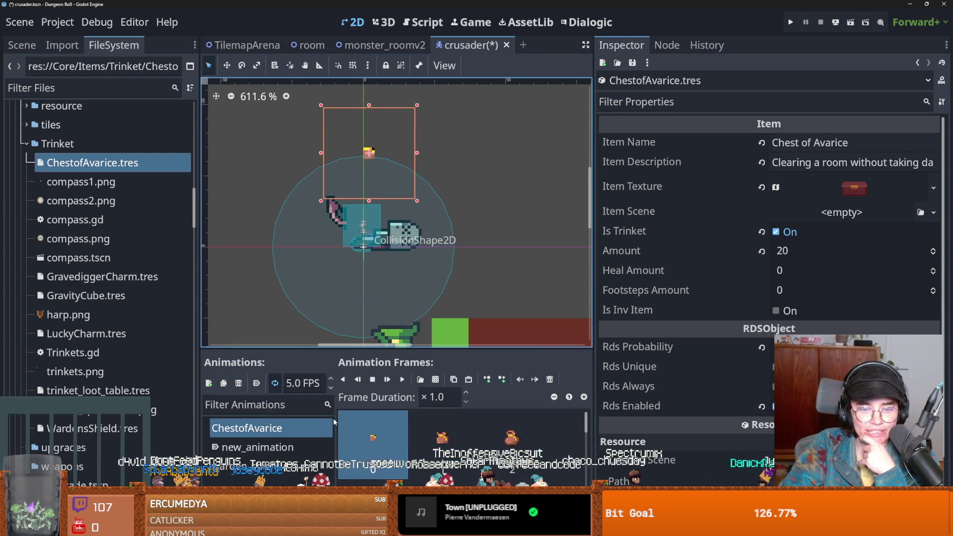
# Set the ChestofAvarice animation speed to 18 FPS and save the crusader scene.
pyautogui.click(402, 380)
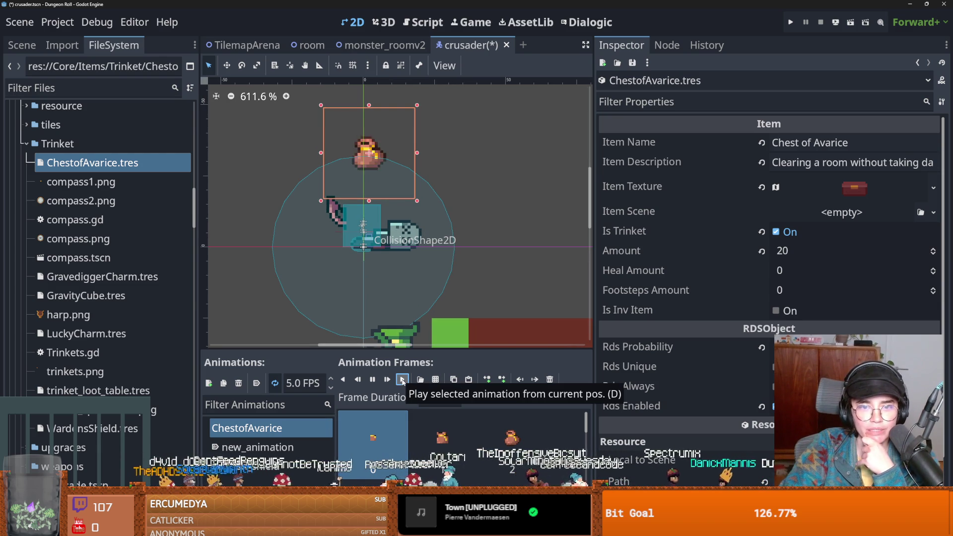
pyautogui.click(268, 465)
pyautogui.click(246, 427)
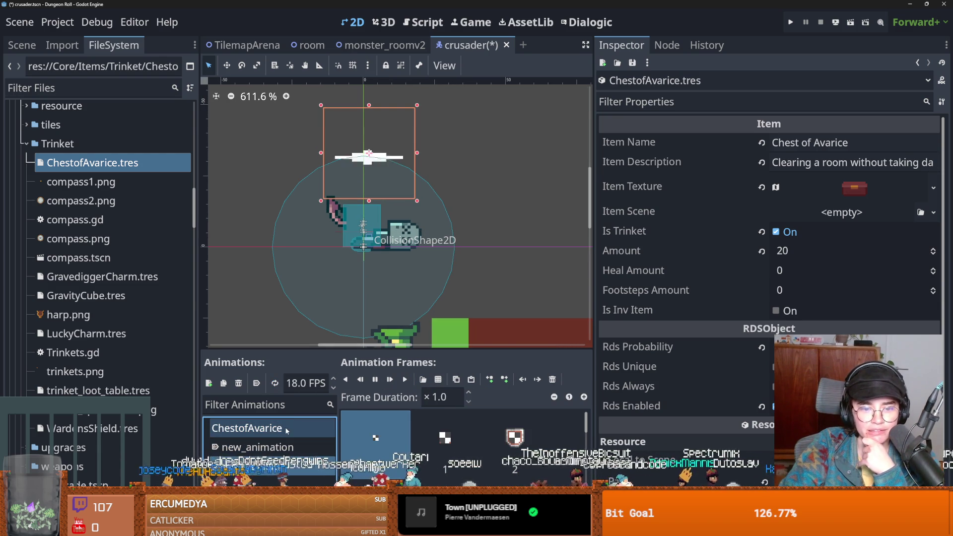
pyautogui.click(305, 382)
pyautogui.scroll(10, 334, 380)
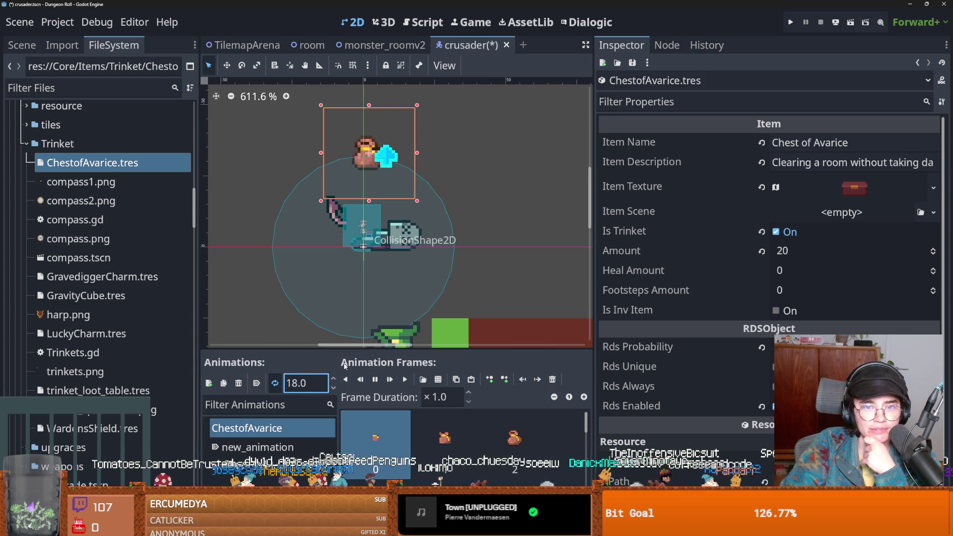
pyautogui.hotkey('ctrl', 's')
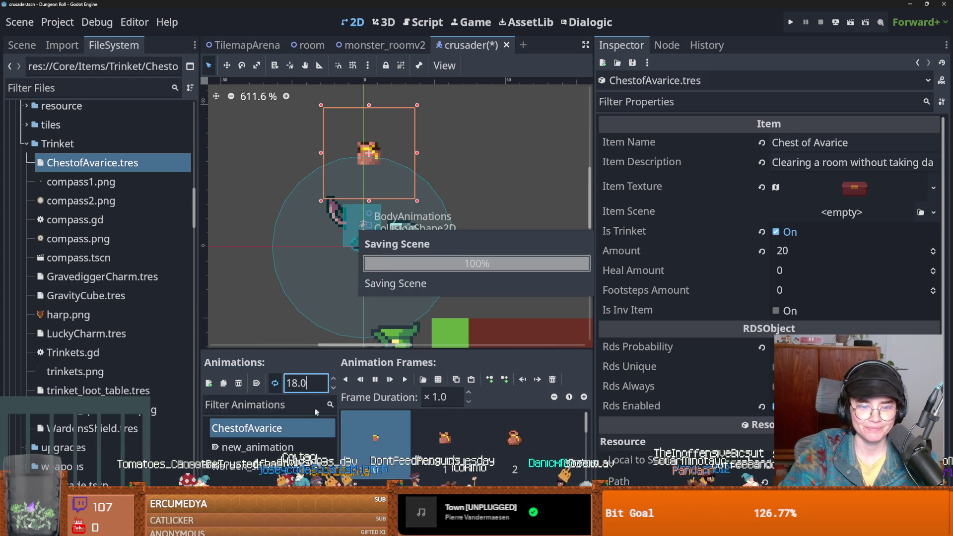
pyautogui.click(263, 447)
pyautogui.hotkey('ctrl', 's')
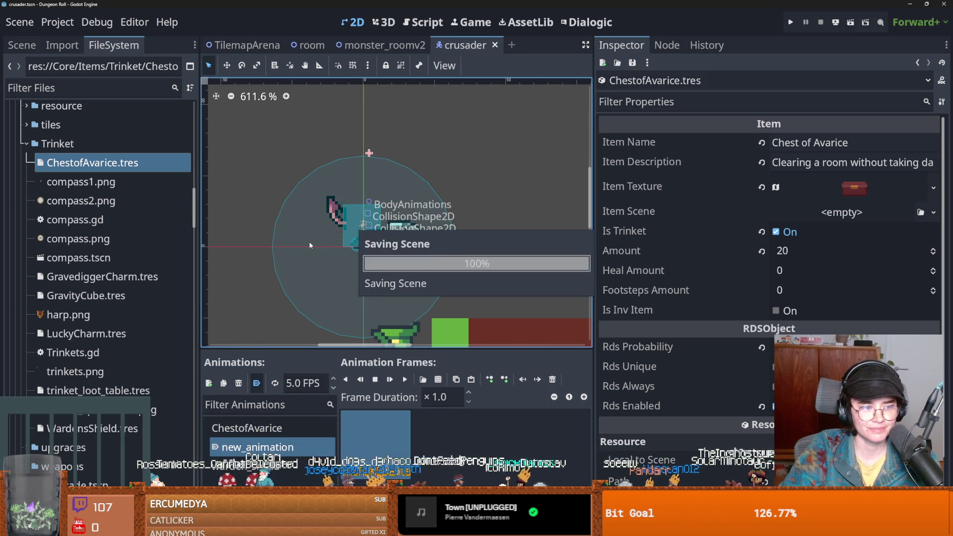
# Save the crusader scene and scroll the FileSystem up to the crusader folder showing crusader.gd.
pyautogui.moveTo(302, 250); pyautogui.dragTo(353, 271)
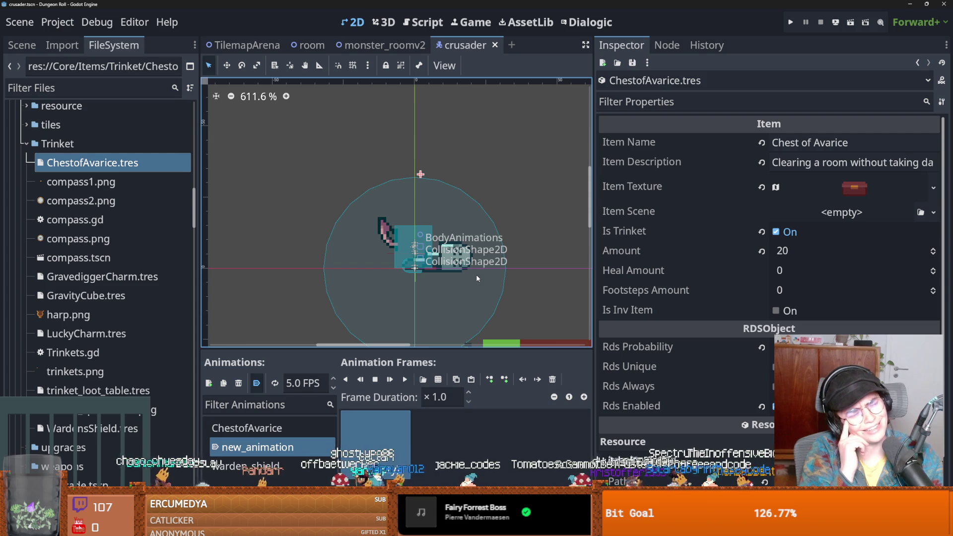
pyautogui.hotkey('ctrl', 's')
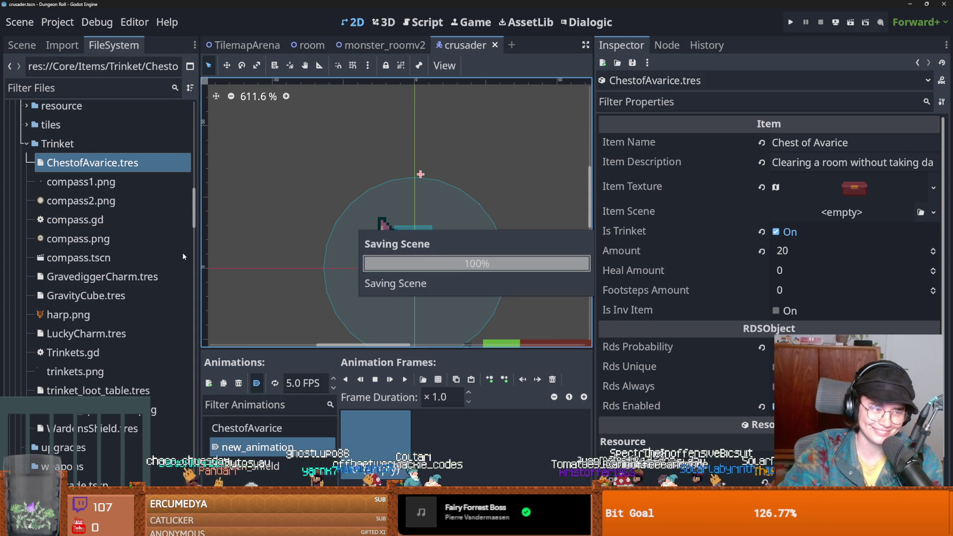
pyautogui.scroll(5, 102, 221)
pyautogui.scroll(10, 101, 221)
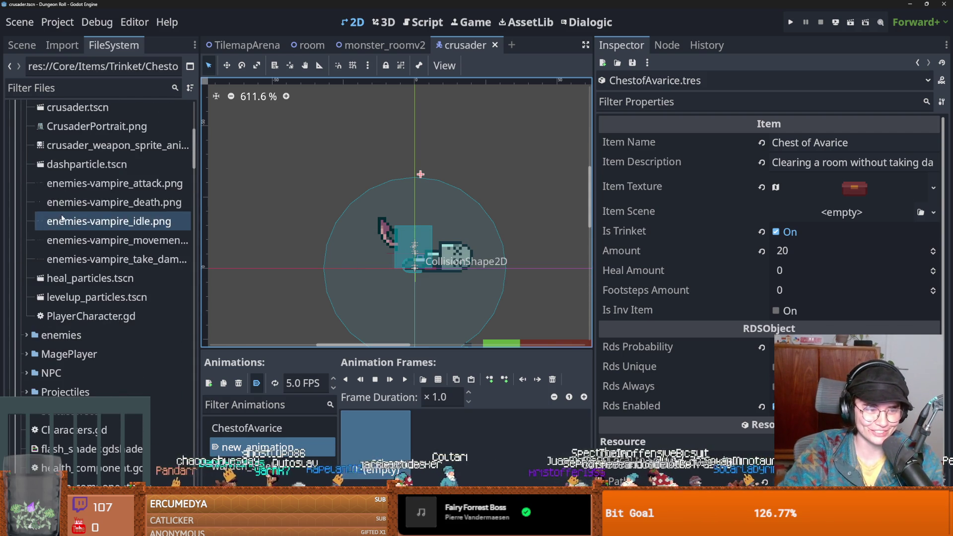
pyautogui.scroll(3, 99, 149)
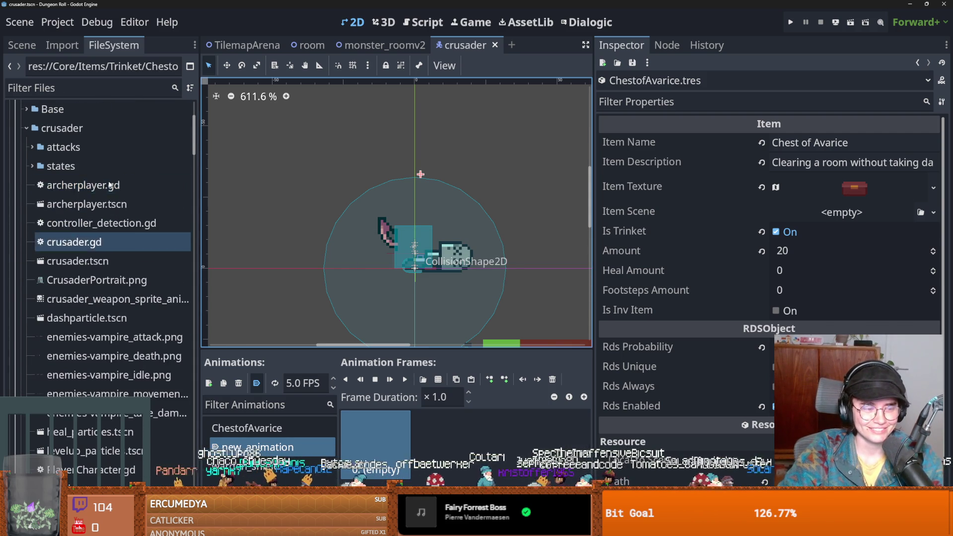
# Open crusader.gd from the crusader scene and widen the script editor.
pyautogui.click(19, 46)
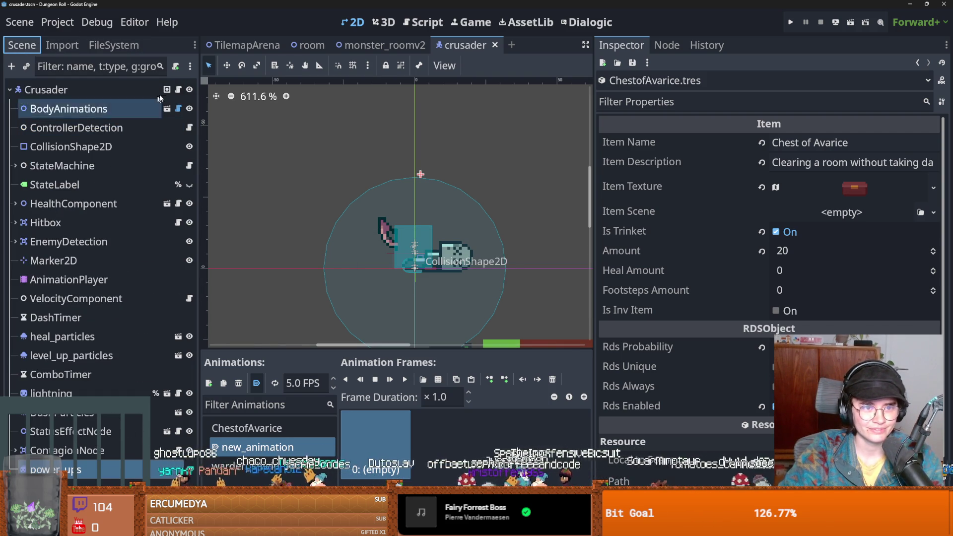
pyautogui.click(178, 89)
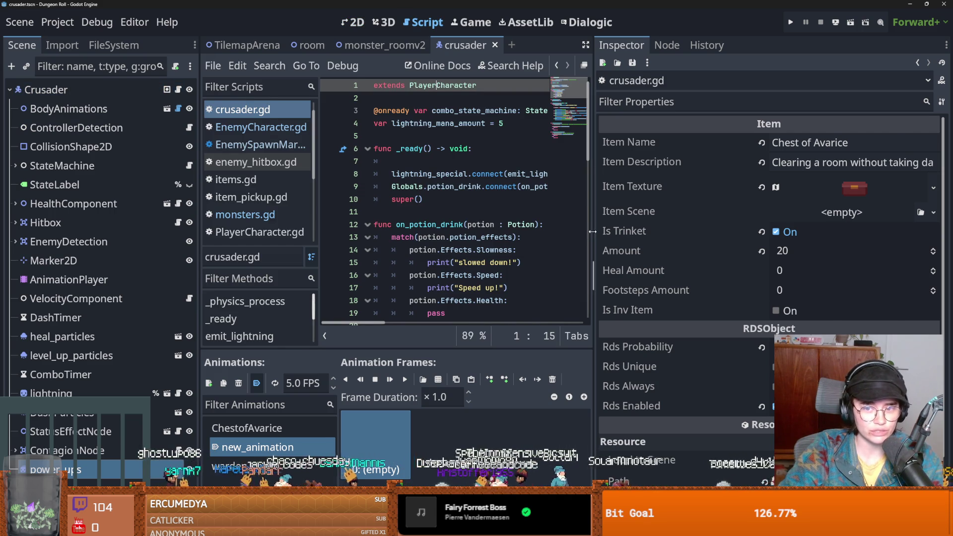
pyautogui.moveTo(592, 231); pyautogui.dragTo(826, 233)
pyautogui.moveTo(200, 278); pyautogui.dragTo(144, 279)
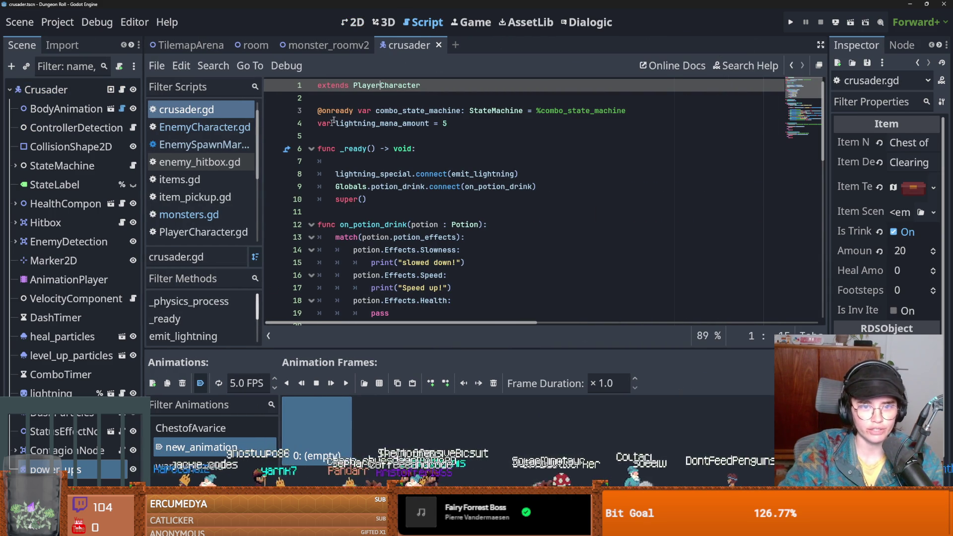
# Open PlayerCharacter.gd via its class name and start a new line after the warden_on declaration.
pyautogui.keyDown('ctrl'); pyautogui.click(389, 90); pyautogui.keyUp('ctrl')
pyautogui.scroll(6, 419, 229)
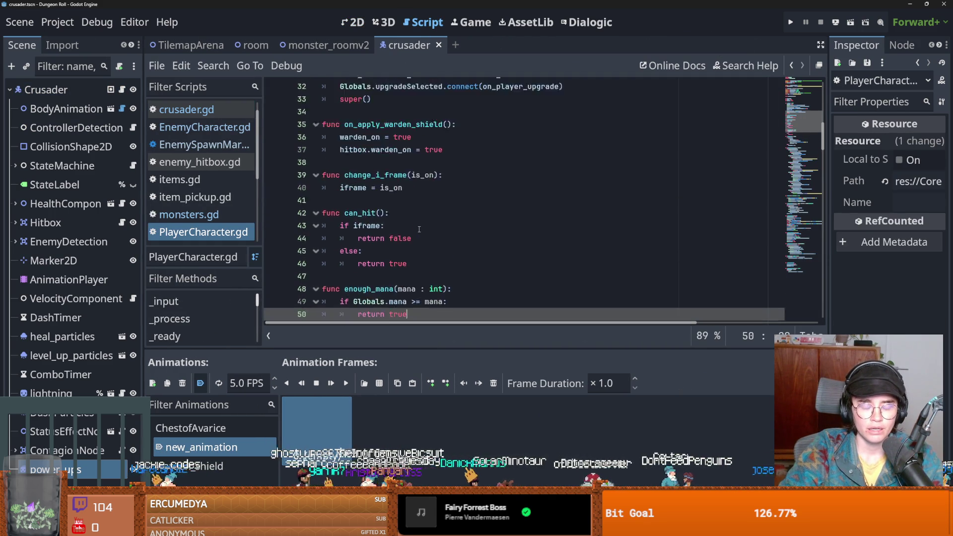
pyautogui.moveTo(142, 256); pyautogui.dragTo(150, 256)
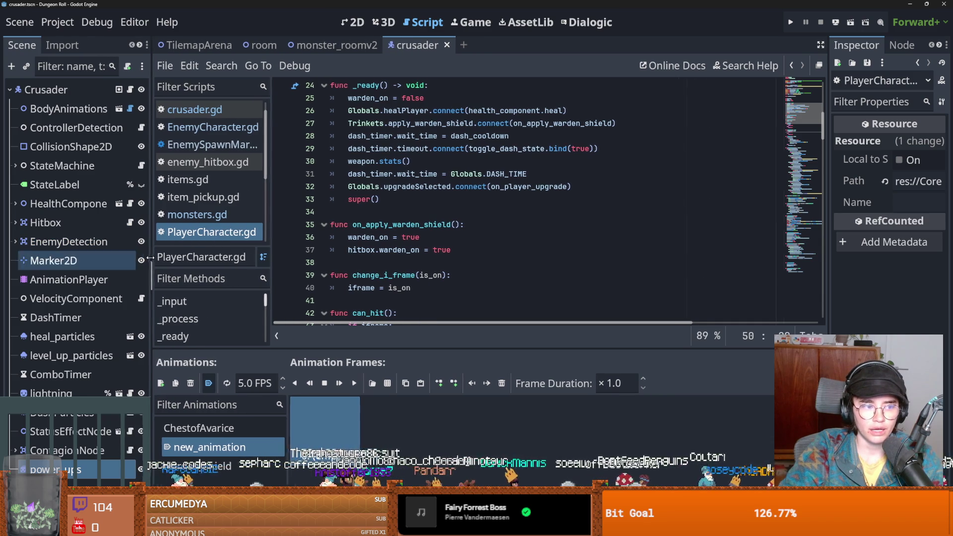
pyautogui.scroll(8, 407, 249)
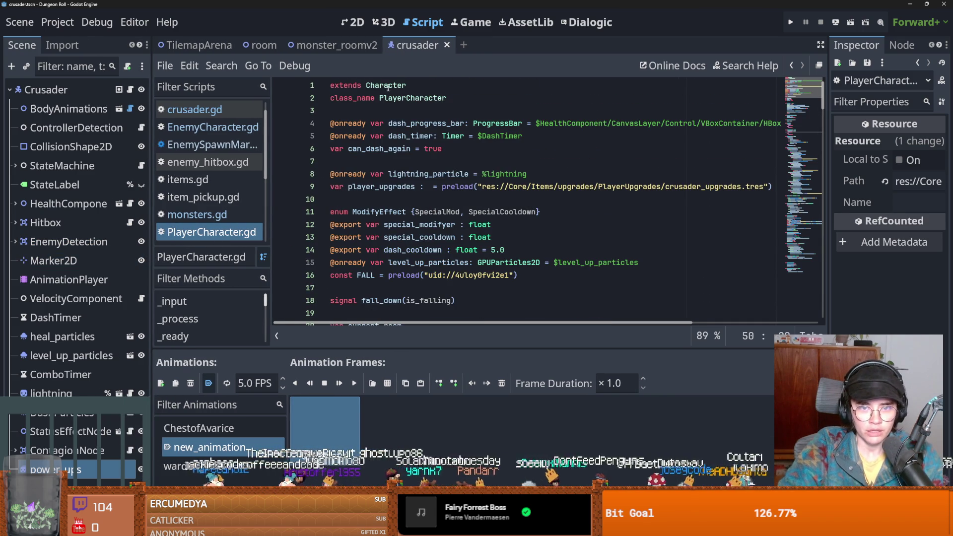
pyautogui.click(129, 91)
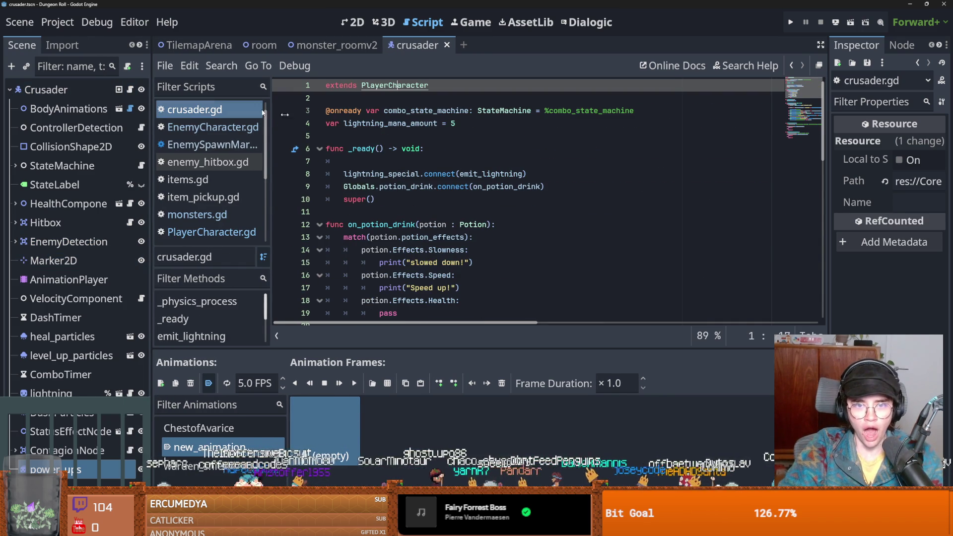
pyautogui.keyDown('ctrl'); pyautogui.click(394, 86); pyautogui.keyUp('ctrl')
pyautogui.scroll(-1, 435, 196)
pyautogui.scroll(-5, 435, 196)
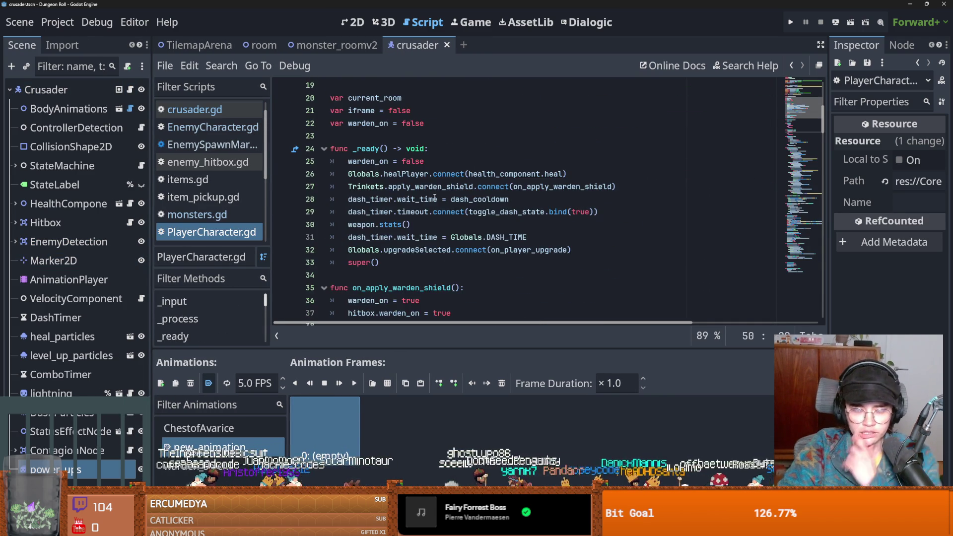
pyautogui.scroll(-6, 434, 197)
pyautogui.scroll(1, 437, 217)
pyautogui.scroll(6, 437, 217)
pyautogui.click(434, 161)
# Declare 'var chest_of_avarice = false' below warden_on in PlayerCharacter.
pyautogui.press('Return')
pyautogui.write('var c')
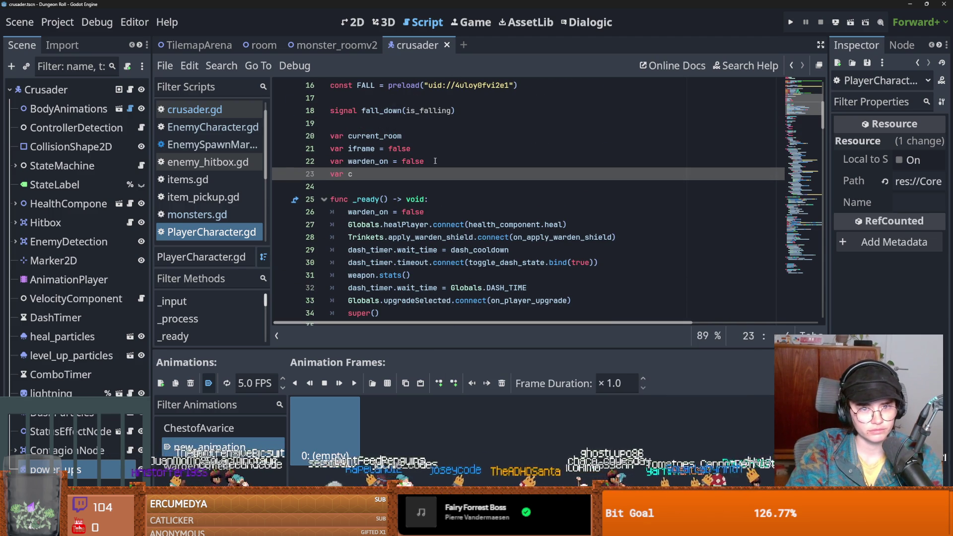
pyautogui.press('BackSpace')
pyautogui.write('l')
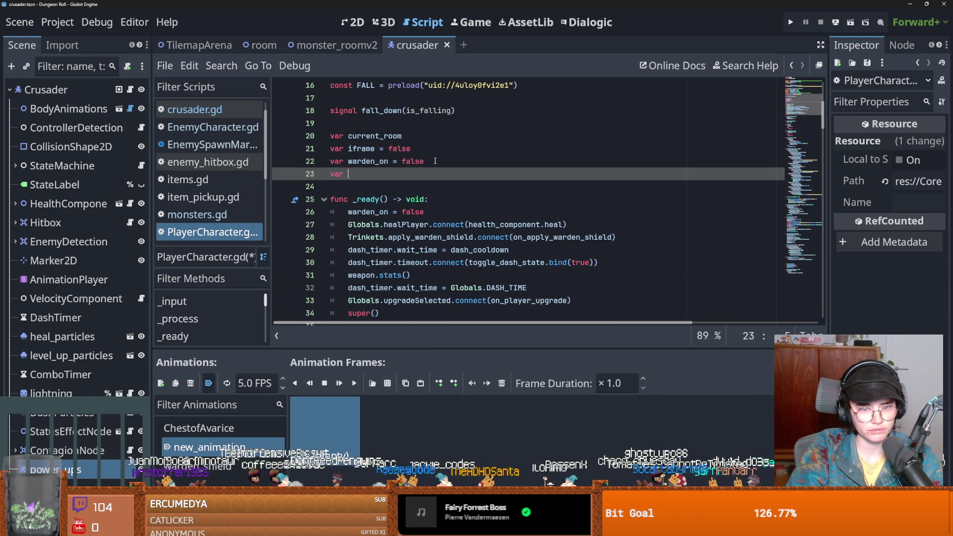
pyautogui.write('vhe')
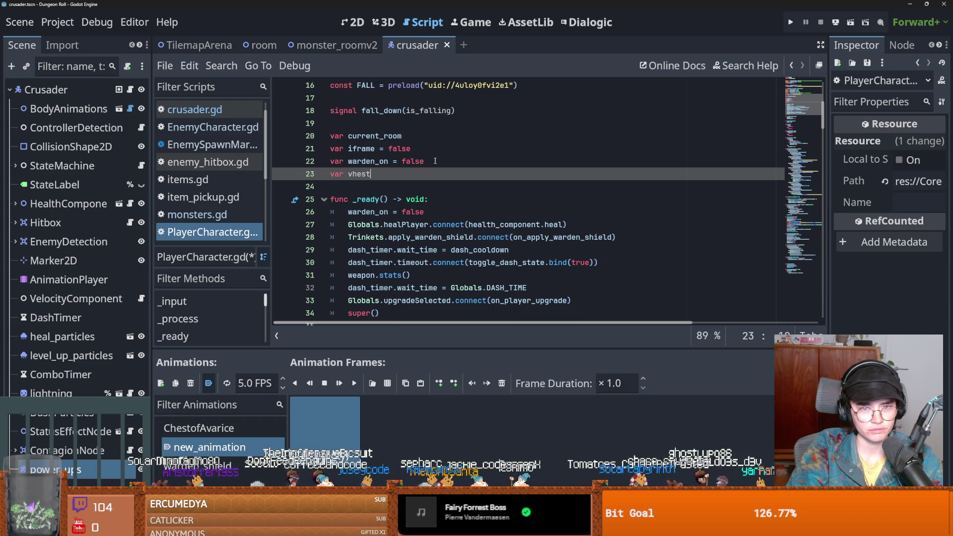
pyautogui.write('s')
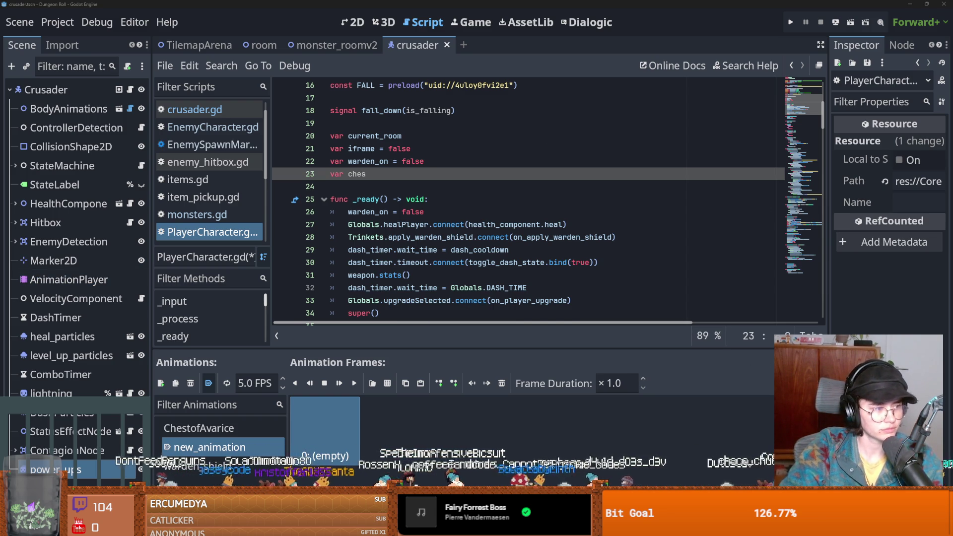
pyautogui.write('t_')
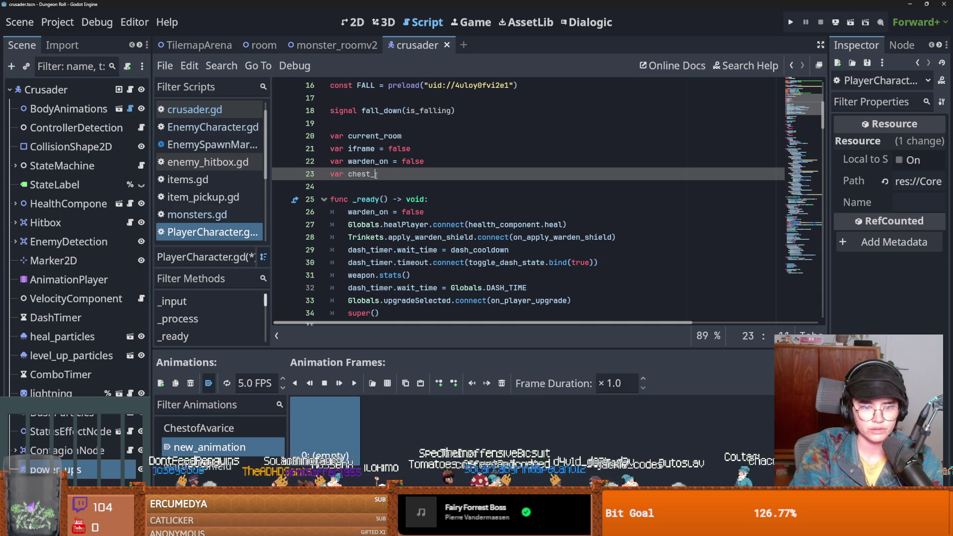
pyautogui.write('pf_arice')
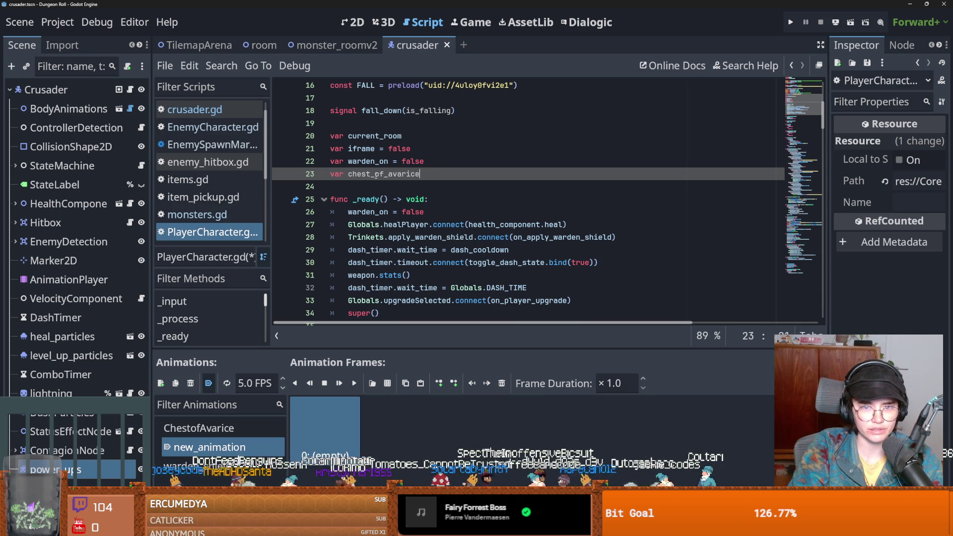
pyautogui.write(' false')
# Copy the chest_of_avarice = false line into _ready() so the flag resets.
pyautogui.moveTo(456, 174); pyautogui.dragTo(348, 174)
pyautogui.hotkey('ctrl', 'c')
pyautogui.click(420, 207)
pyautogui.press('Return')
pyautogui.hotkey('ctrl', 'v')
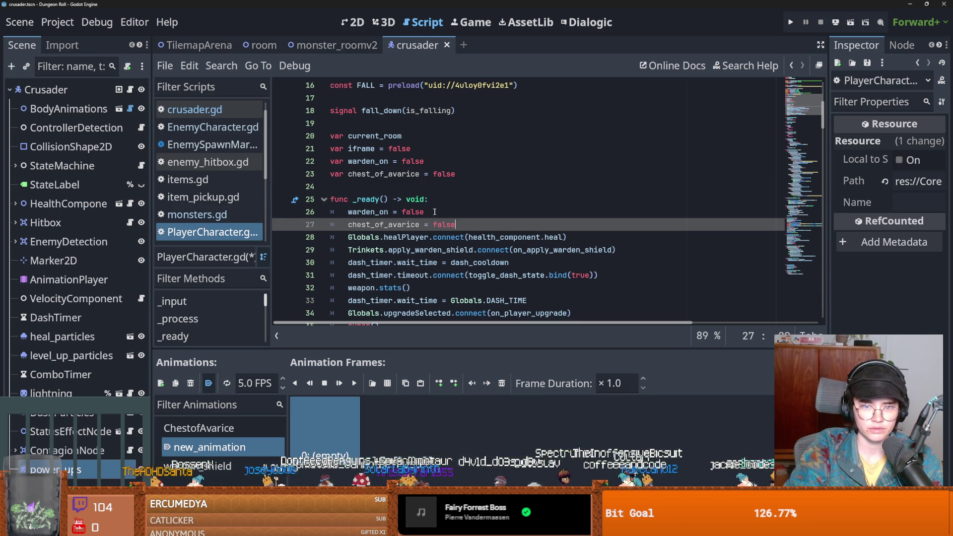
pyautogui.scroll(-2, 419, 203)
pyautogui.scroll(2, 419, 204)
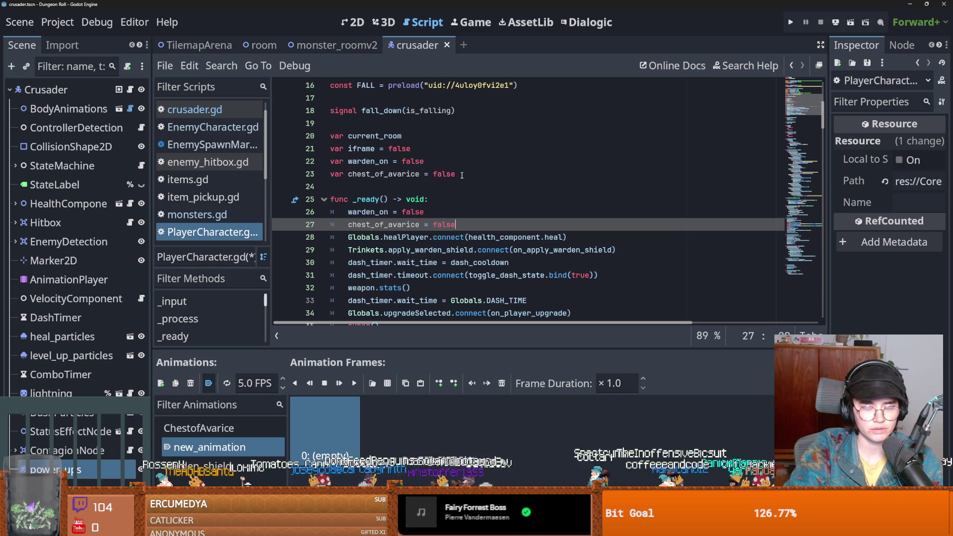
pyautogui.moveTo(456, 174); pyautogui.dragTo(357, 175)
pyautogui.scroll(-10, 412, 191)
pyautogui.scroll(3, 423, 201)
pyautogui.scroll(-5, 423, 201)
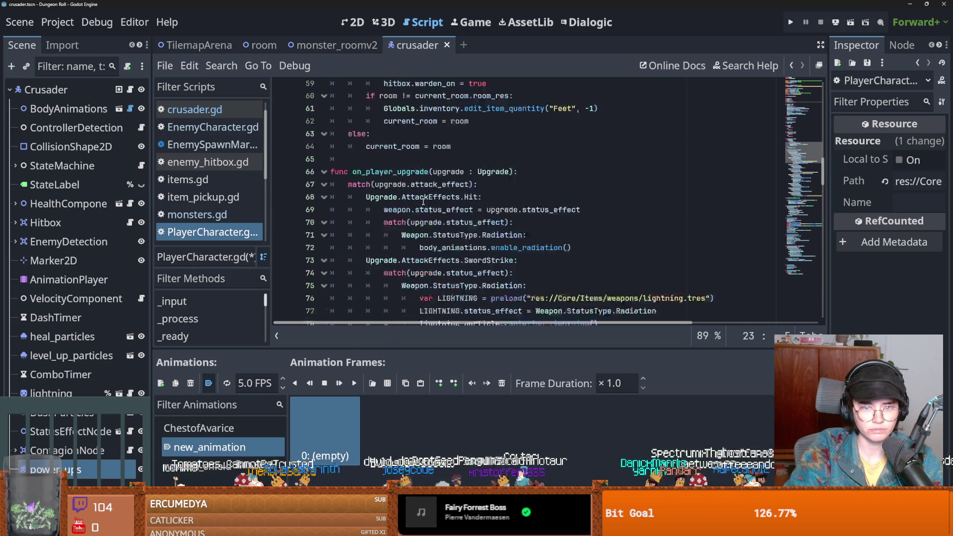
# Add an 'if chest_of_avarice: pass' placeholder in enter_room and save the script.
pyautogui.click(493, 174)
pyautogui.press('Return')
pyautogui.write('if warden_on:')
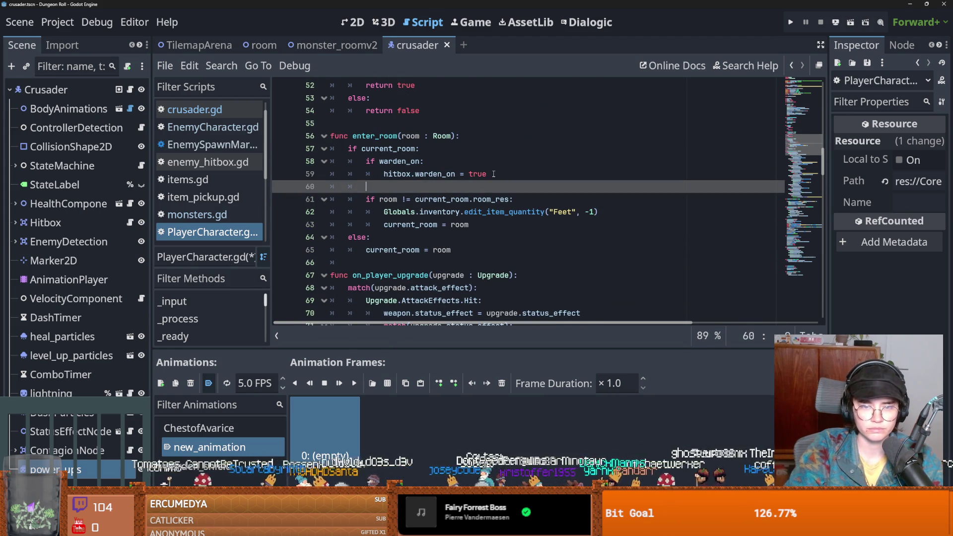
pyautogui.hotkey('ctrl', 'v')
pyautogui.press('BackSpace')
pyautogui.press('BackSpace')
pyautogui.press('BackSpace')
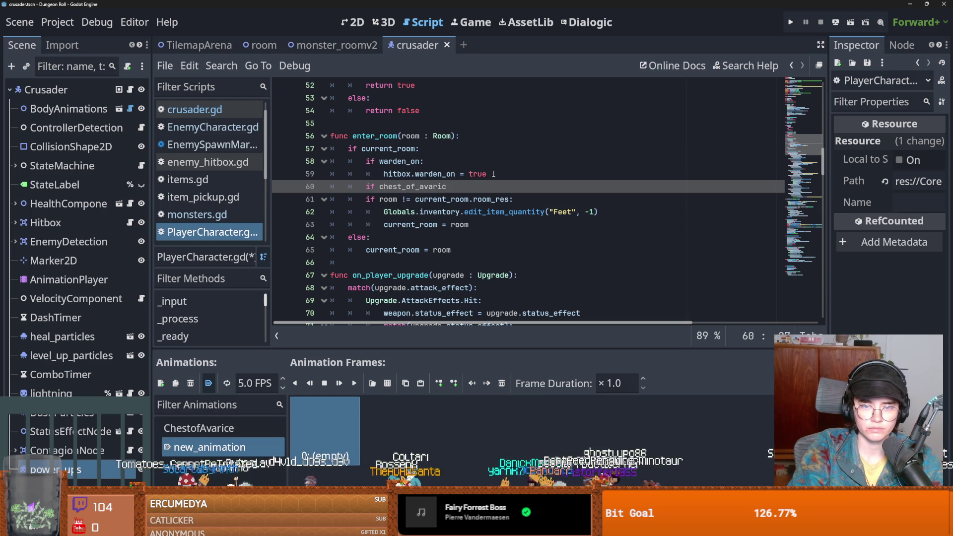
pyautogui.press('Return')
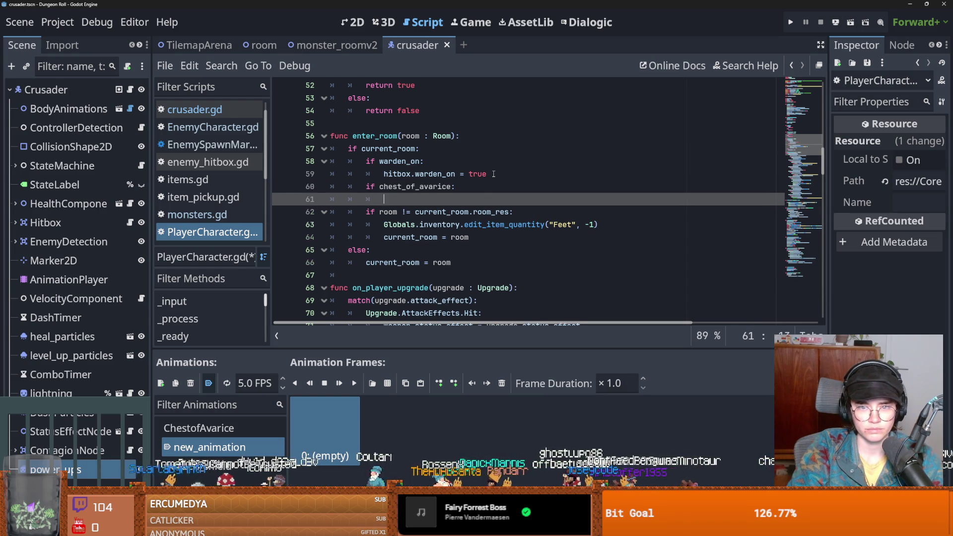
pyautogui.write('pass')
pyautogui.hotkey('ctrl', 's')
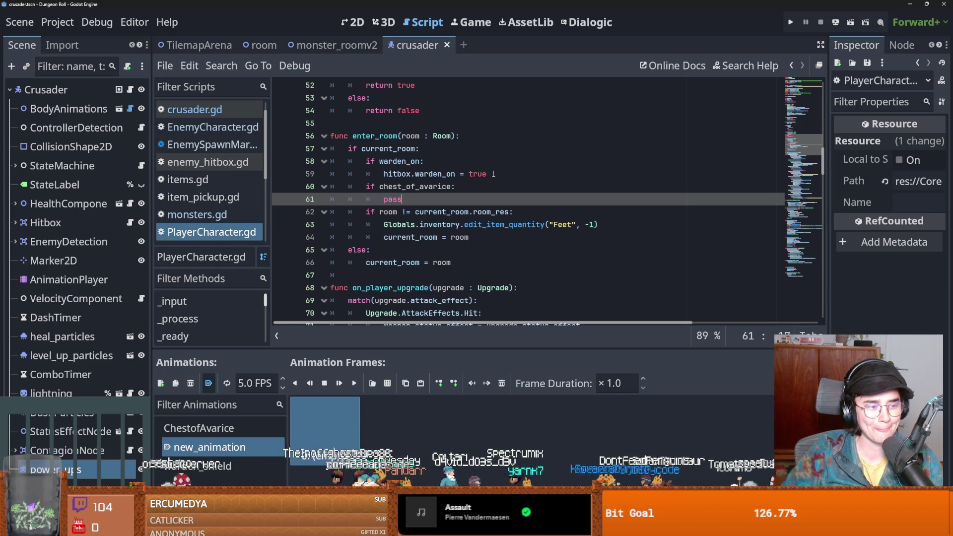
pyautogui.moveTo(520, 222)
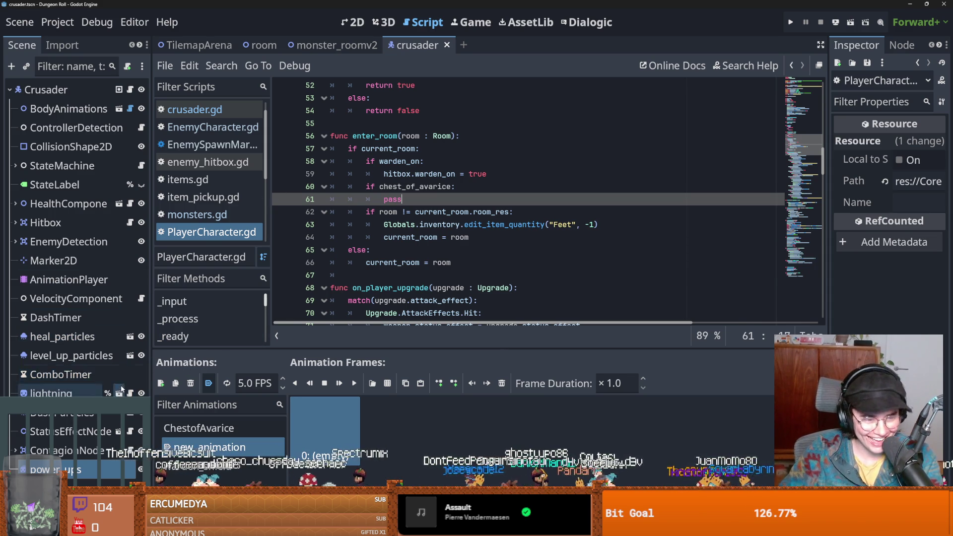
pyautogui.click(130, 222)
# Declare 'var chest_of_avarice = false' above power_ups in enemy_hitbox.gd and save.
pyautogui.scroll(12, 367, 209)
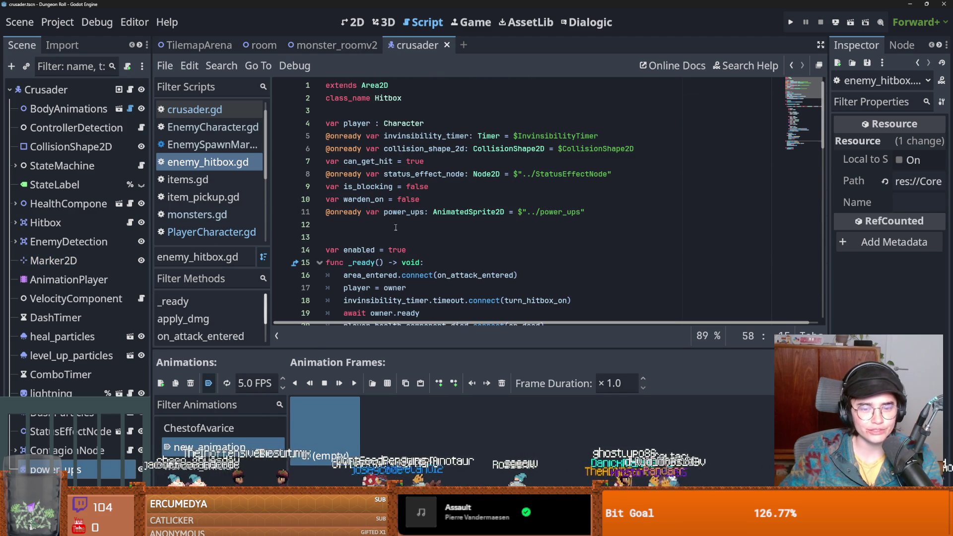
pyautogui.click(403, 224)
pyautogui.press('Delete')
pyautogui.press('BackSpace')
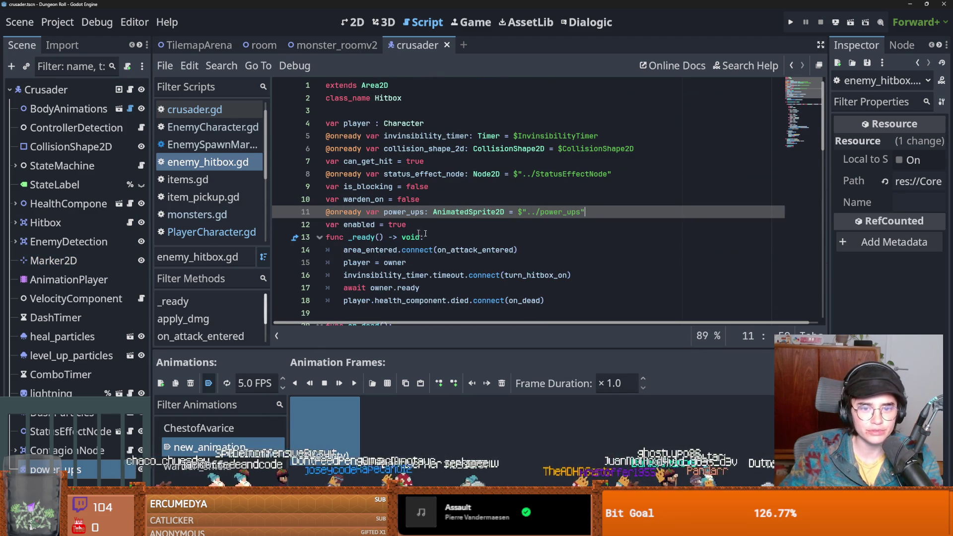
pyautogui.click(420, 227)
pyautogui.press('Return')
pyautogui.click(461, 199)
pyautogui.press('Return')
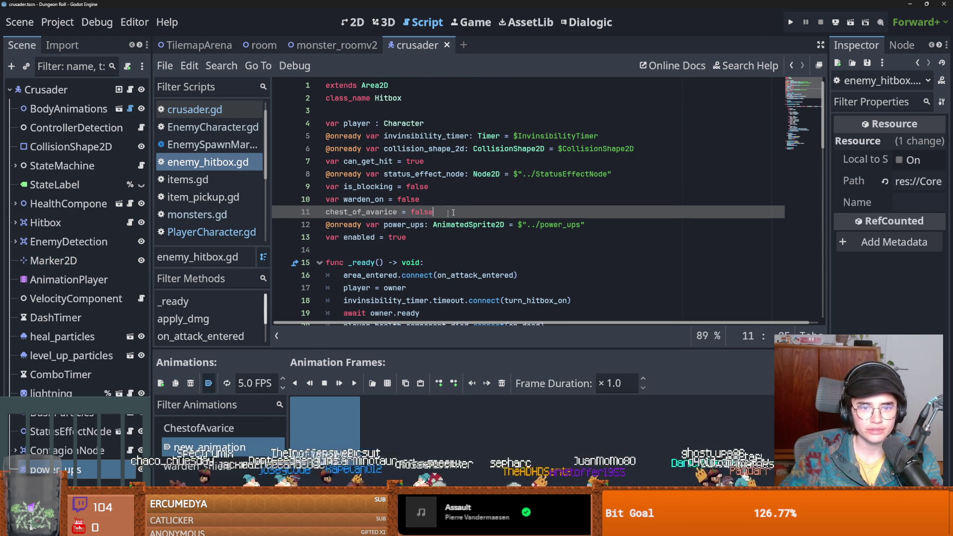
pyautogui.write('var chest_of_avarice = false')
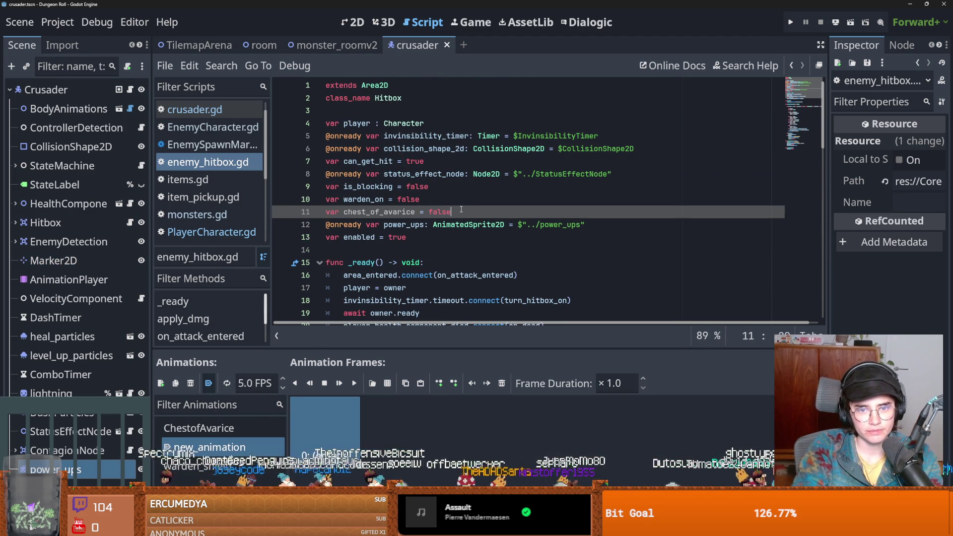
pyautogui.hotkey('ctrl', 's')
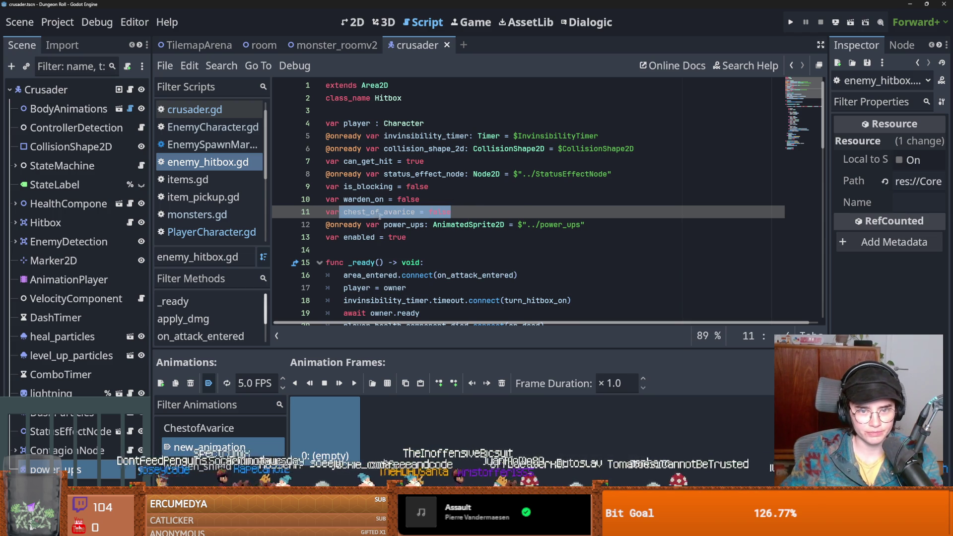
# Write an 'if chest_of_avarice:' check after apply_dmg.
pyautogui.moveTo(450, 212); pyautogui.dragTo(343, 211)
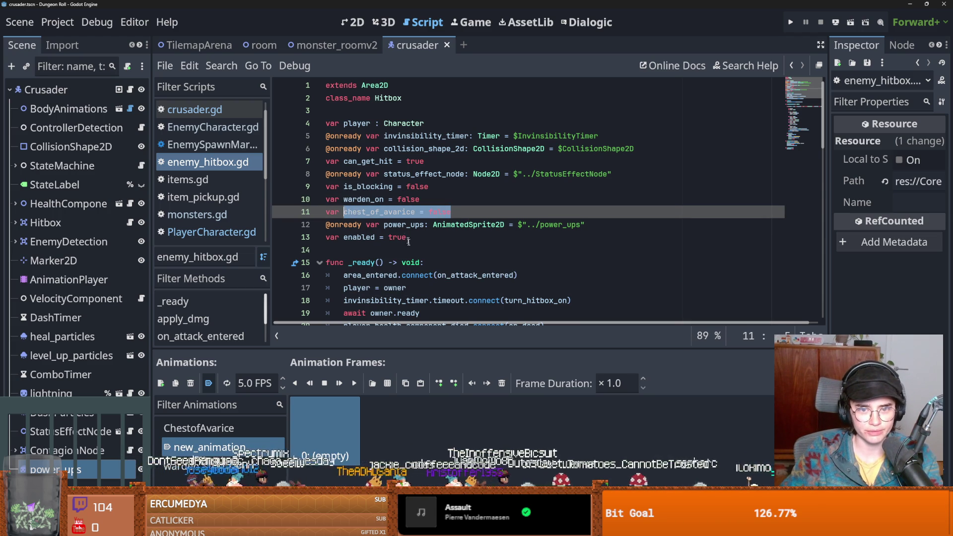
pyautogui.scroll(-9, 437, 268)
pyautogui.scroll(-6, 437, 268)
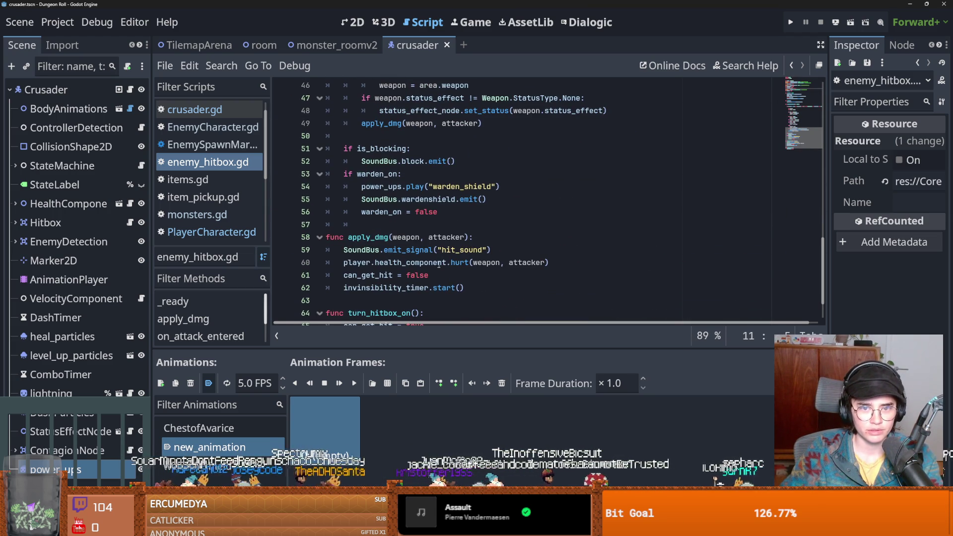
pyautogui.scroll(3, 459, 245)
pyautogui.scroll(7, 460, 244)
pyautogui.scroll(-7, 459, 245)
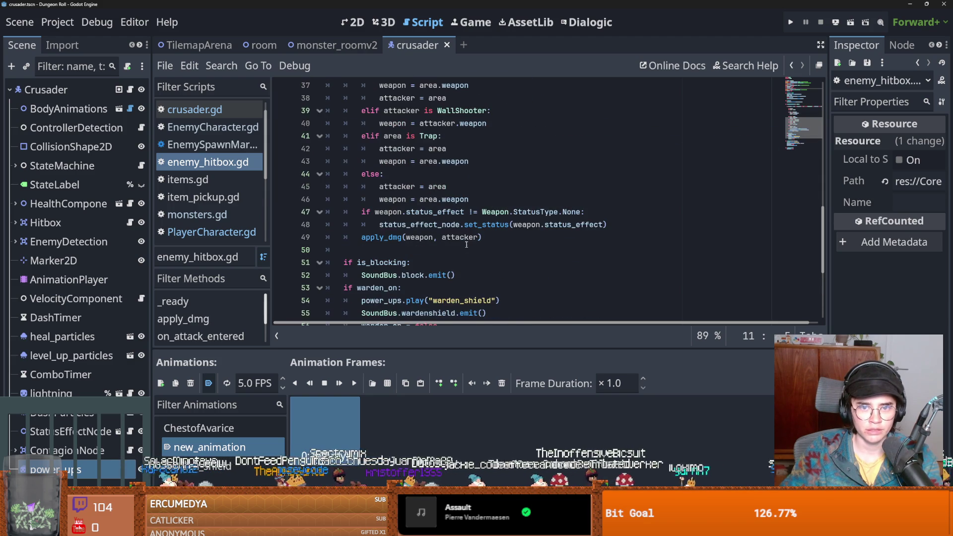
pyautogui.scroll(-1, 441, 245)
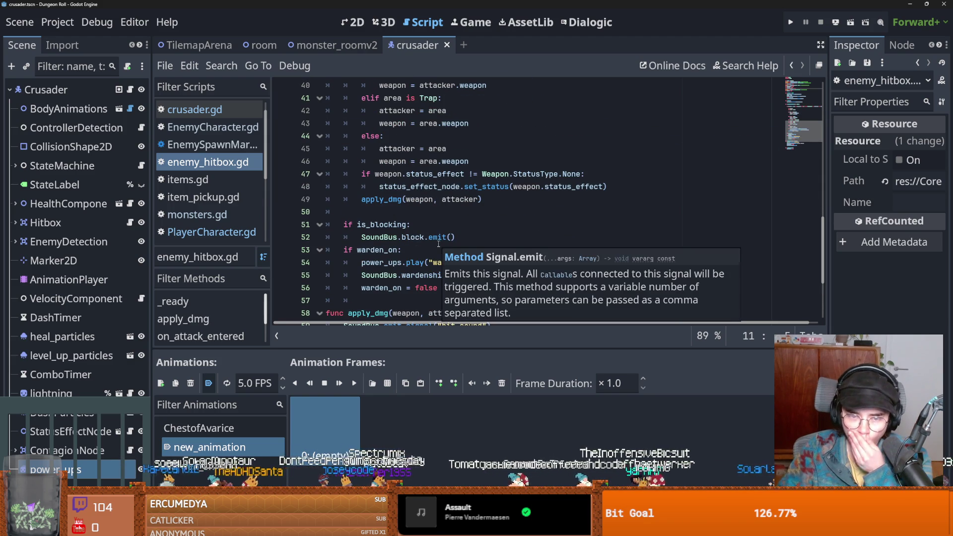
pyautogui.click(394, 212)
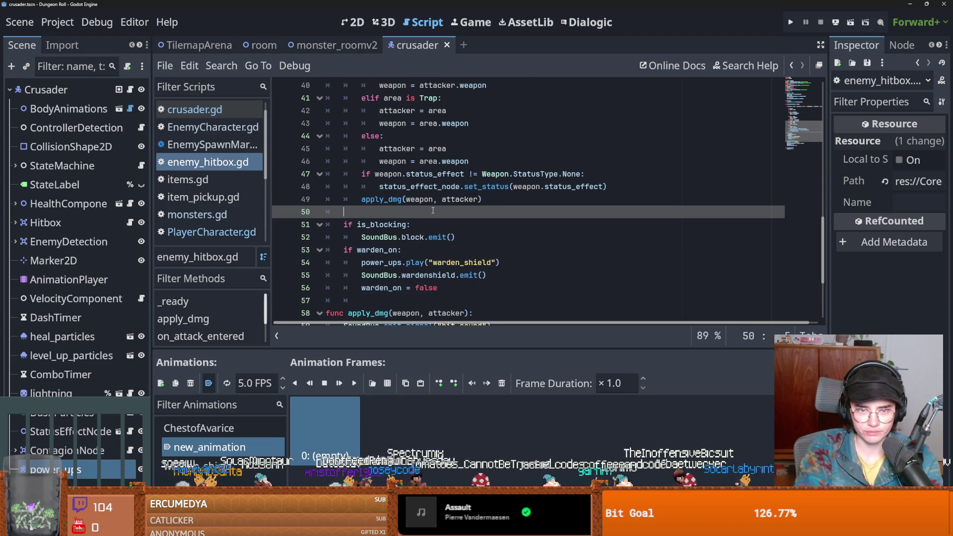
pyautogui.write('ifchest_of_avarice = false')
pyautogui.hotkey('ctrl', 'z')
pyautogui.write('che')
pyautogui.press('Return')
pyautogui.press('Return')
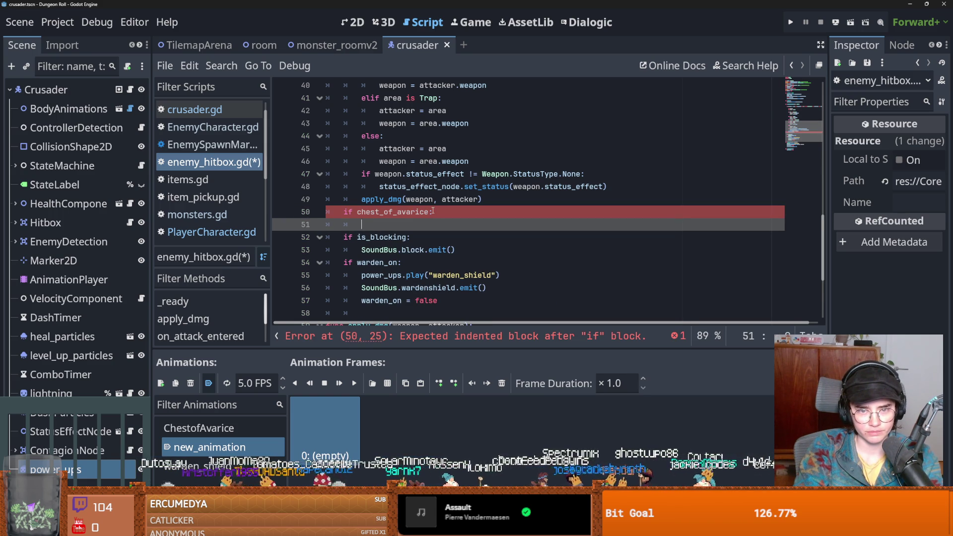
# Set chest_of_avarice = false inside the check and save the script.
pyautogui.write('chest_of_avarice = fal')
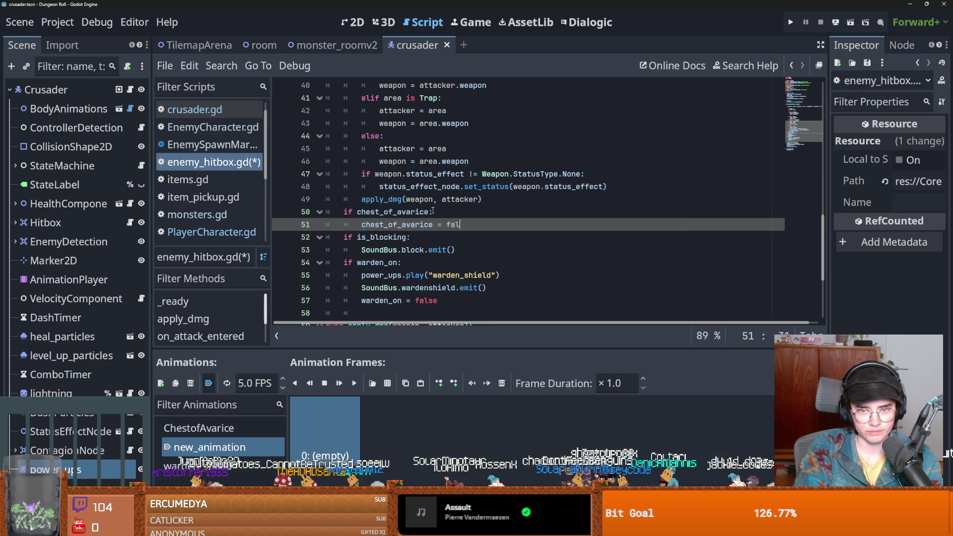
pyautogui.write('se')
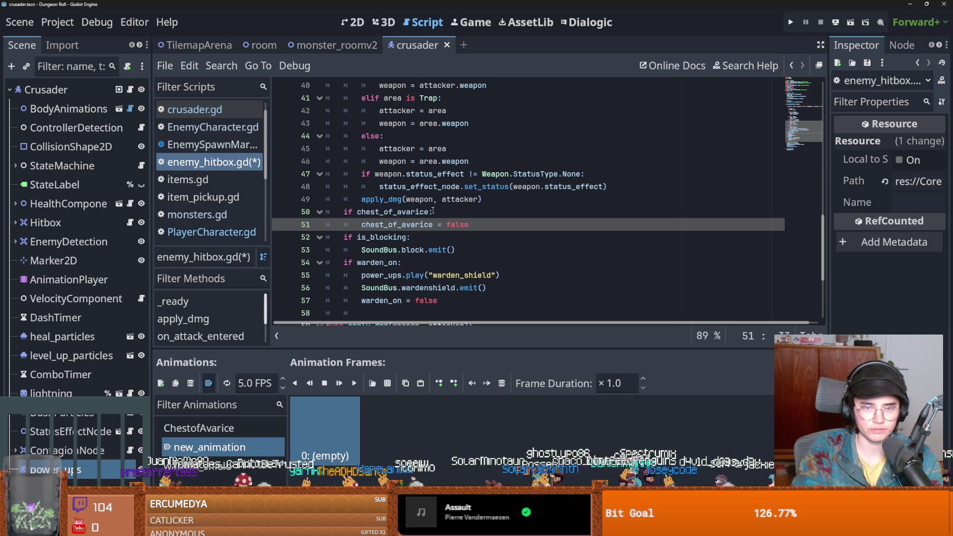
pyautogui.hotkey('ctrl', 's')
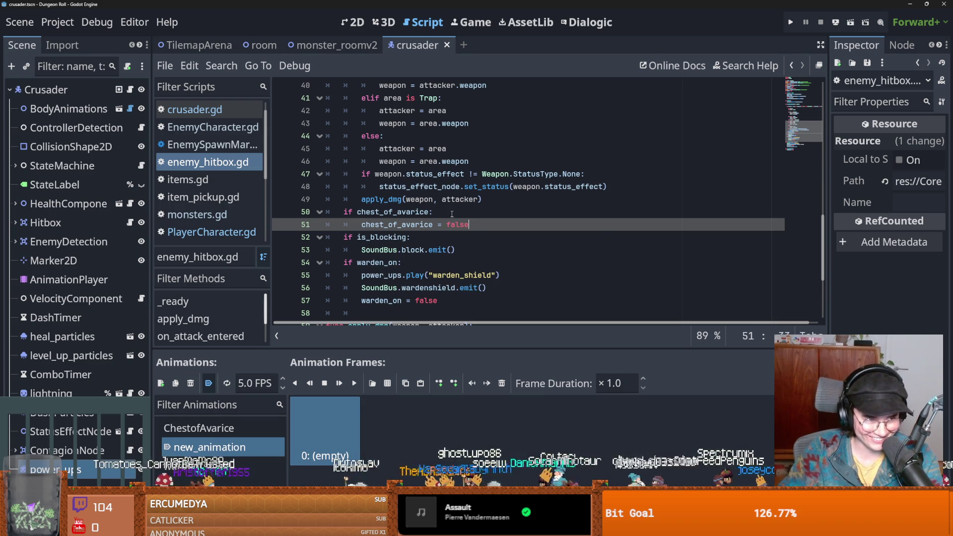
pyautogui.hotkey('ctrl', 's')
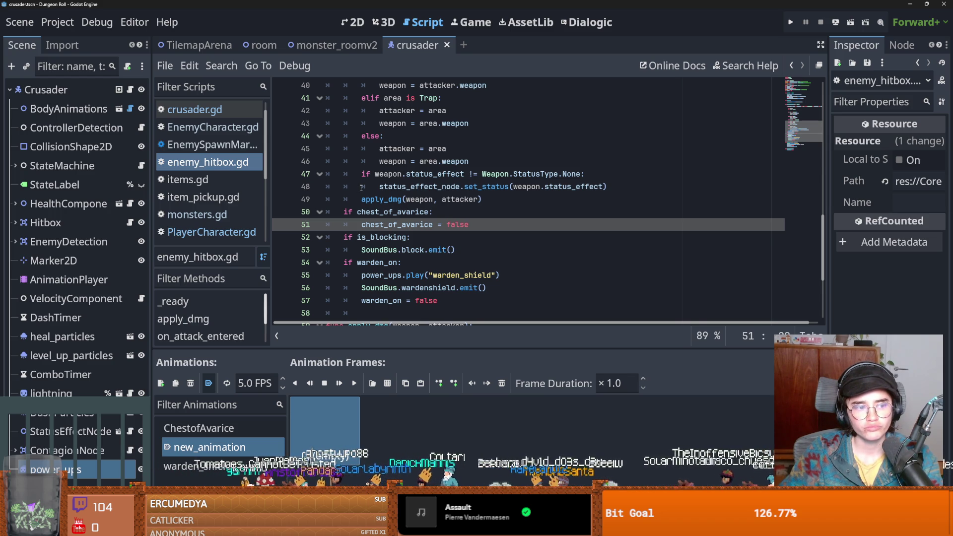
pyautogui.doubleClick(391, 211)
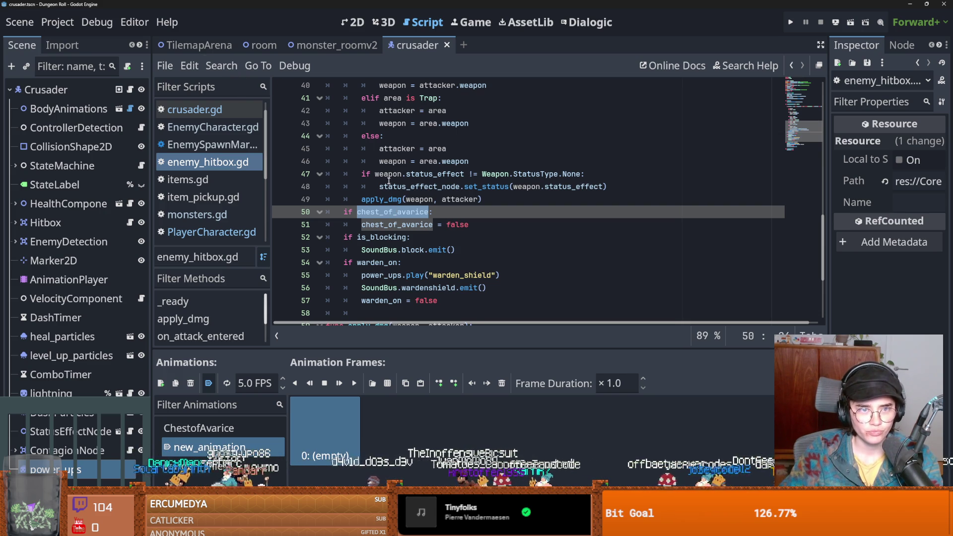
# Open monster_roomv2's monsters.gd and trace monster_death_count and room_finished.
pyautogui.click(334, 45)
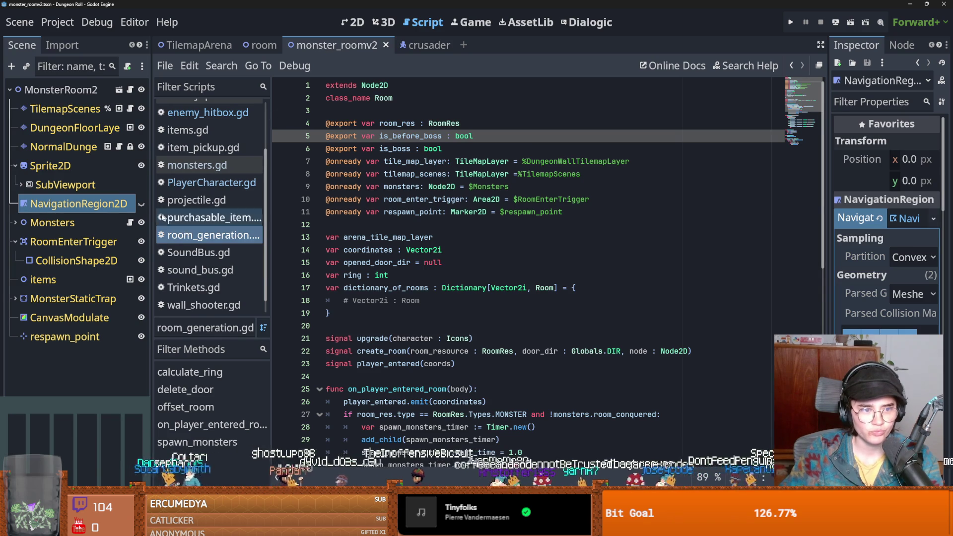
pyautogui.click(129, 222)
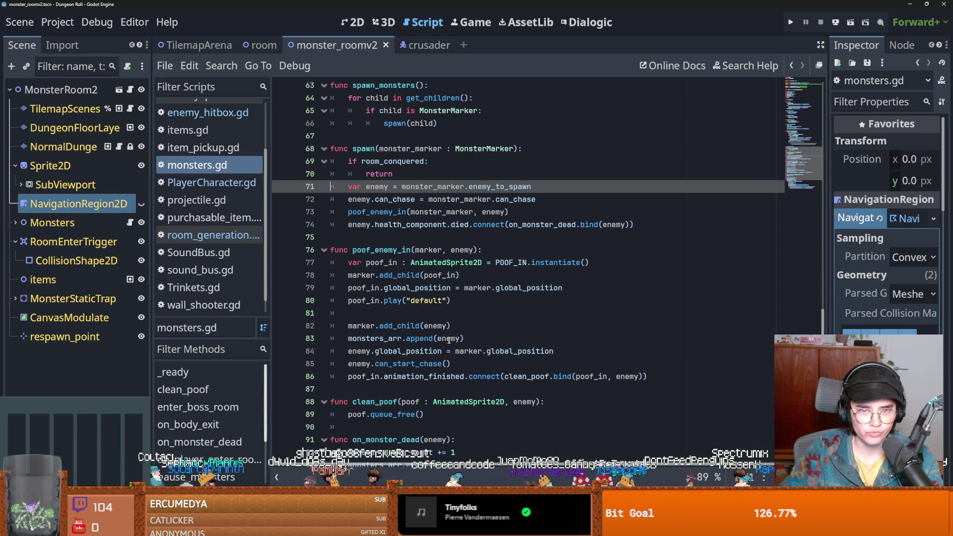
pyautogui.scroll(-4, 473, 341)
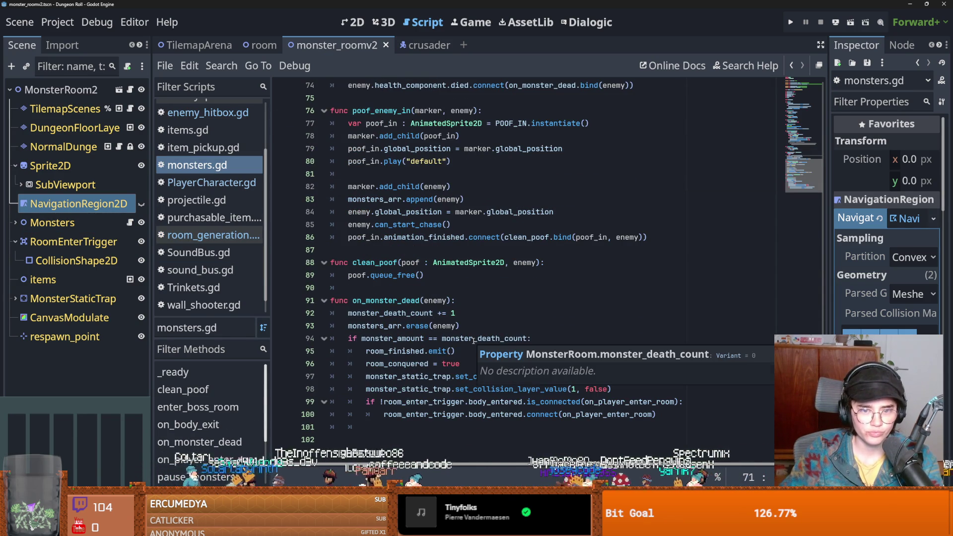
pyautogui.click(393, 338)
pyautogui.doubleClick(393, 339)
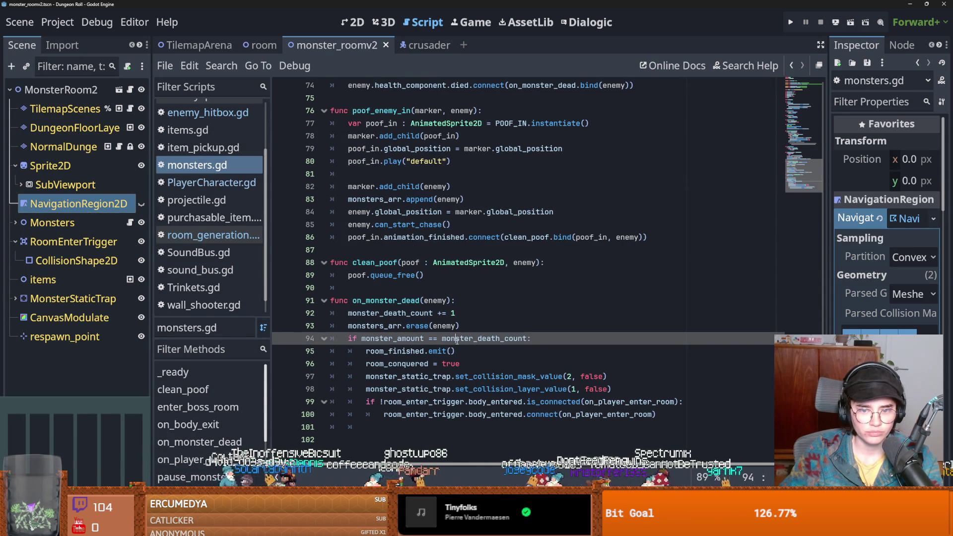
pyautogui.doubleClick(477, 339)
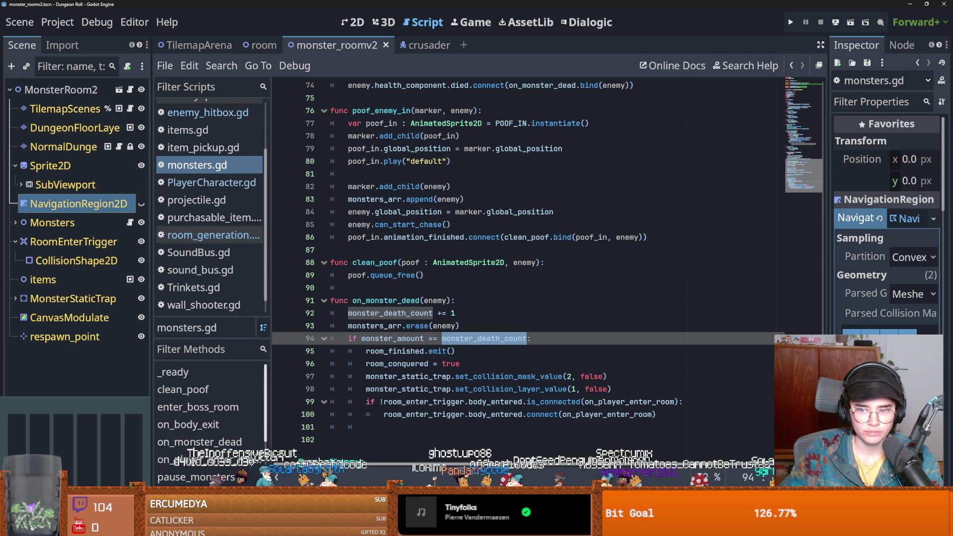
pyautogui.doubleClick(408, 352)
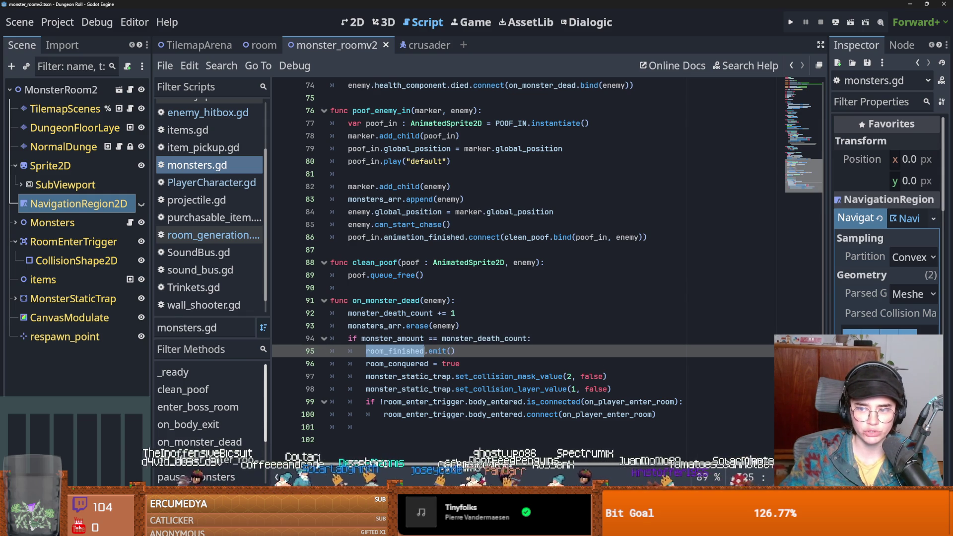
pyautogui.click(793, 101)
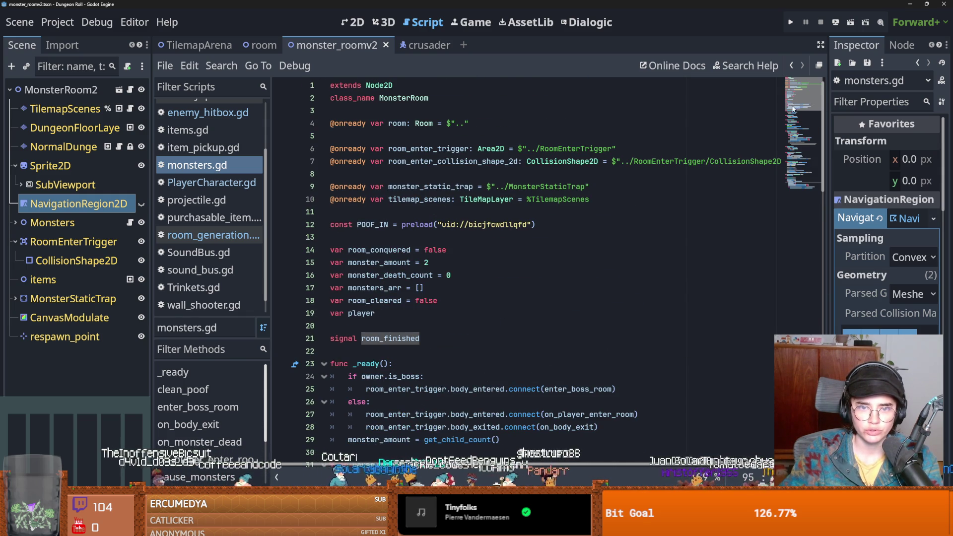
pyautogui.scroll(-7, 792, 108)
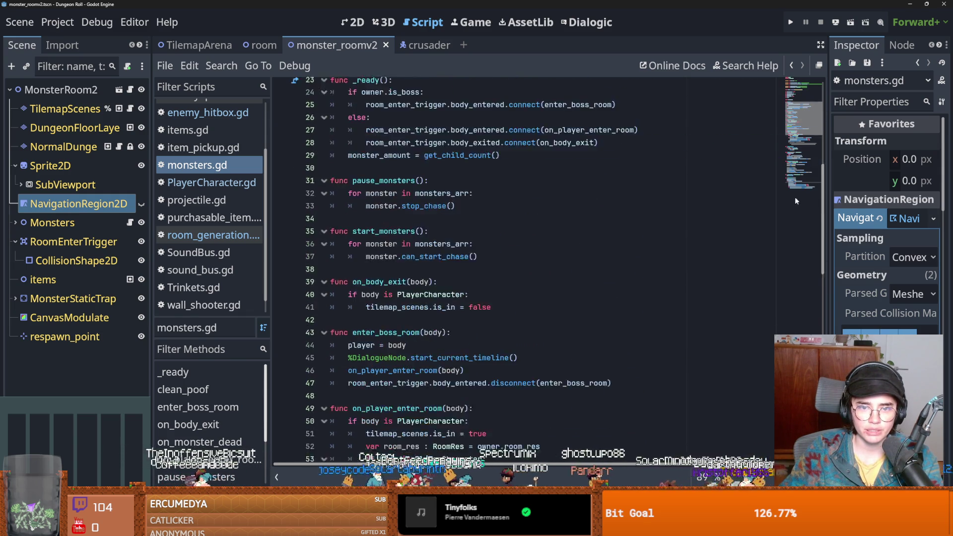
pyautogui.scroll(-15, 794, 199)
pyautogui.doubleClick(394, 351)
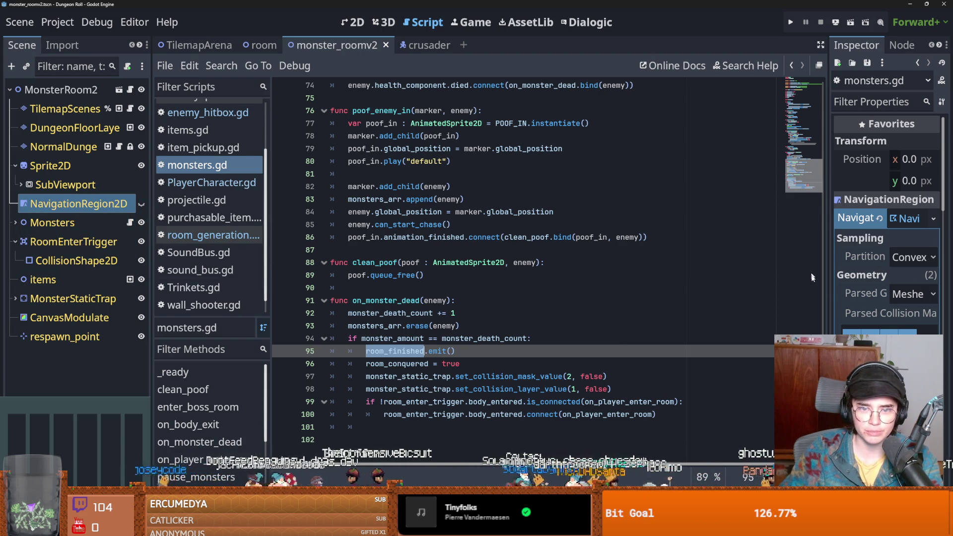
pyautogui.scroll(20, 801, 138)
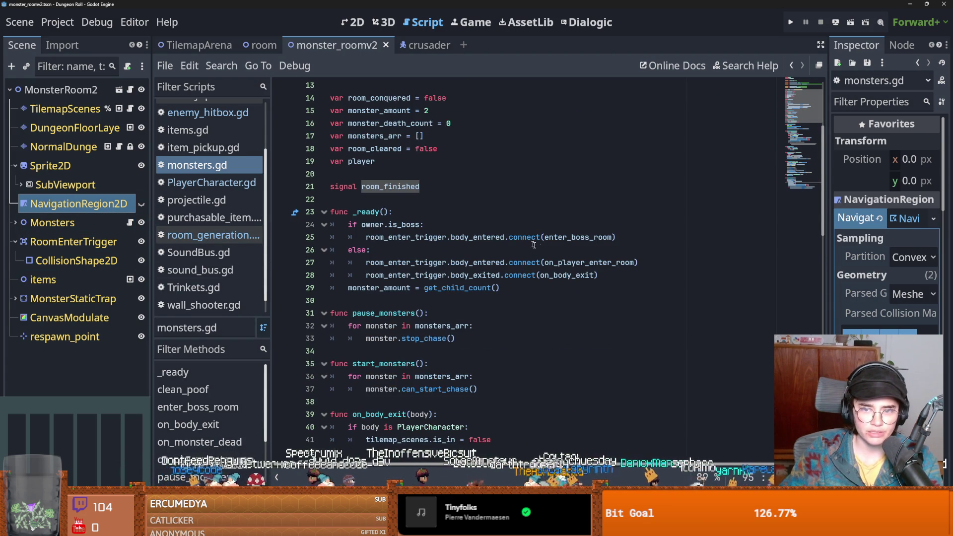
# Trace how body and player are used around on_player_enter_room.
pyautogui.keyDown('ctrl'); pyautogui.click(566, 263); pyautogui.keyUp('ctrl')
pyautogui.doubleClick(454, 262)
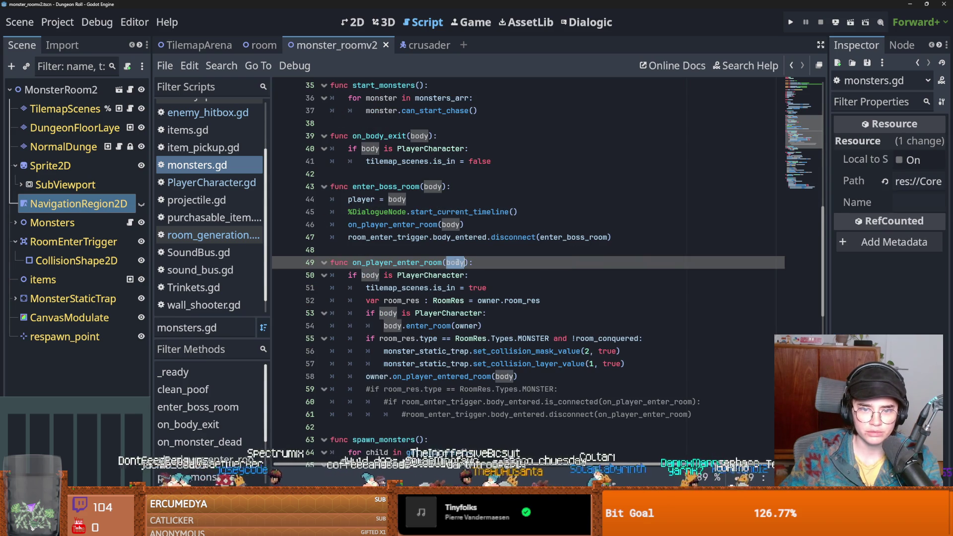
pyautogui.scroll(-1, 392, 268)
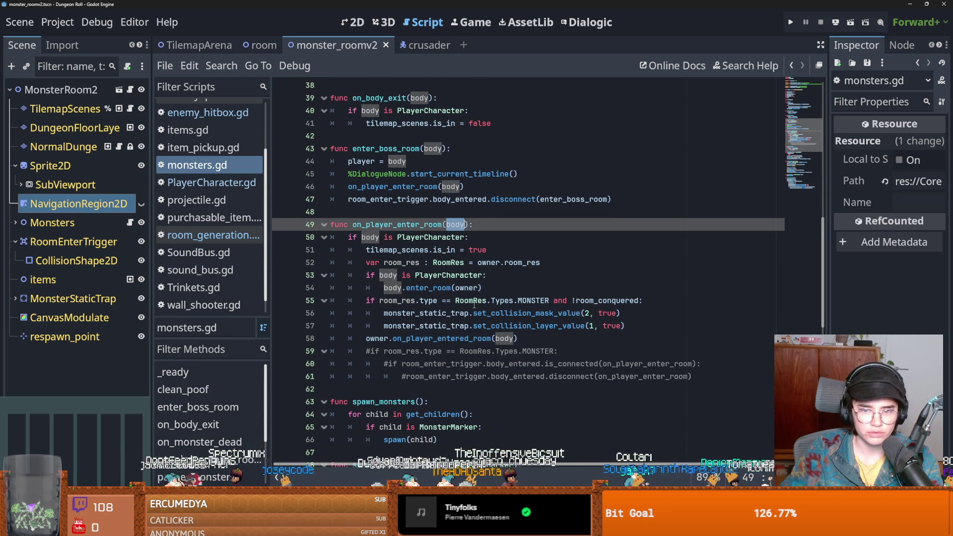
pyautogui.doubleClick(373, 238)
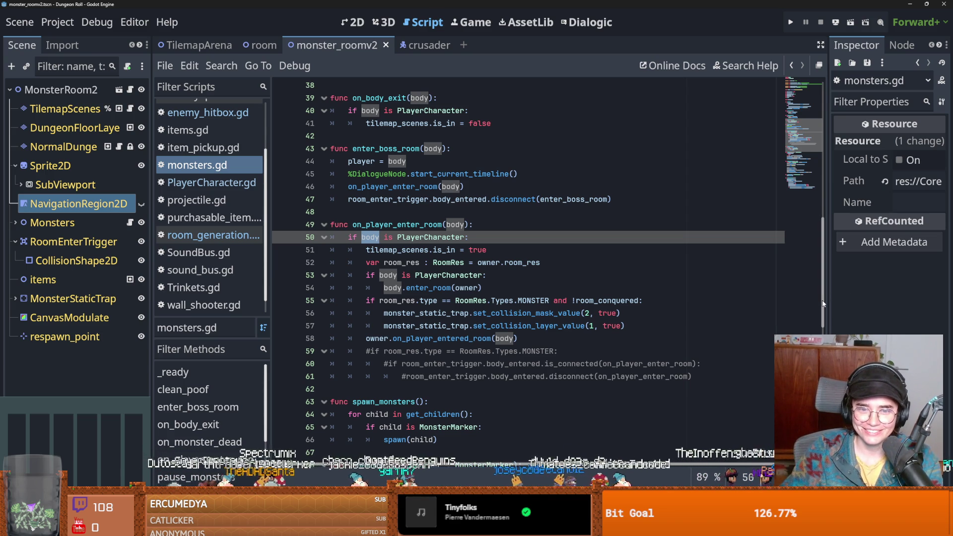
pyautogui.scroll(2, 819, 193)
pyautogui.scroll(10, 820, 174)
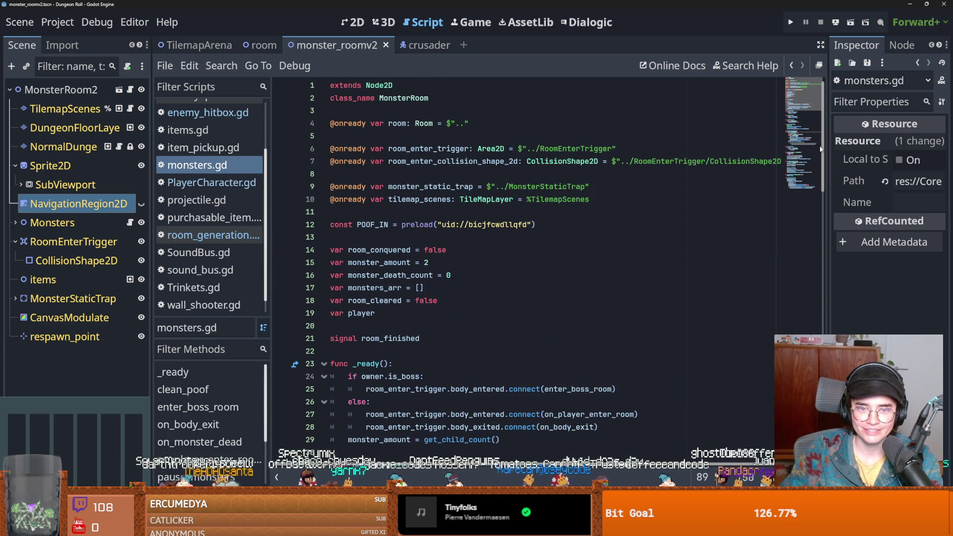
pyautogui.doubleClick(357, 313)
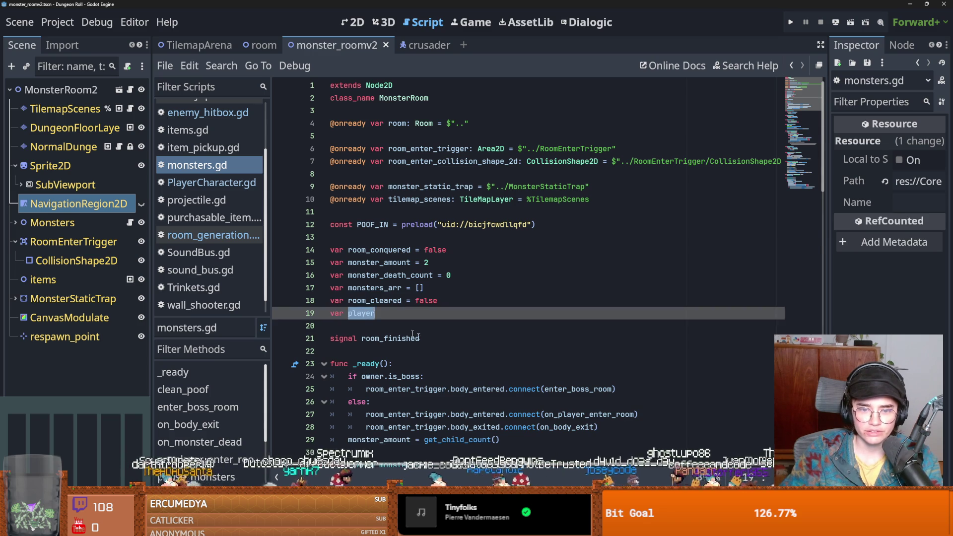
pyautogui.scroll(-8, 357, 313)
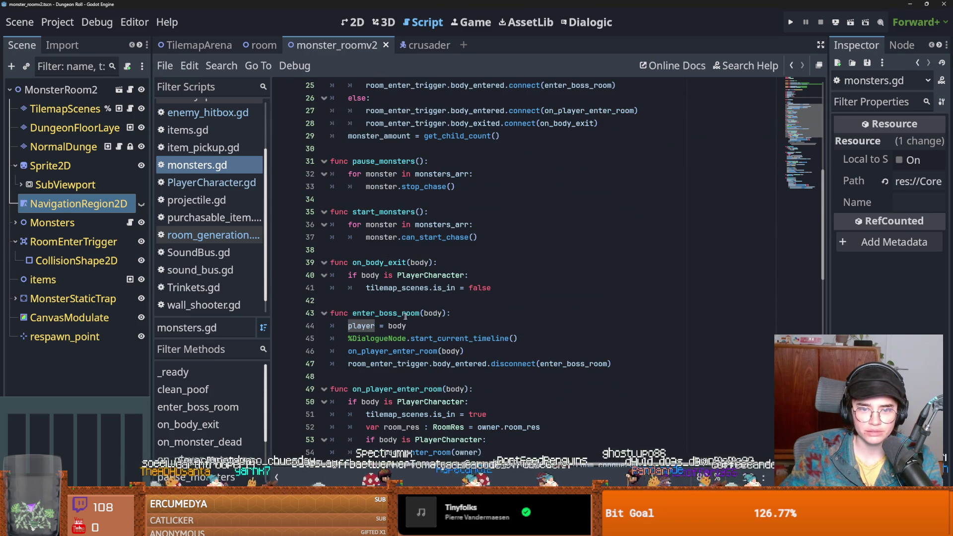
pyautogui.scroll(-1, 418, 349)
# Copy 'player = body' from enter_boss_room into on_player_enter_room's PlayerCharacter check.
pyautogui.click(343, 289)
pyautogui.hotkey('shift', 'End')
pyautogui.scroll(-2, 439, 314)
pyautogui.click(483, 291)
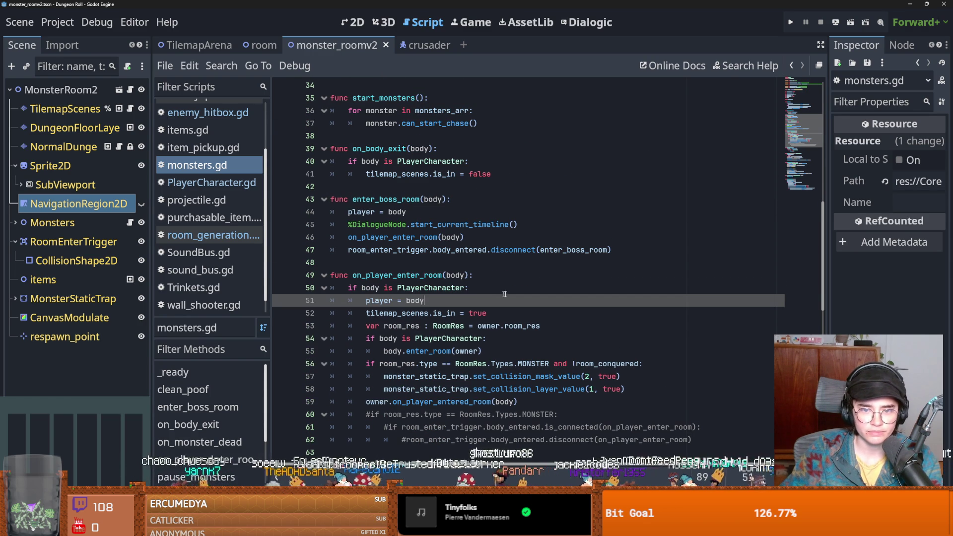
pyautogui.scroll(-7, 827, 323)
pyautogui.hotkey('ctrl', 'v')
pyautogui.scroll(-7, 826, 320)
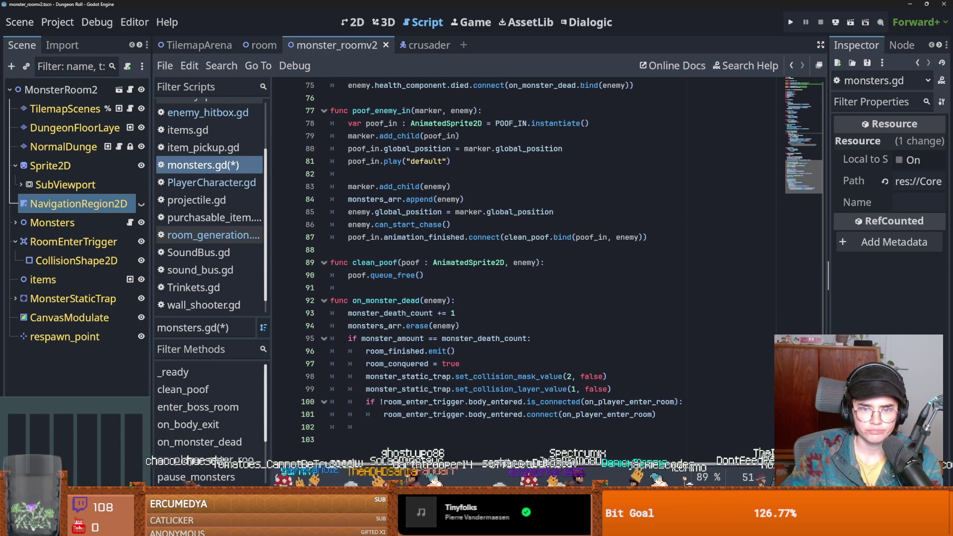
# Start a 'player.hitbox' condition on a new line after room_conquered = true.
pyautogui.click(495, 367)
pyautogui.press('Return')
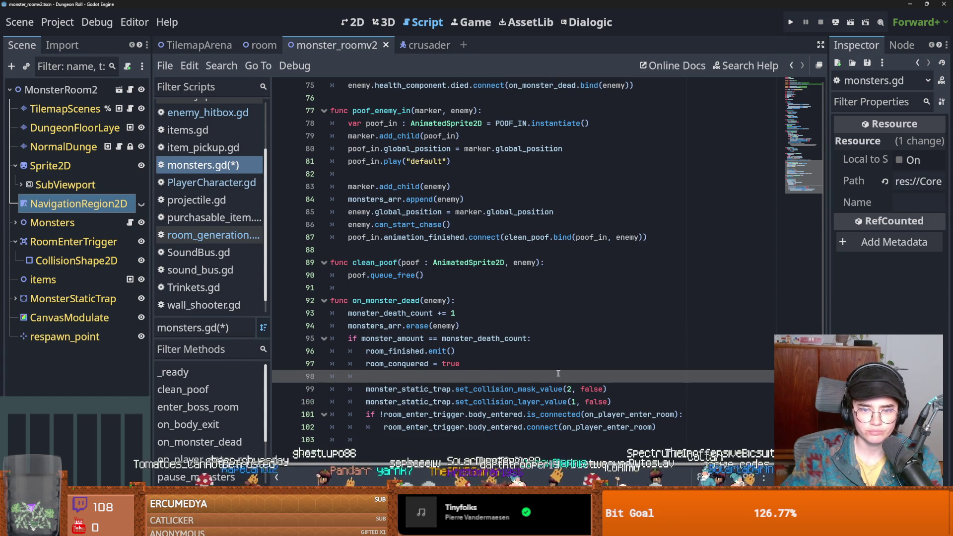
pyautogui.write('player = body')
pyautogui.moveTo(424, 376); pyautogui.dragTo(395, 380)
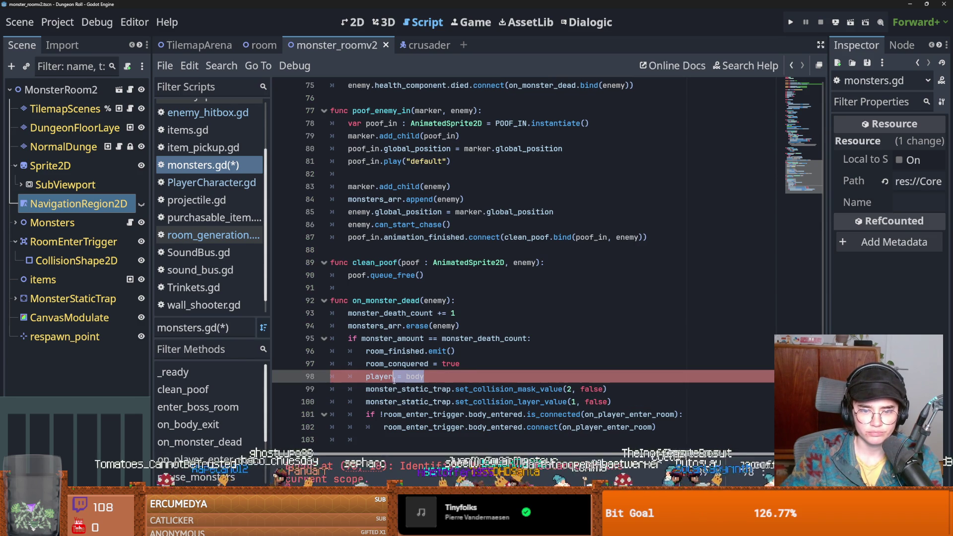
pyautogui.write('.hit')
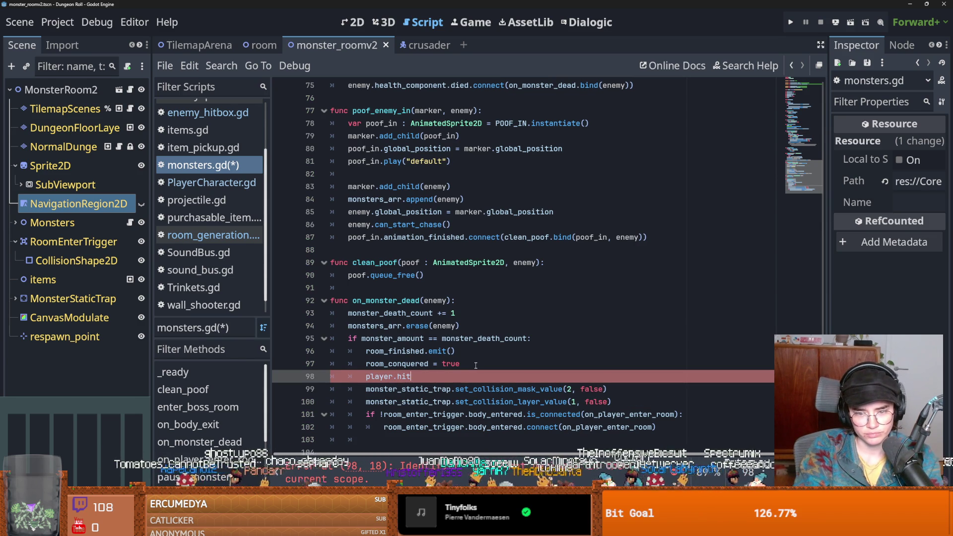
pyautogui.write('b')
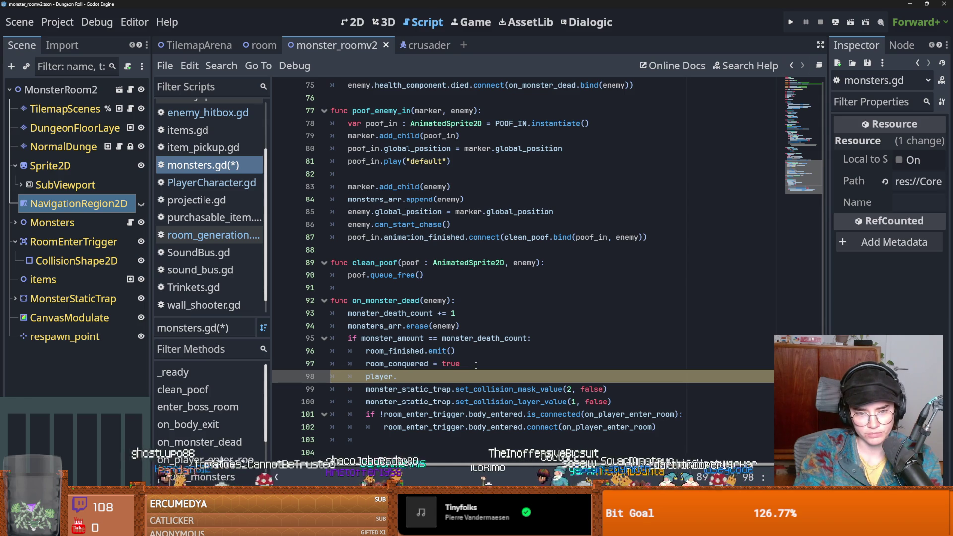
pyautogui.press('BackSpace')
pyautogui.write('if pl')
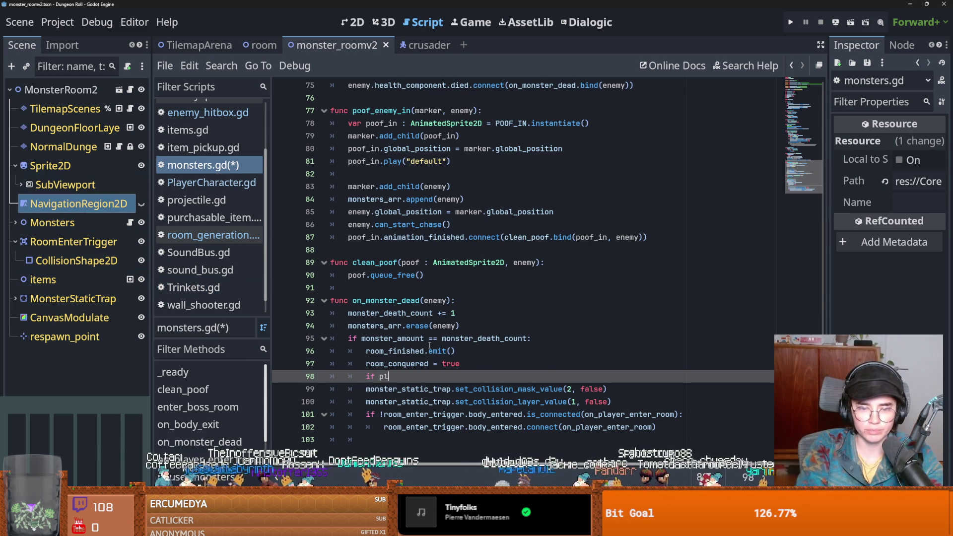
pyautogui.write('ayer.hitbox.')
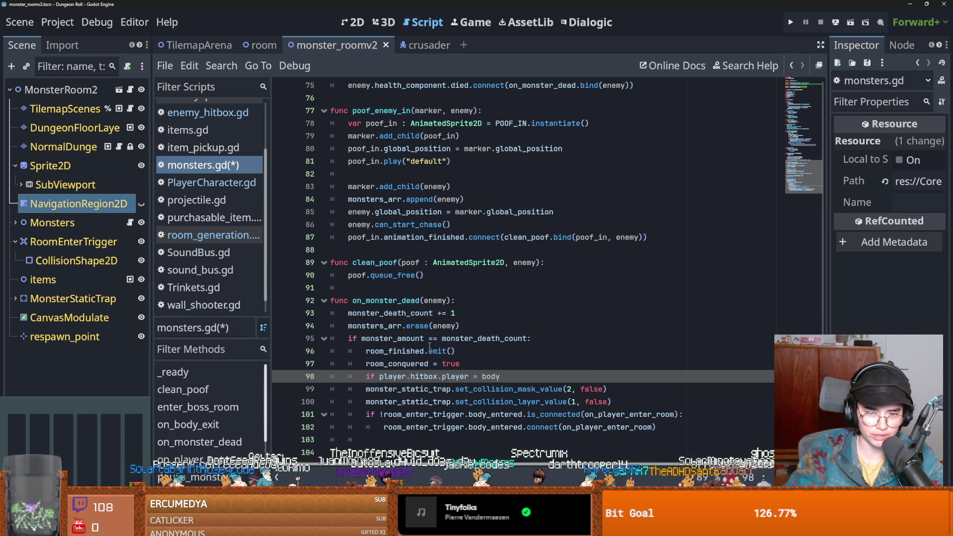
# Confirm the flag in enemy_hitbox.gd and complete the condition as player.hitbox.chest_of_avarice.
pyautogui.click(414, 45)
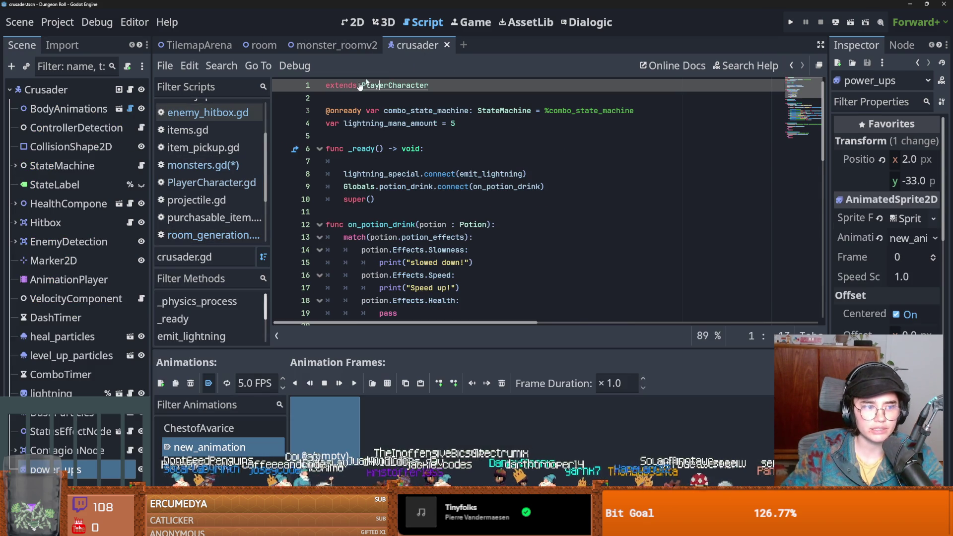
pyautogui.click(130, 222)
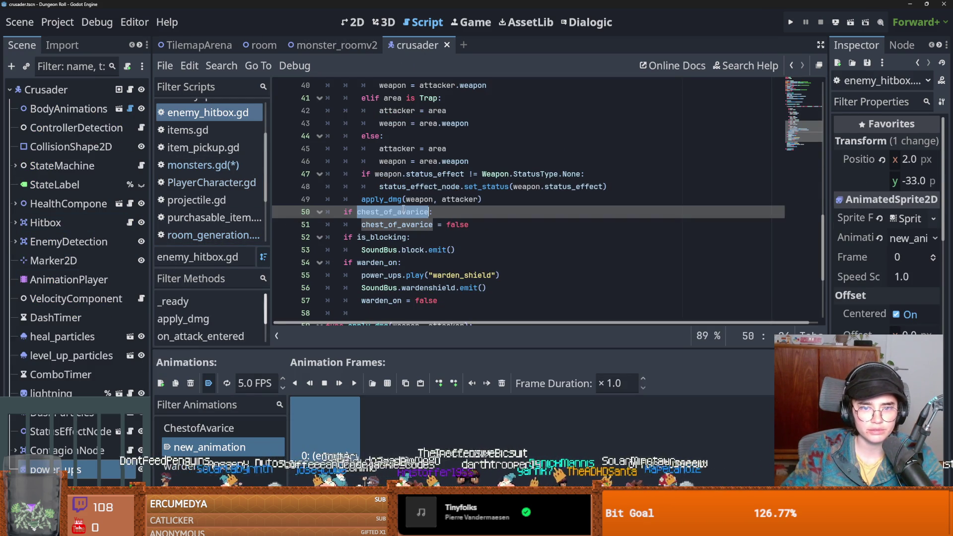
pyautogui.click(332, 44)
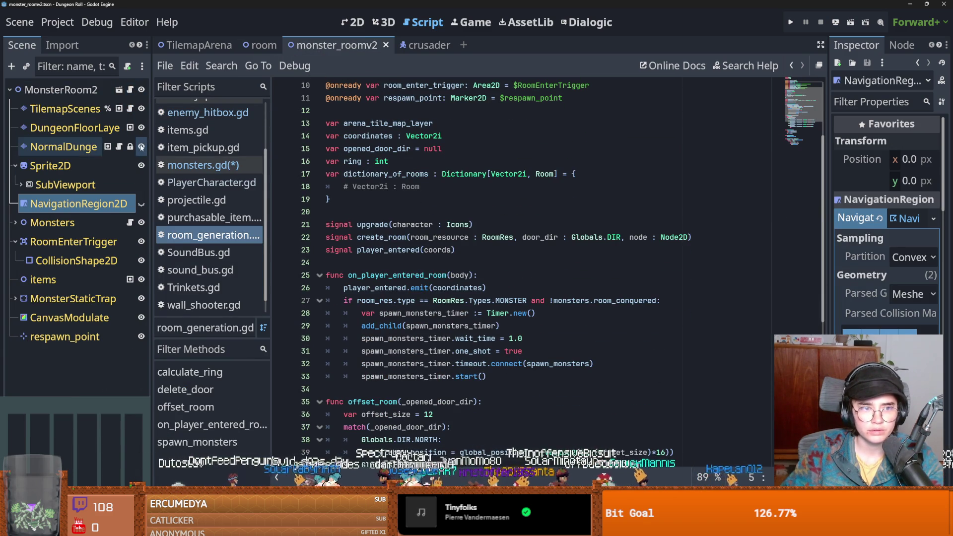
pyautogui.click(131, 221)
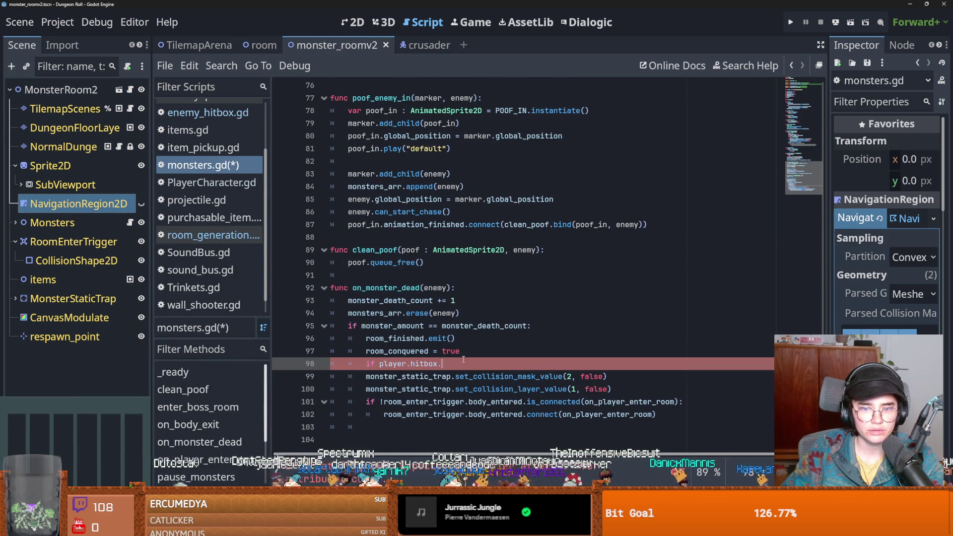
pyautogui.write('chest_of_avarice')
pyautogui.press('Down')
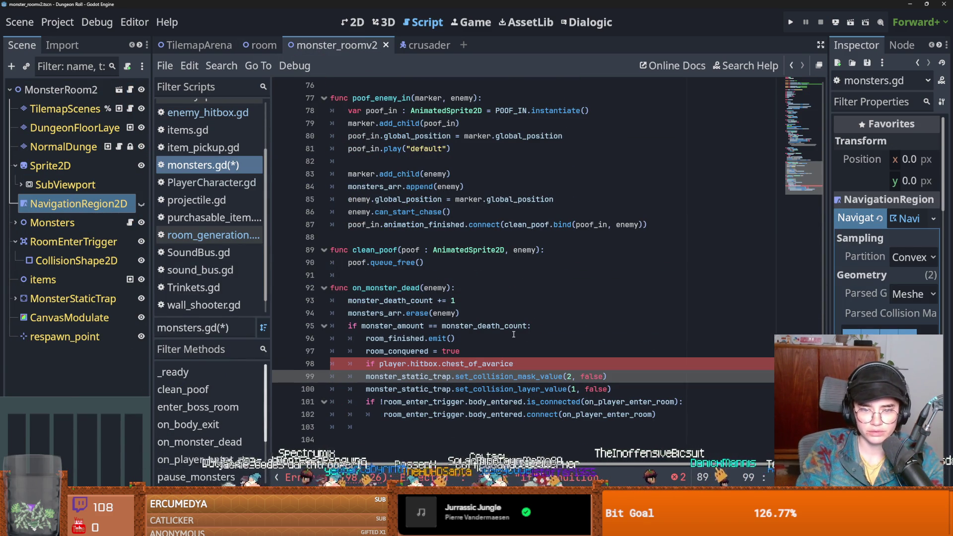
# End the condition with a colon and call player.chest_of_avarice_powerup() beneath it.
pyautogui.click(517, 359)
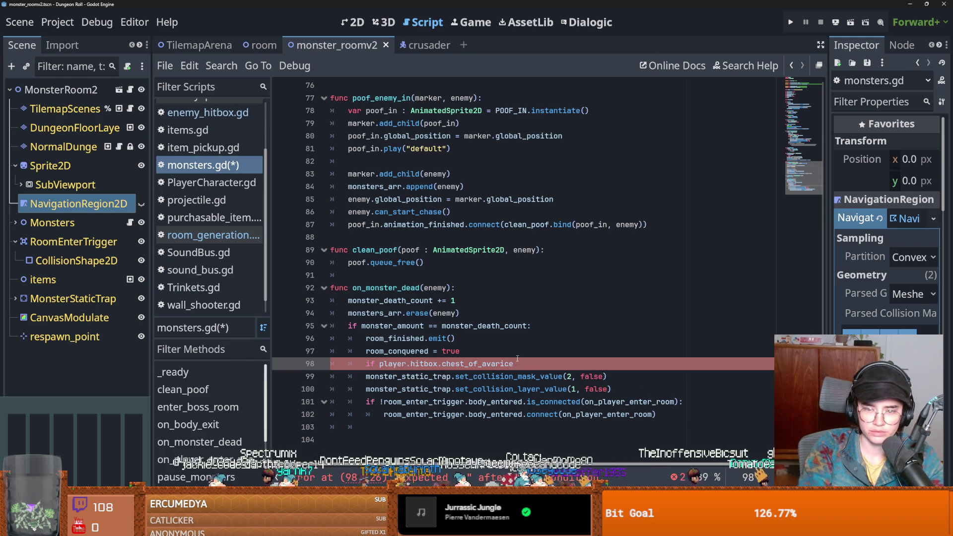
pyautogui.write(':')
pyautogui.press('Return')
pyautogui.press('BackSpace')
pyautogui.press('BackSpace')
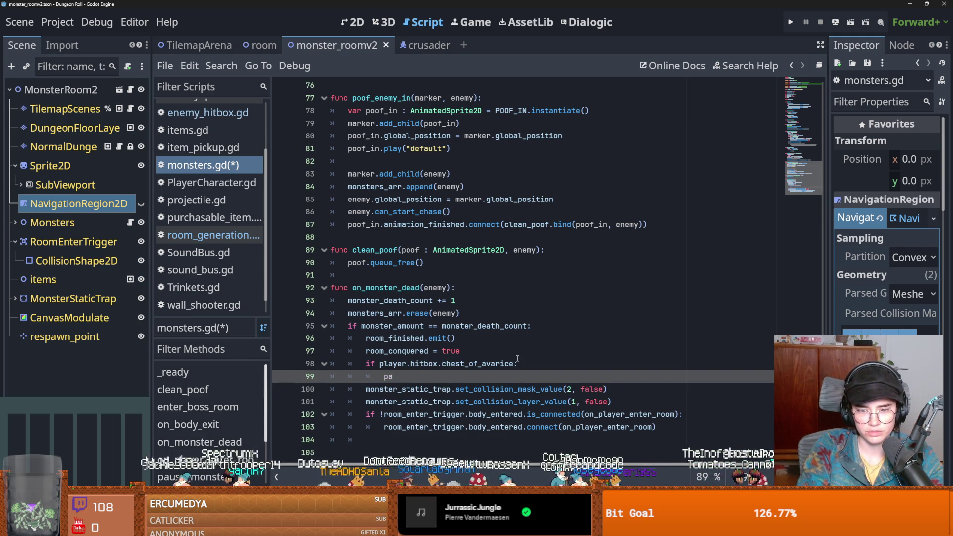
pyautogui.write('ch')
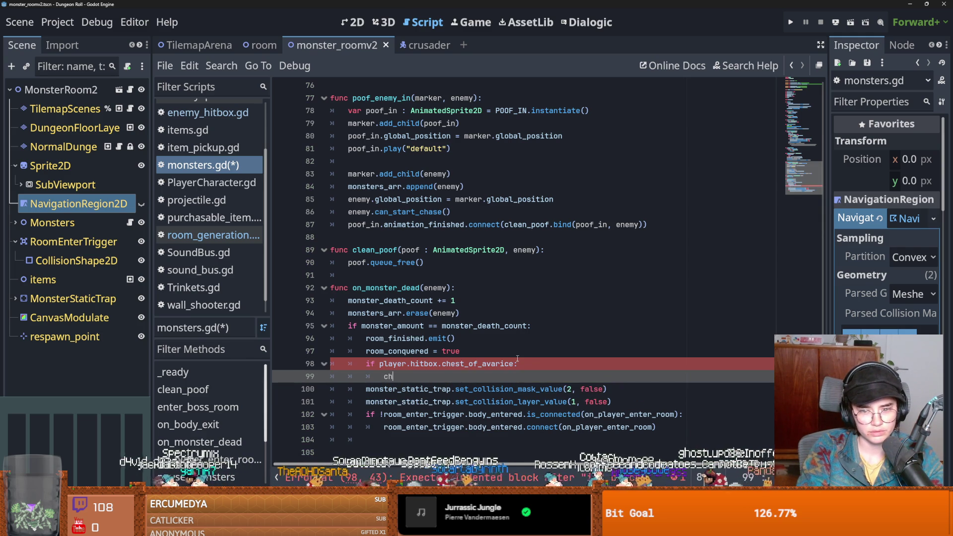
pyautogui.press('BackSpace')
pyautogui.press('BackSpace')
pyautogui.write('player.chest_of_avarice_')
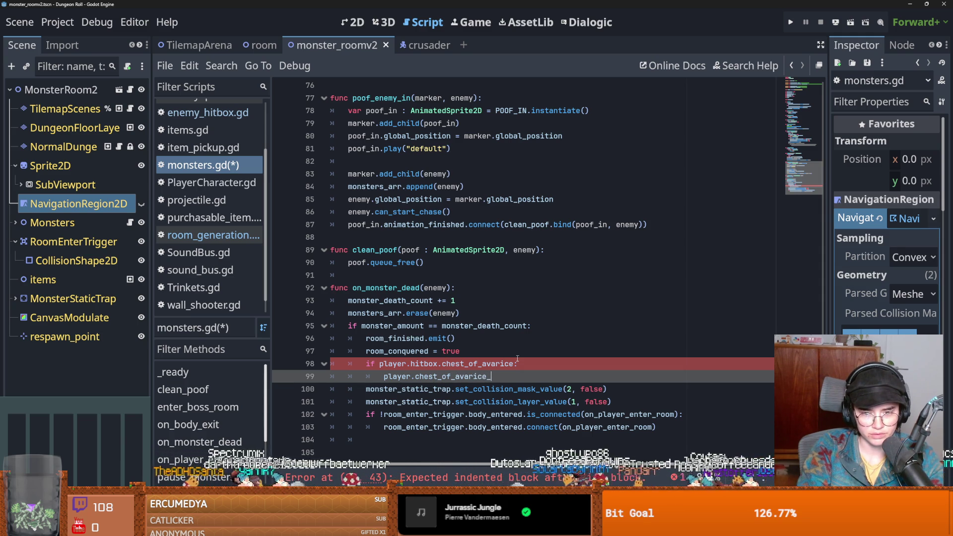
pyautogui.write('()')
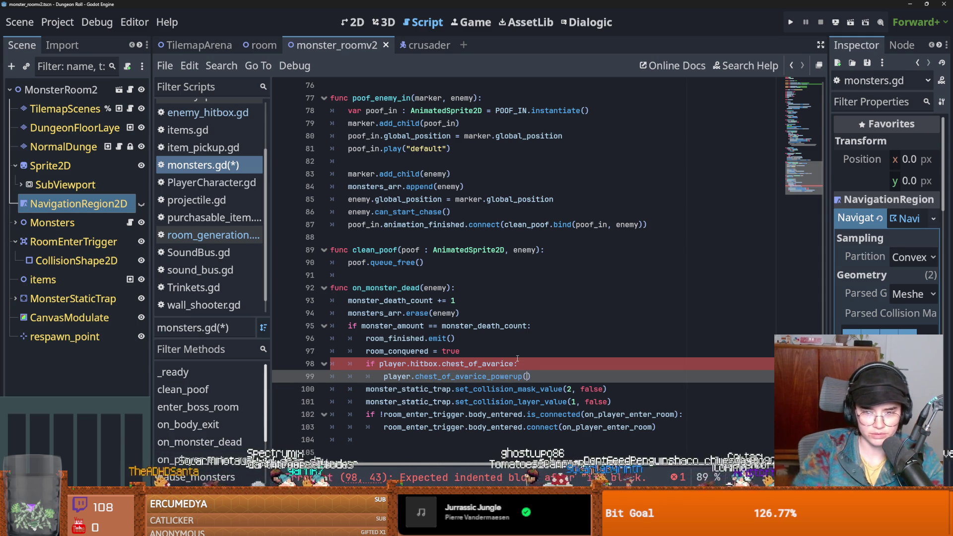
pyautogui.moveTo(527, 376); pyautogui.dragTo(415, 376)
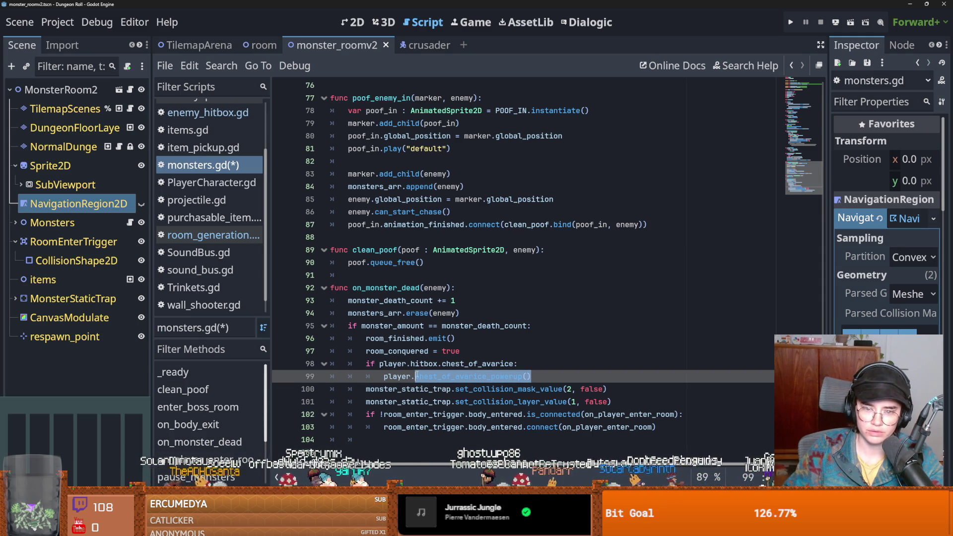
pyautogui.click(426, 45)
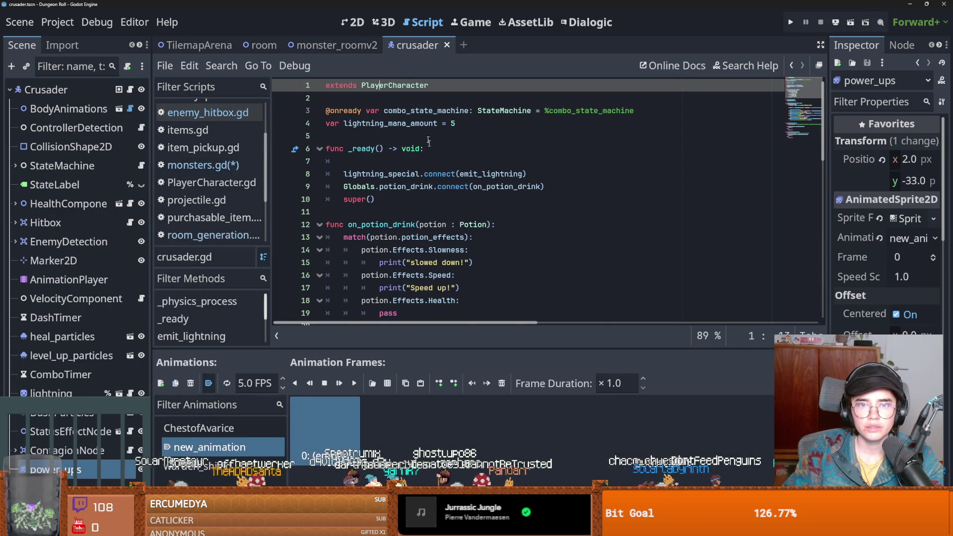
# Add a 'func chest_of_avarice_powerup():' stub with pass to PlayerCharacter.gd and save.
pyautogui.keyDown('ctrl'); pyautogui.click(395, 85); pyautogui.keyUp('ctrl')
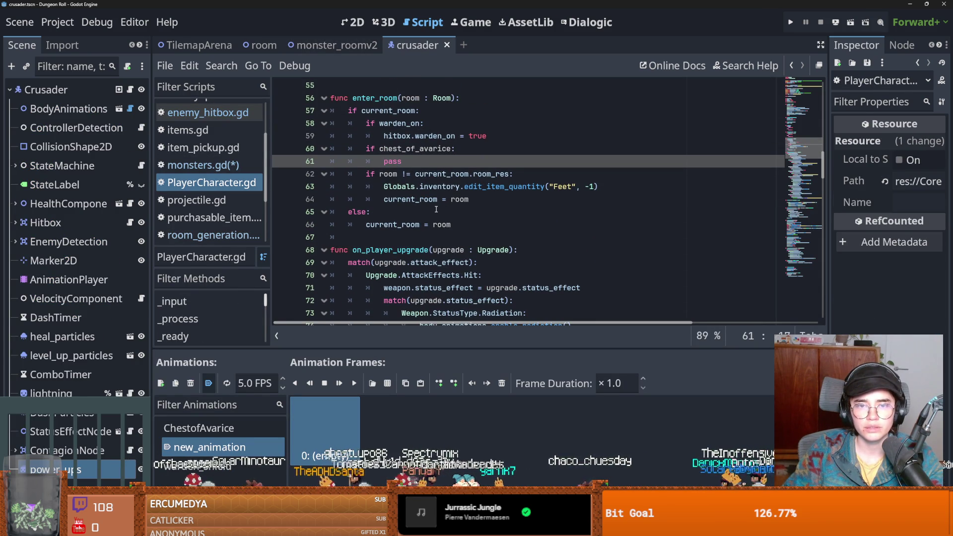
pyautogui.click(365, 236)
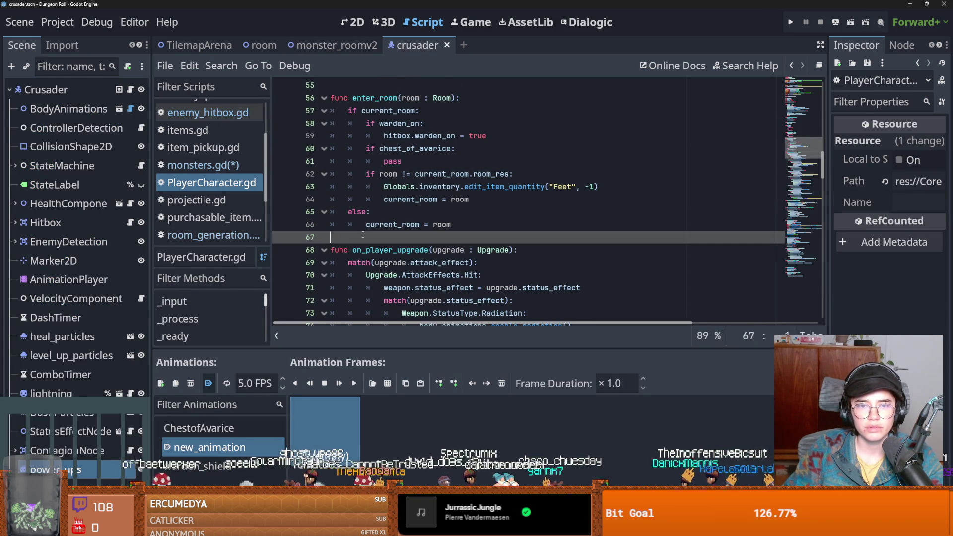
pyautogui.press('Return')
pyautogui.press('Return')
pyautogui.press('Up')
pyautogui.write('func chest_of_avarice_powerup()')
pyautogui.press('Return')
pyautogui.write('pass')
pyautogui.hotkey('ctrl', 's')
# Check the node references in the Character base script, then return to the new function.
pyautogui.moveTo(824, 176); pyautogui.dragTo(824, 104)
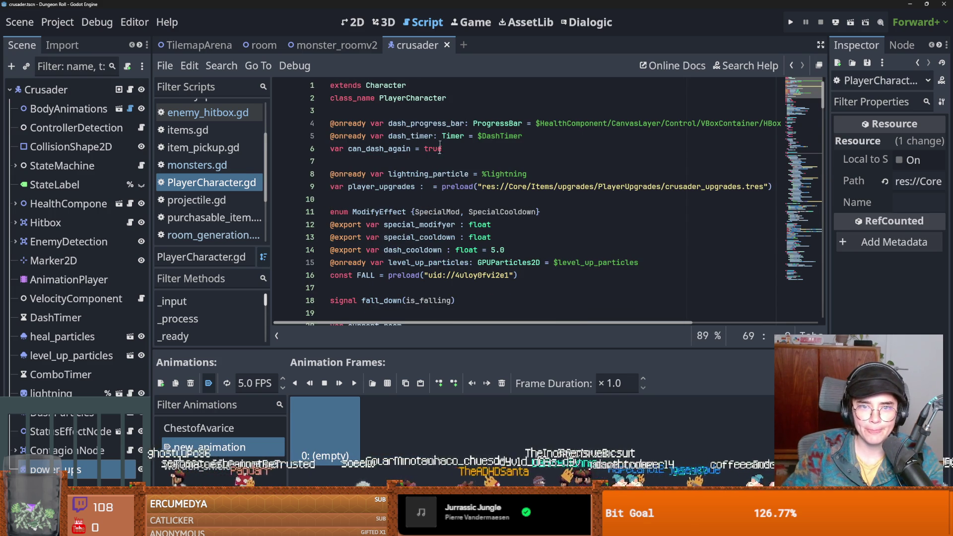
pyautogui.scroll(-1, 445, 230)
pyautogui.scroll(1, 422, 174)
pyautogui.click(380, 86)
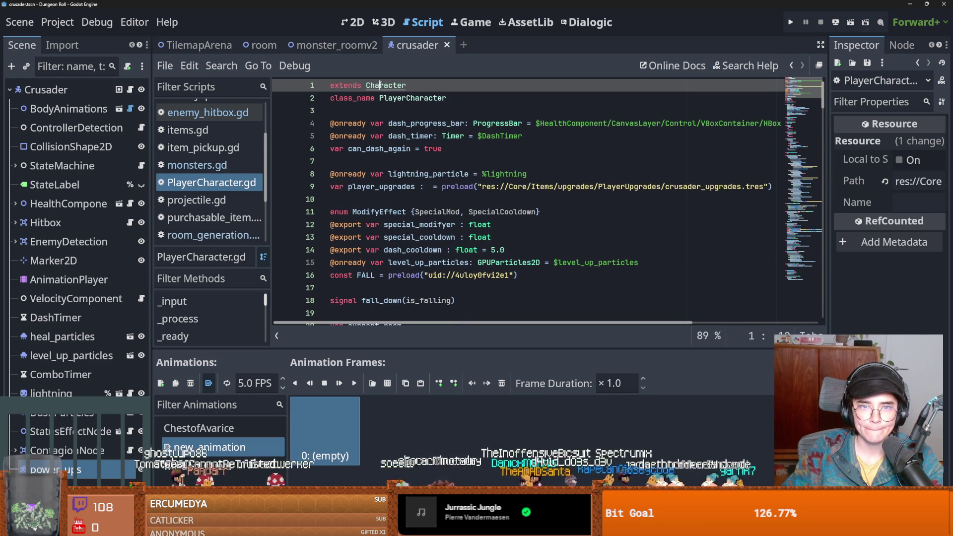
pyautogui.keyDown('ctrl'); pyautogui.click(385, 88); pyautogui.keyUp('ctrl')
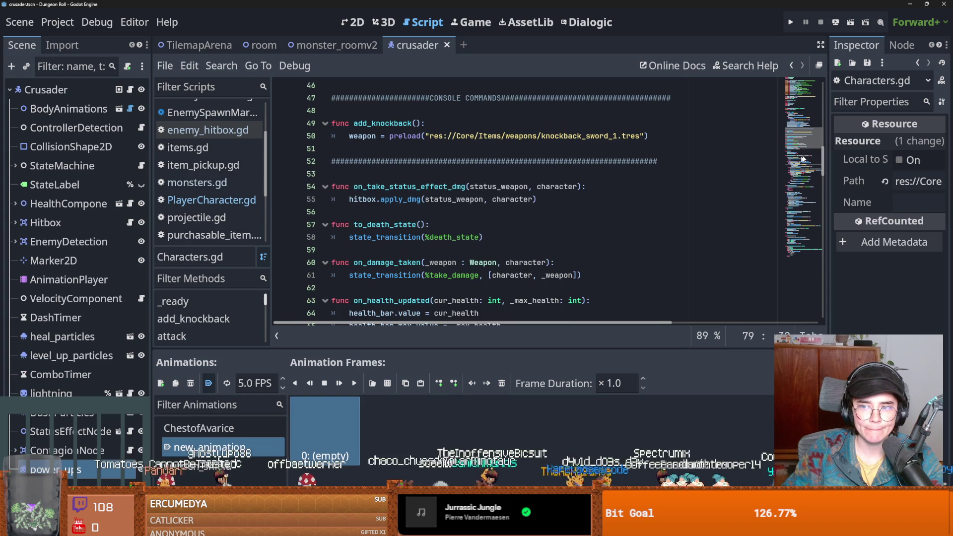
pyautogui.click(812, 80)
pyautogui.scroll(-2, 812, 82)
pyautogui.click(366, 209)
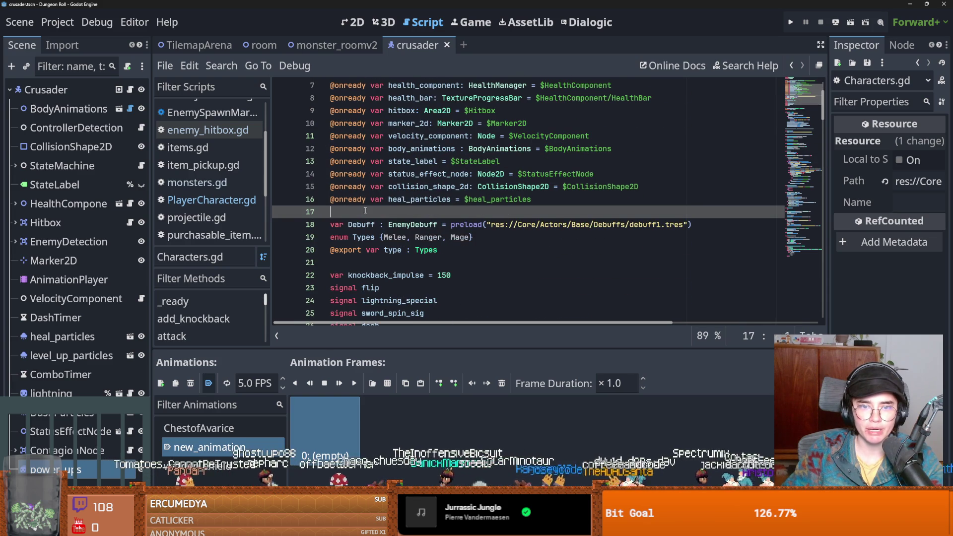
pyautogui.hotkey('alt', 'Left')
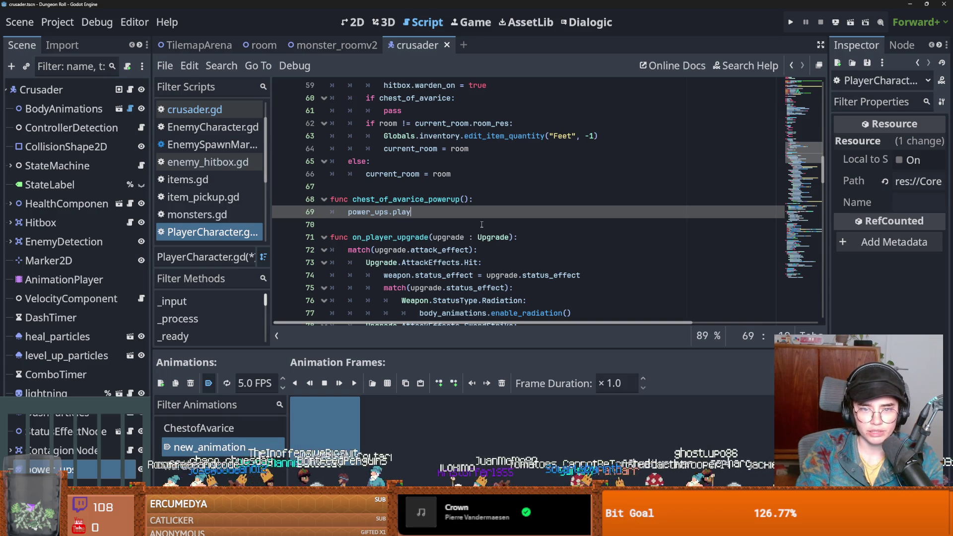
# Make the function call power_ups.play("ChestofAvarice") and save the scripts.
pyautogui.hotkey('ctrl', 'space')
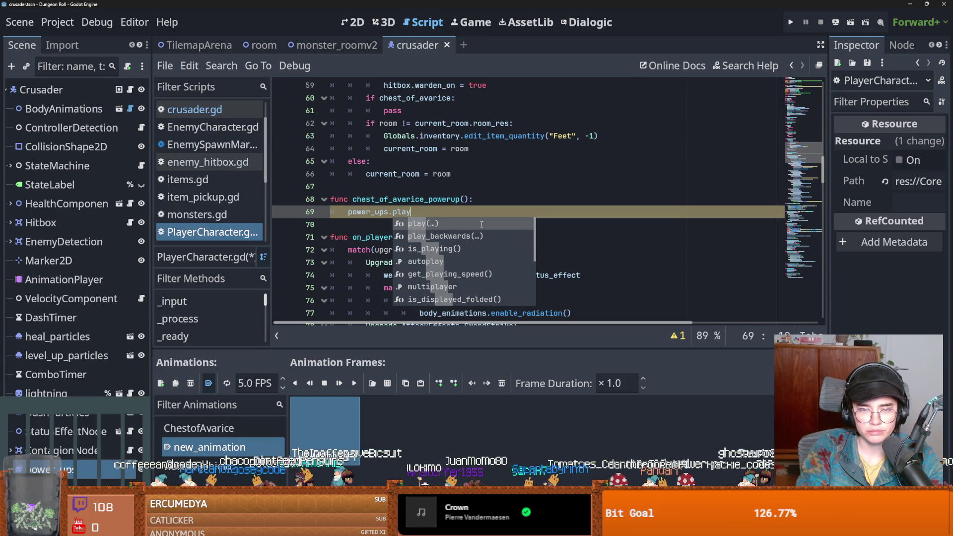
pyautogui.press('Return')
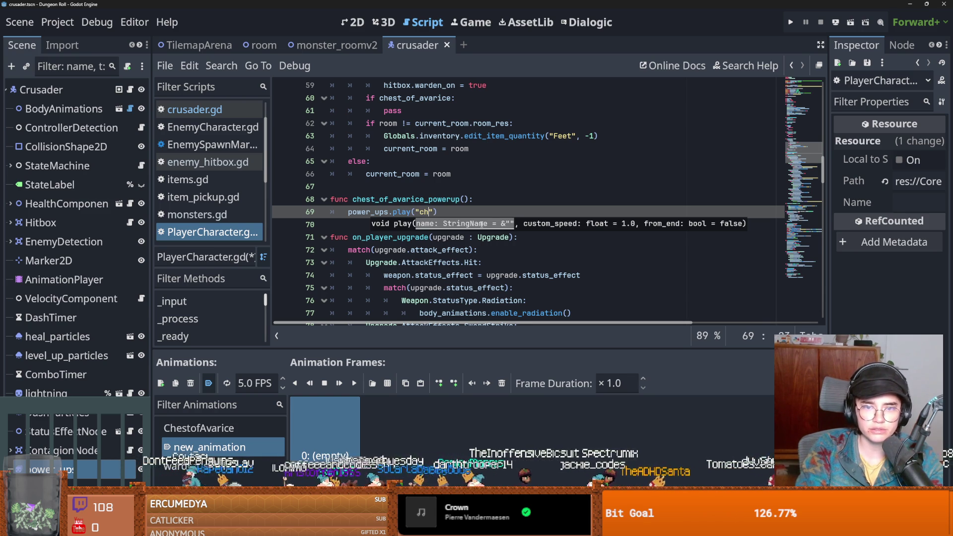
pyautogui.click(209, 427)
pyautogui.click(208, 426)
pyautogui.doubleClick(416, 217)
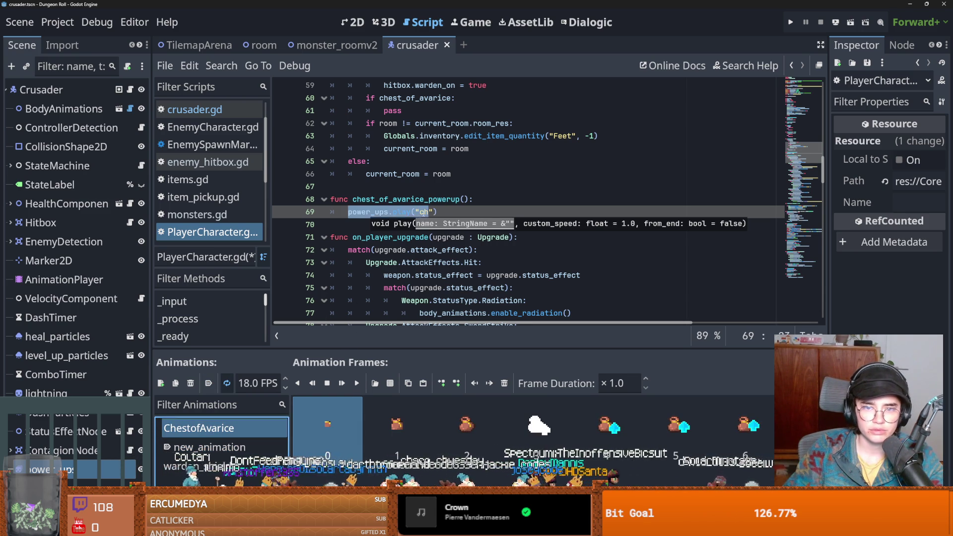
pyautogui.write('ChestofAvarice')
pyautogui.hotkey('shift', 'End')
pyautogui.press('End')
pyautogui.press('Return')
pyautogui.hotkey('ctrl', 's')
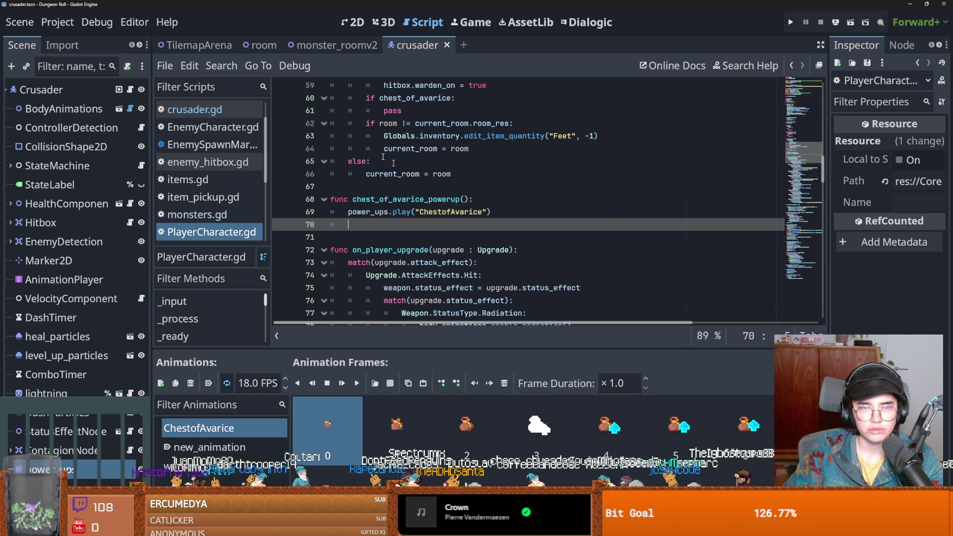
pyautogui.click(61, 46)
# Filter the project files for 'm_pi' and open the item_pickup scene and its item_pickup.gd script.
pyautogui.click(130, 45)
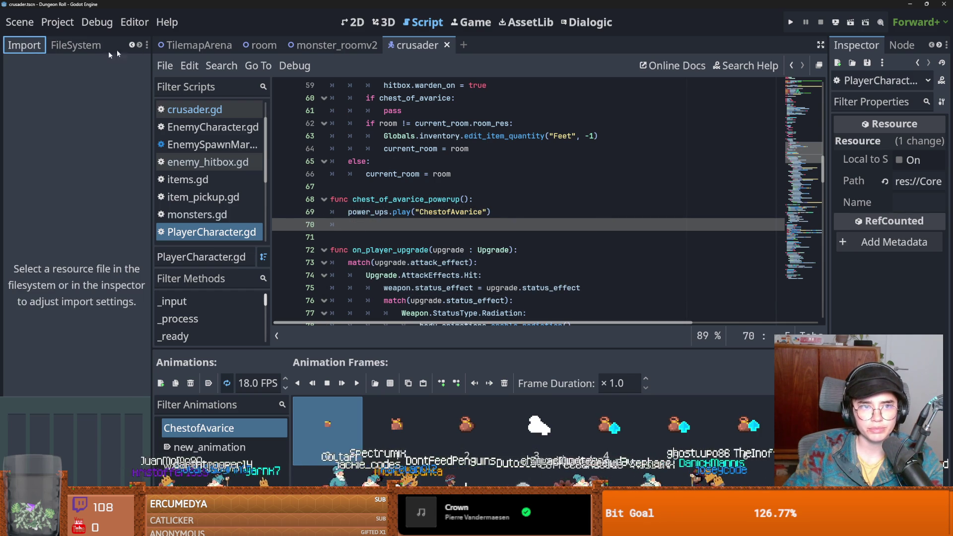
pyautogui.click(76, 46)
pyautogui.click(66, 88)
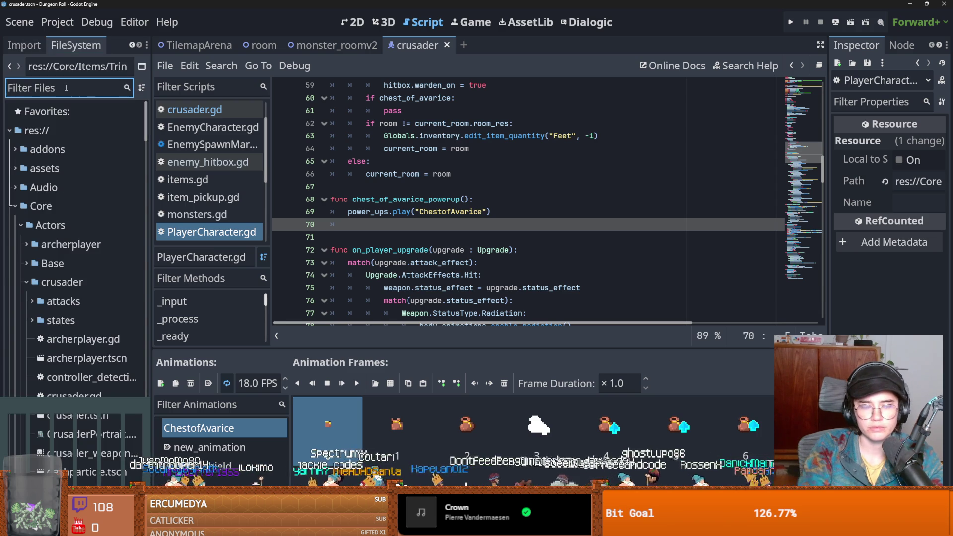
pyautogui.write('items_')
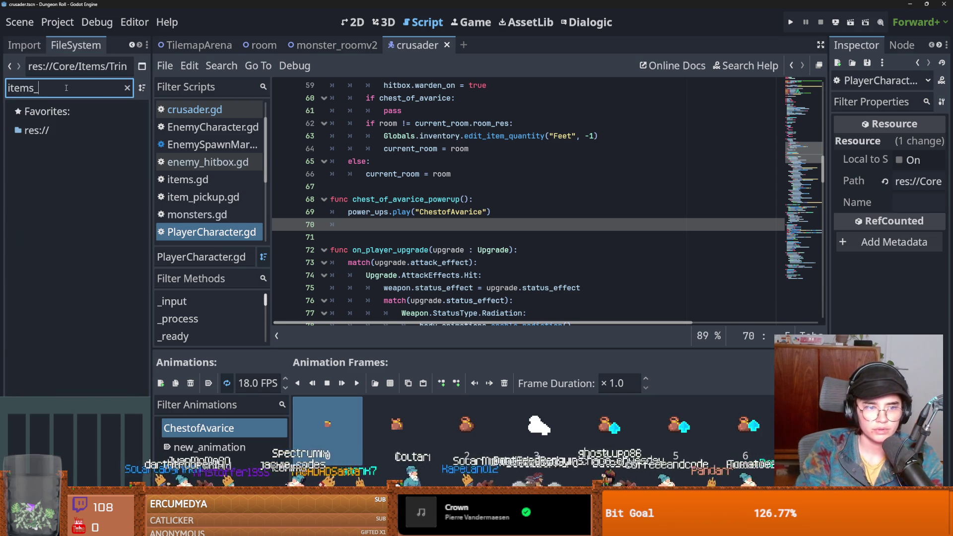
pyautogui.press('BackSpace')
pyautogui.press('BackSpace')
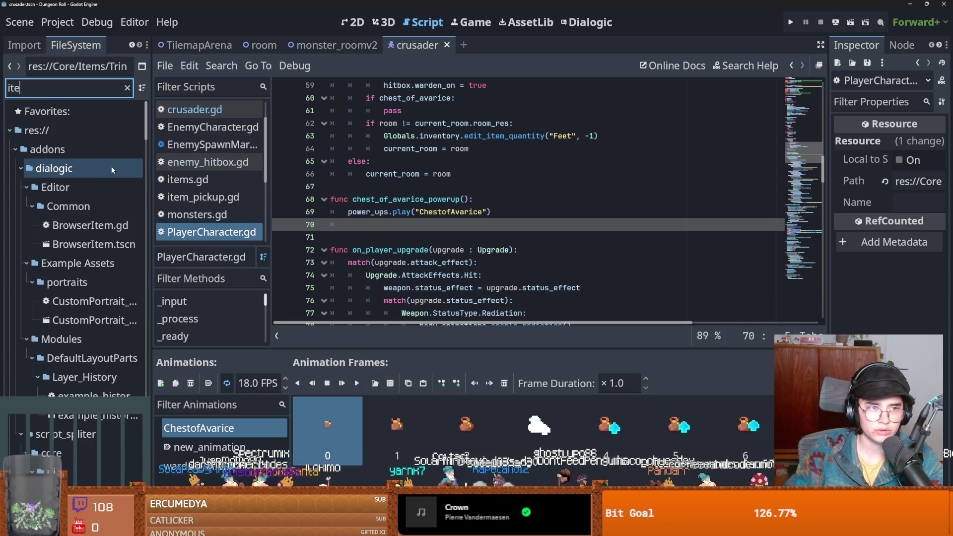
pyautogui.write('m_pi')
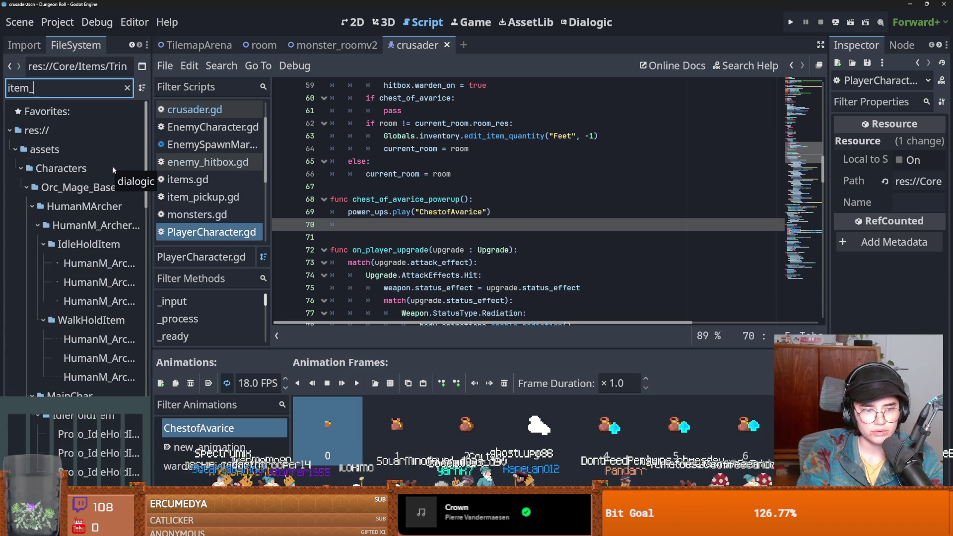
pyautogui.doubleClick(82, 206)
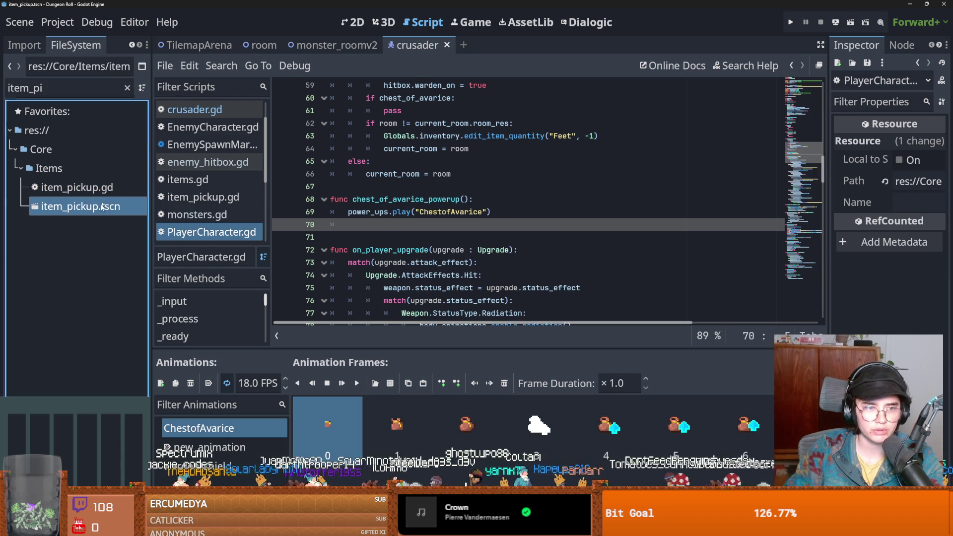
pyautogui.click(24, 45)
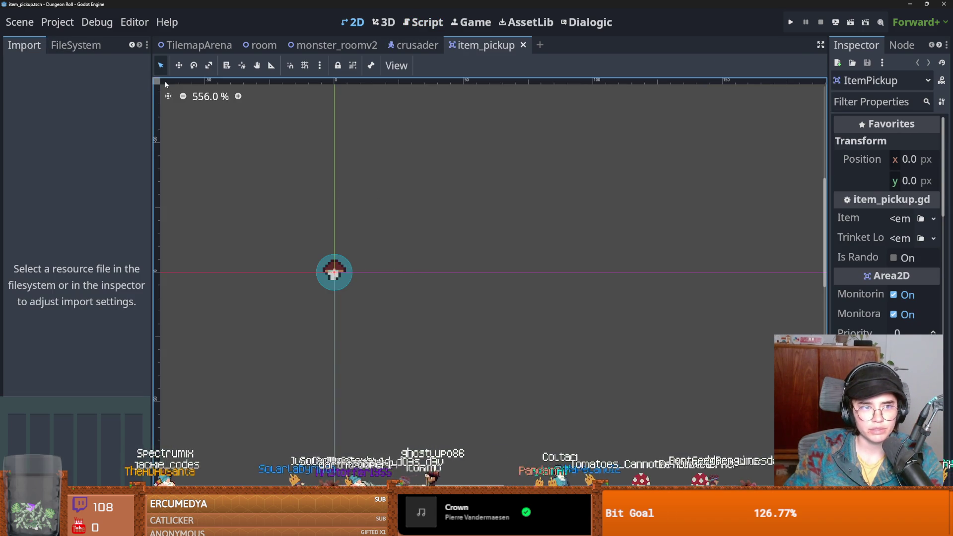
pyautogui.click(133, 47)
pyautogui.click(22, 46)
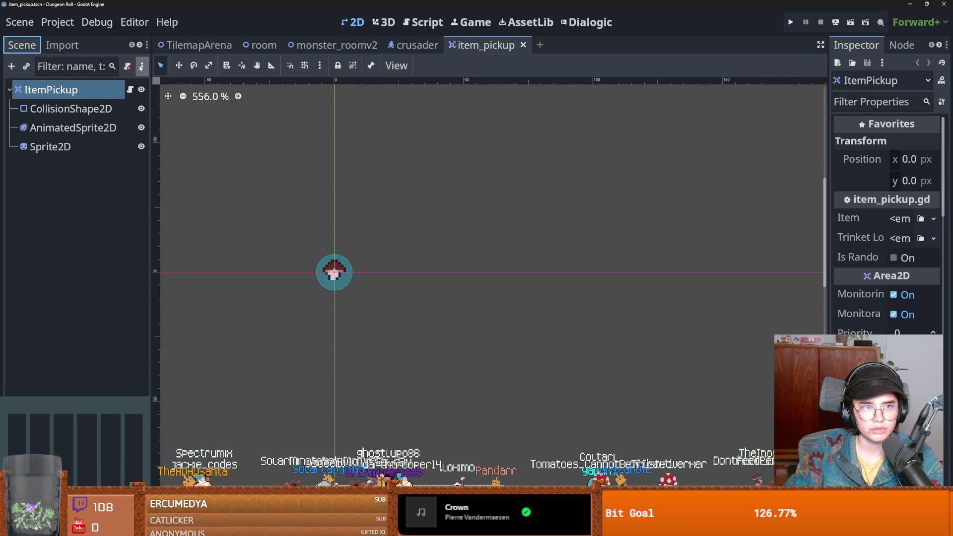
pyautogui.click(130, 90)
# In item_pickup.gd, select the coin sound call and the add_inv_item emit statement, then save.
pyautogui.scroll(-4, 417, 248)
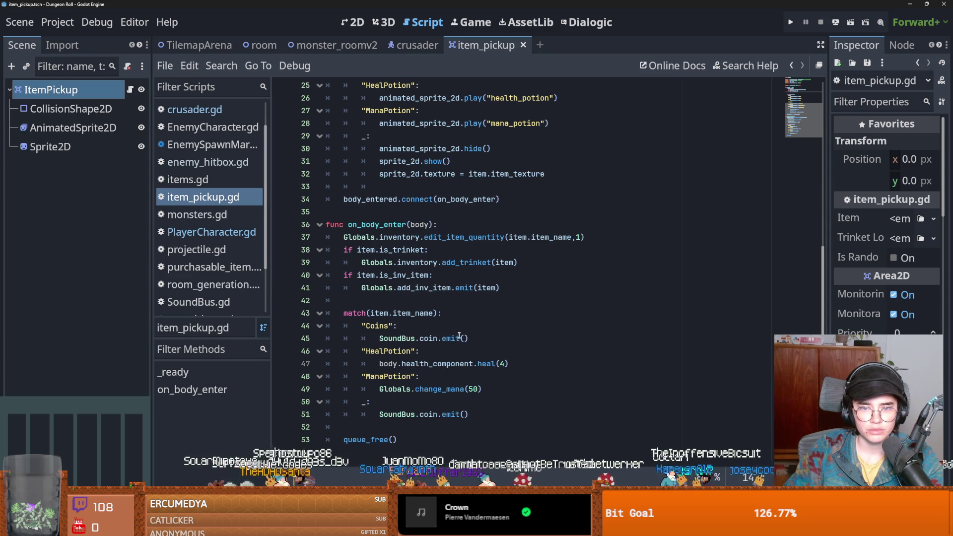
pyautogui.moveTo(478, 338); pyautogui.dragTo(379, 340)
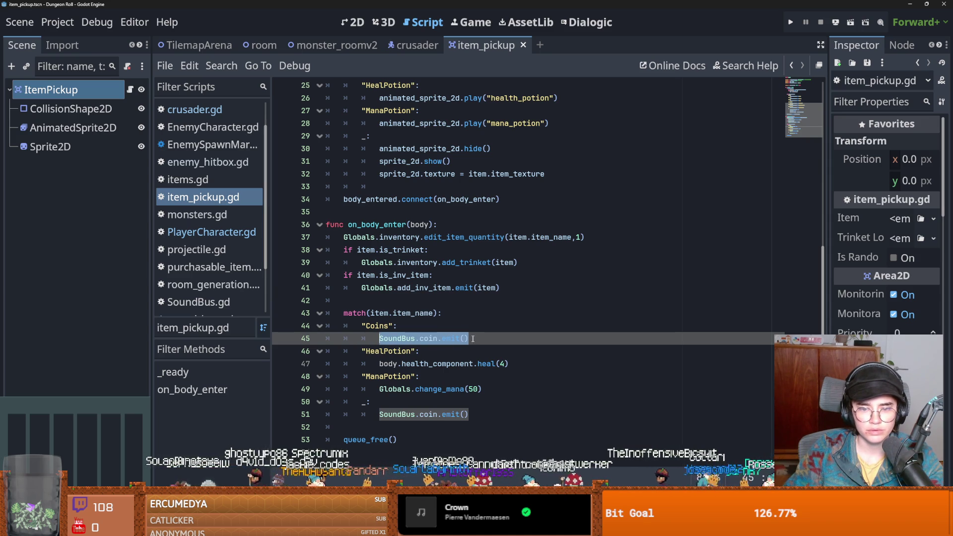
pyautogui.scroll(8, 457, 338)
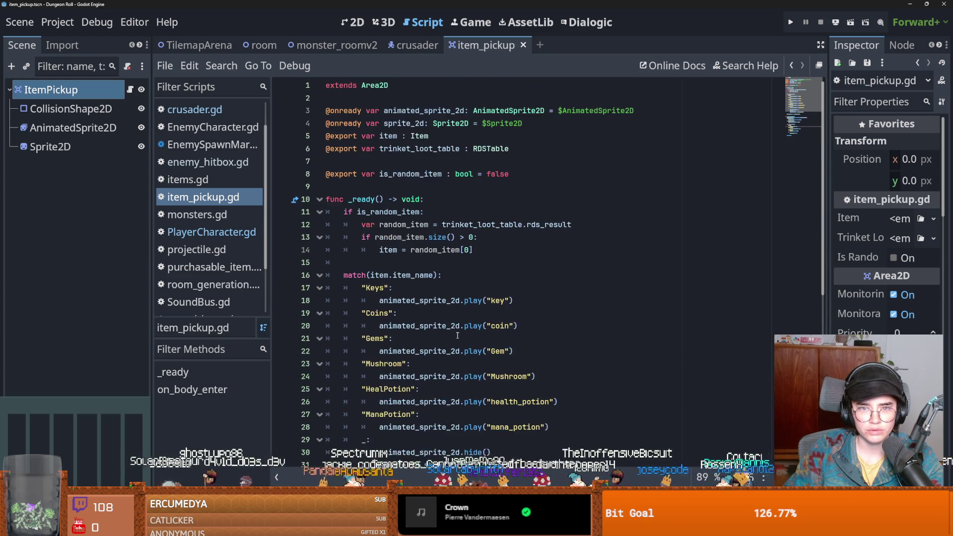
pyautogui.scroll(-7, 457, 332)
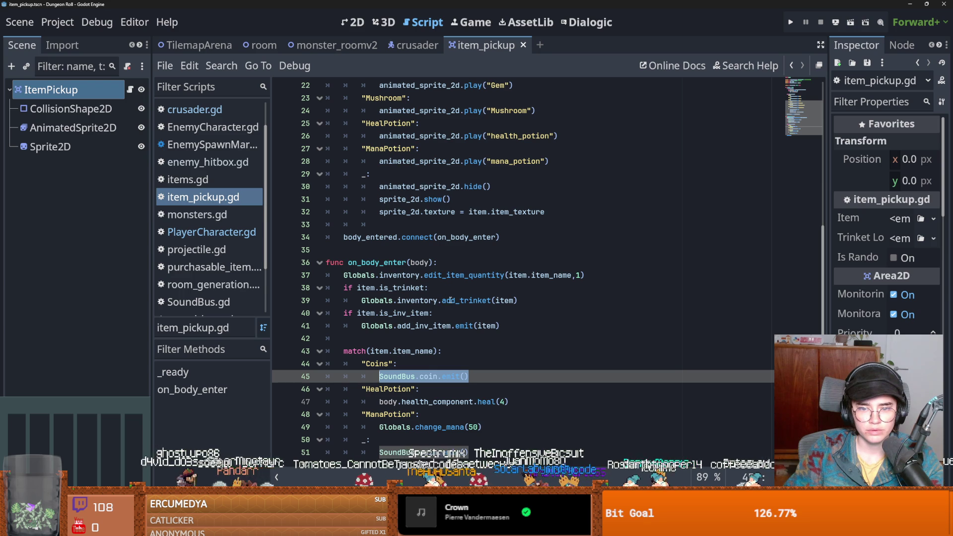
pyautogui.doubleClick(418, 325)
pyautogui.moveTo(499, 326); pyautogui.dragTo(361, 326)
pyautogui.hotkey('ctrl', 's')
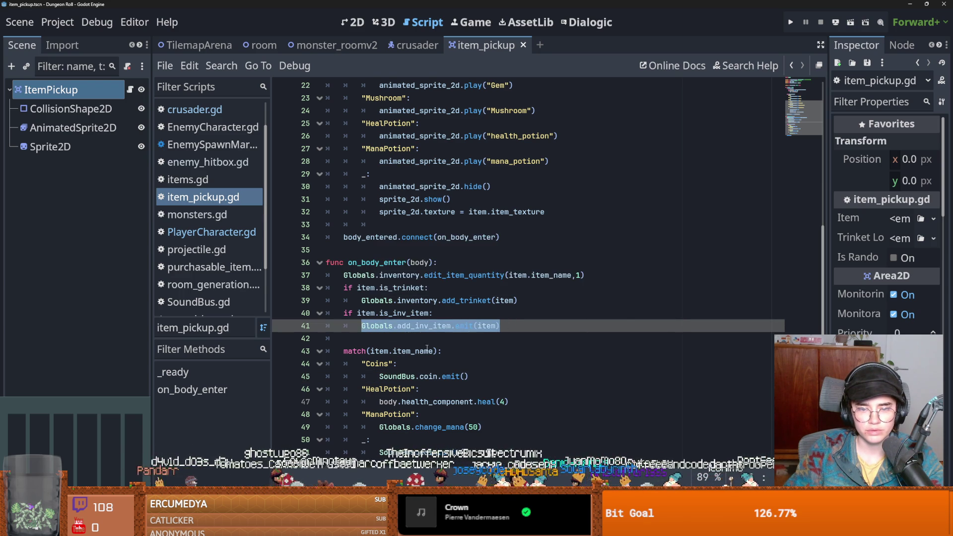
pyautogui.scroll(7, 422, 343)
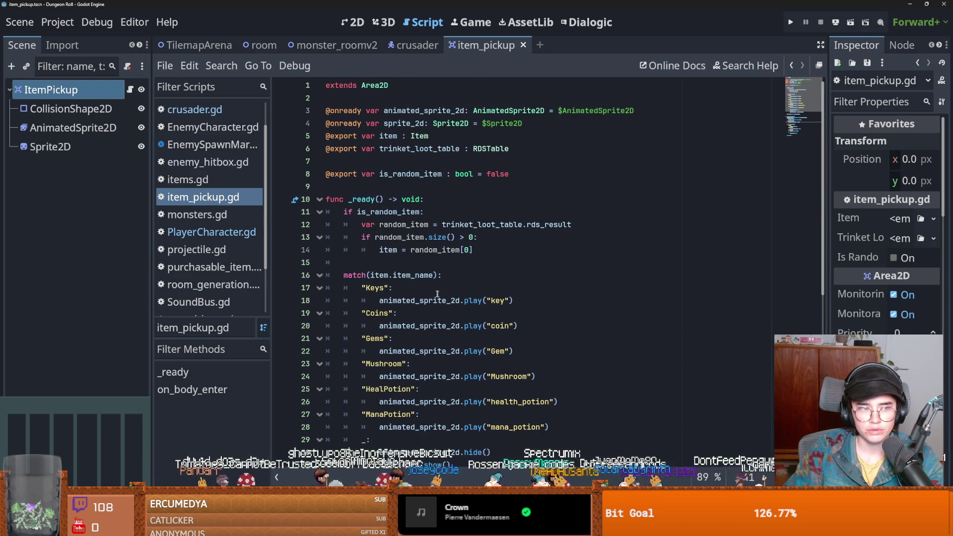
pyautogui.scroll(-5, 438, 296)
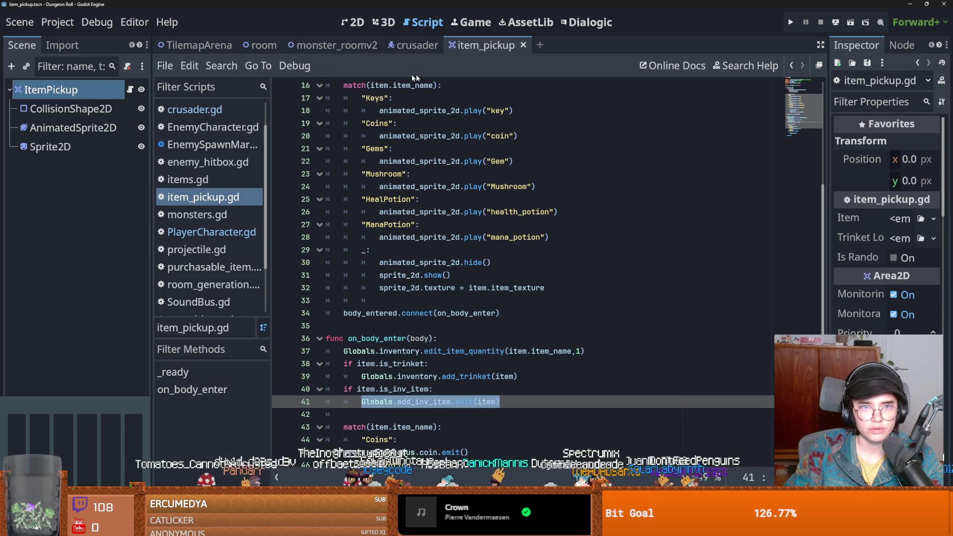
# Switch to the crusader scene, open PlayerCharacter.gd, and start a Find in Files search.
pyautogui.click(417, 44)
pyautogui.scroll(-3, 307, 209)
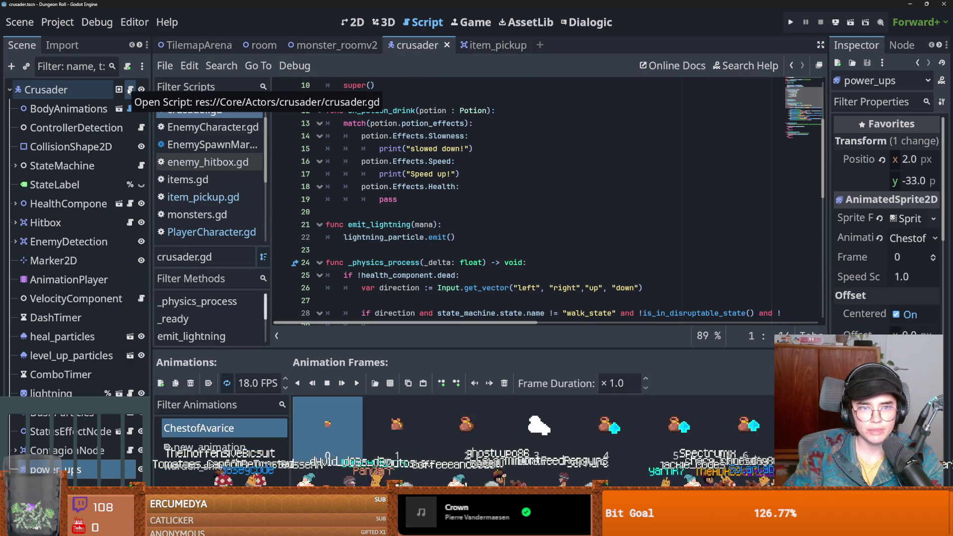
pyautogui.click(140, 46)
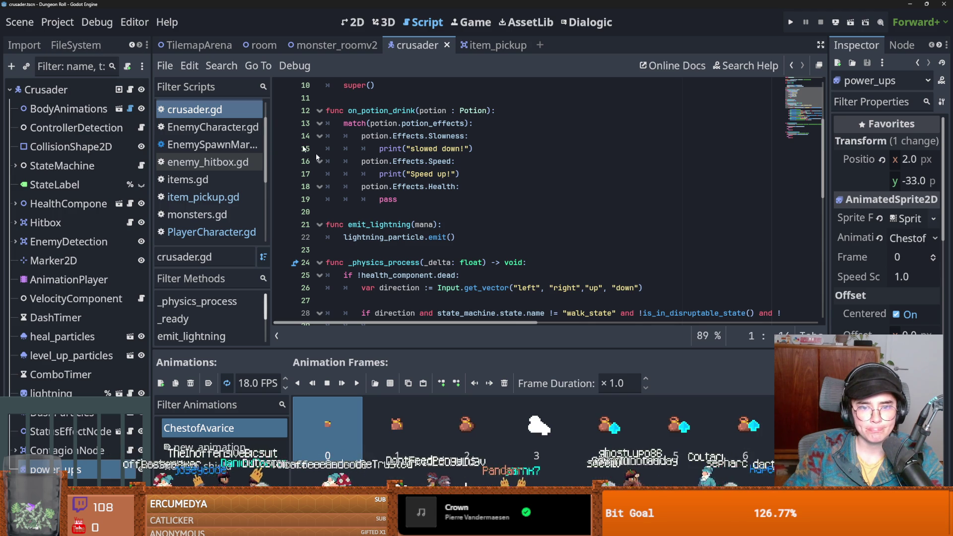
pyautogui.scroll(3, 396, 91)
pyautogui.keyDown('ctrl'); pyautogui.click(396, 86); pyautogui.keyUp('ctrl')
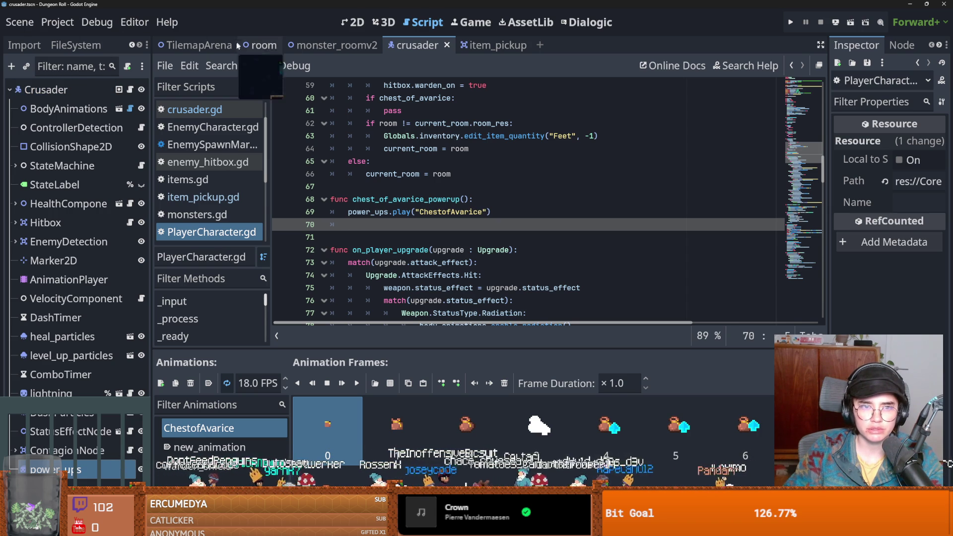
pyautogui.click(221, 66)
pyautogui.click(251, 160)
# Search all project files for 'pawn' and scroll through the 60 matches in 16 files.
pyautogui.write('pawn')
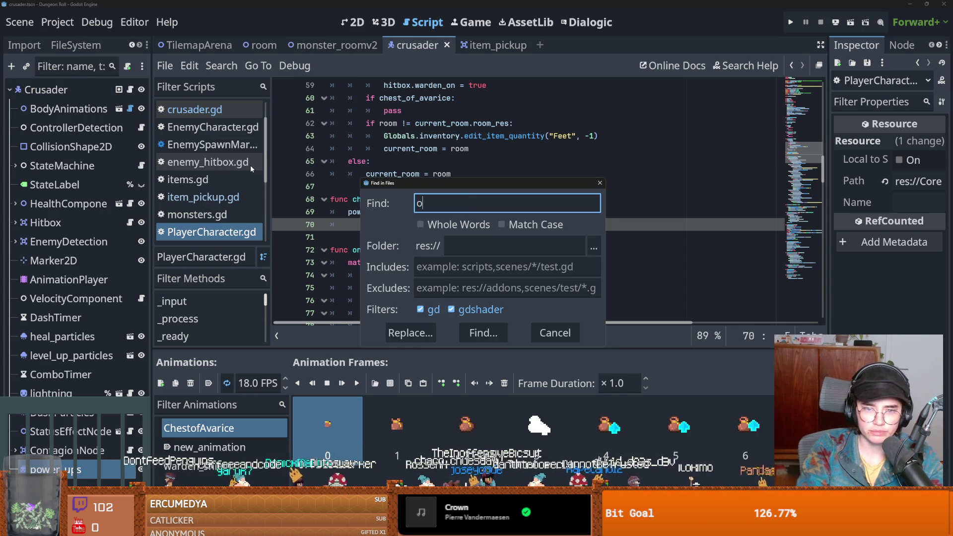
pyautogui.press('Return')
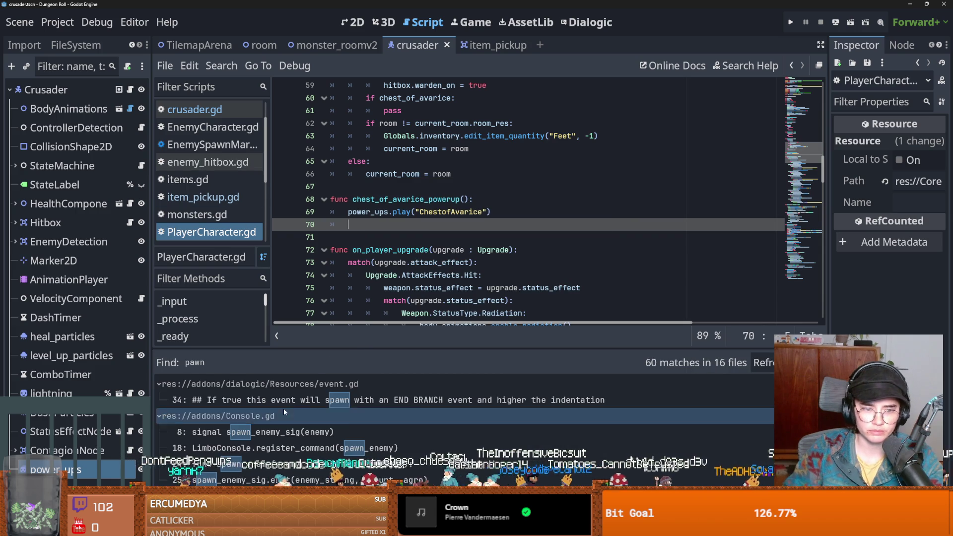
pyautogui.scroll(-5, 314, 446)
pyautogui.scroll(-5, 322, 455)
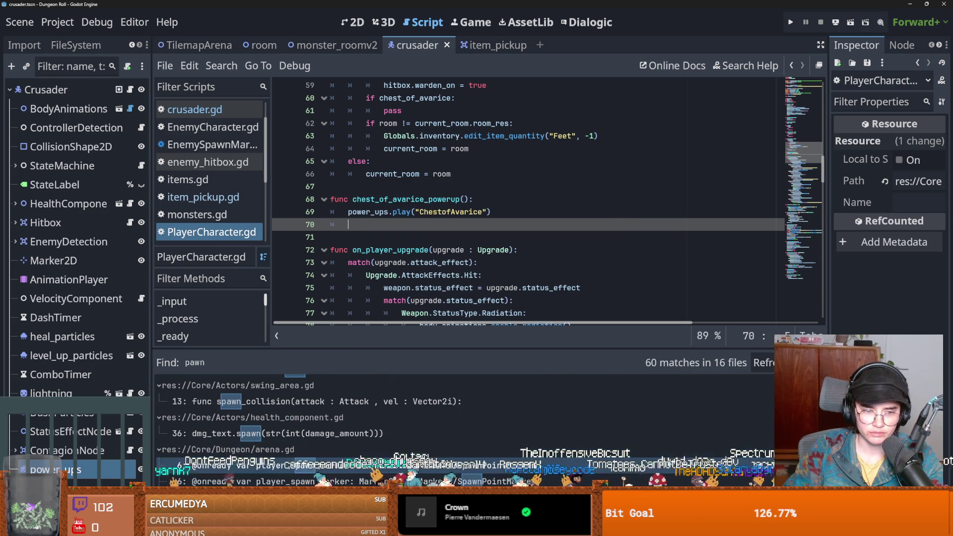
pyautogui.scroll(-5, 321, 455)
pyautogui.scroll(-8, 345, 471)
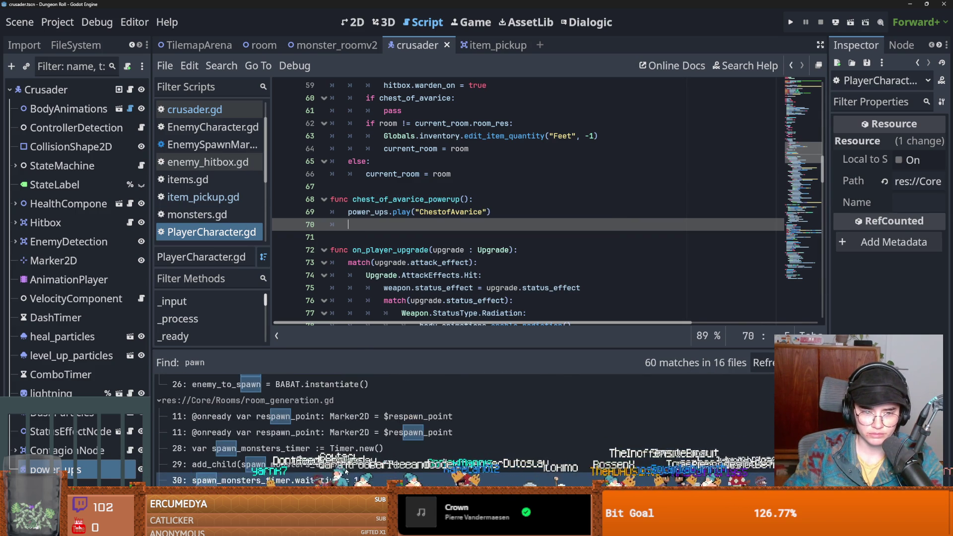
pyautogui.scroll(-10, 345, 470)
pyautogui.scroll(4, 351, 460)
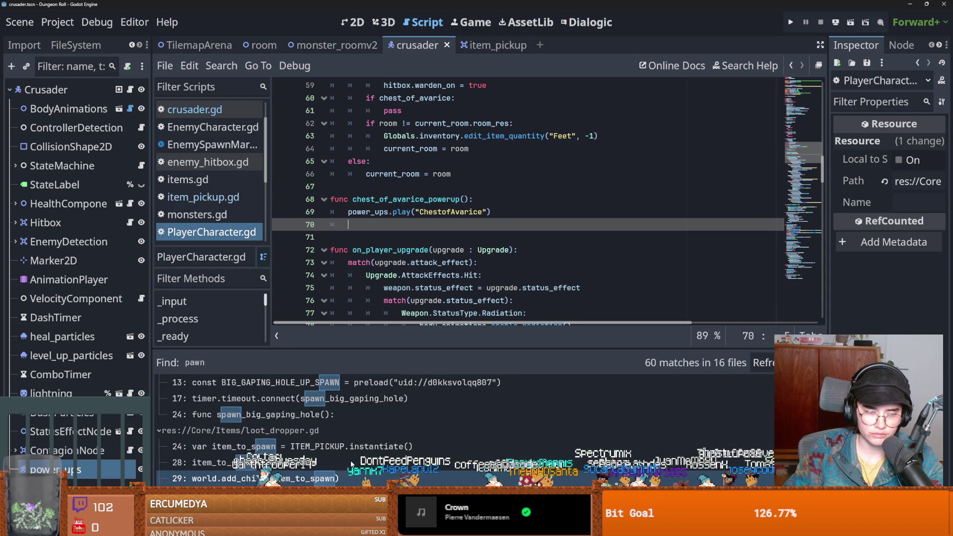
pyautogui.scroll(5, 350, 464)
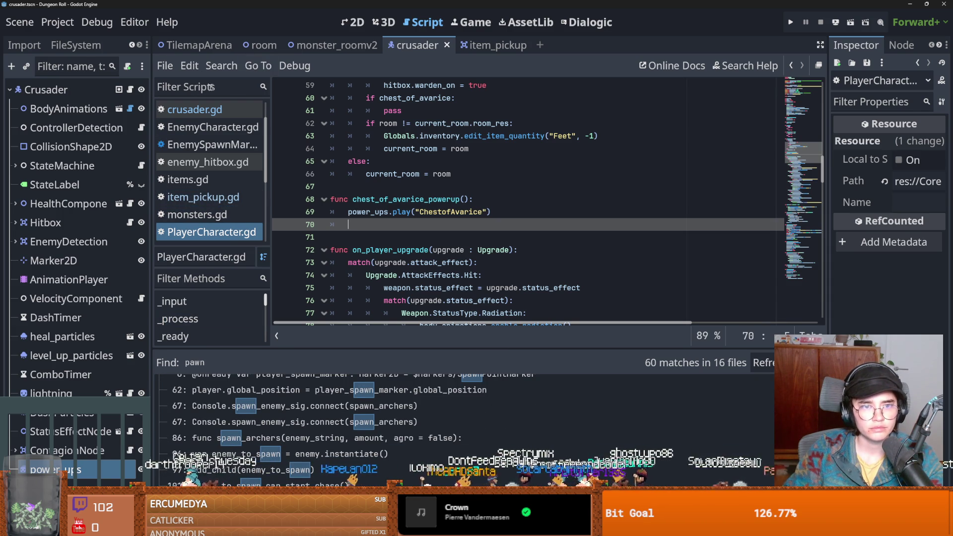
pyautogui.click(76, 71)
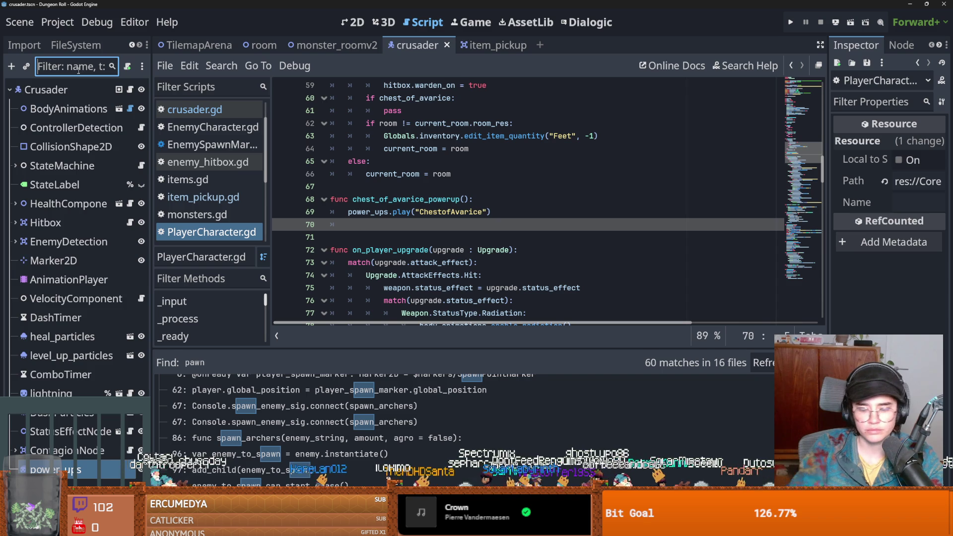
# Filter the FileSystem dock for 'pawn' and open the PawnBroker.tres upgrade resource.
pyautogui.write('pawn')
pyautogui.press('BackSpace')
pyautogui.press('BackSpace')
pyautogui.click(75, 45)
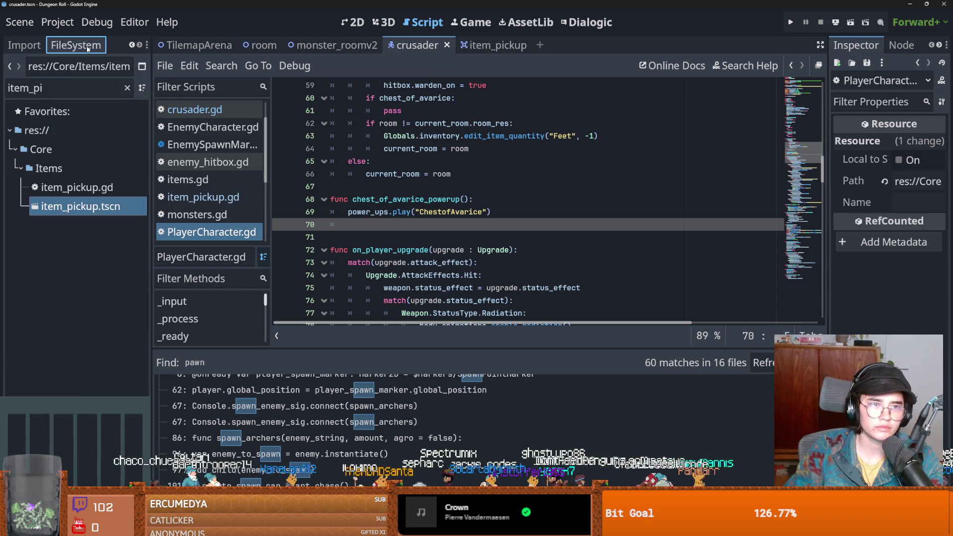
pyautogui.doubleClick(70, 84)
pyautogui.write('pawn')
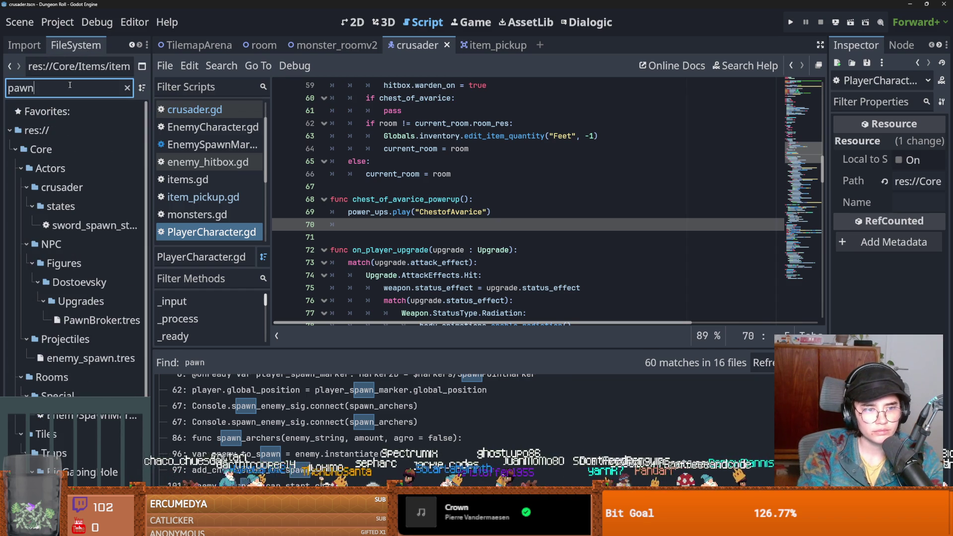
pyautogui.click(108, 321)
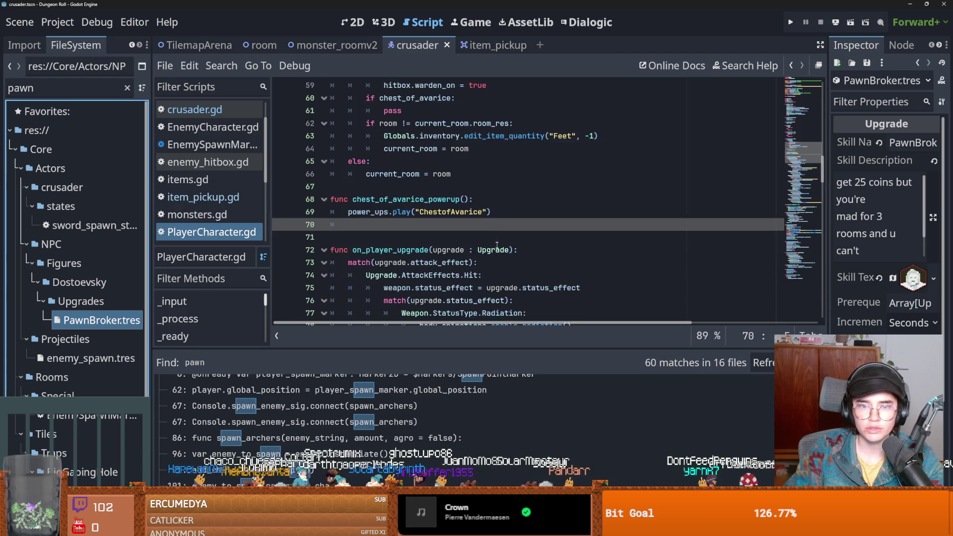
# In PlayerCharacter.gd, select the 25-coin grant and coin sound lines 100–101.
pyautogui.scroll(15, 504, 245)
pyautogui.scroll(-20, 504, 246)
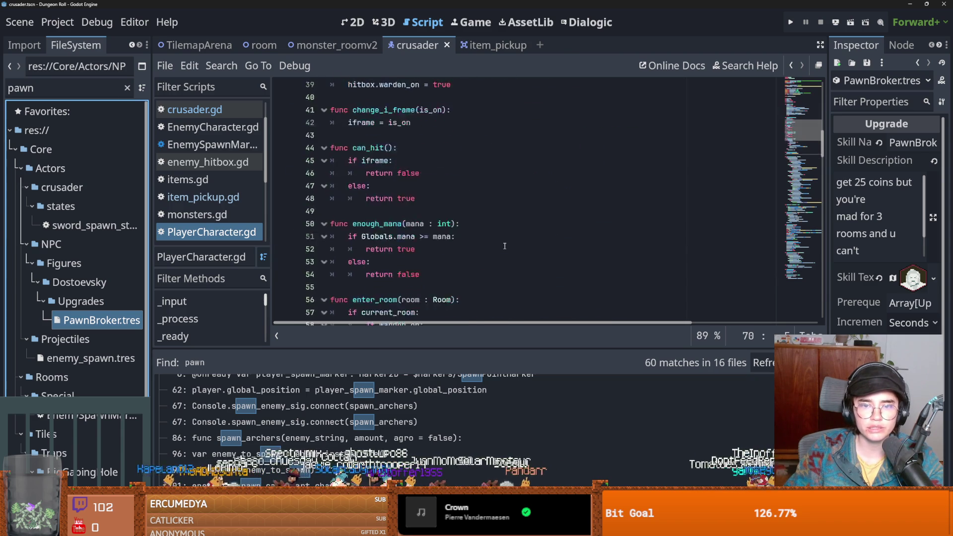
pyautogui.scroll(-3, 505, 245)
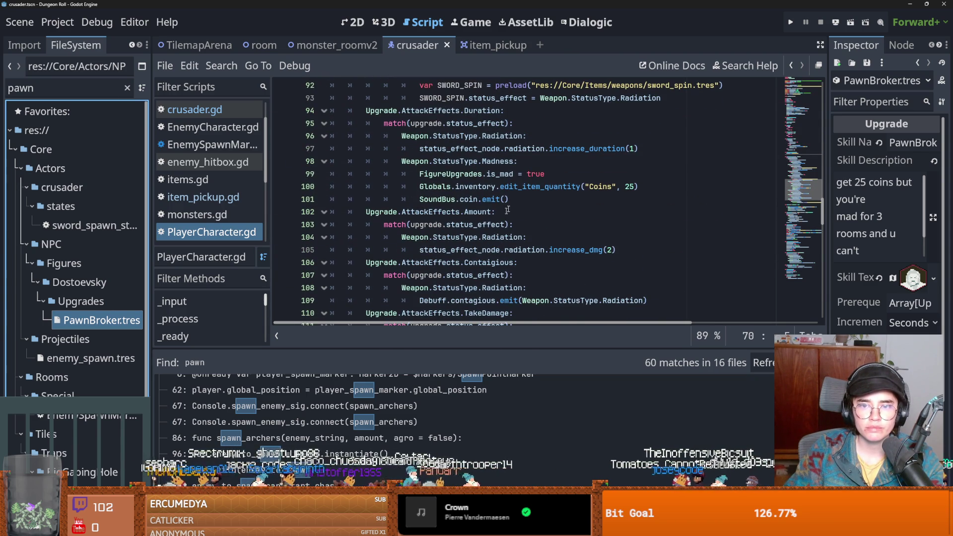
pyautogui.moveTo(638, 186); pyautogui.dragTo(419, 187)
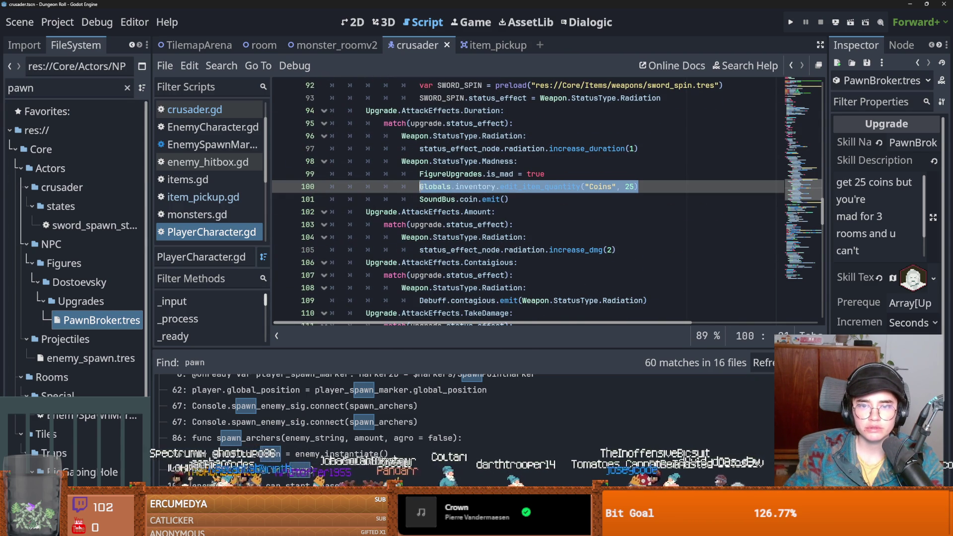
pyautogui.moveTo(515, 201); pyautogui.dragTo(413, 189)
pyautogui.hotkey('ctrl', 'c')
pyautogui.scroll(15, 476, 213)
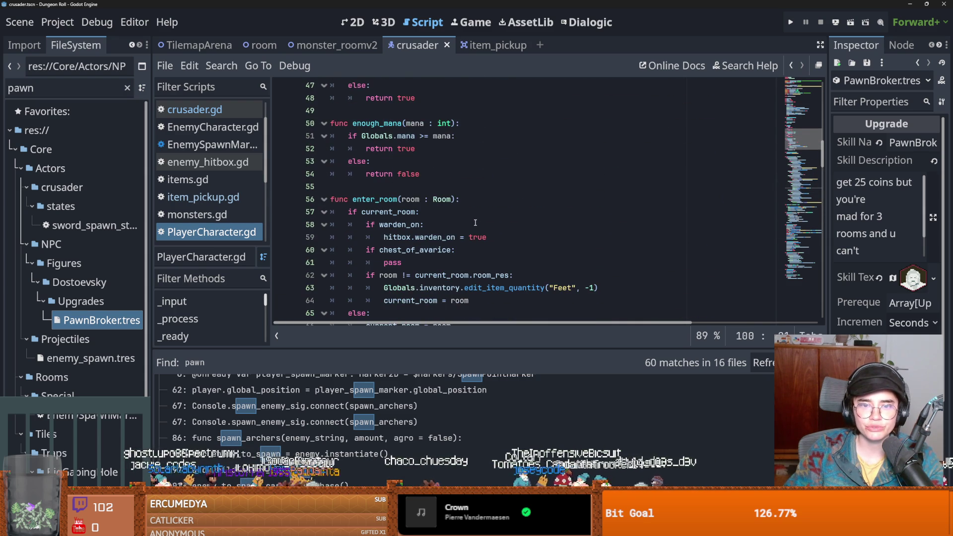
# Paste the coin grant and coin sound lines after the ChestofAvarice animation call.
pyautogui.scroll(-1, 475, 222)
pyautogui.doubleClick(396, 224)
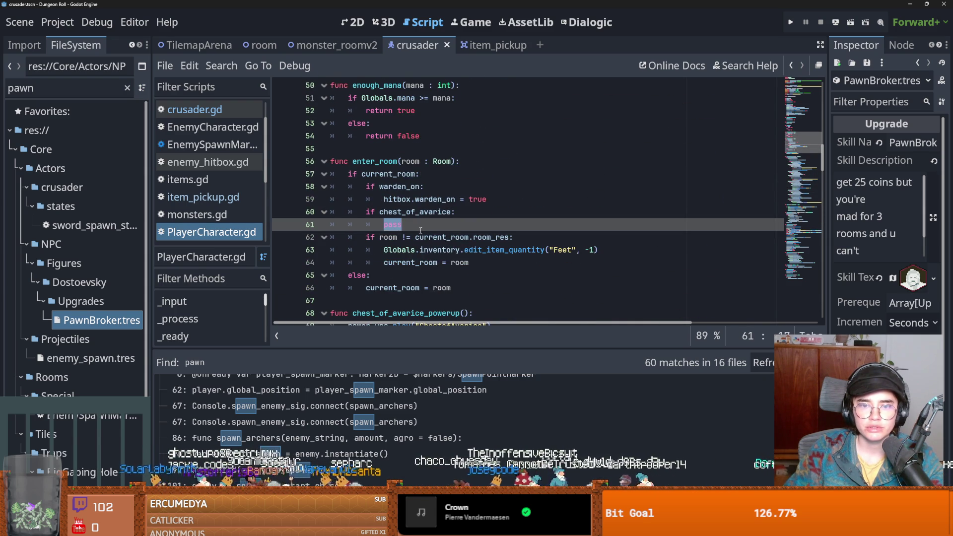
pyautogui.scroll(-3, 421, 229)
pyautogui.click(483, 214)
pyautogui.press('Return')
pyautogui.hotkey('ctrl', 'v')
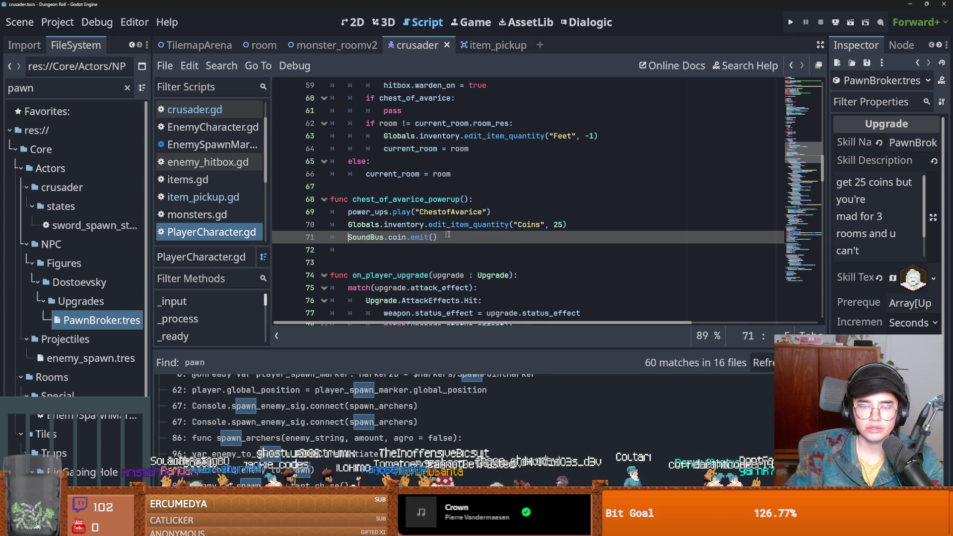
# Change the pasted coin amount from 25 to 10 and save the script.
pyautogui.click(462, 215)
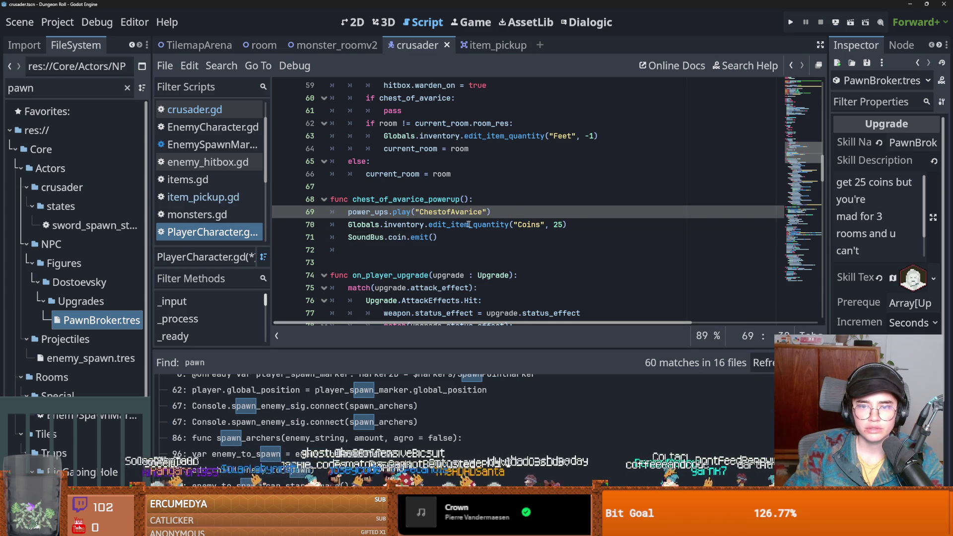
pyautogui.moveTo(490, 212); pyautogui.dragTo(349, 212)
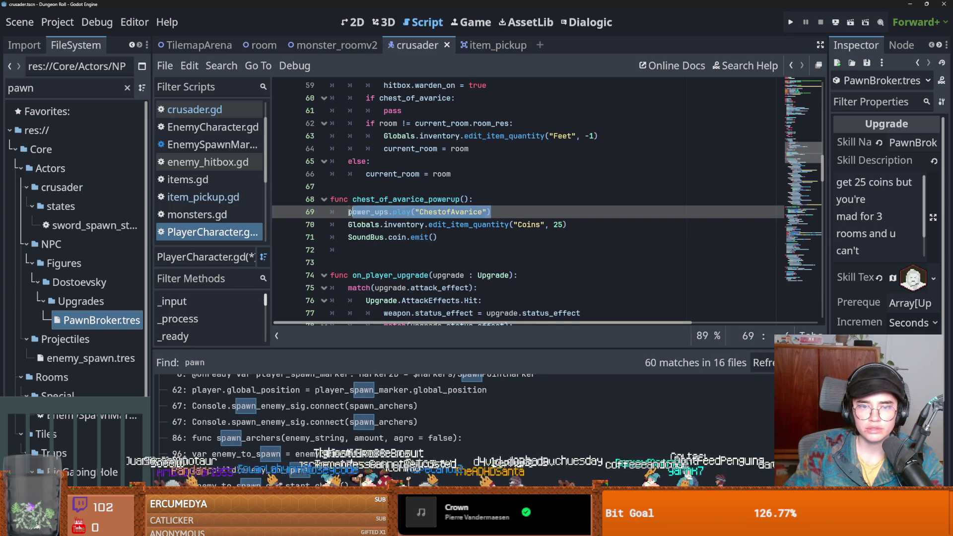
pyautogui.doubleClick(558, 225)
pyautogui.write('10')
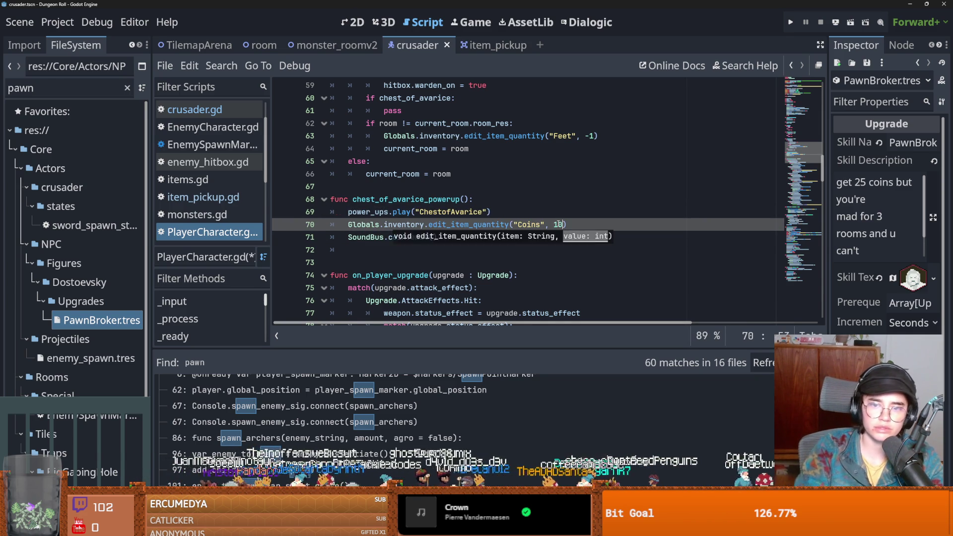
pyautogui.hotkey('ctrl', 's')
pyautogui.click(421, 224)
pyautogui.moveTo(481, 240); pyautogui.dragTo(348, 212)
pyautogui.click(436, 211)
pyautogui.hotkey('ctrl', 's')
pyautogui.click(509, 238)
pyautogui.doubleClick(421, 199)
pyautogui.scroll(2, 432, 218)
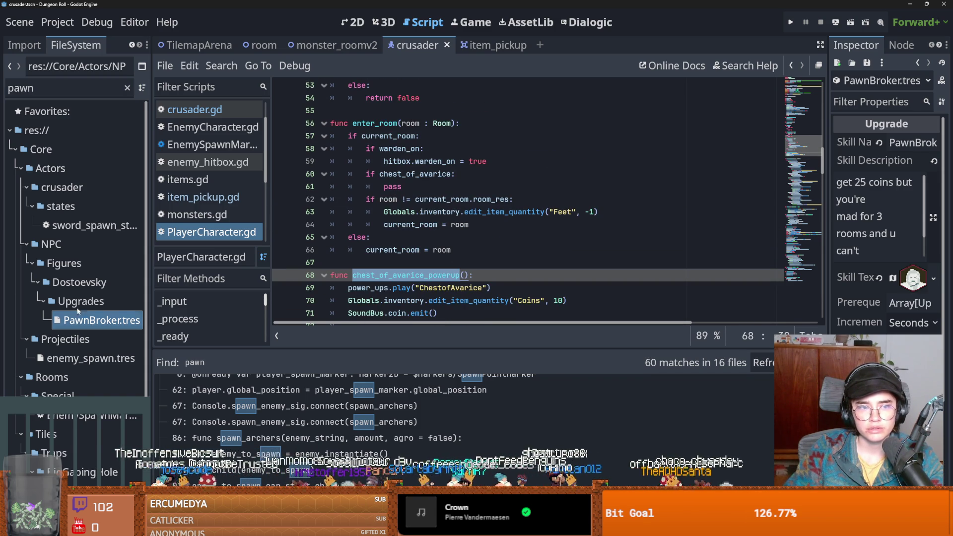
# Show the crusader scene tree and look at the enemy_hitbox.gd script.
pyautogui.click(17, 49)
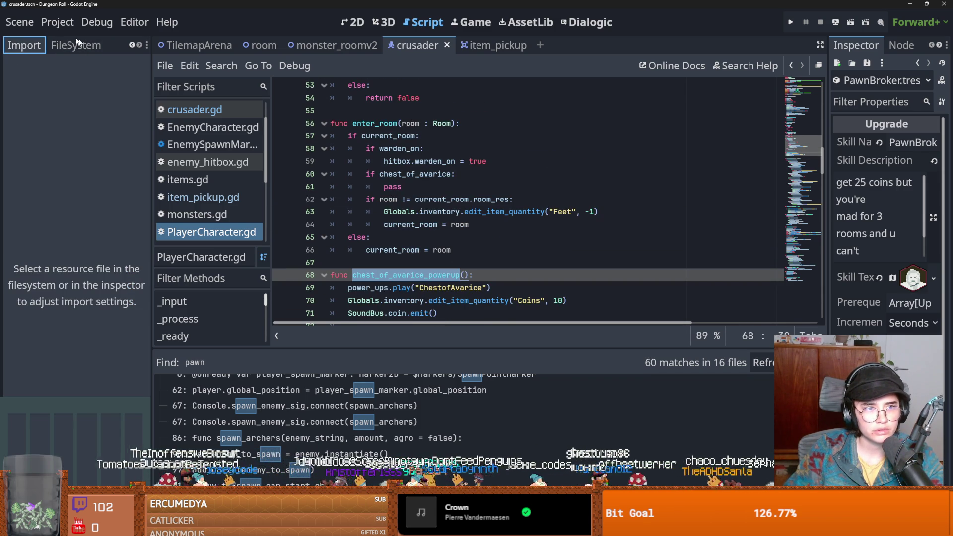
pyautogui.click(131, 46)
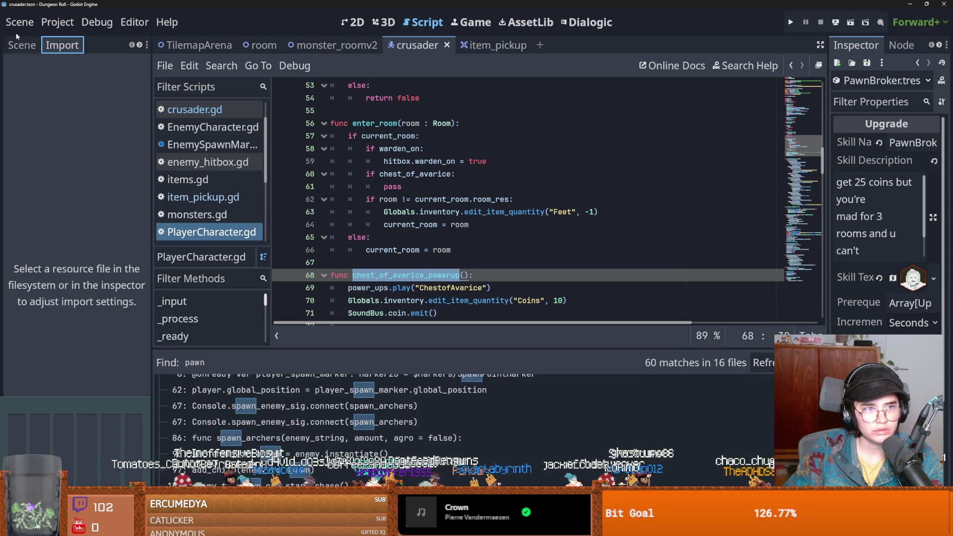
pyautogui.click(20, 45)
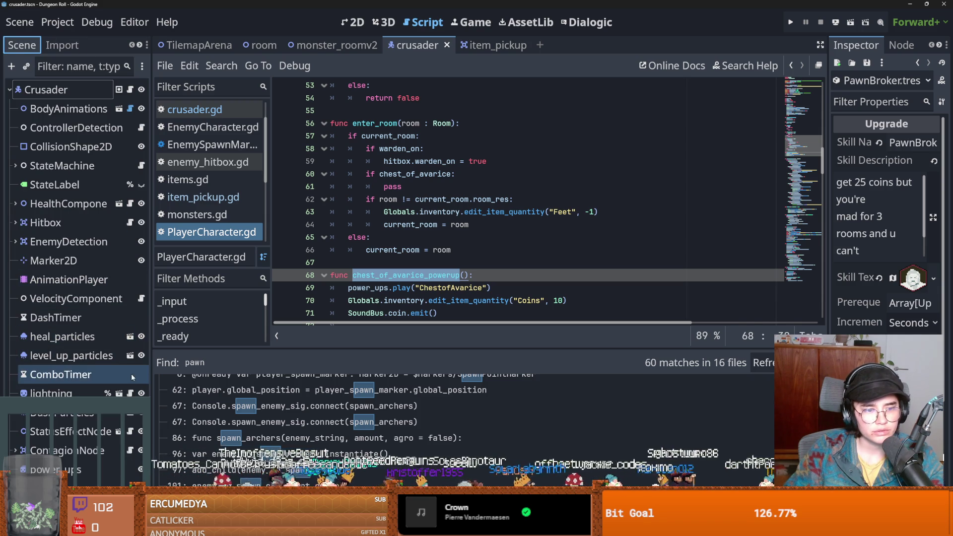
pyautogui.click(173, 162)
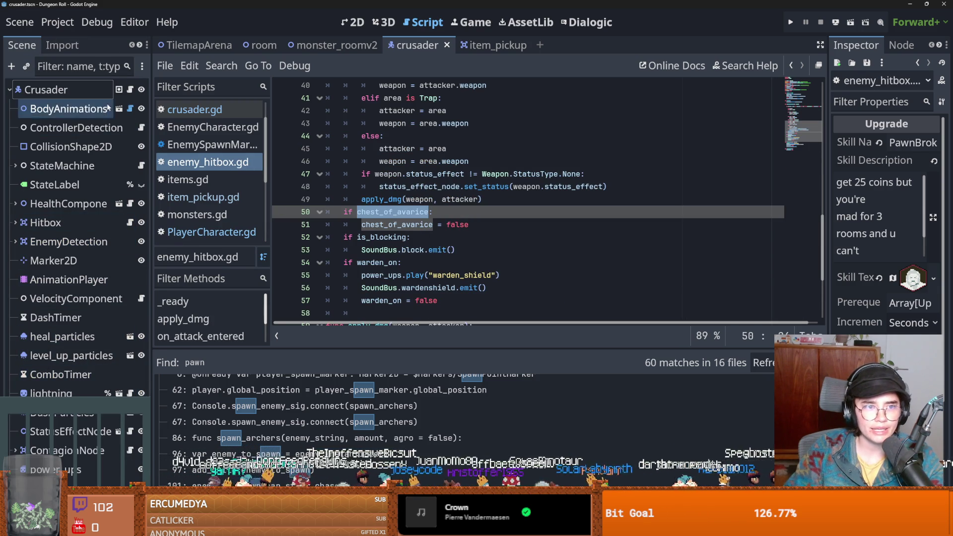
# Replace 'pass' on line 61 with 'hitbox.chest_of_avarice = true' and save.
pyautogui.click(130, 89)
pyautogui.keyDown('ctrl'); pyautogui.click(397, 85); pyautogui.keyUp('ctrl')
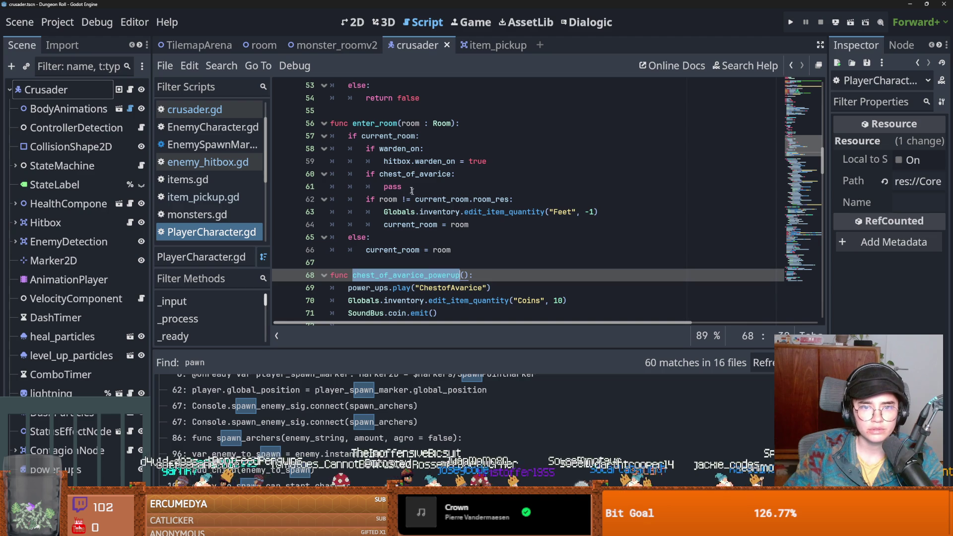
pyautogui.doubleClick(391, 187)
pyautogui.write('hit')
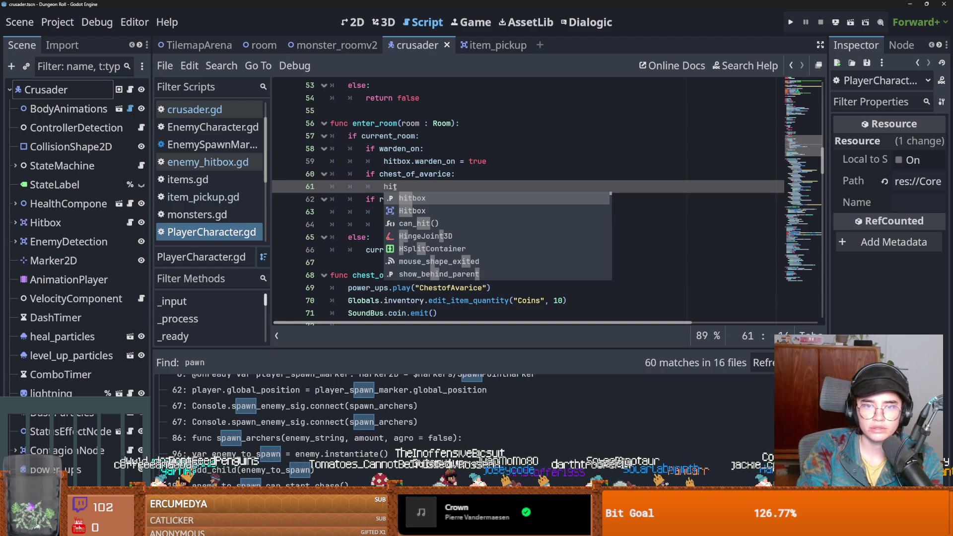
pyautogui.write('box.chest_of_avarice = ')
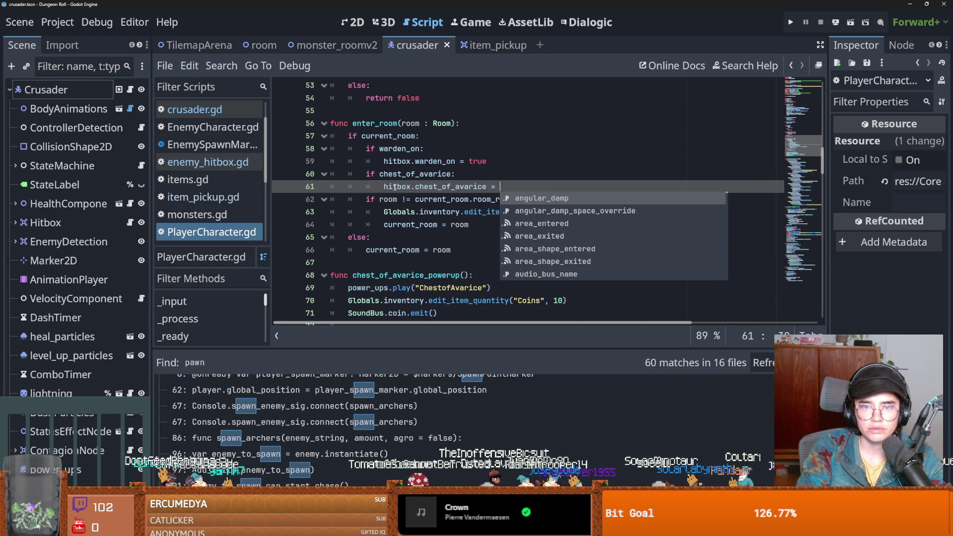
pyautogui.write('true')
pyautogui.hotkey('ctrl', 's')
pyautogui.click(471, 162)
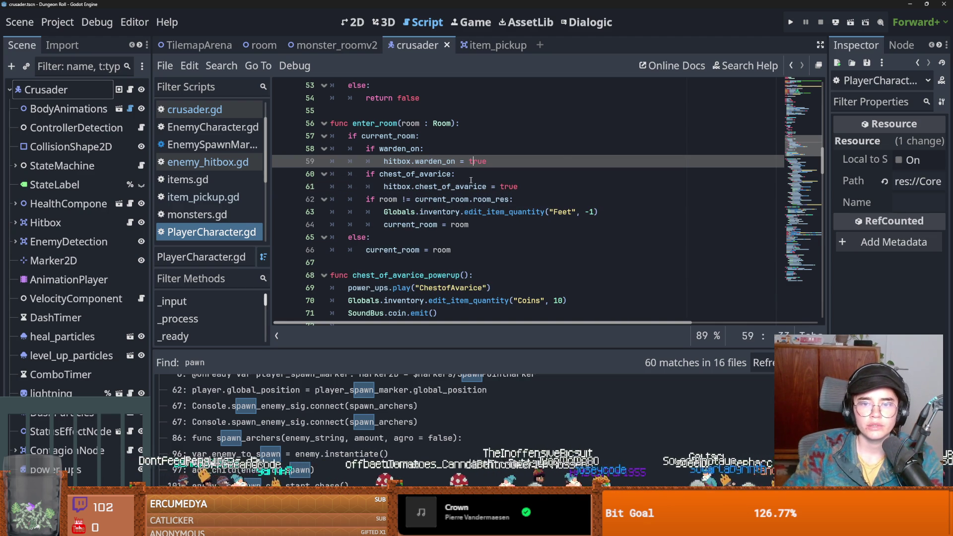
pyautogui.scroll(-2, 98, 42)
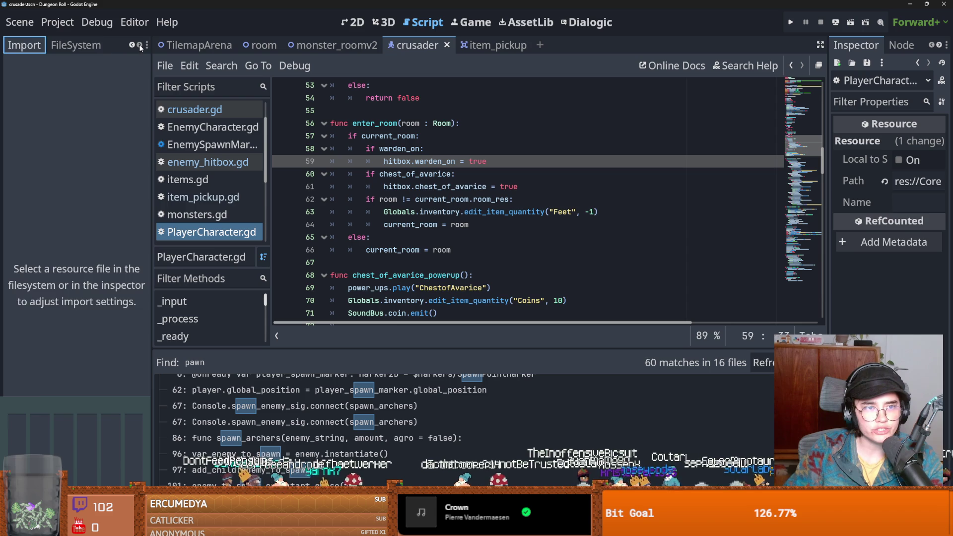
# Select ChestofAvarice.tres to review its properties in the Inspector, and save the project.
pyautogui.write('chest')
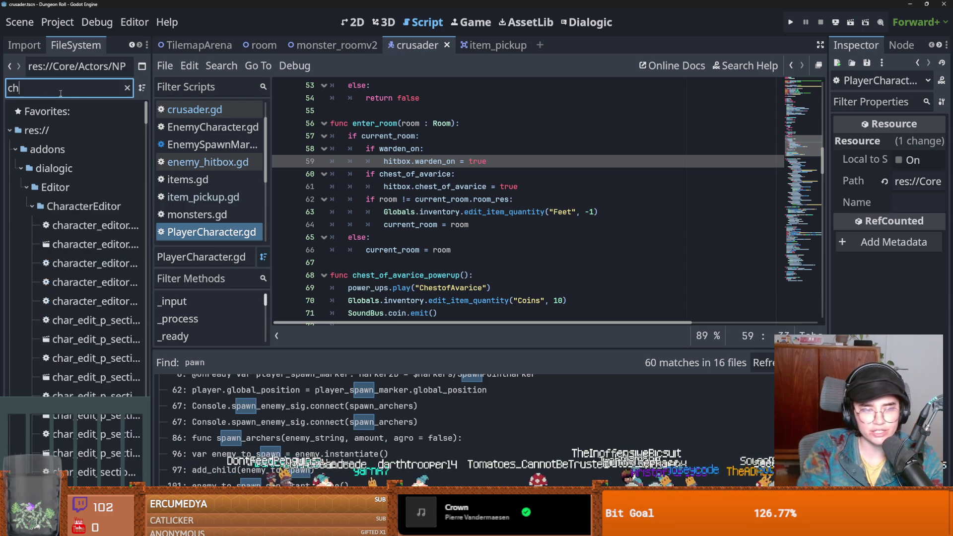
pyautogui.scroll(-2, 111, 322)
pyautogui.scroll(-5, 114, 327)
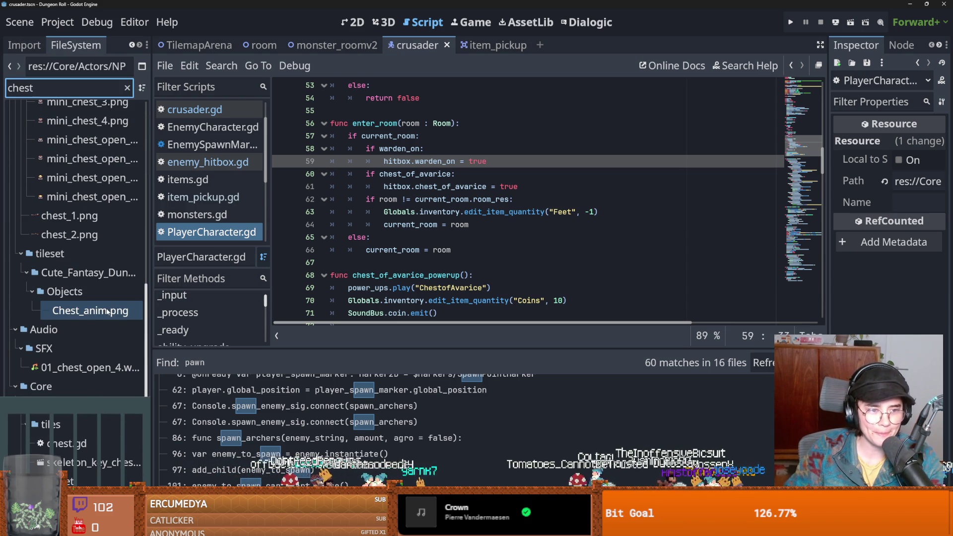
pyautogui.click(127, 88)
pyautogui.scroll(-5, 112, 353)
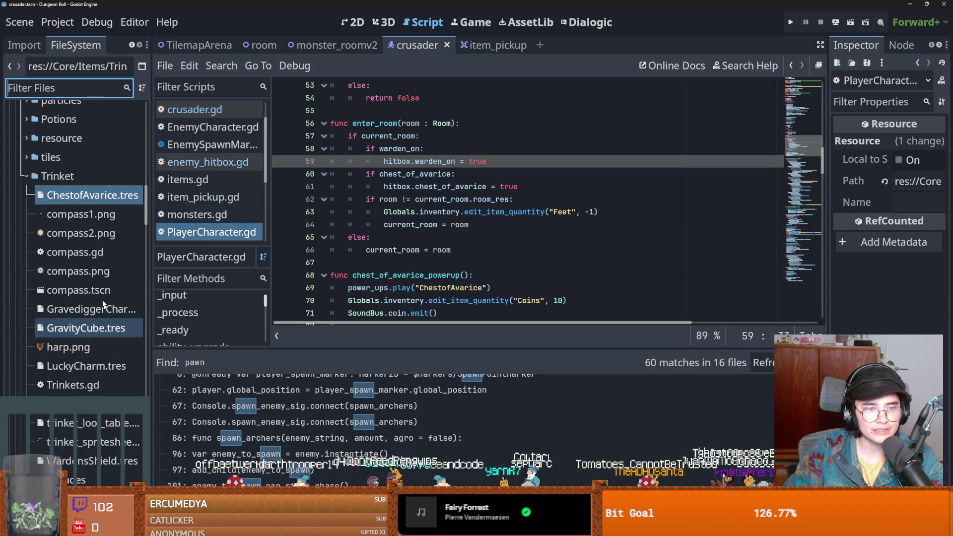
pyautogui.click(92, 195)
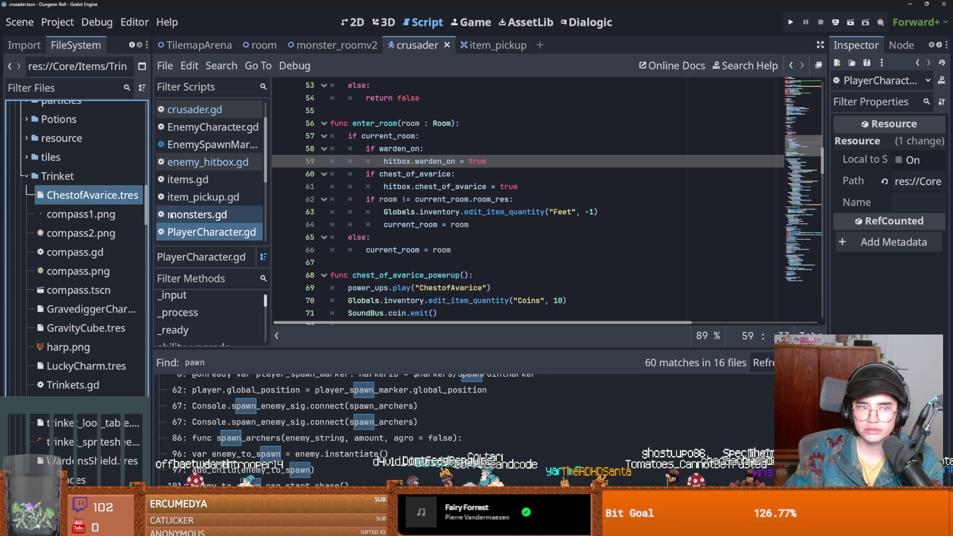
pyautogui.click(105, 196)
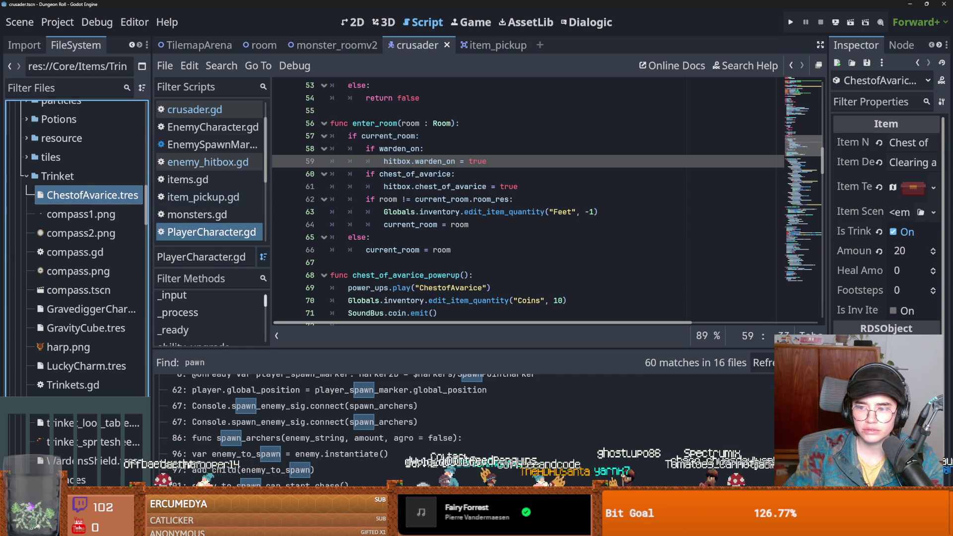
pyautogui.scroll(2, 87, 307)
pyautogui.hotkey('ctrl', 's')
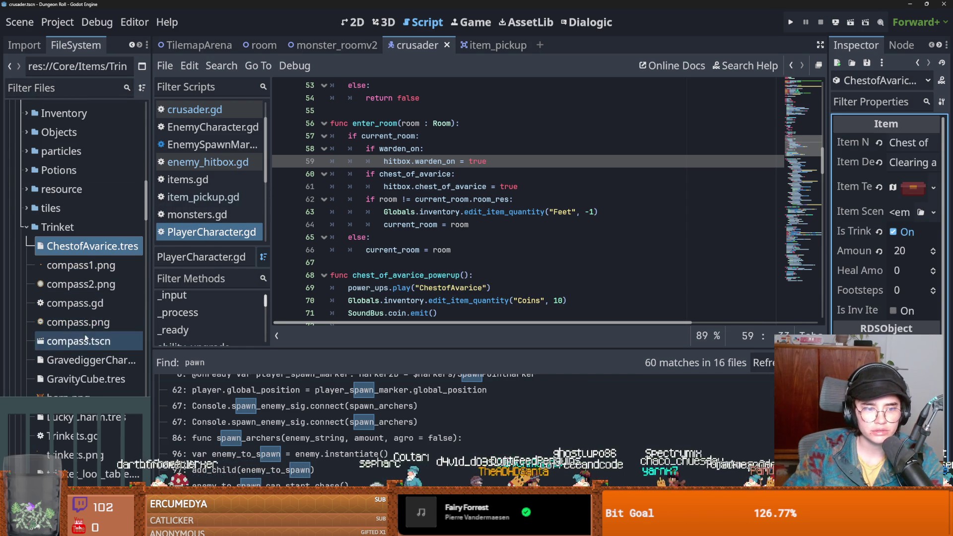
pyautogui.scroll(-2, 87, 337)
# Inspect the GravityCube and Warden's Shield trinket resources, then run the project.
pyautogui.click(88, 331)
pyautogui.scroll(-2, 107, 337)
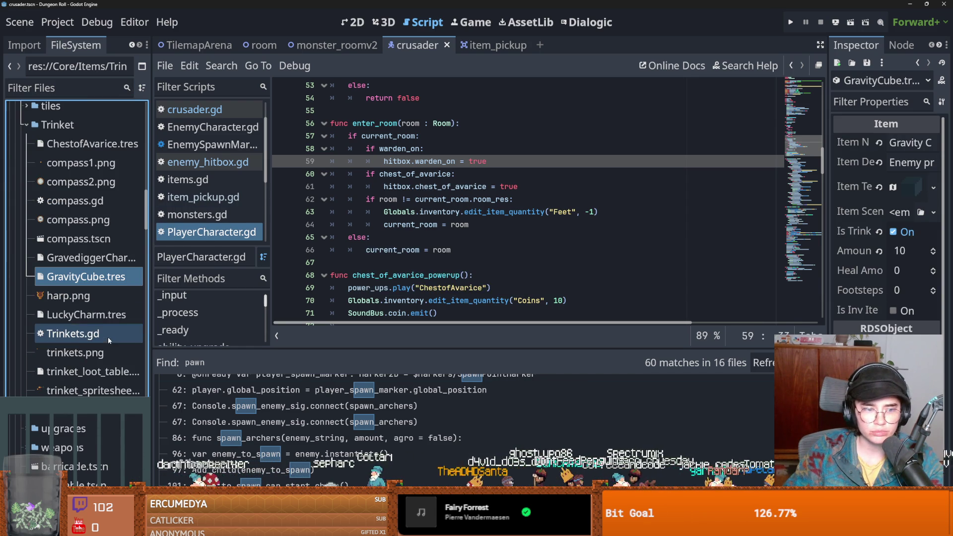
pyautogui.click(88, 417)
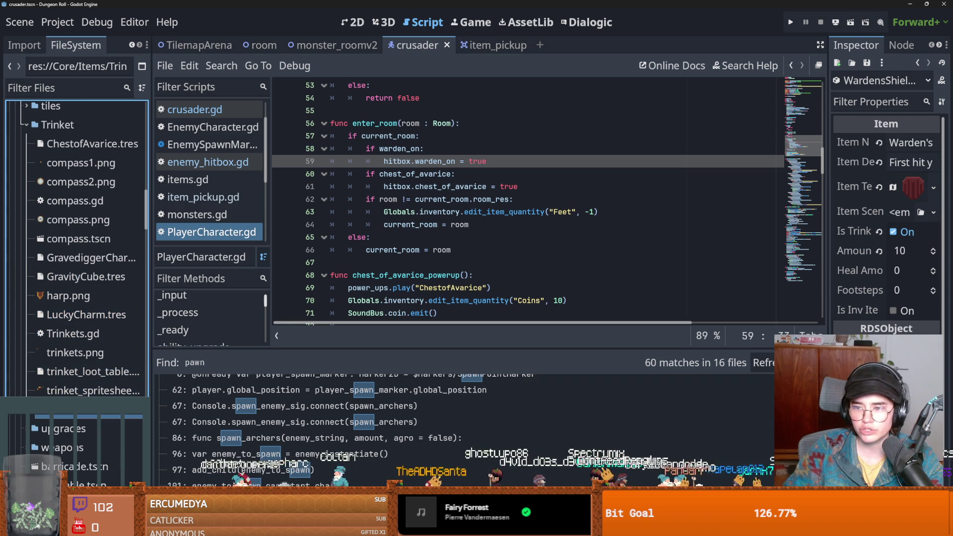
pyautogui.click(790, 23)
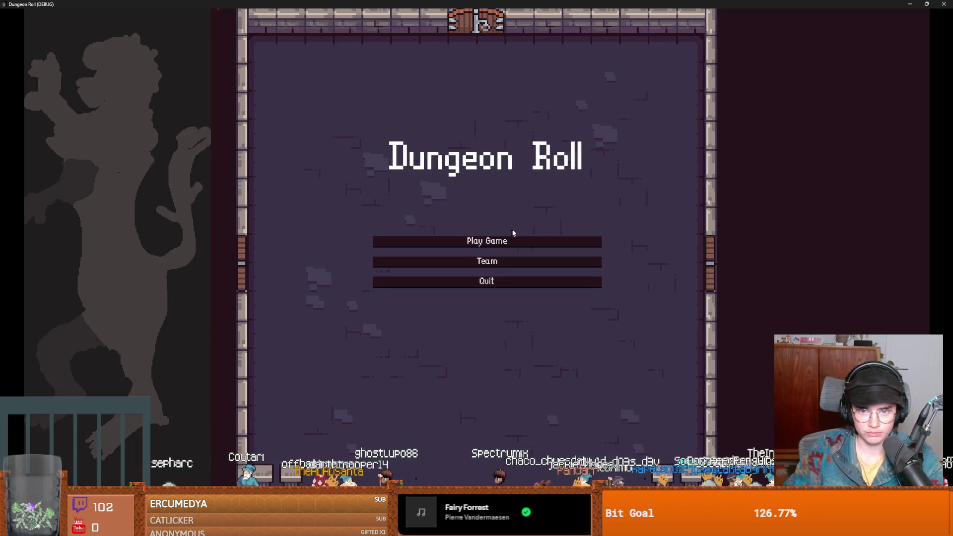
# Start a new game as the Crusader, reroll the room choices six times, and pick a room.
pyautogui.click(513, 241)
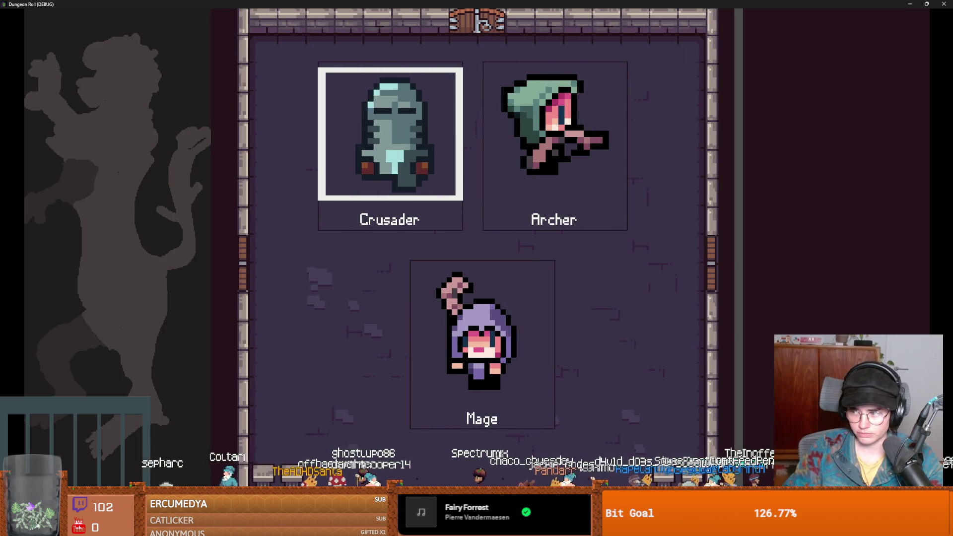
pyautogui.click(390, 149)
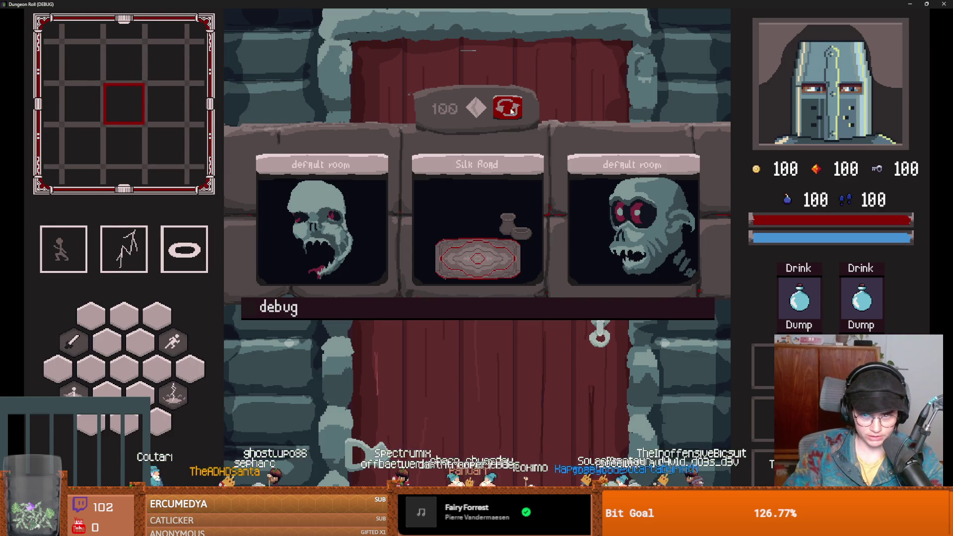
pyautogui.click(510, 112)
pyautogui.click(509, 111)
pyautogui.click(509, 111)
pyautogui.click(509, 112)
pyautogui.click(509, 112)
pyautogui.click(509, 112)
pyautogui.click(461, 253)
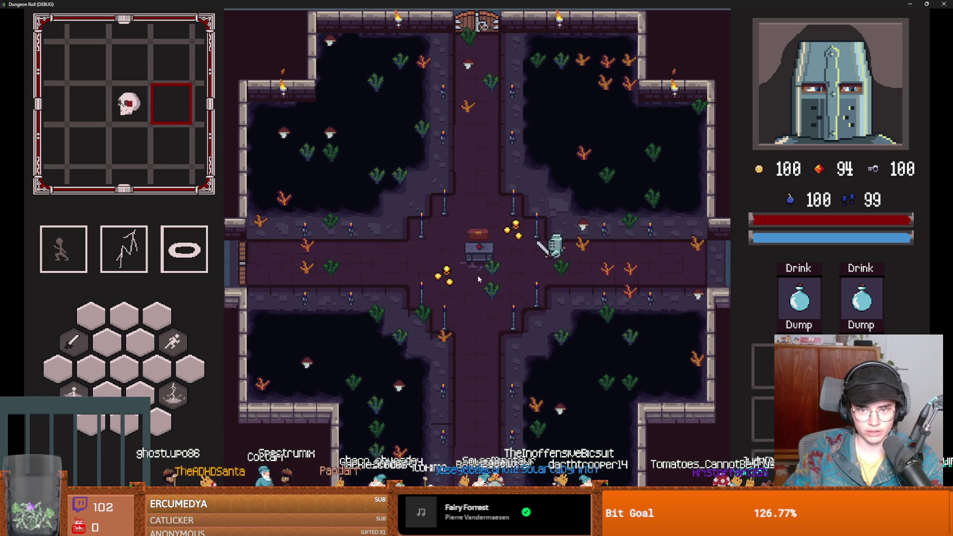
# Unlock the door, enter a default room, move the knight and cast lightning.
pyautogui.moveTo(768, 366)
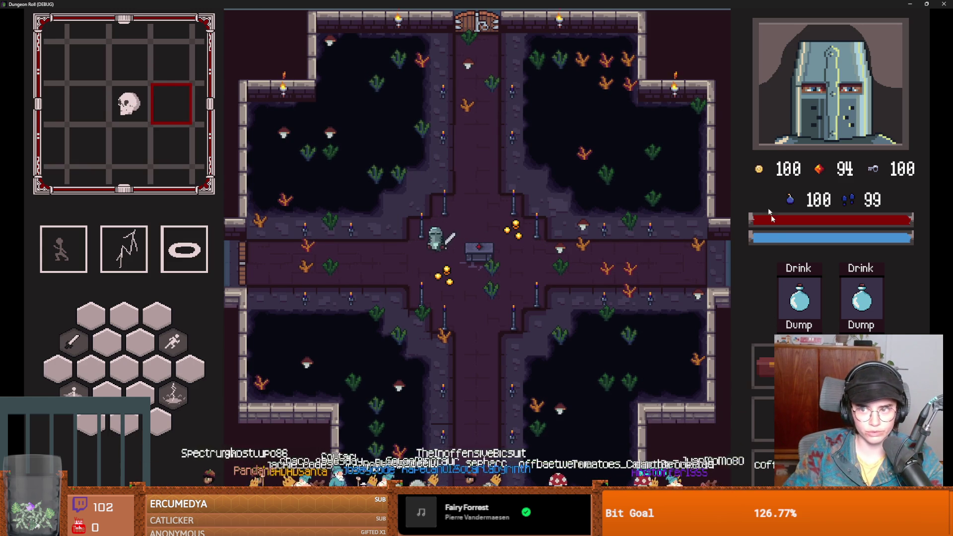
pyautogui.click(426, 283)
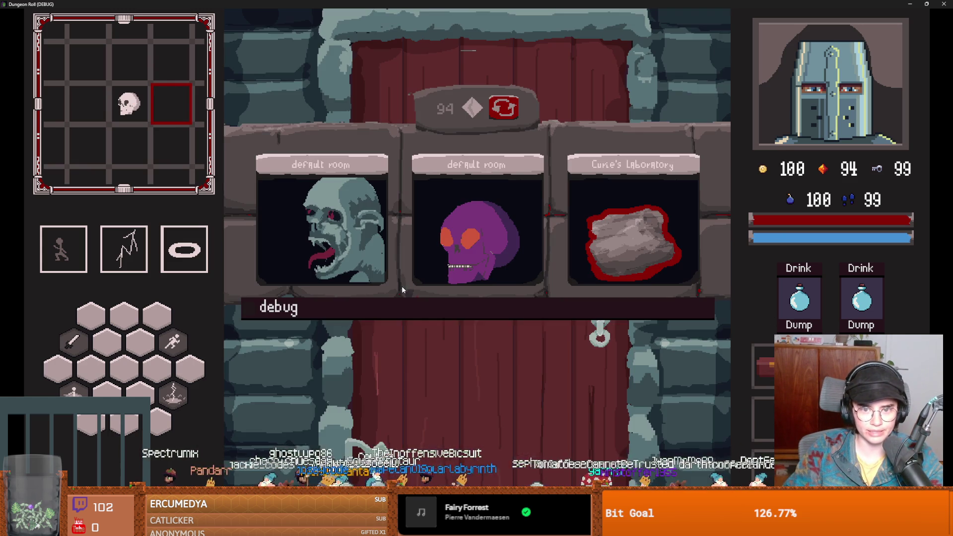
pyautogui.click(493, 253)
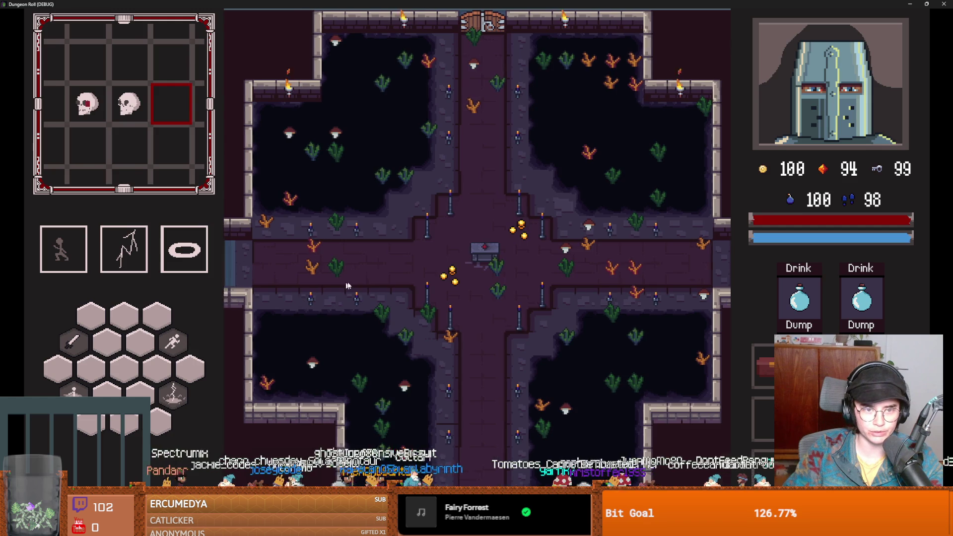
pyautogui.press('s')
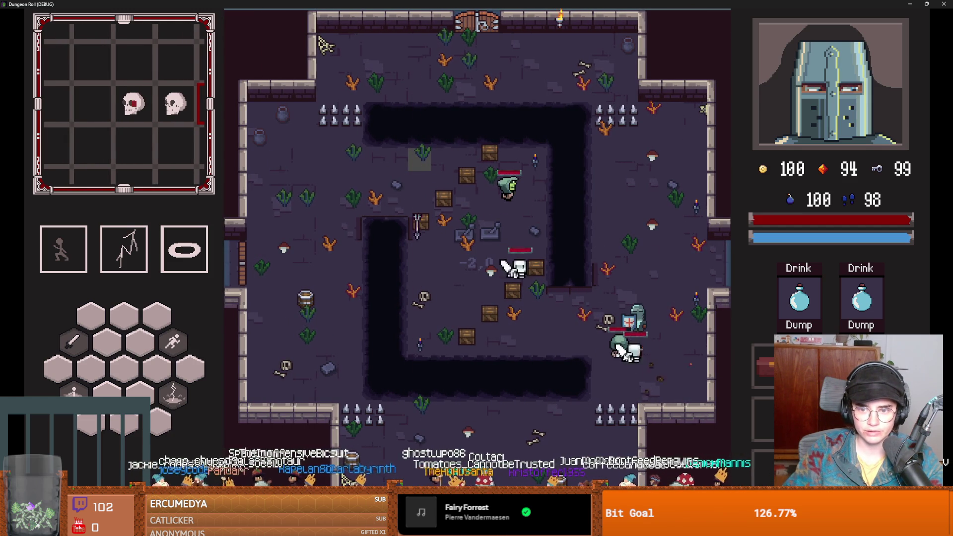
pyautogui.press('w')
pyautogui.press('2')
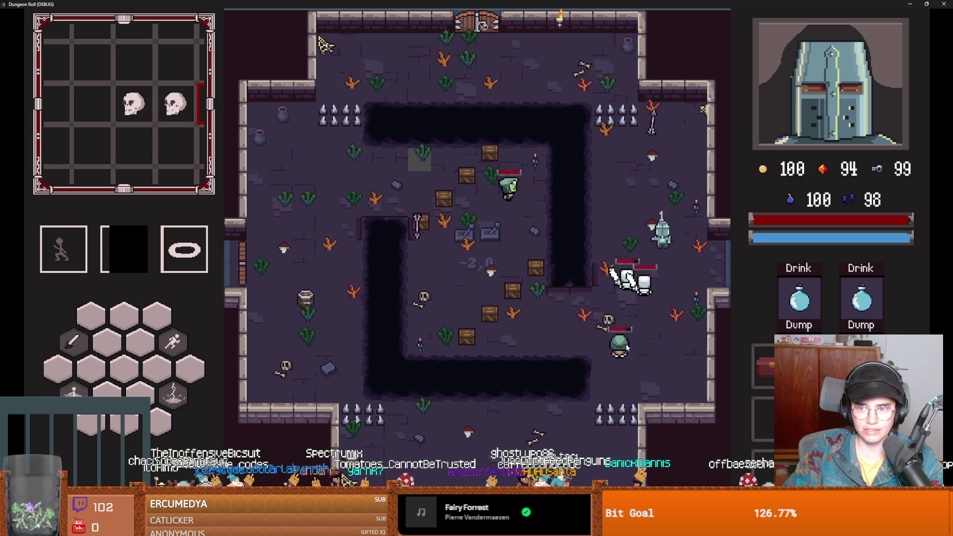
# End the run from the pause menu, reroll twice, and walk into the middle room.
pyautogui.press('Escape')
pyautogui.click(475, 335)
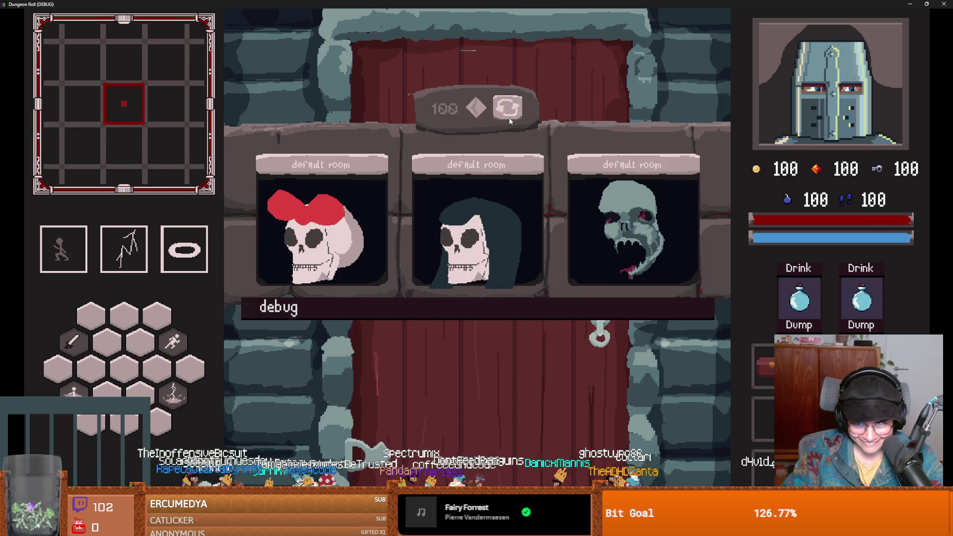
pyautogui.click(508, 118)
pyautogui.click(509, 119)
pyautogui.click(457, 245)
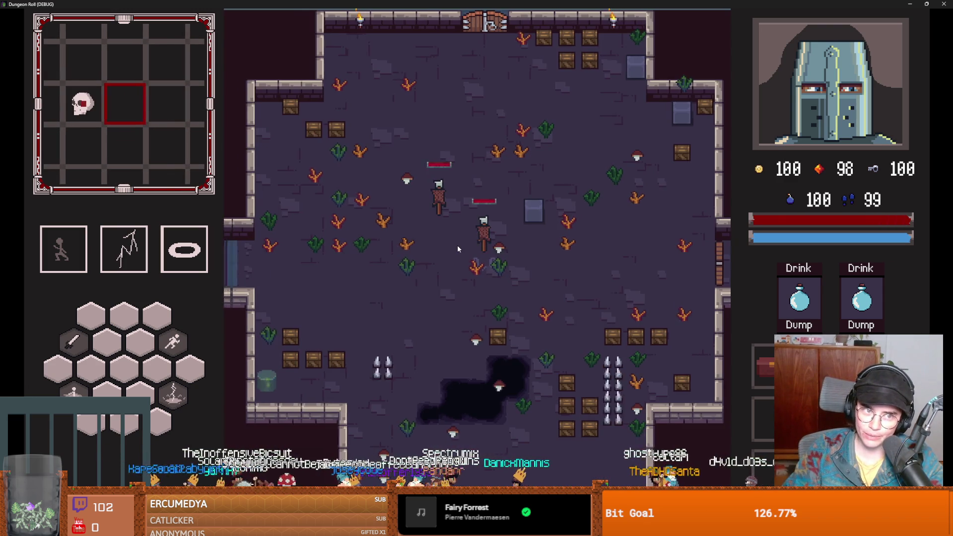
pyautogui.press('d')
pyautogui.press('a')
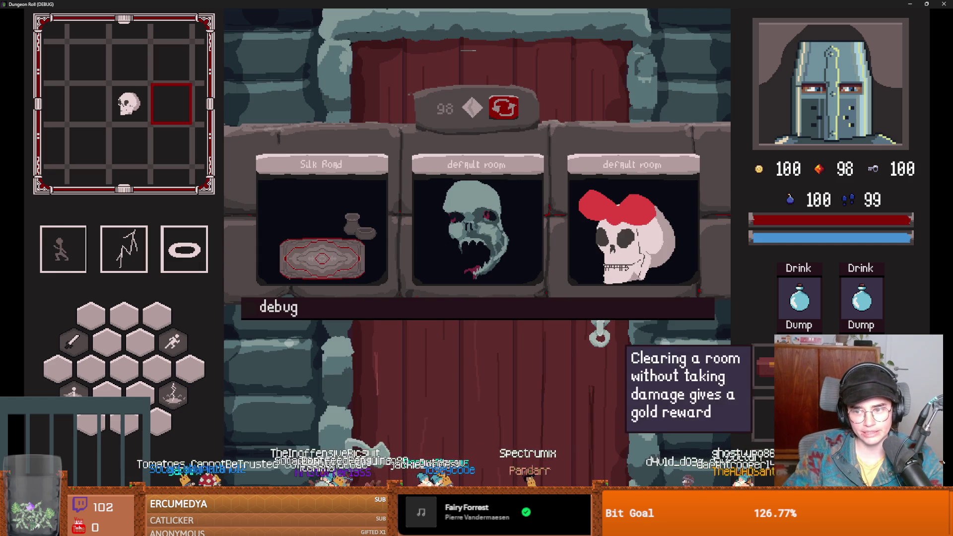
pyautogui.click(477, 227)
pyautogui.press('s')
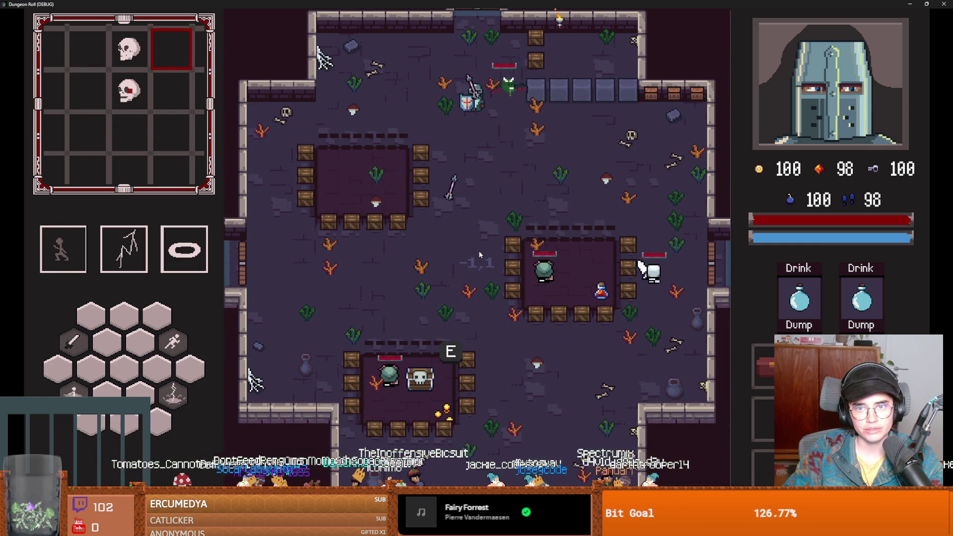
# Fight the goblins by casting lightning, moving around the left side, and holding shield stance.
pyautogui.press('2')
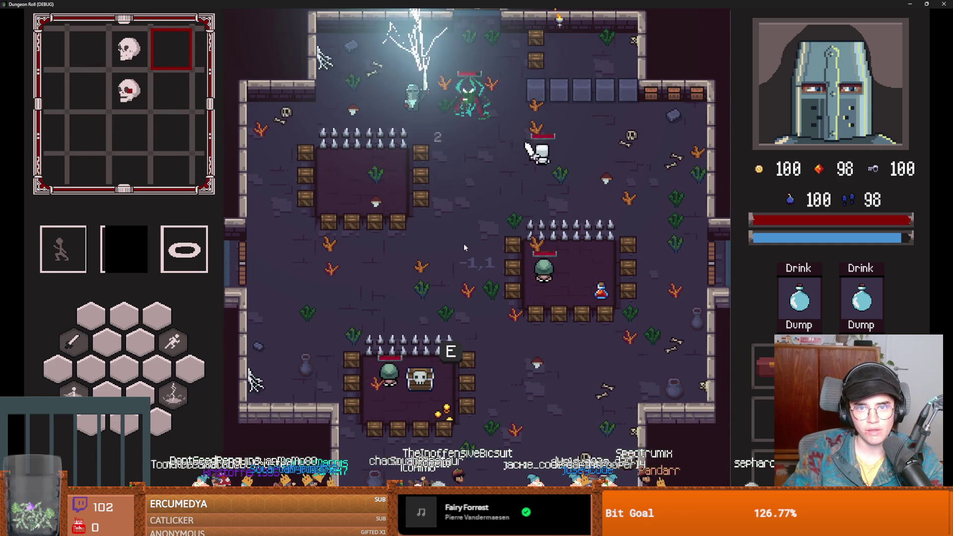
pyautogui.press('a')
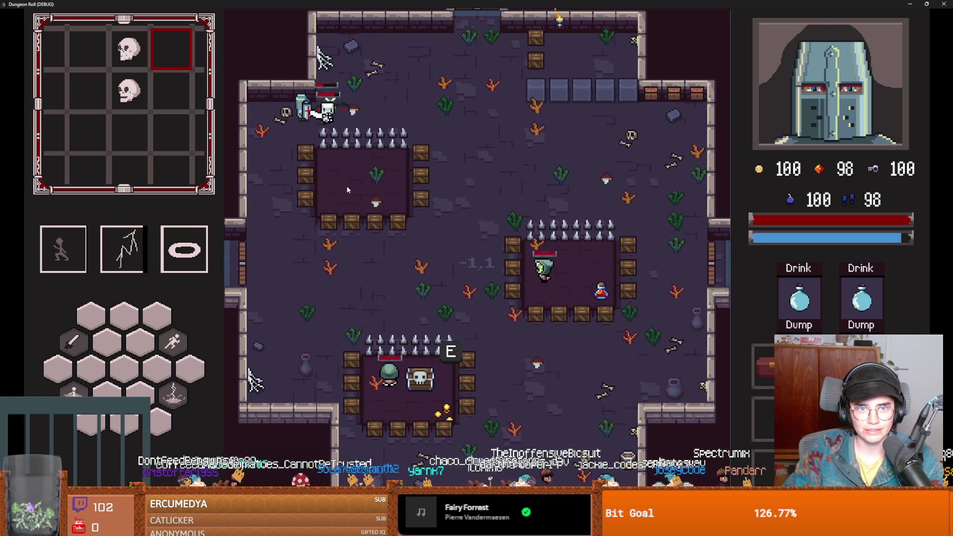
pyautogui.press('2')
pyautogui.press('s')
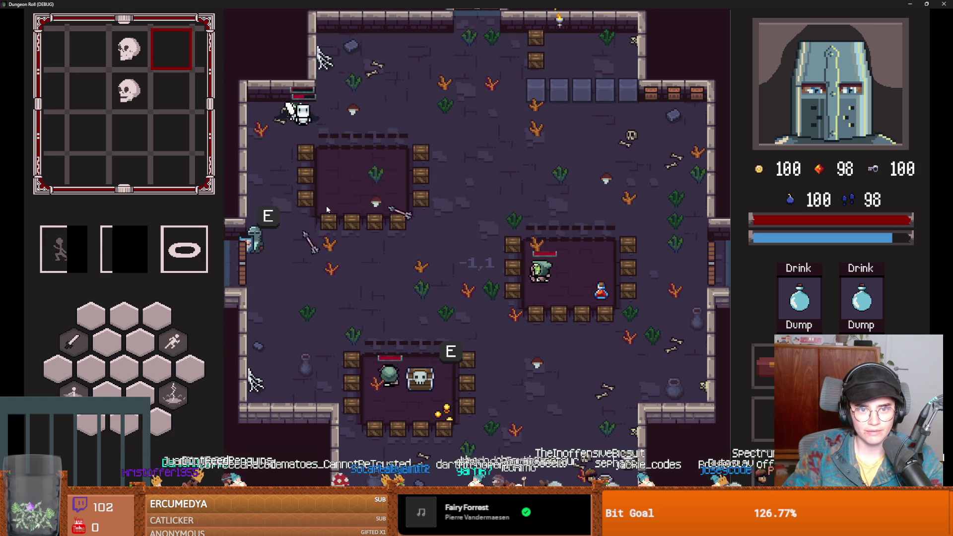
pyautogui.press('s')
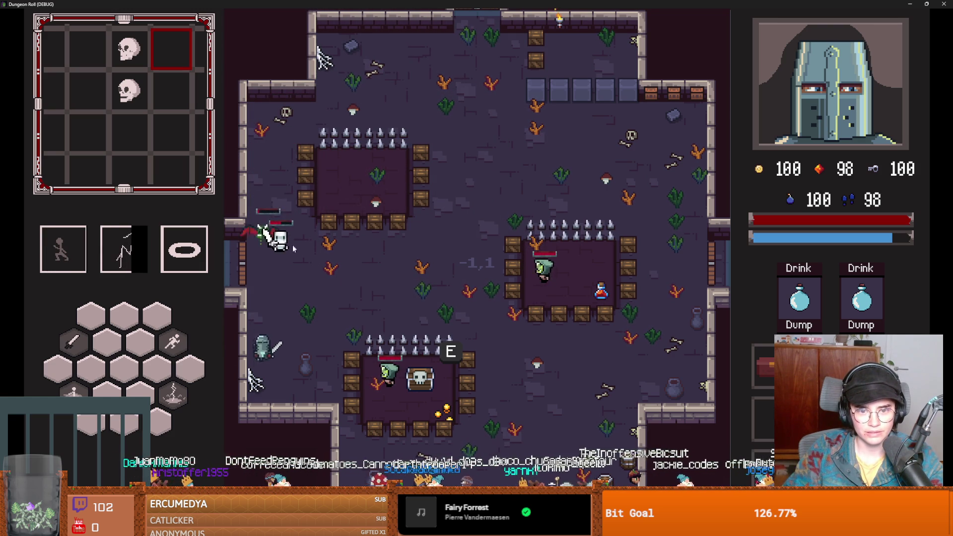
pyautogui.press('w')
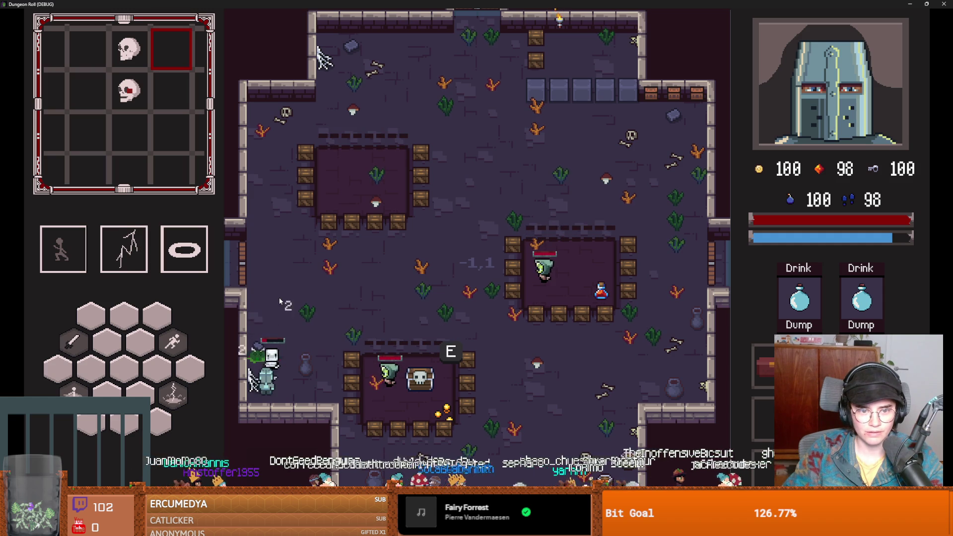
pyautogui.press('d')
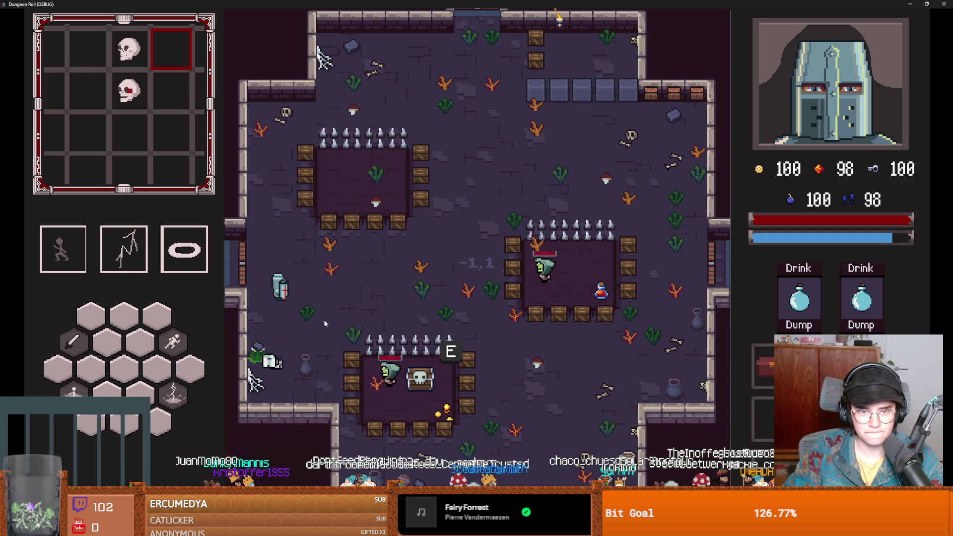
pyautogui.press('d')
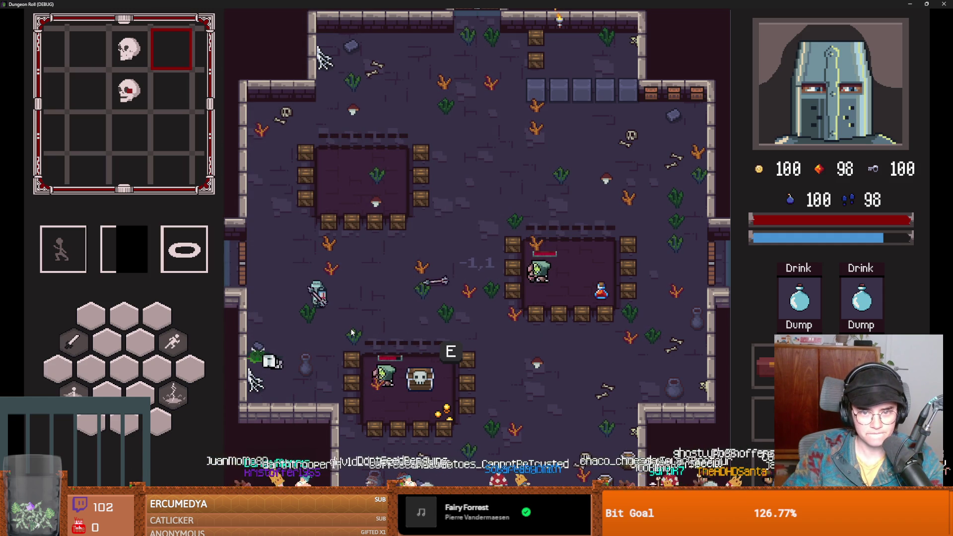
pyautogui.press('space')
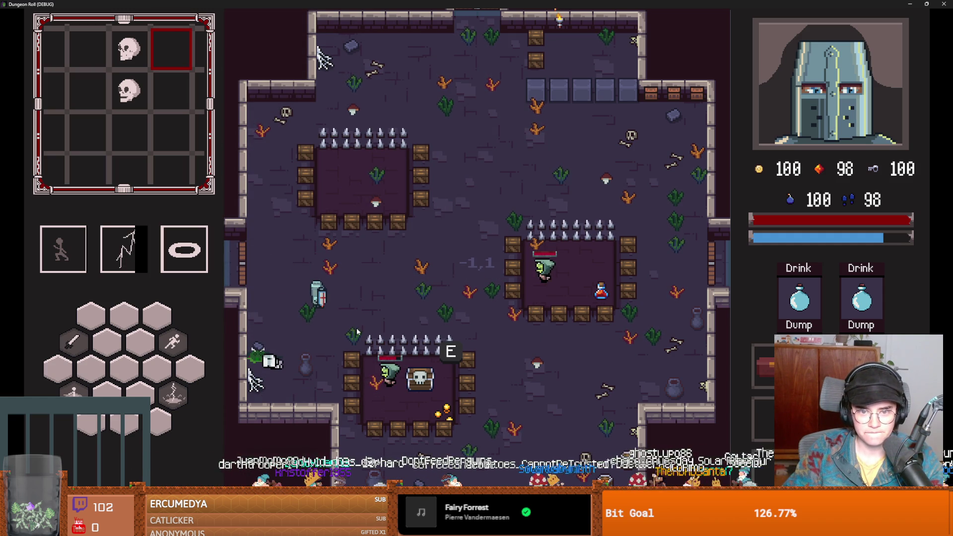
pyautogui.press('s')
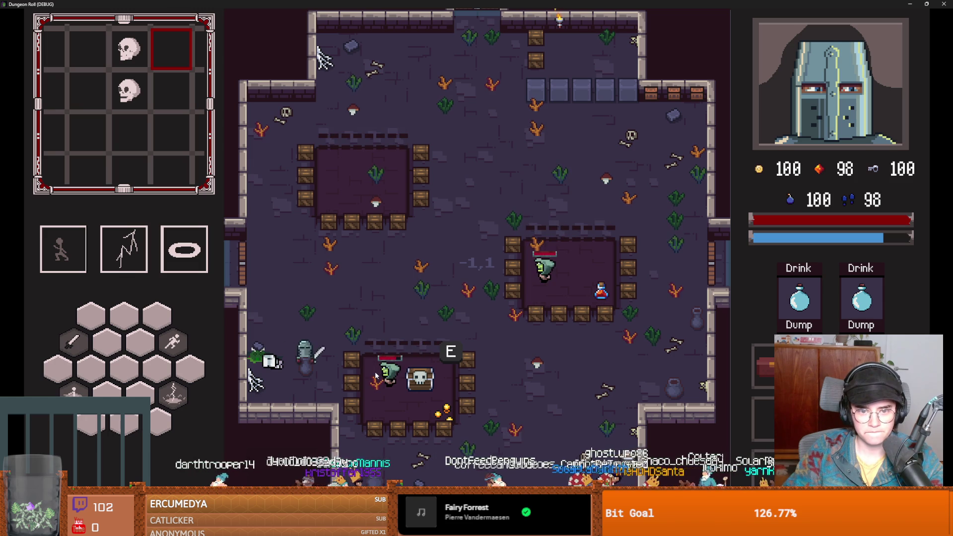
pyautogui.press('d')
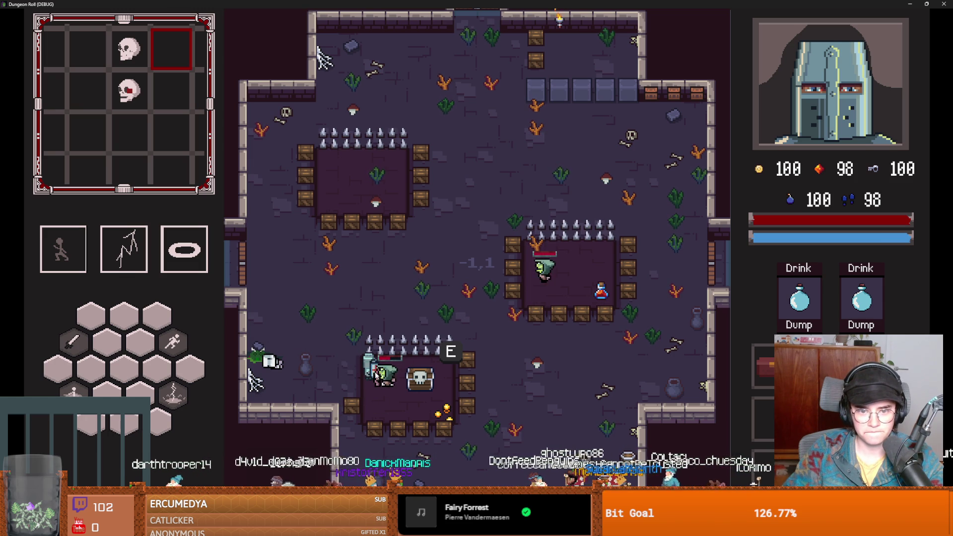
pyautogui.click(376, 370)
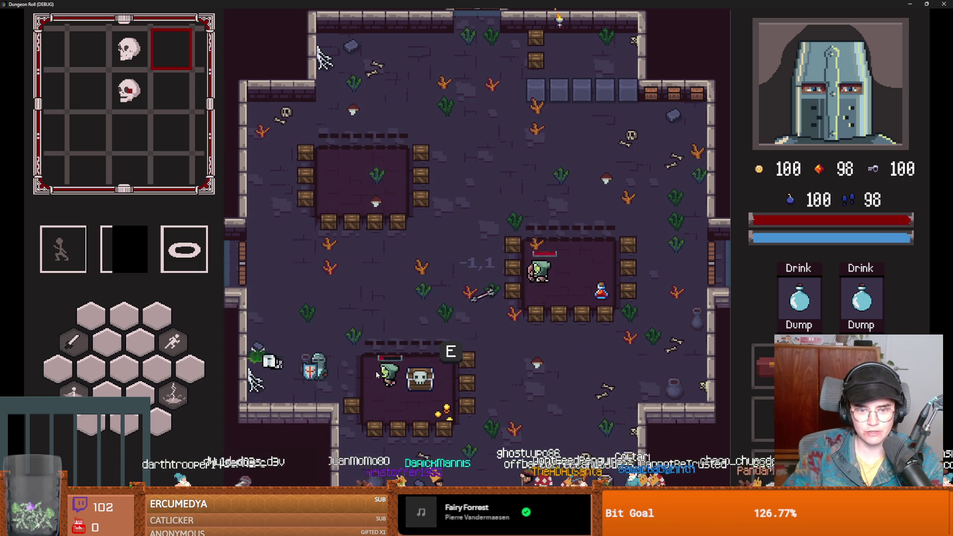
# Strike the goblins and break the crates, then restore the game window and close it.
pyautogui.press('d')
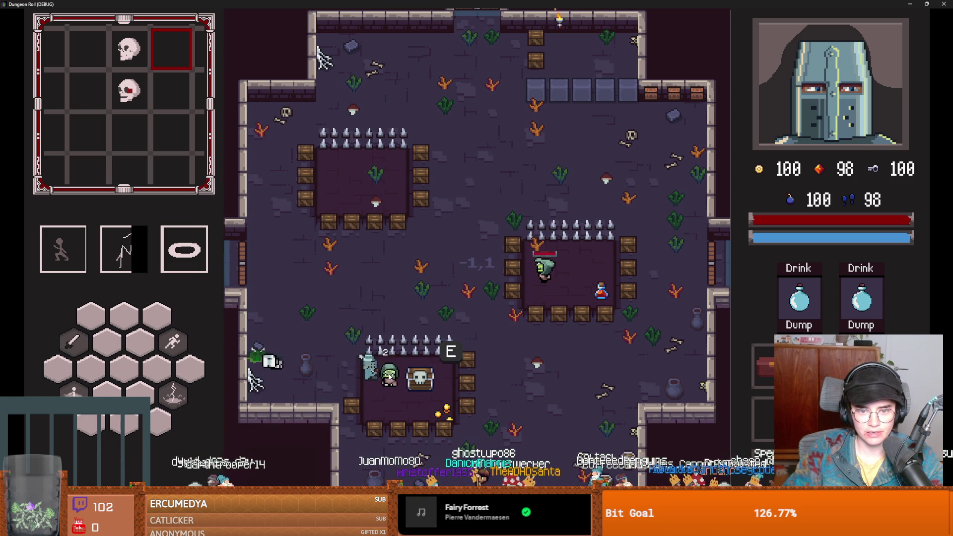
pyautogui.click(501, 286)
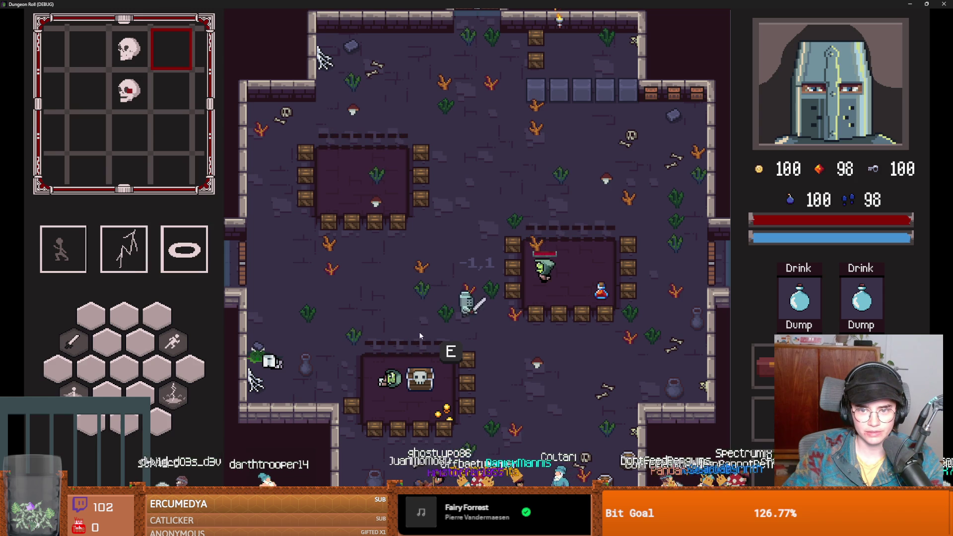
pyautogui.press('w')
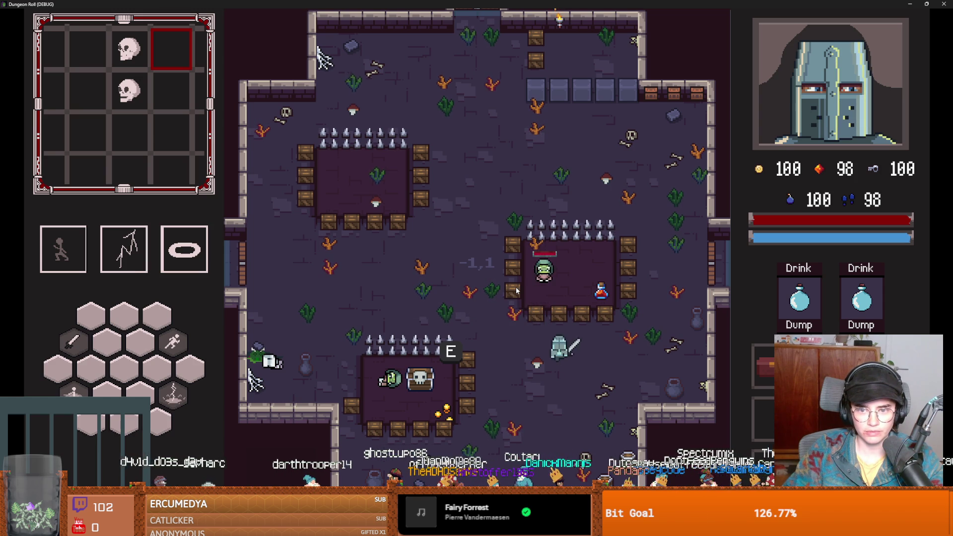
pyautogui.press('s')
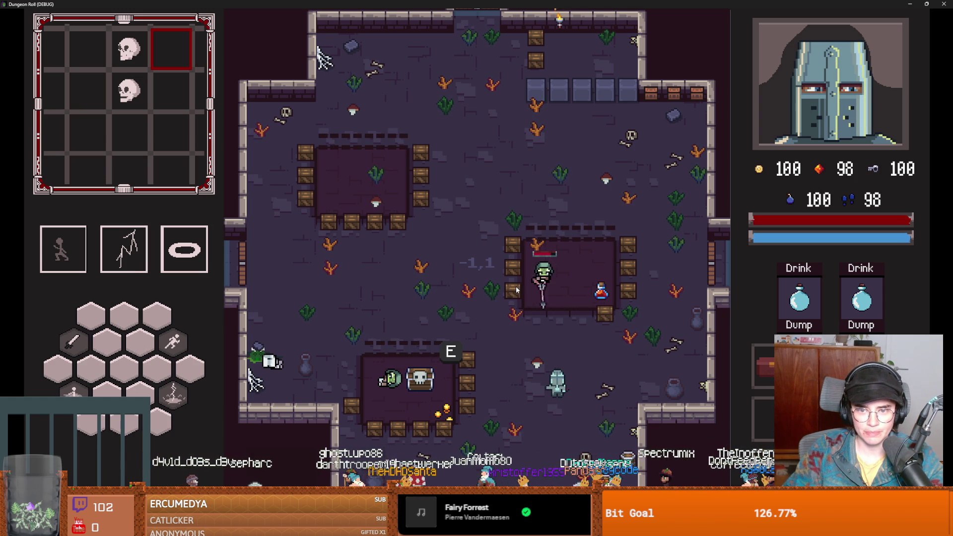
pyautogui.press('w')
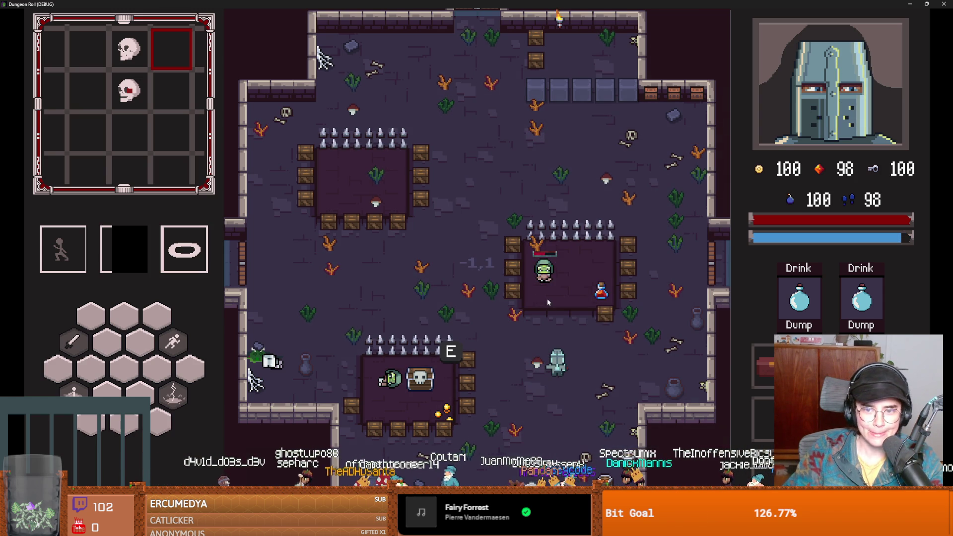
pyautogui.press('w')
pyautogui.press('w')
pyautogui.press('w')
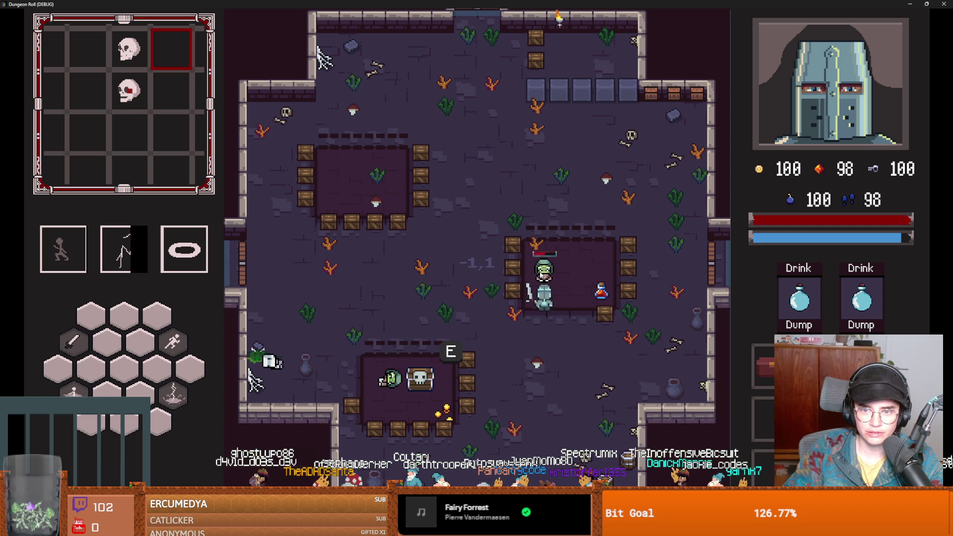
pyautogui.press('w')
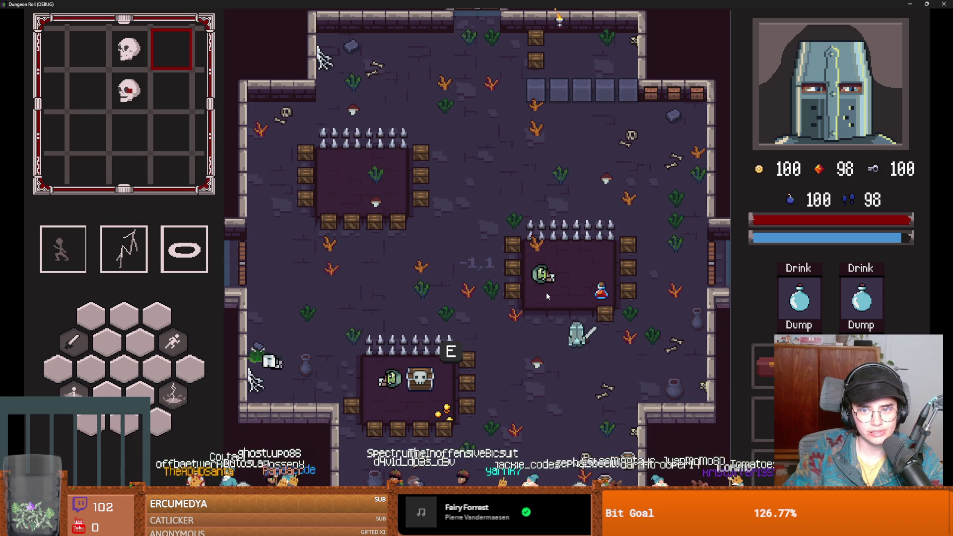
pyautogui.press('super+Down')
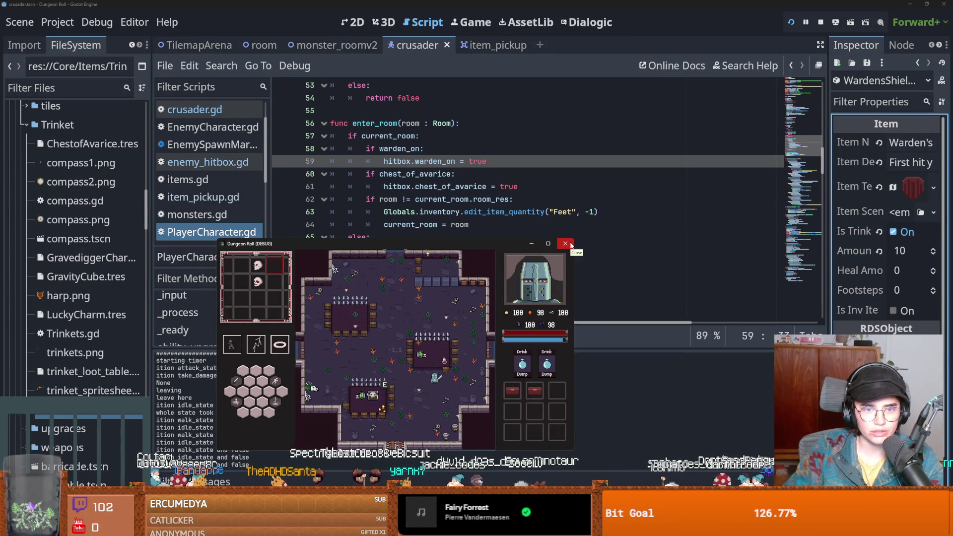
pyautogui.click(564, 244)
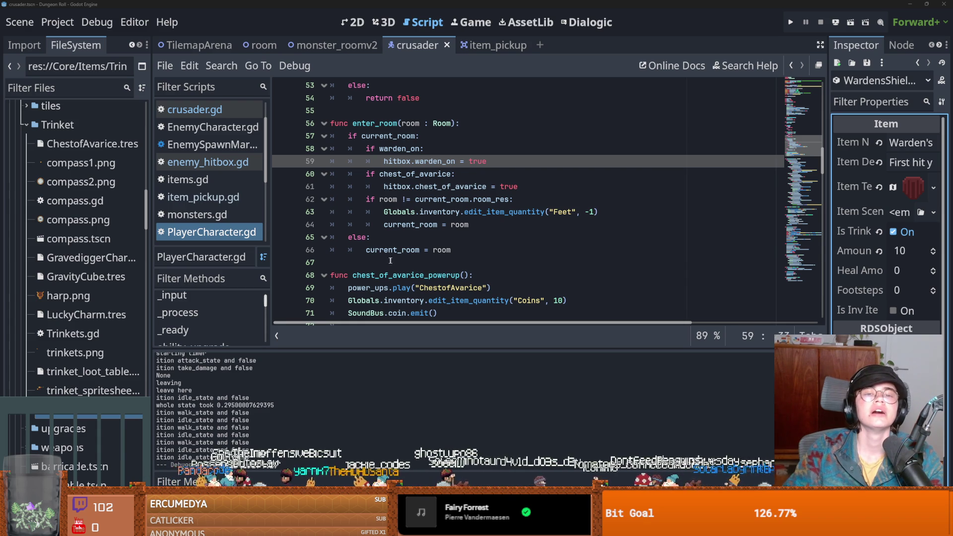
# Save the current scene, then open monster_room_13 using a 'mons' FileSystem filter.
pyautogui.click(386, 214)
pyautogui.hotkey('ctrl', 's')
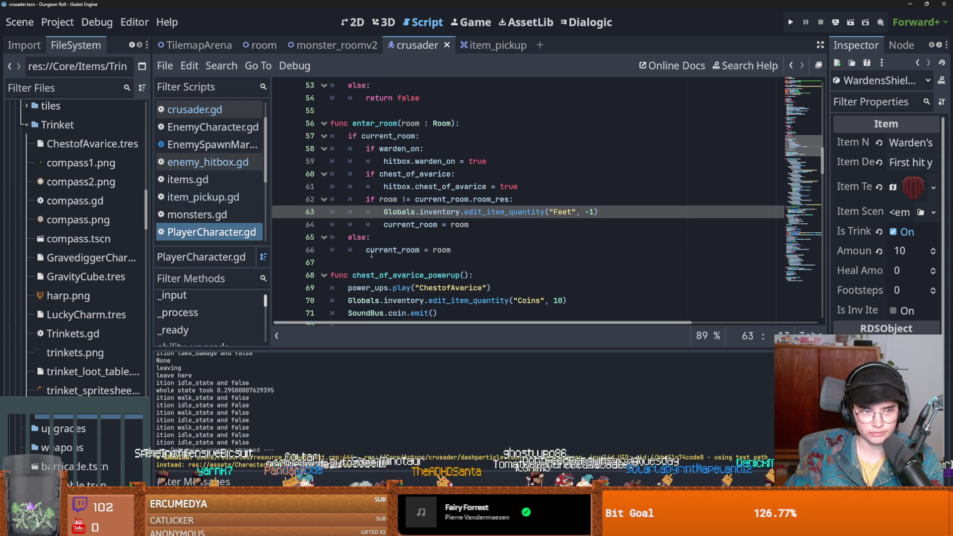
pyautogui.click(135, 46)
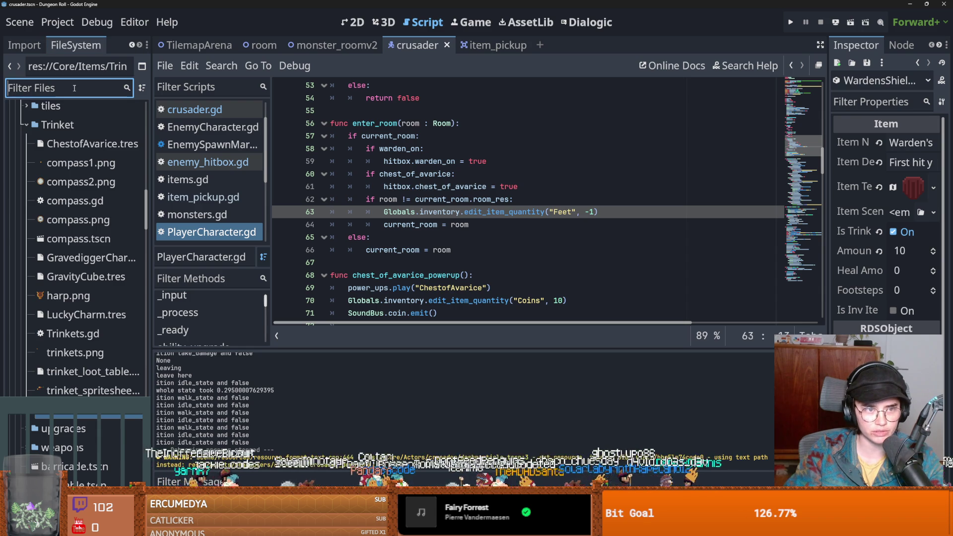
pyautogui.write('monster')
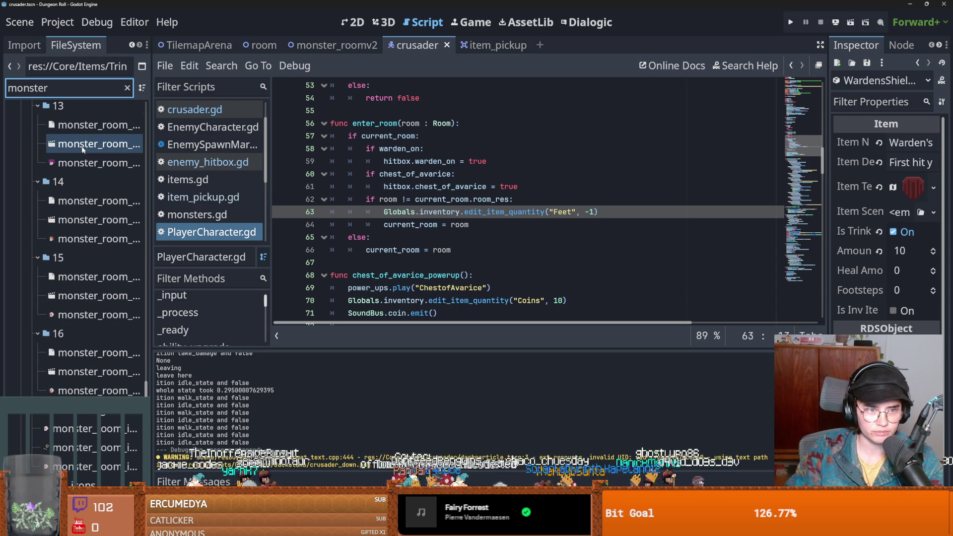
pyautogui.doubleClick(82, 148)
pyautogui.scroll(-1, 417, 224)
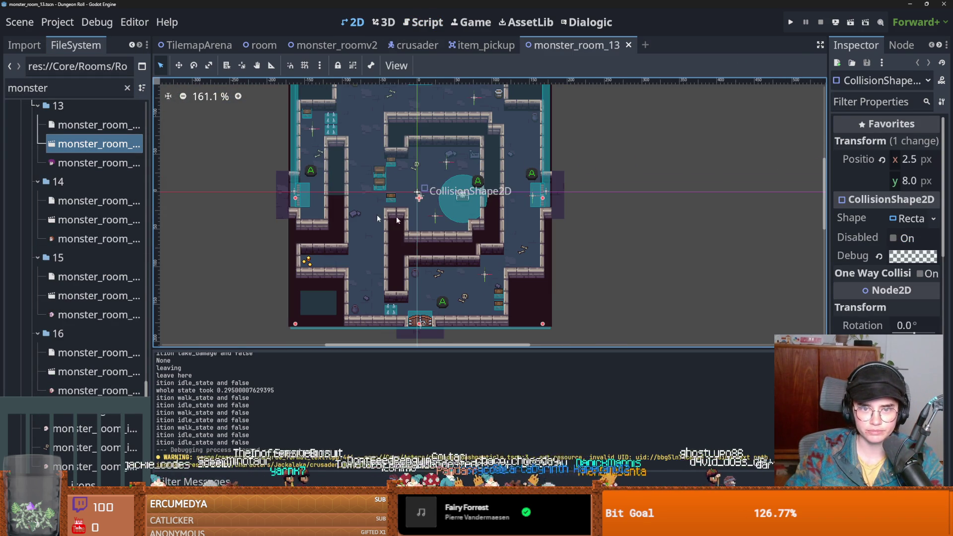
# Open the monster_room_6 scene and bring up its node tree in the Scene dock.
pyautogui.scroll(10, 95, 183)
pyautogui.doubleClick(77, 224)
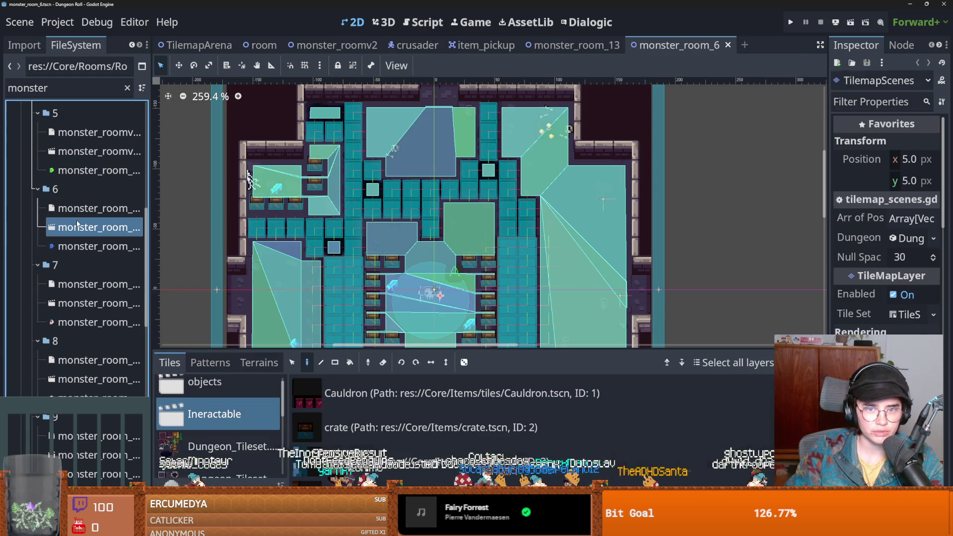
pyautogui.scroll(-1, 266, 187)
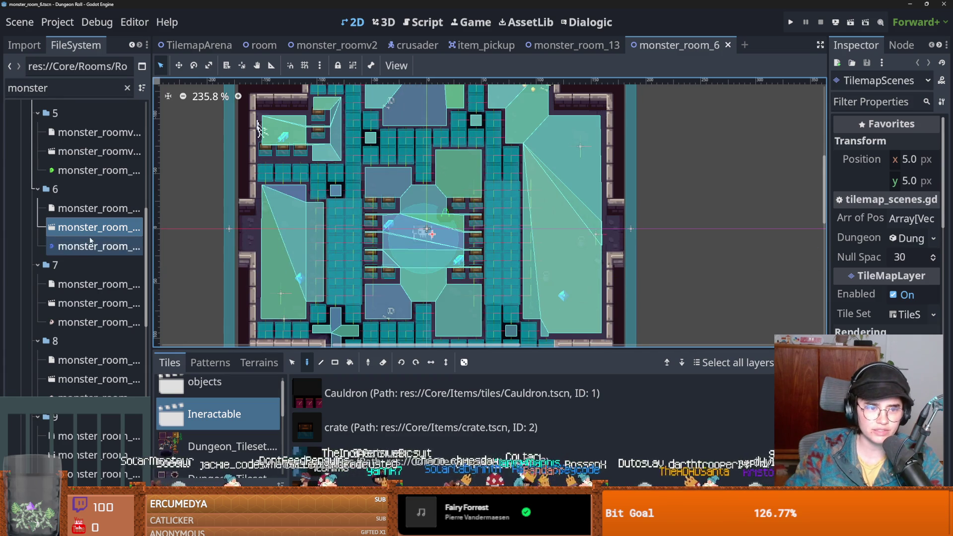
pyautogui.scroll(-1, 327, 277)
pyautogui.click(35, 49)
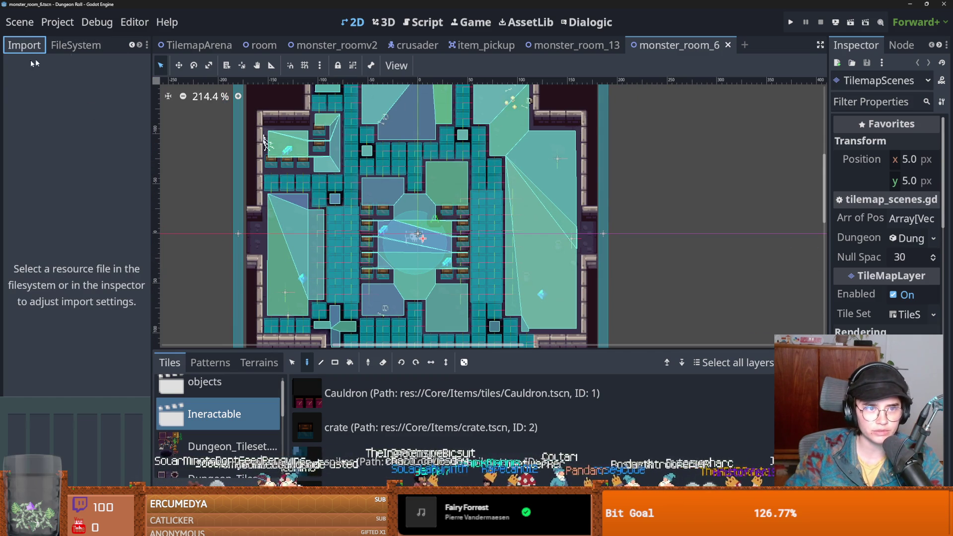
pyautogui.click(131, 48)
pyautogui.click(22, 45)
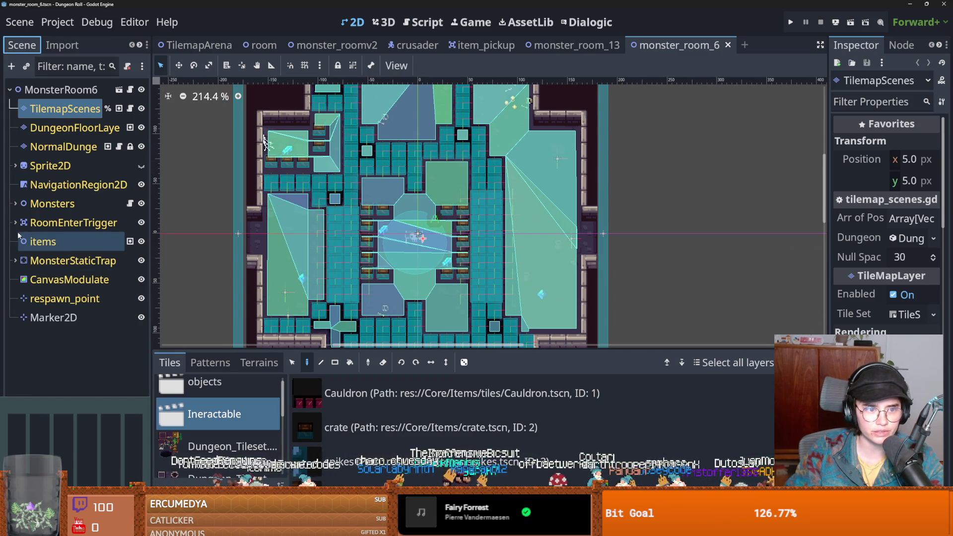
# Delete the second MonsterMarker under Monsters and save the scene.
pyautogui.click(15, 203)
pyautogui.click(50, 241)
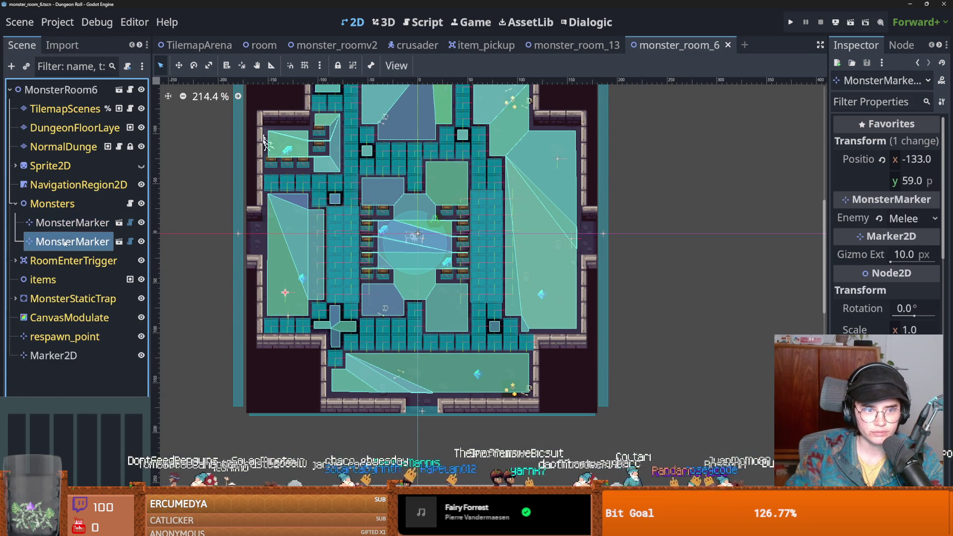
pyautogui.rightClick(65, 241)
pyautogui.press('Delete')
pyautogui.press('Return')
pyautogui.hotkey('ctrl', 's')
pyautogui.hotkey('ctrl', 's')
pyautogui.click(139, 46)
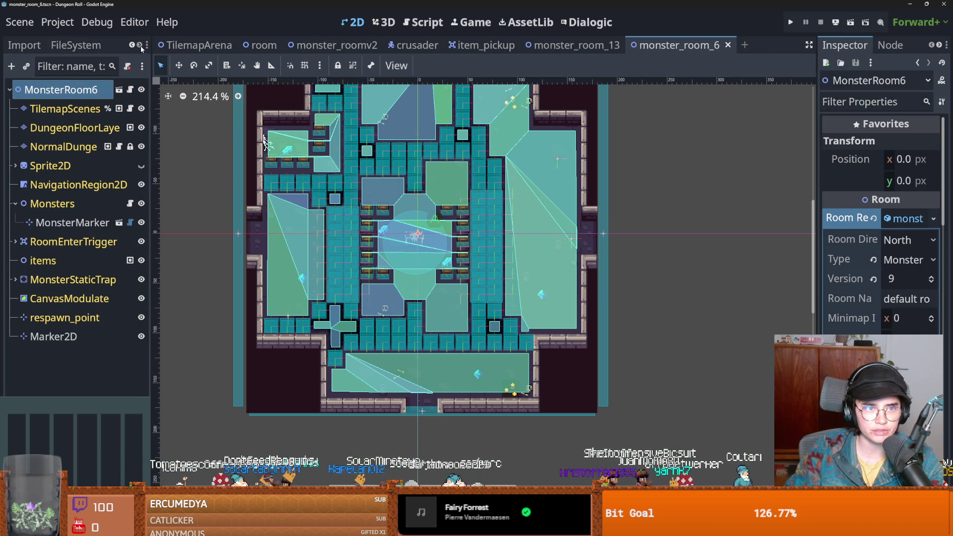
pyautogui.click(104, 46)
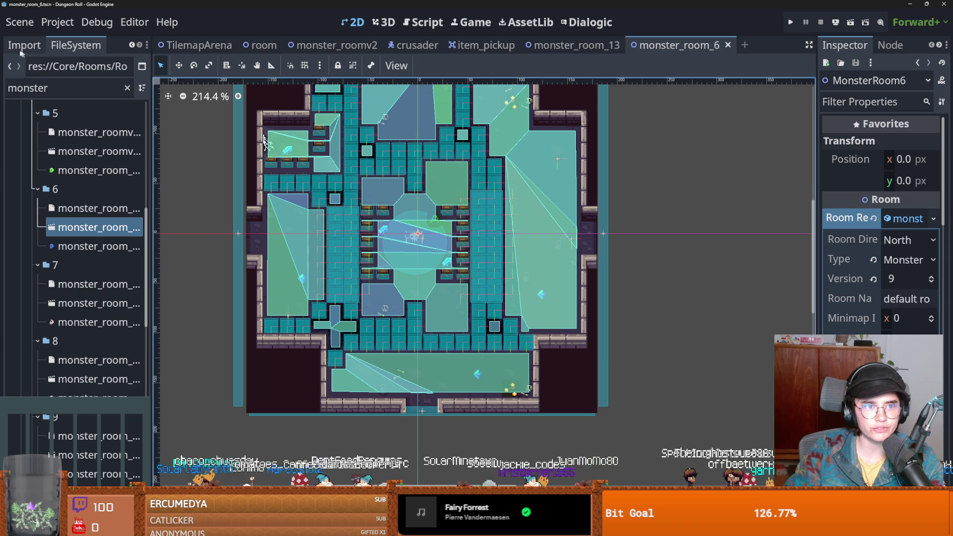
# Change the FileSystem filter to 'trinke', then switch to the YouTube freestyle beat video.
pyautogui.doubleClick(71, 90)
pyautogui.write('trinke')
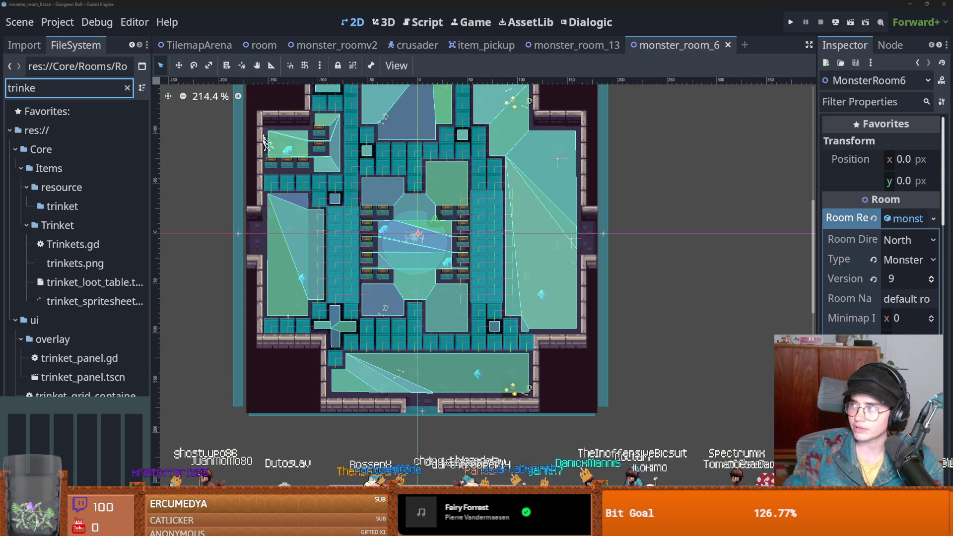
pyautogui.hotkey('alt', 'Tab')
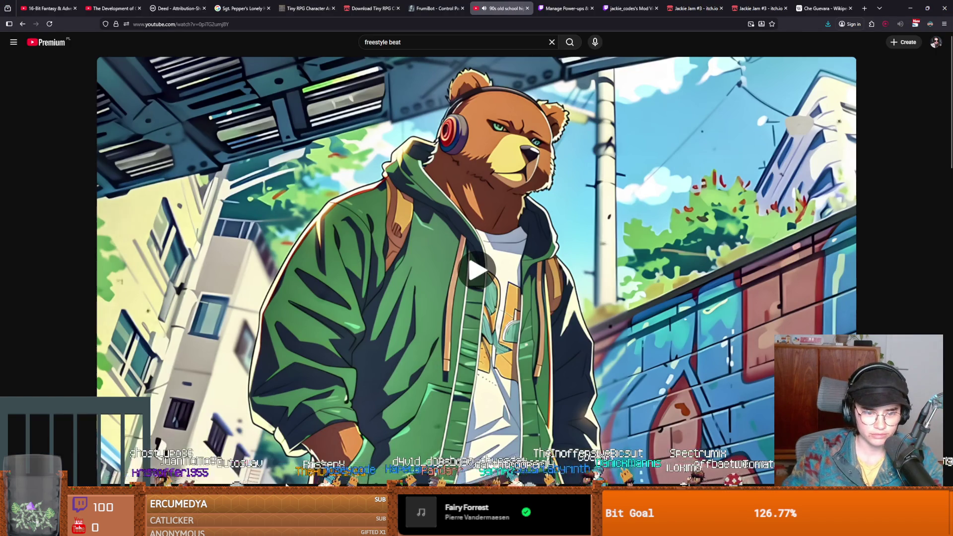
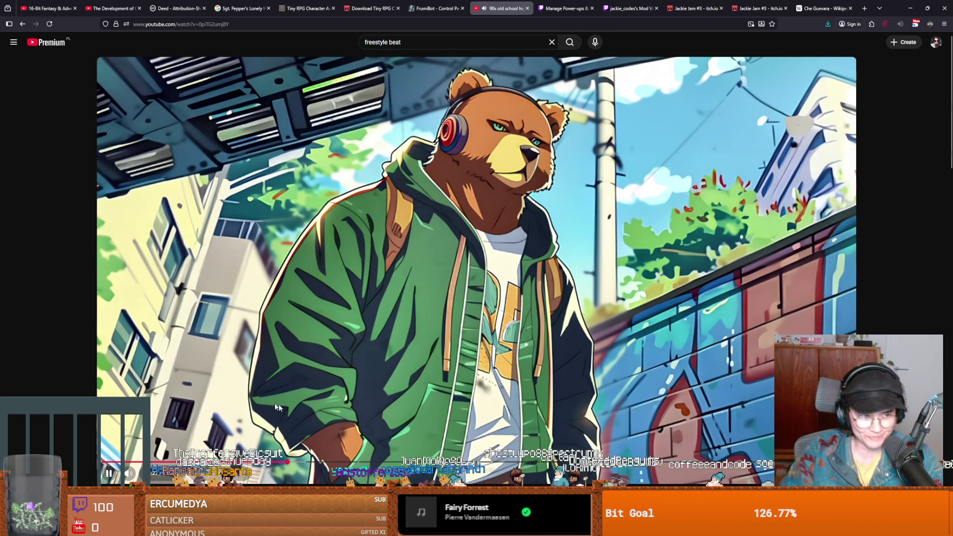
# Toggle the YouTube freestyle beat video's playback until it is left paused.
pyautogui.click(350, 411)
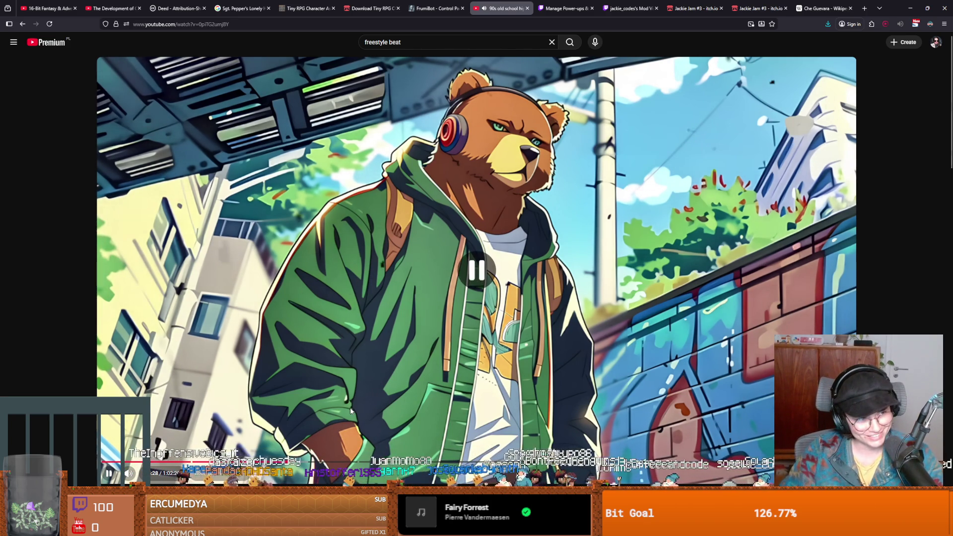
pyautogui.click(350, 402)
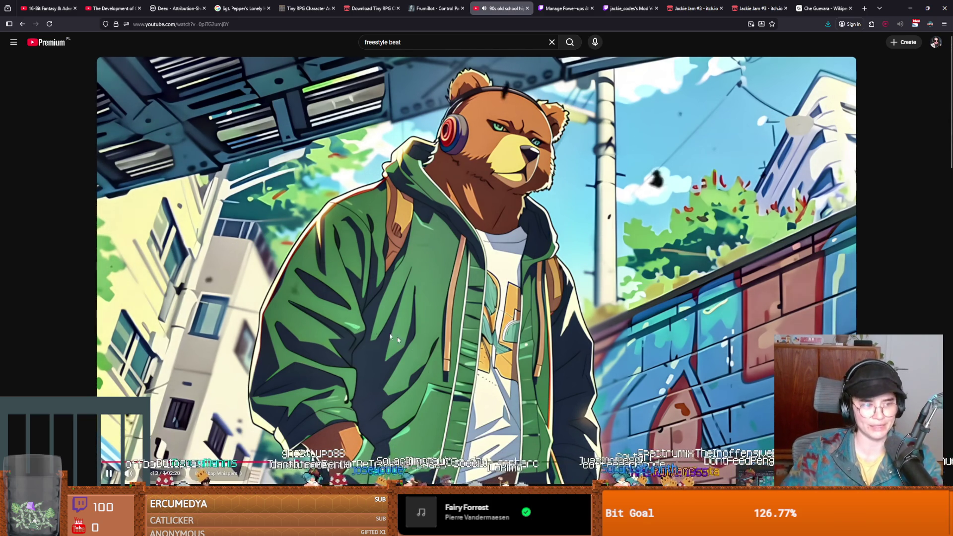
pyautogui.click(377, 354)
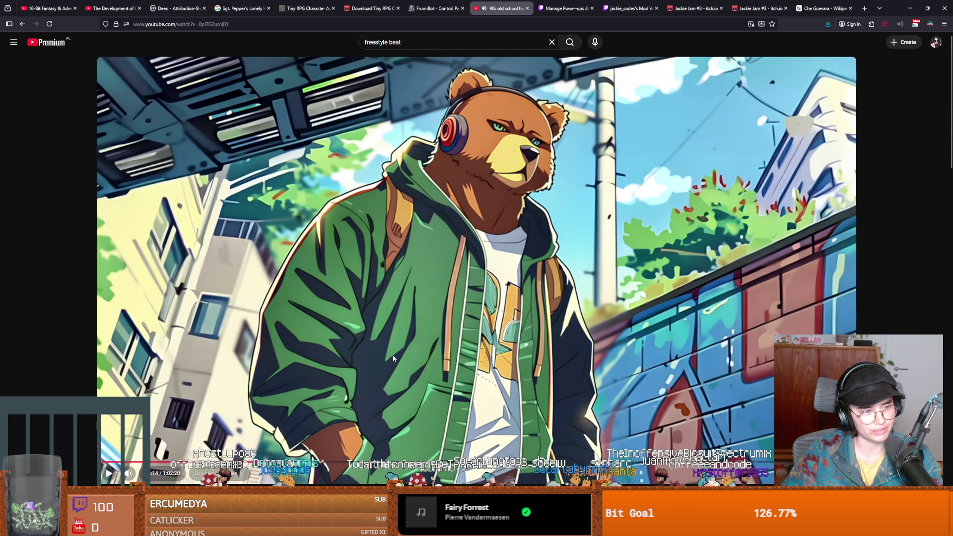
pyautogui.click(382, 345)
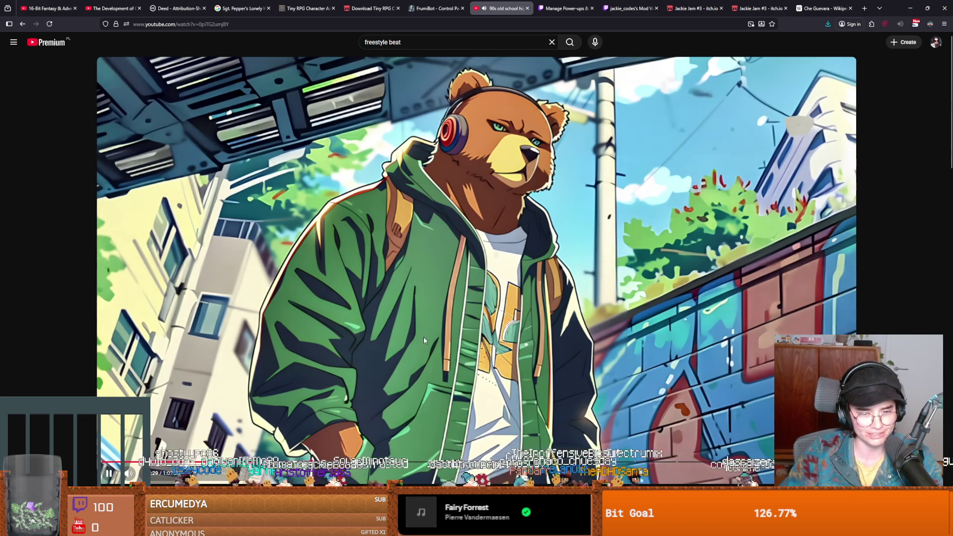
pyautogui.click(568, 268)
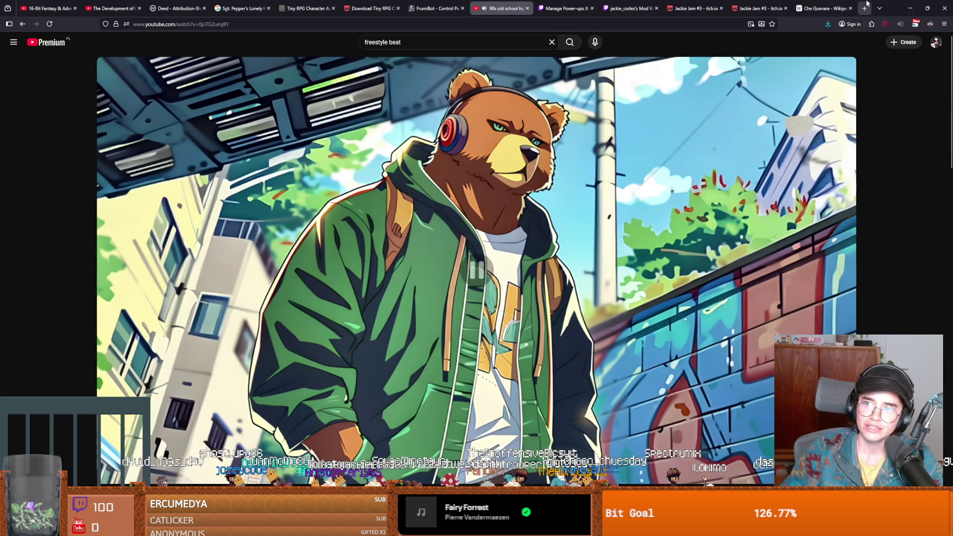
pyautogui.hotkey('alt', 'Tab')
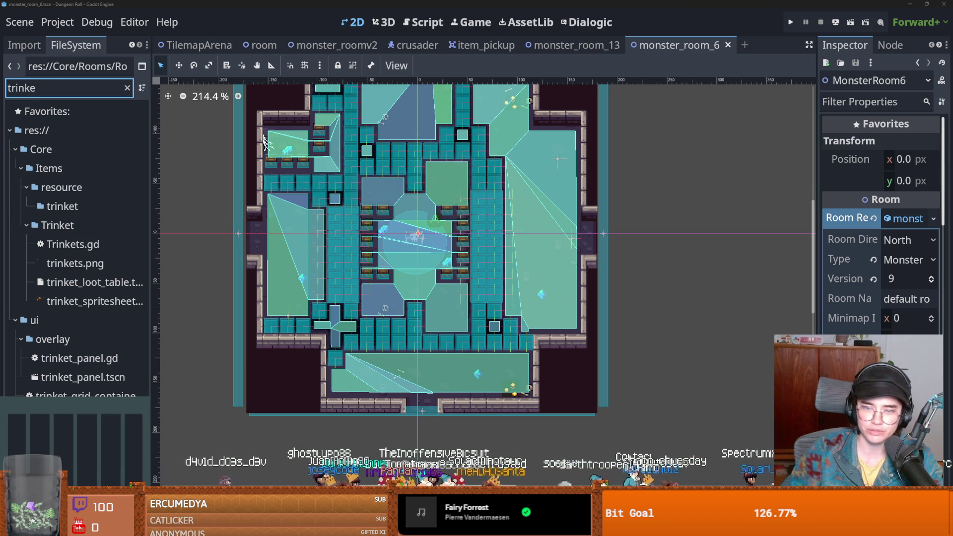
# Save the monster_room_6 scene repeatedly while panning across its room layout and navigation regions.
pyautogui.scroll(2, 340, 232)
pyautogui.hotkey('ctrl', 's')
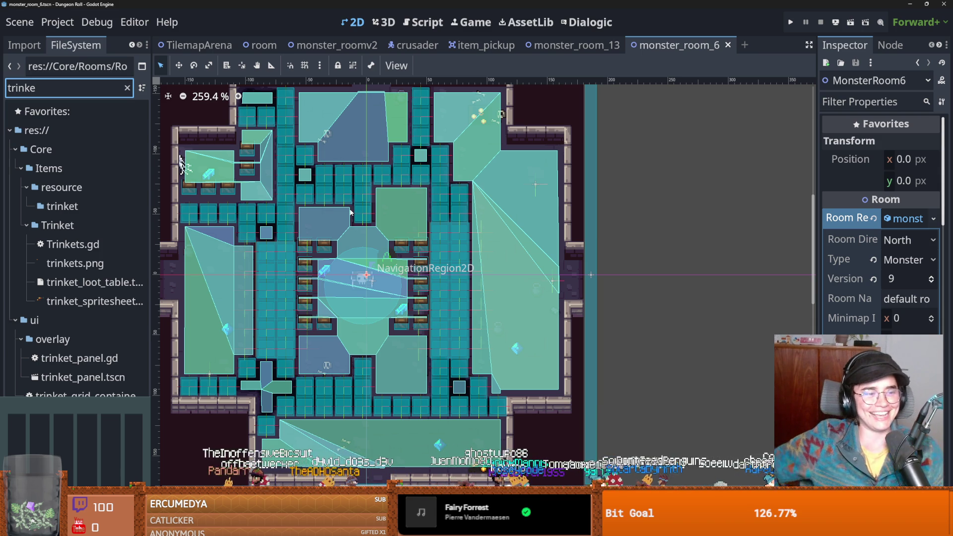
pyautogui.hscroll(3, 373, 205)
pyautogui.hotkey('ctrl', 's')
pyautogui.hotkey('ctrl', 's')
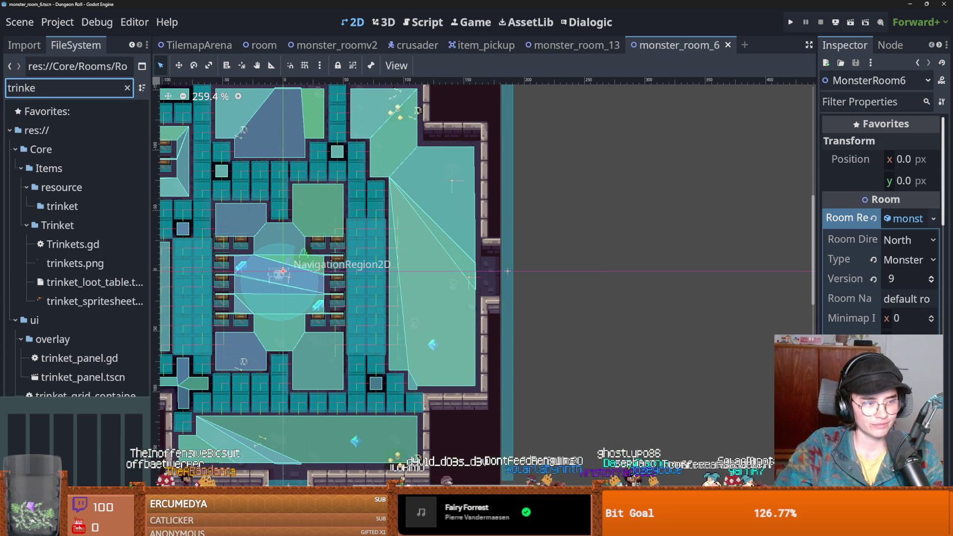
pyautogui.hscroll(2, 453, 258)
pyautogui.hotkey('ctrl', 's')
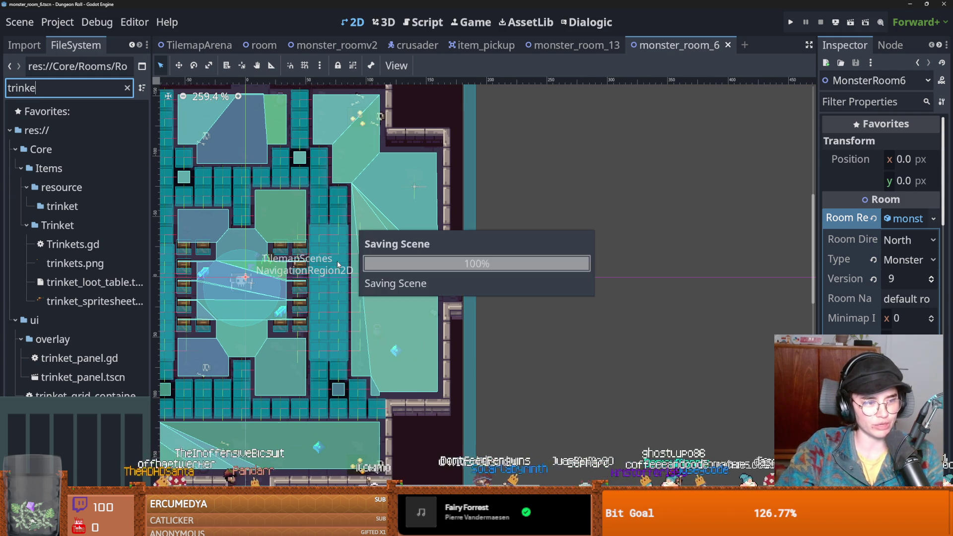
pyautogui.hscroll(2, 381, 263)
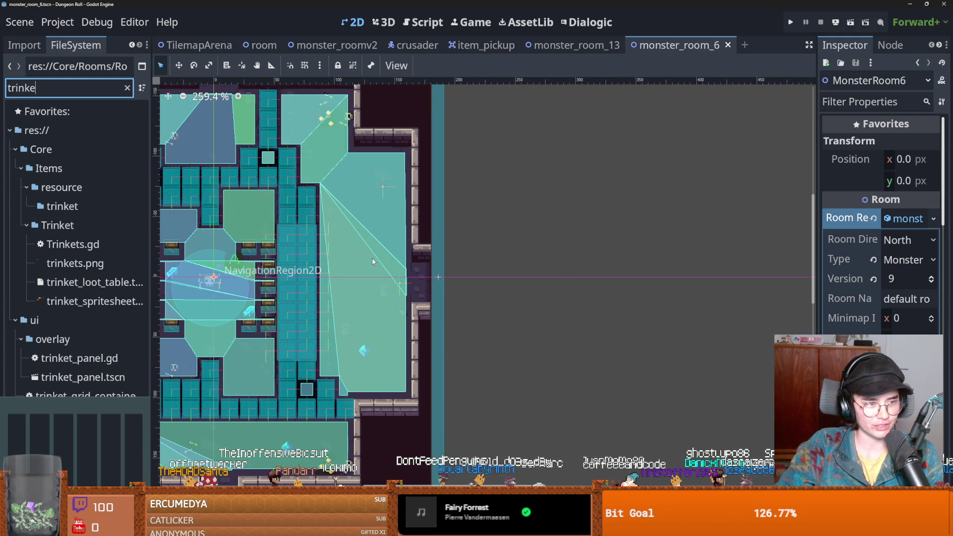
pyautogui.scroll(1, 372, 262)
pyautogui.scroll(-3, 326, 276)
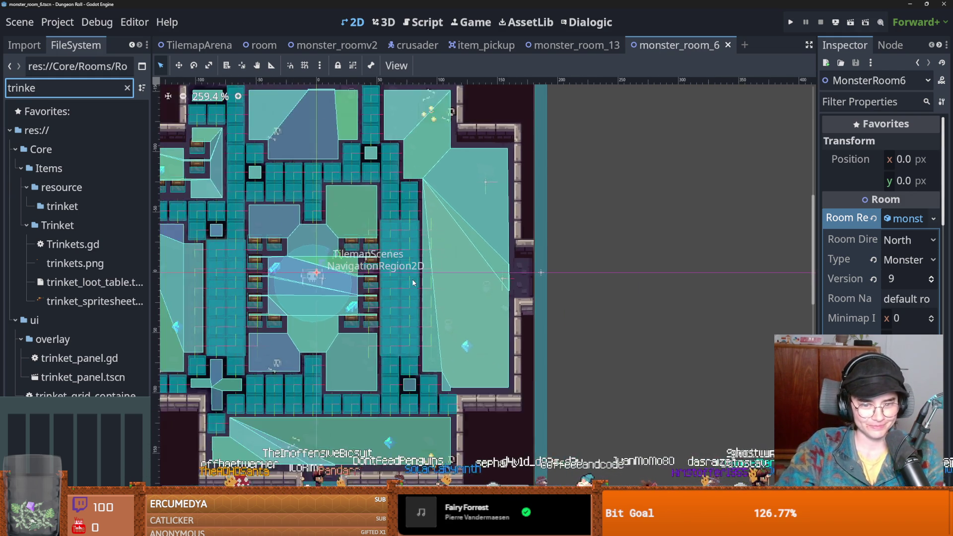
pyautogui.scroll(1, 427, 285)
pyautogui.hotkey('ctrl', 's')
pyautogui.hscroll(-3, 172, 213)
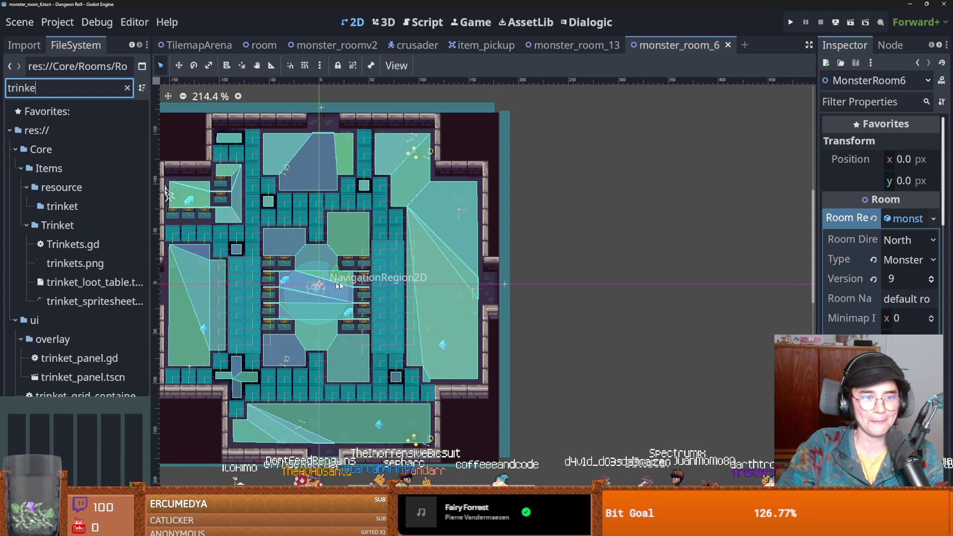
# In Trinkets.gd, preload the ChestofAvarice resource as a CHESTOF_AVARICE constant, found by filtering FileSystem for 'chest'.
pyautogui.doubleClick(96, 251)
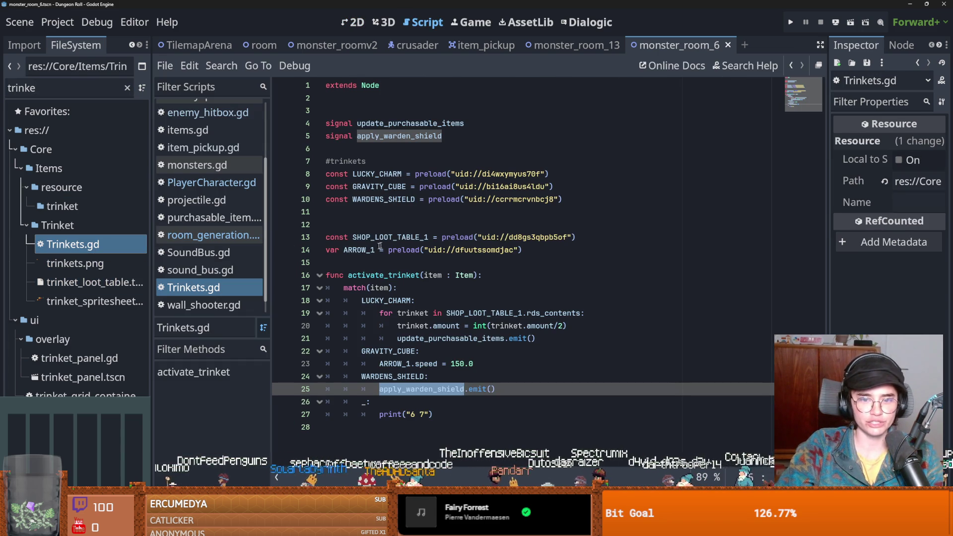
pyautogui.click(347, 262)
pyautogui.click(338, 225)
pyautogui.click(59, 89)
pyautogui.press('BackSpace')
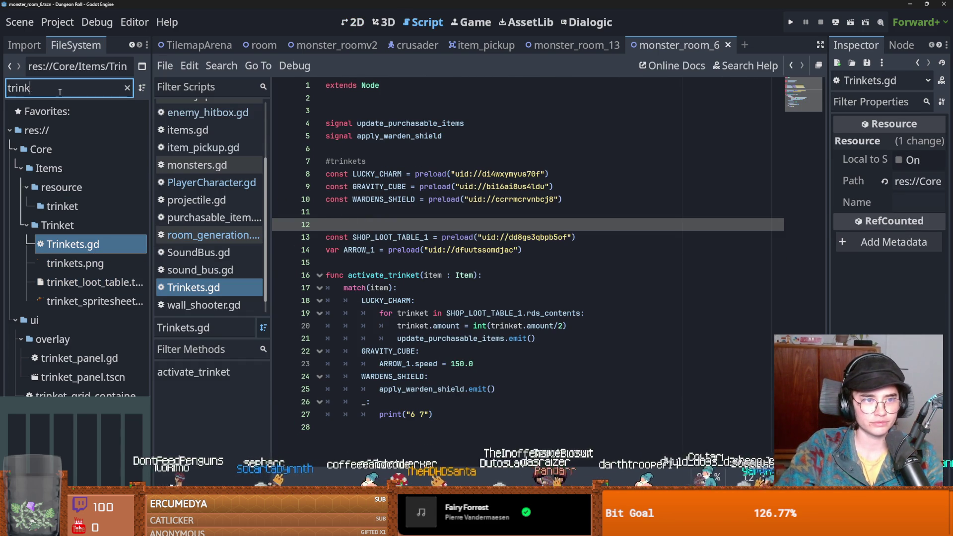
pyautogui.press('BackSpace')
pyautogui.press('BackSpace')
pyautogui.press('BackSpace')
pyautogui.write('chest')
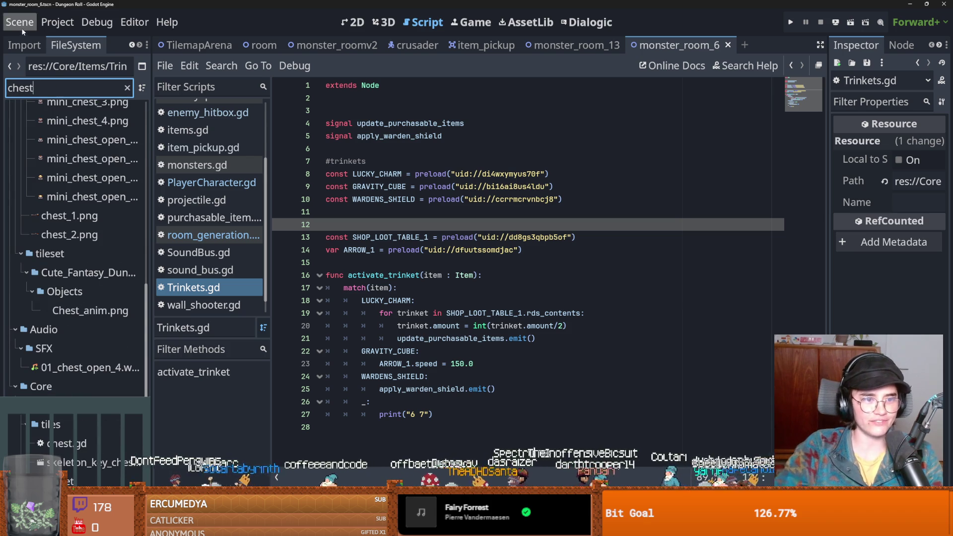
pyautogui.doubleClick(92, 389)
pyautogui.doubleClick(92, 389)
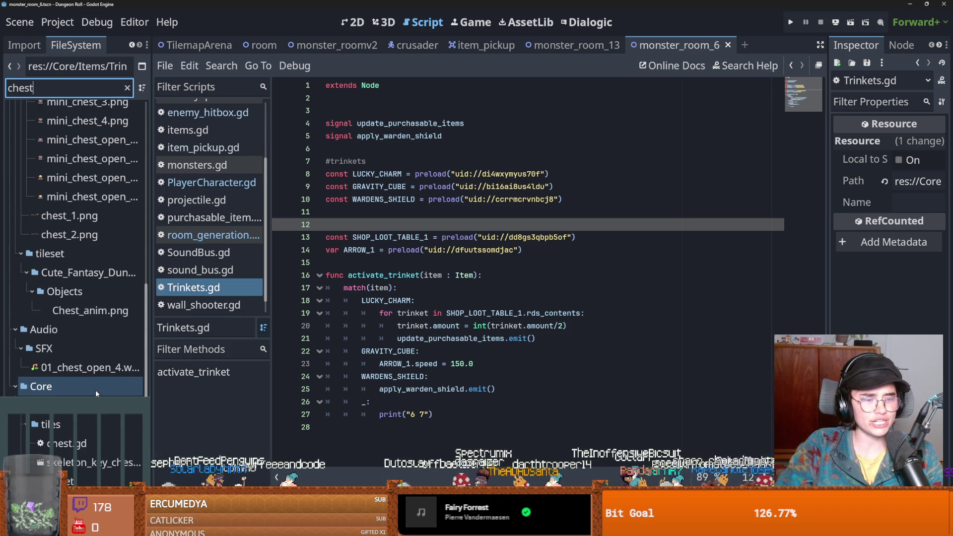
pyautogui.click(74, 481)
pyautogui.moveTo(347, 305)
pyautogui.mouseDown()
pyautogui.moveTo(362, 225)
pyautogui.moveTo(385, 220)
pyautogui.mouseUp()
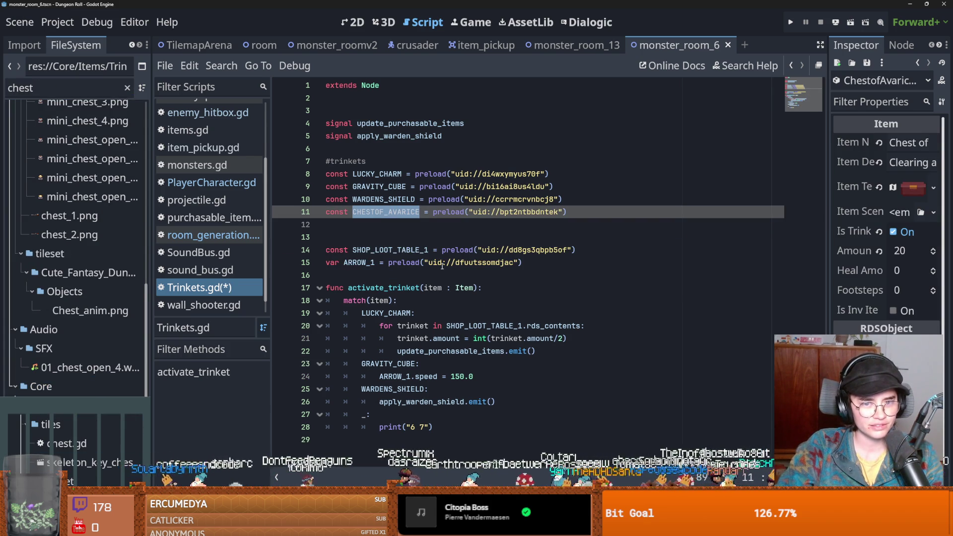
# Add an empty CHESTOF_AVARICE: pass branch below the warden shield case and save Trinkets.gd.
pyautogui.press('Down')
pyautogui.press('BackSpace')
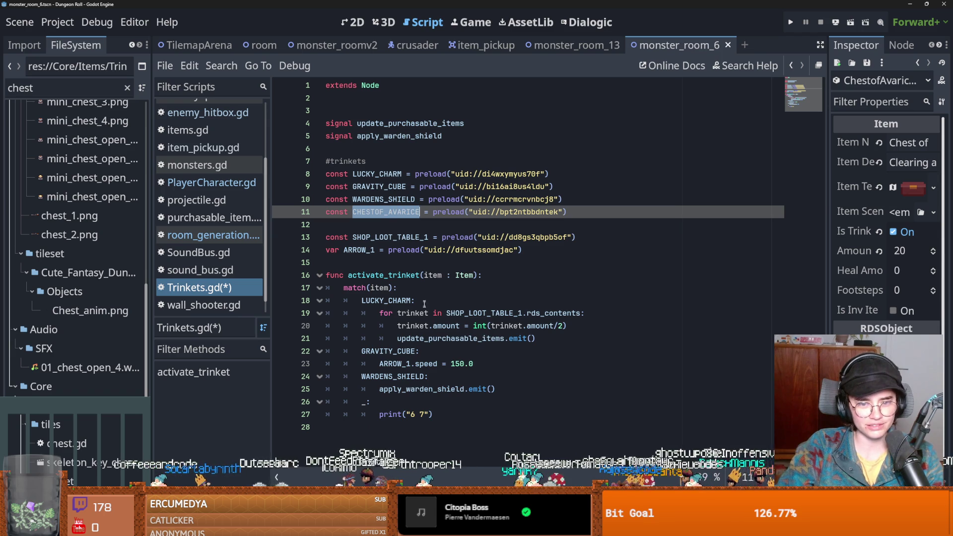
pyautogui.click(502, 384)
pyautogui.press('Return')
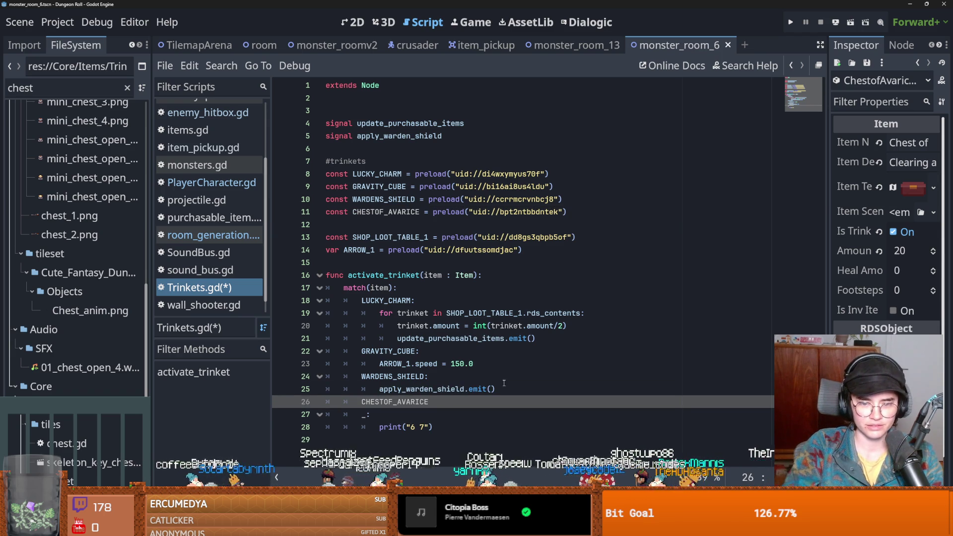
pyautogui.write(':')
pyautogui.press('Return')
pyautogui.hotkey('ctrl', 's')
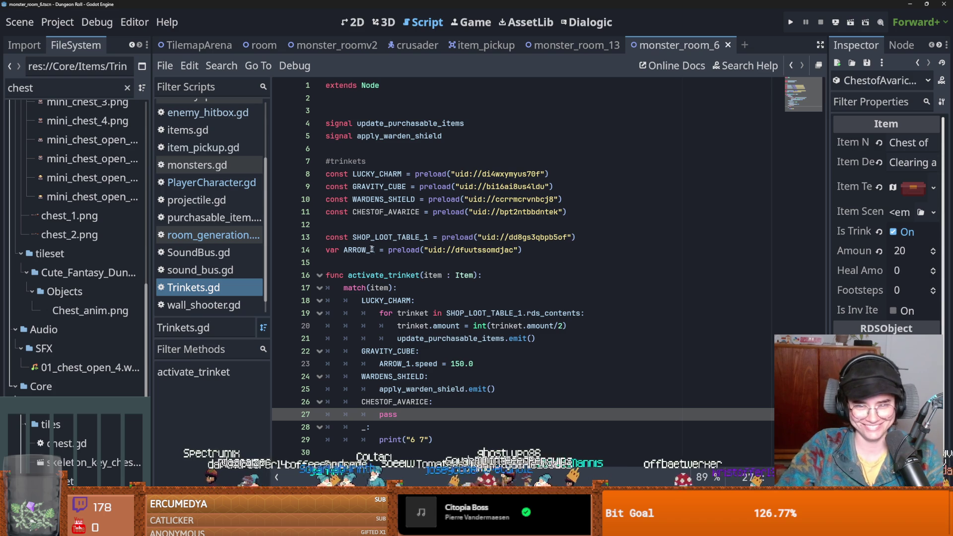
pyautogui.click(452, 133)
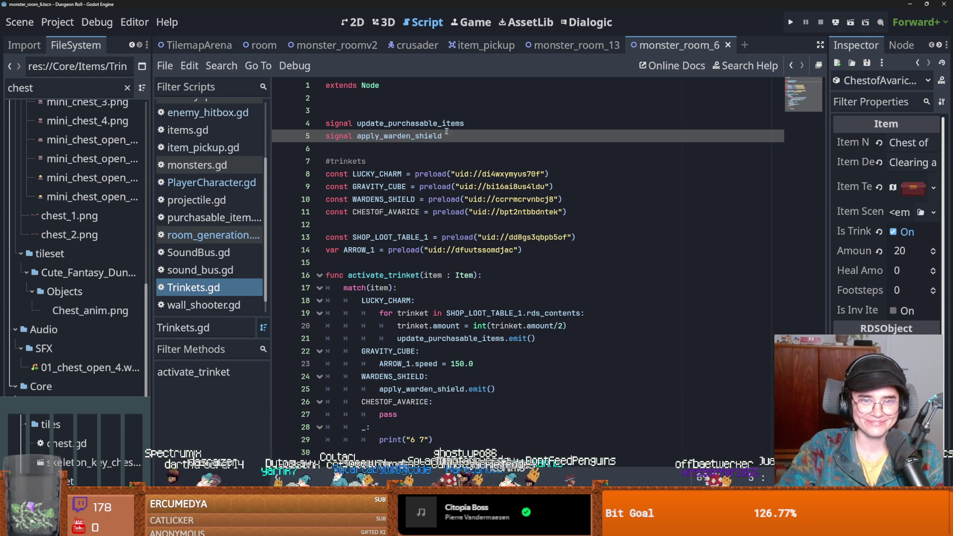
# Declare a new signal apply_chest_of_avarice after the existing signals and save.
pyautogui.press('Return')
pyautogui.write('signal')
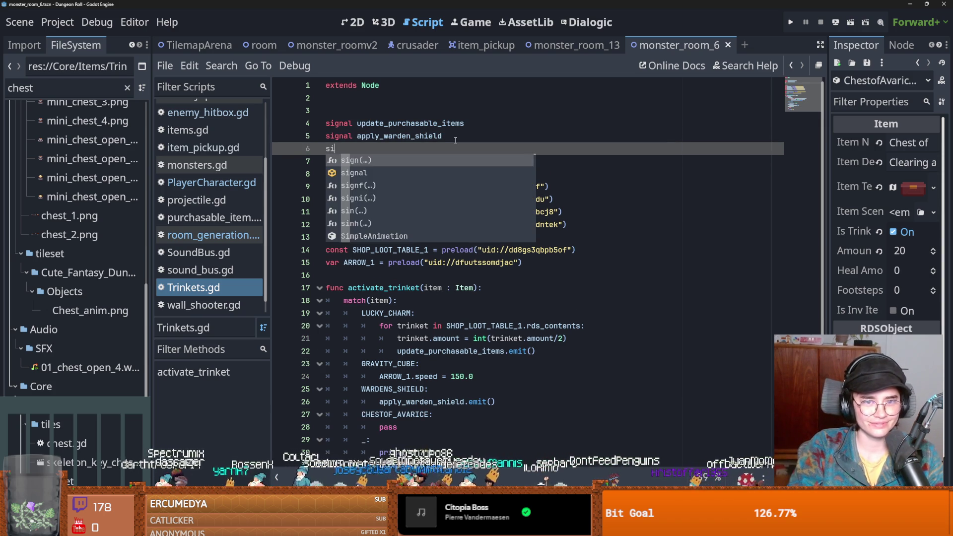
pyautogui.press('Return')
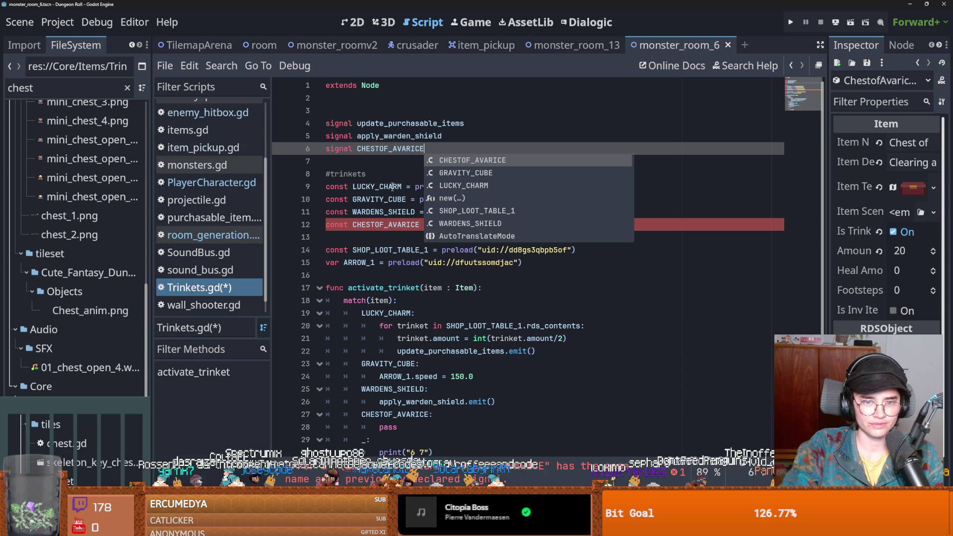
pyautogui.hotkey('ctrl', 'shift', 'Left')
pyautogui.write('al apply_chest_of_')
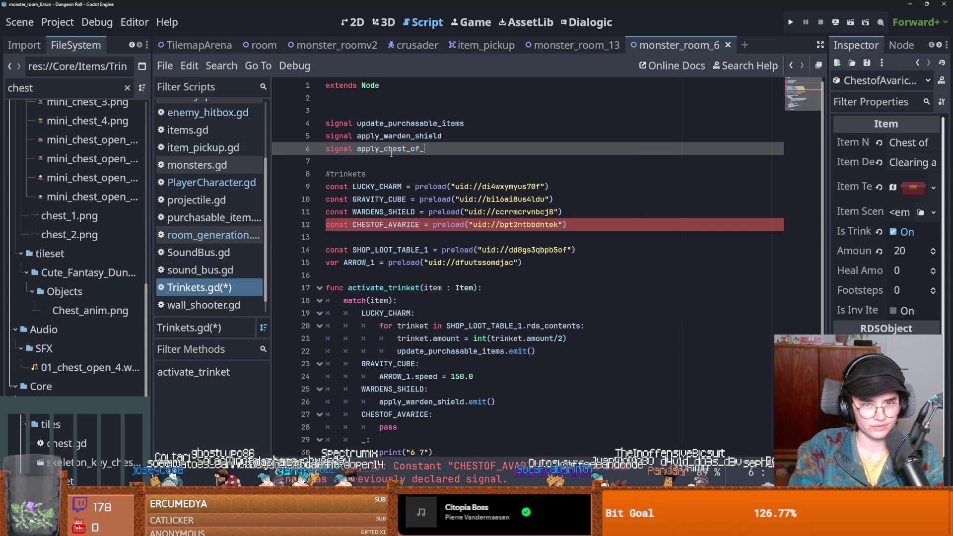
pyautogui.press('BackSpace')
pyautogui.write('avarice')
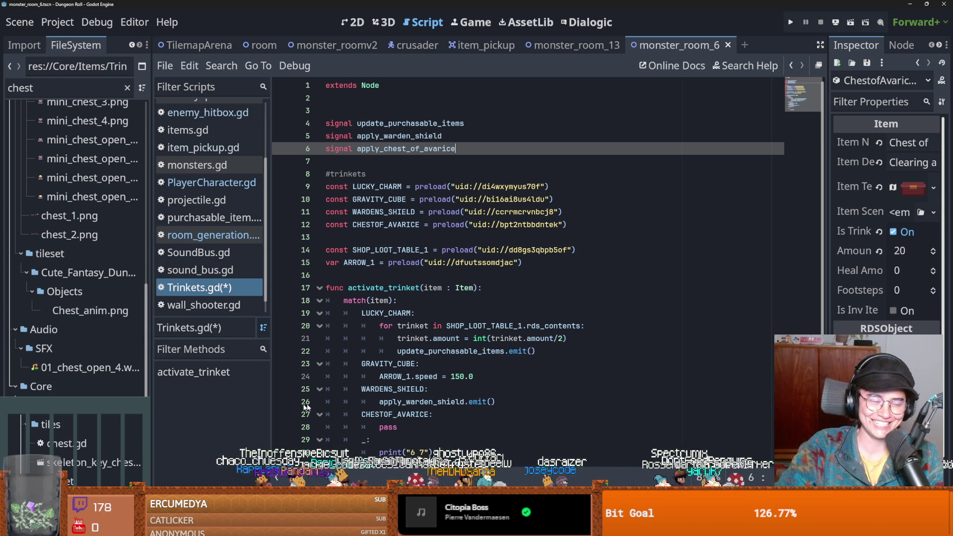
pyautogui.click(377, 287)
pyautogui.hotkey('ctrl', 's')
# Replace pass in the CHESTOF_AVARICE branch with apply_chest_of_avarice.emit() and save.
pyautogui.click(406, 148)
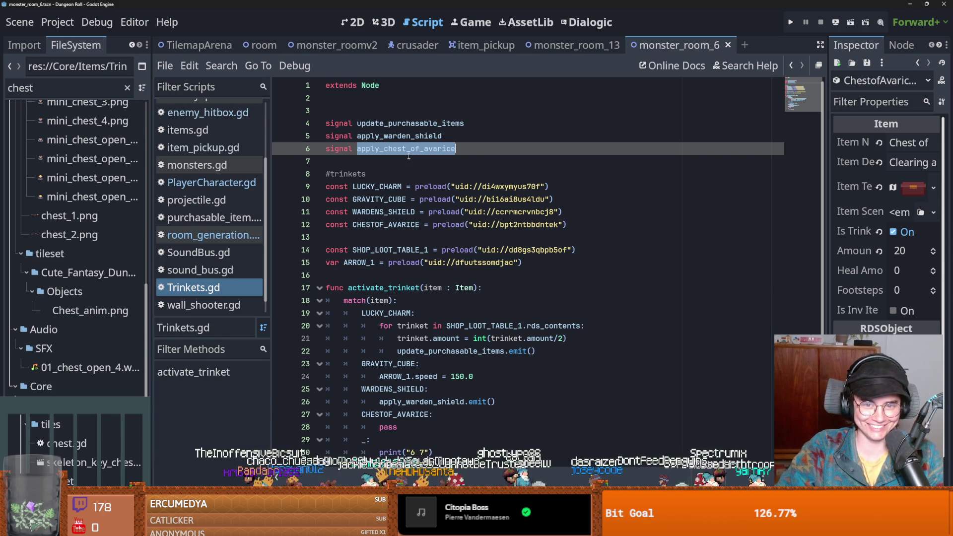
pyautogui.scroll(-1, 397, 278)
pyautogui.doubleClick(387, 414)
pyautogui.write('apply_chest_of_avarice.e')
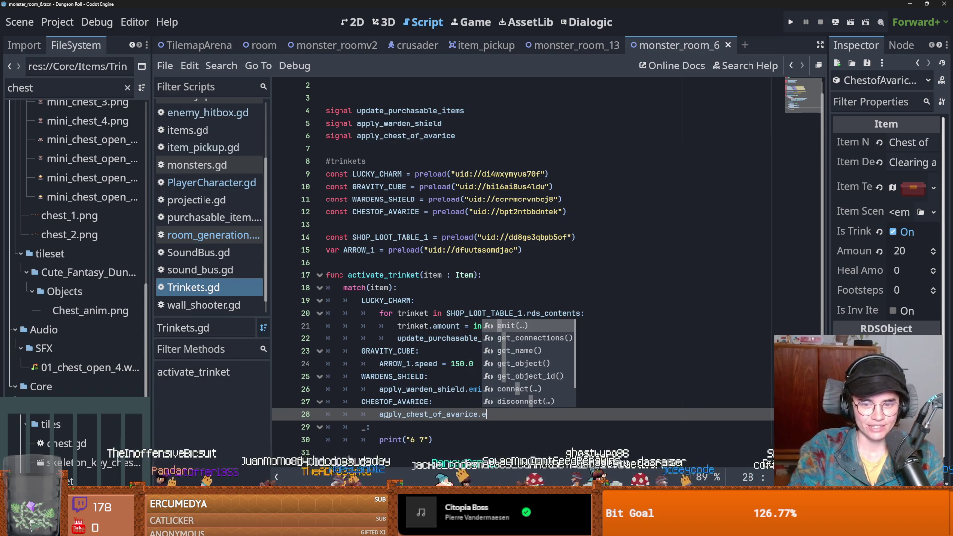
pyautogui.press('Return')
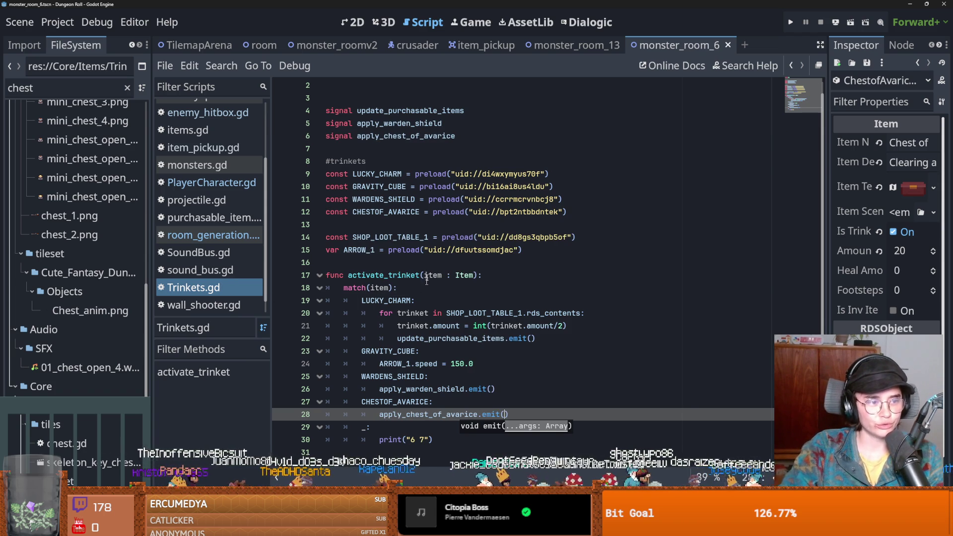
pyautogui.hotkey('ctrl', 's')
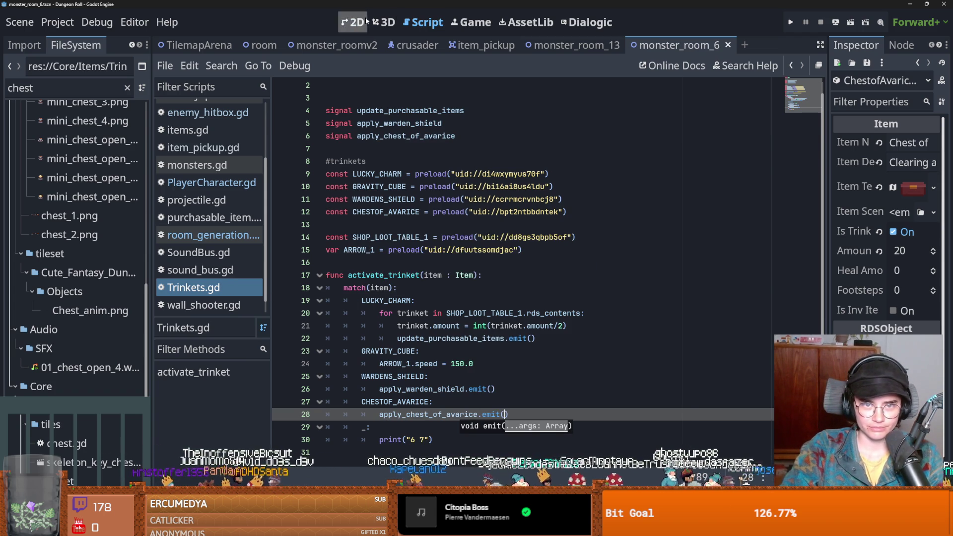
pyautogui.click(417, 44)
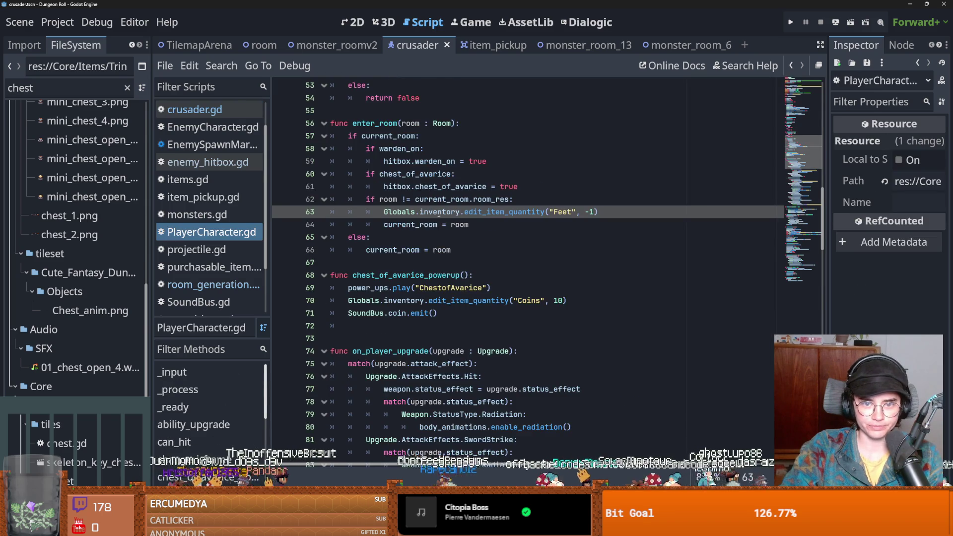
# In _ready, connect Trinkets.apply_chest_of_avarice to on_apply_chest_of_avarice, fixing the duplicated 'apply'.
pyautogui.scroll(12, 439, 213)
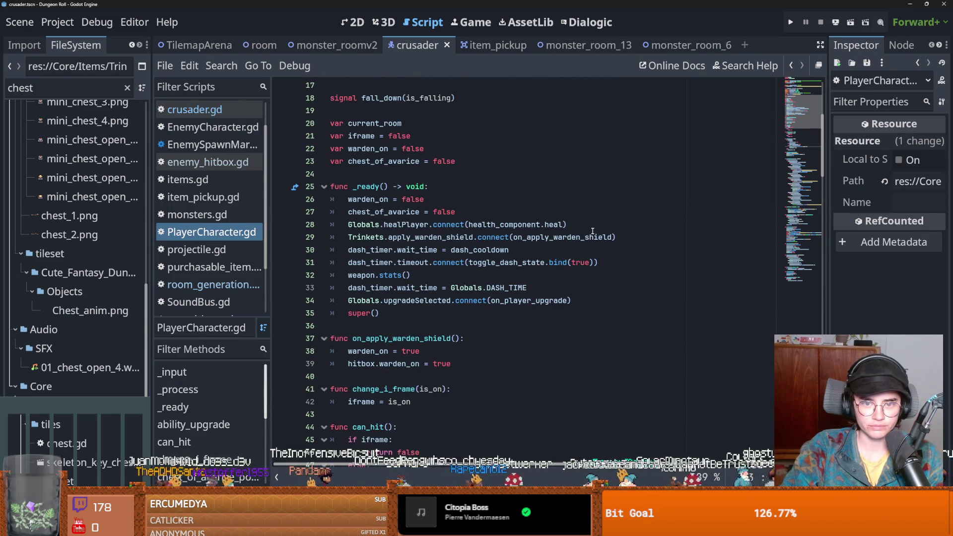
pyautogui.click(624, 236)
pyautogui.press('Return')
pyautogui.write('Trinkets.')
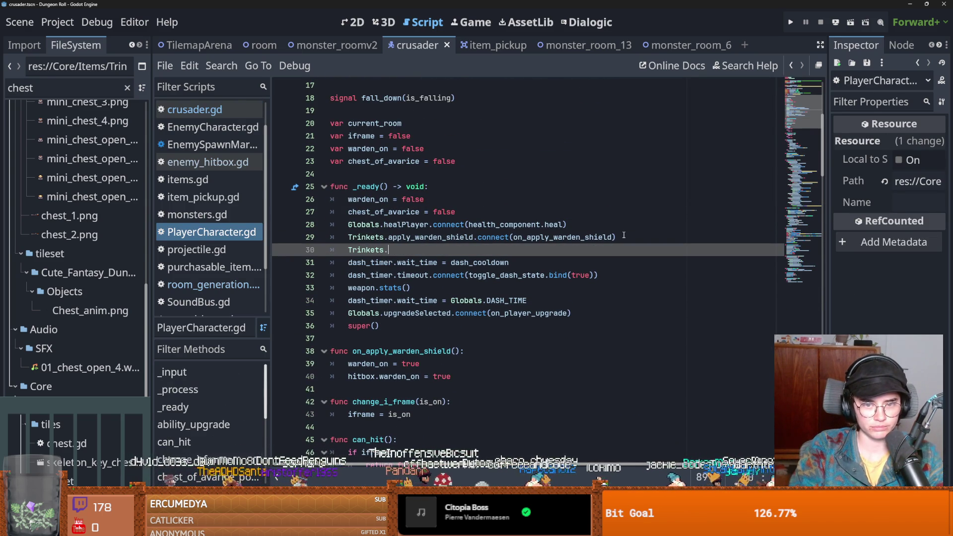
pyautogui.write('apply_chest_of_avarice.connec')
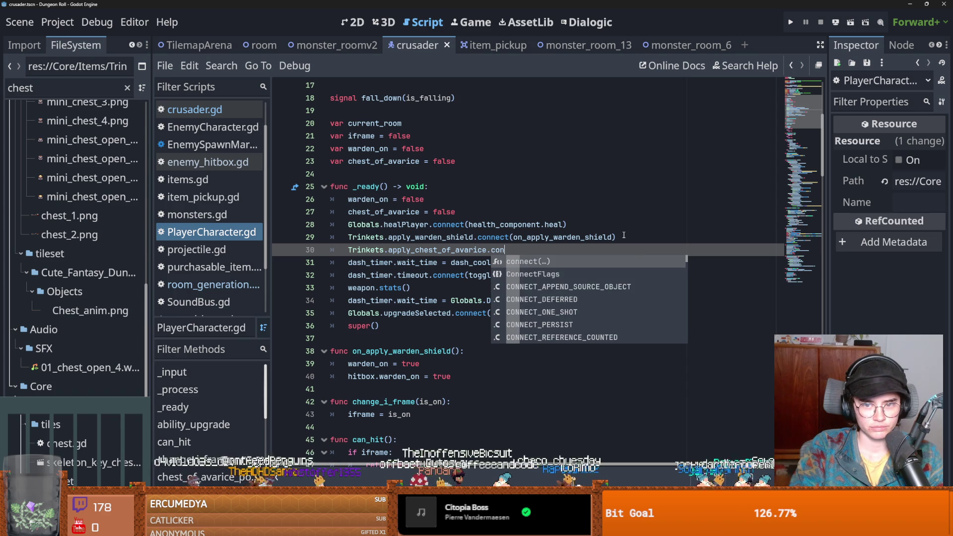
pyautogui.write('t(on_appl')
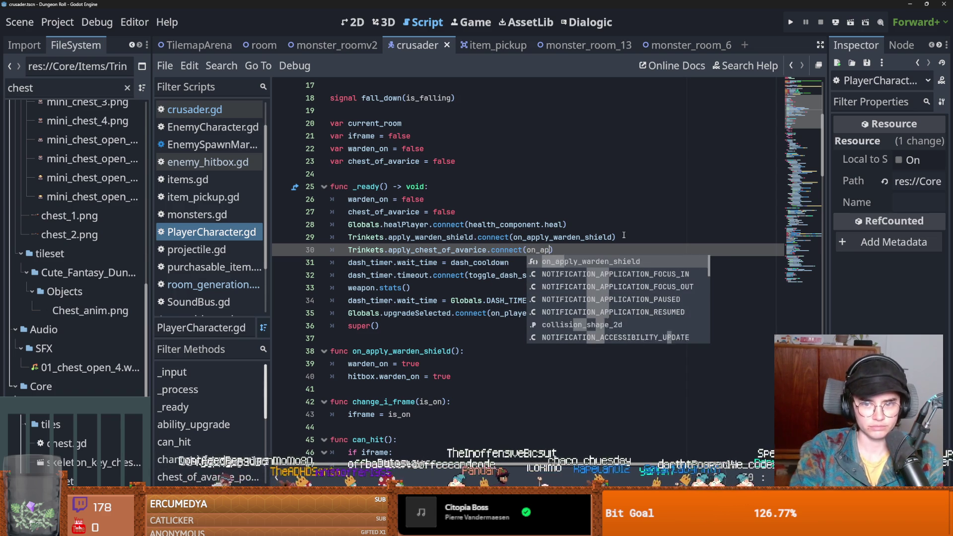
pyautogui.write('y_')
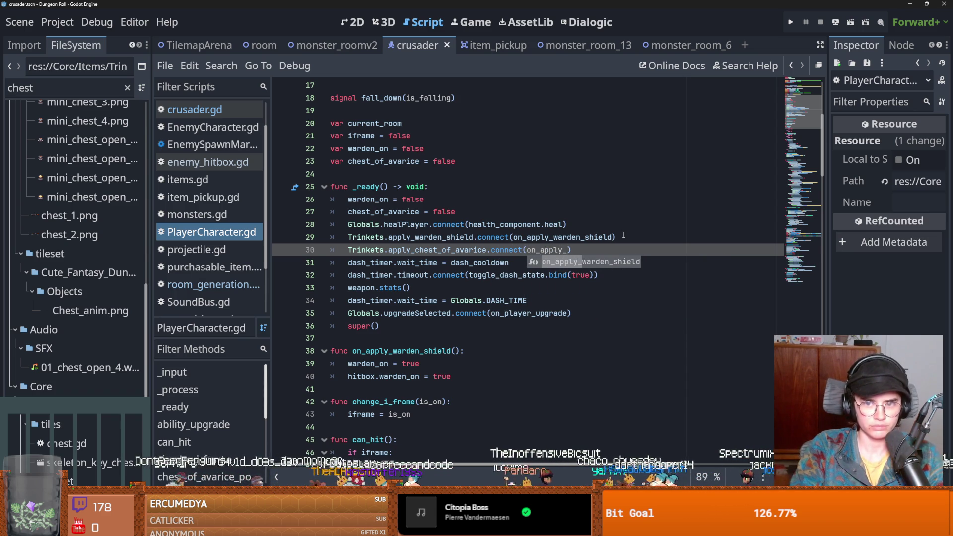
pyautogui.write('apply_chest_of_avarice')
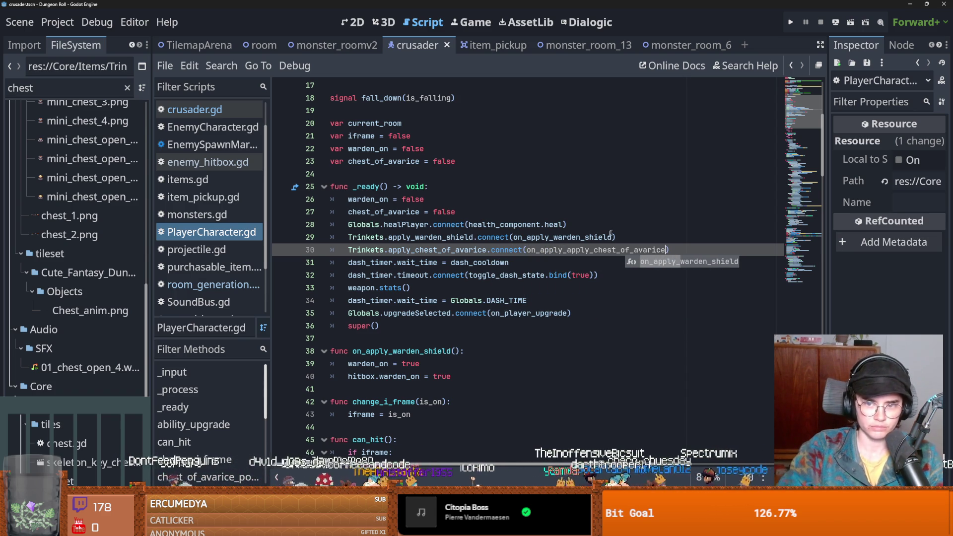
pyautogui.doubleClick(578, 249)
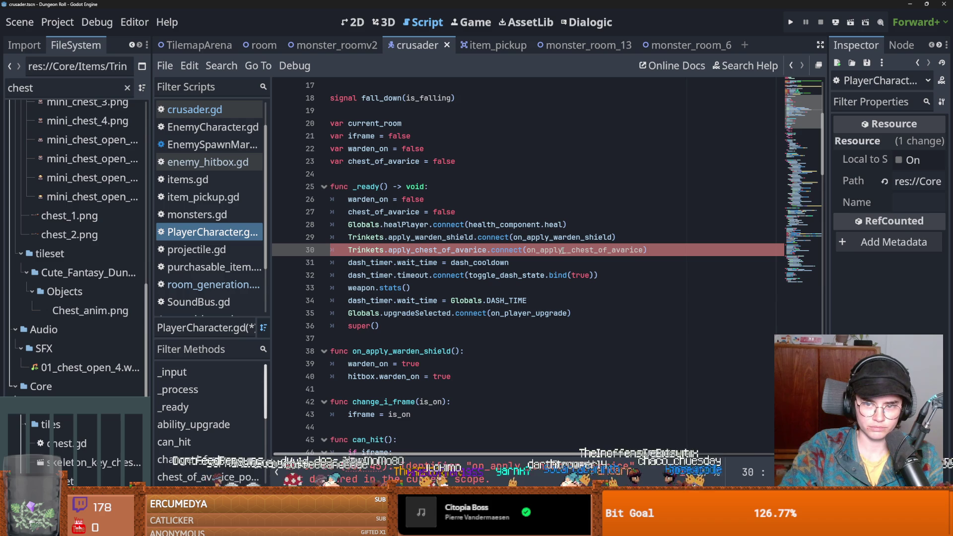
pyautogui.scroll(-5, 477, 295)
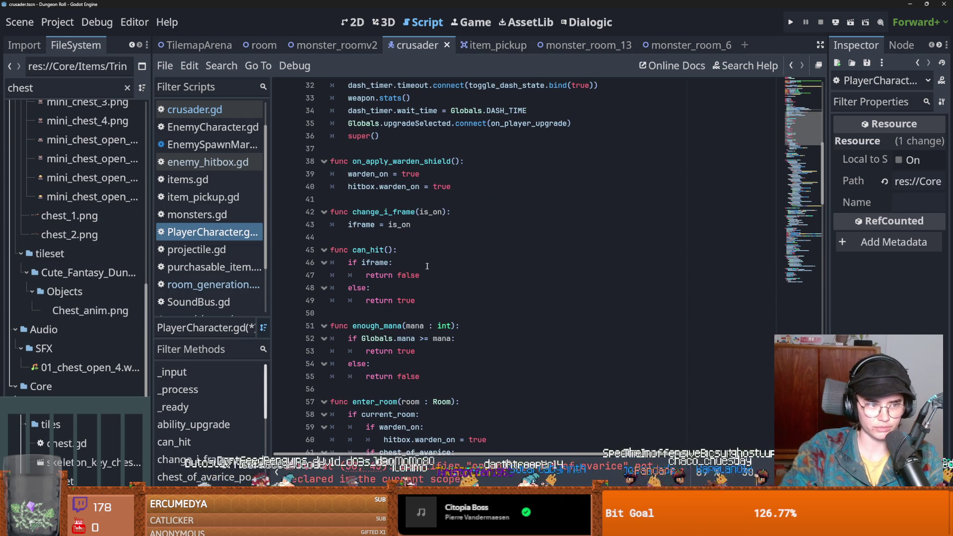
pyautogui.scroll(1, 431, 267)
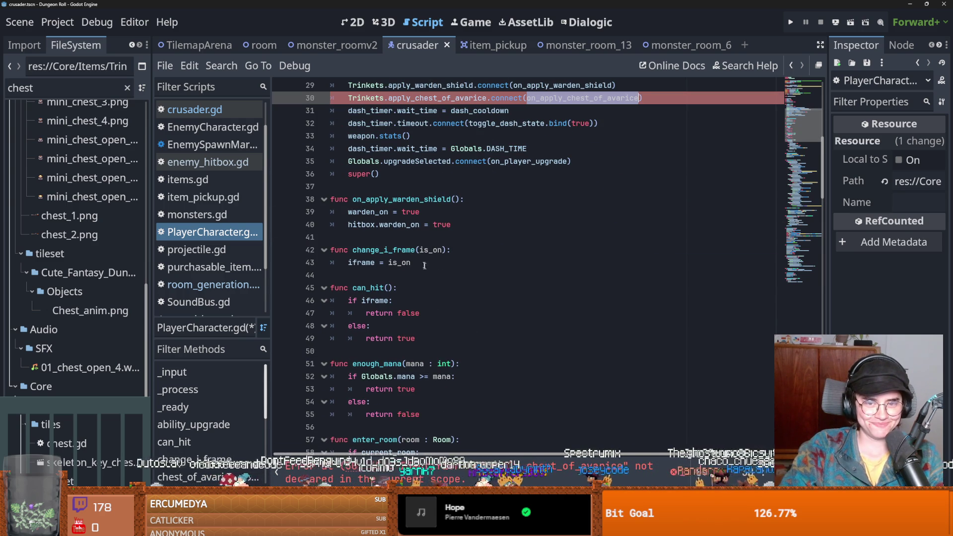
pyautogui.scroll(4, 407, 210)
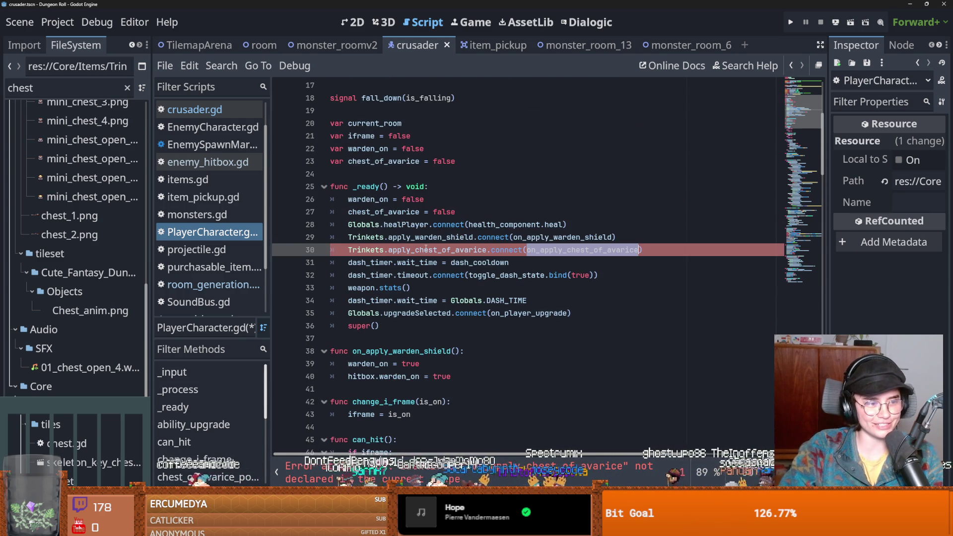
pyautogui.scroll(-5, 405, 273)
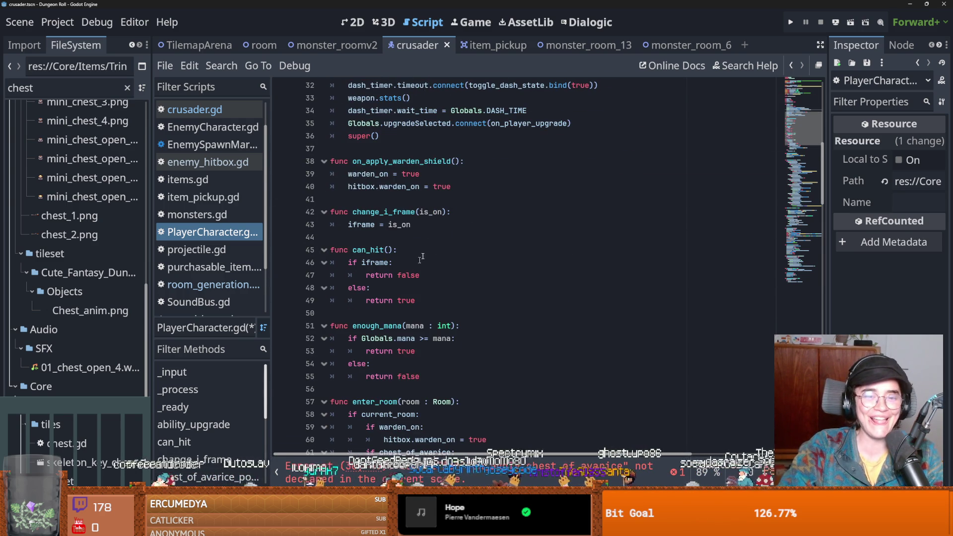
# Write a func on_apply_chest_of_avarice(): below on_apply_warden_shield with a placeholder body and save.
pyautogui.click(347, 199)
pyautogui.press('Return')
pyautogui.press('Return')
pyautogui.press('Up')
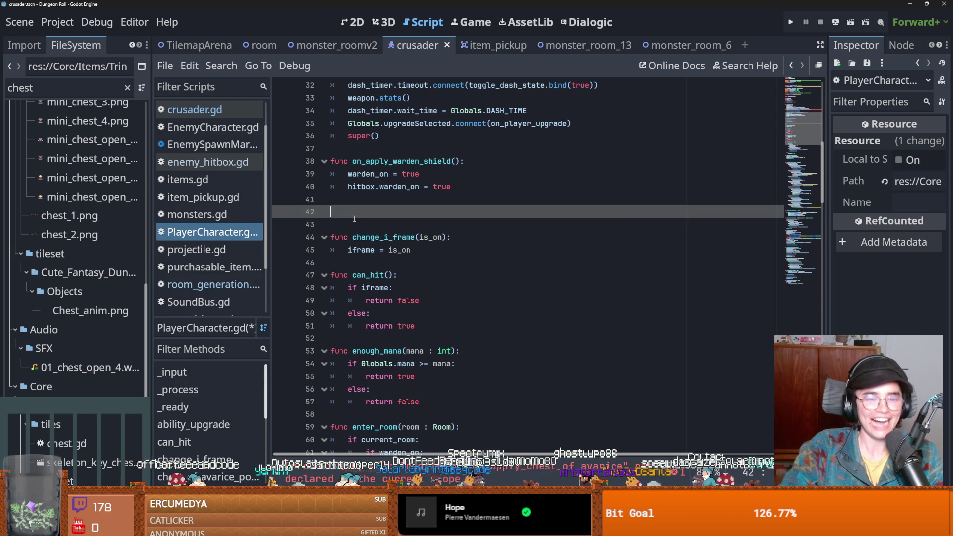
pyautogui.write('func on_apply_chest_of_avarice()P')
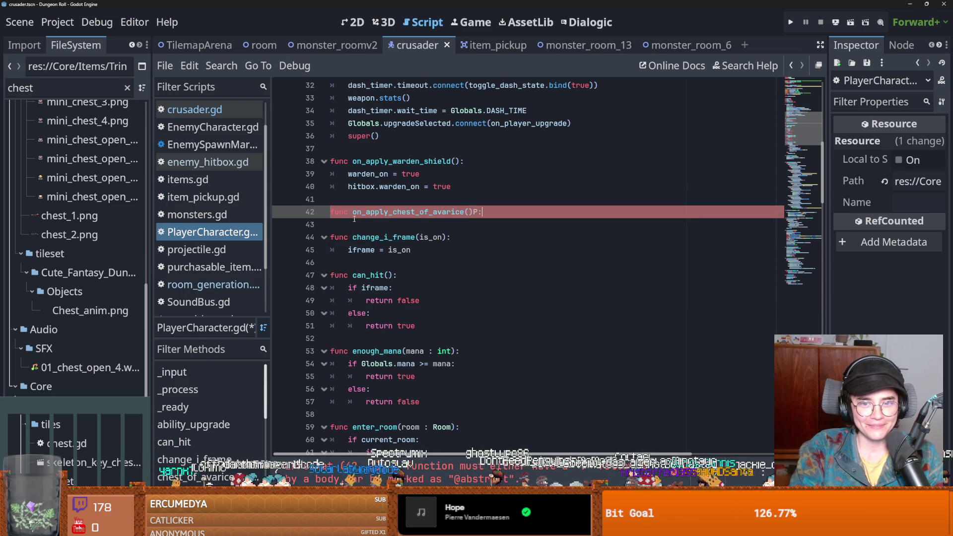
pyautogui.write(':')
pyautogui.press('Return')
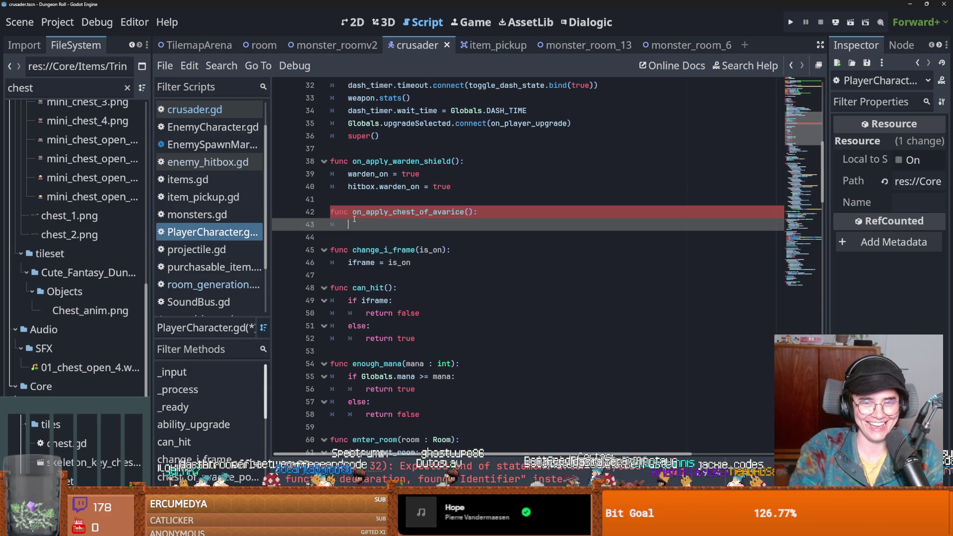
pyautogui.write('pas')
pyautogui.hotkey('ctrl', 's')
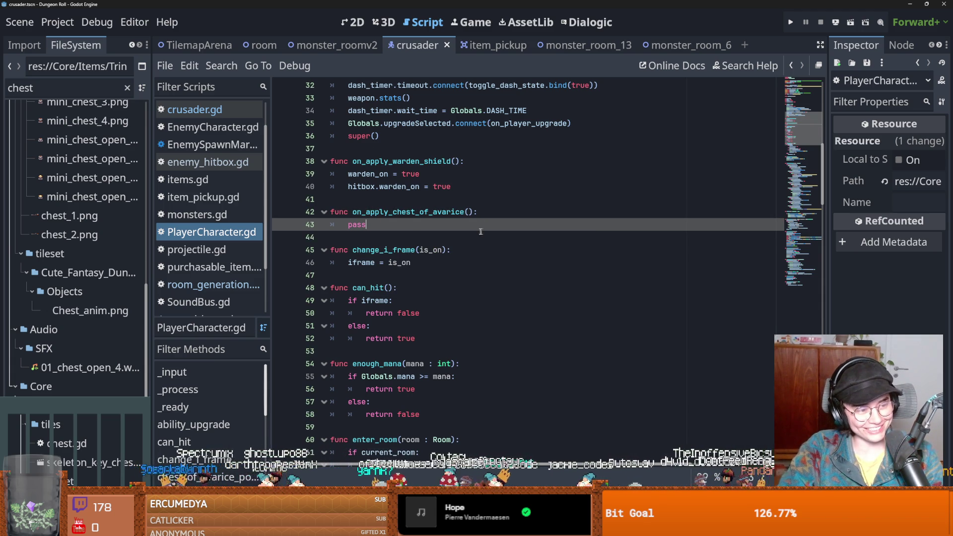
pyautogui.hotkey('ctrl', 's')
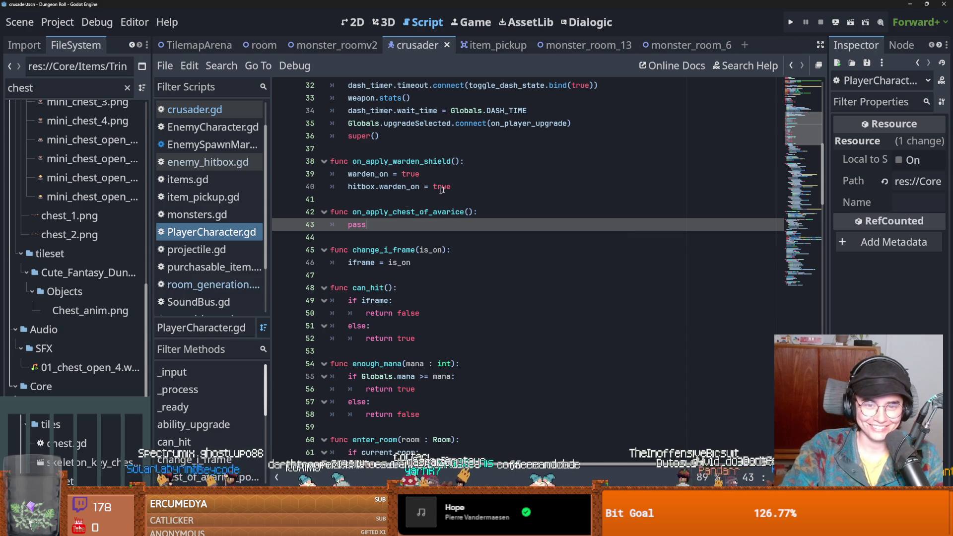
# Make the handler set chest_of_avarice = true and save.
pyautogui.moveTo(451, 186); pyautogui.dragTo(353, 187)
pyautogui.scroll(6, 396, 205)
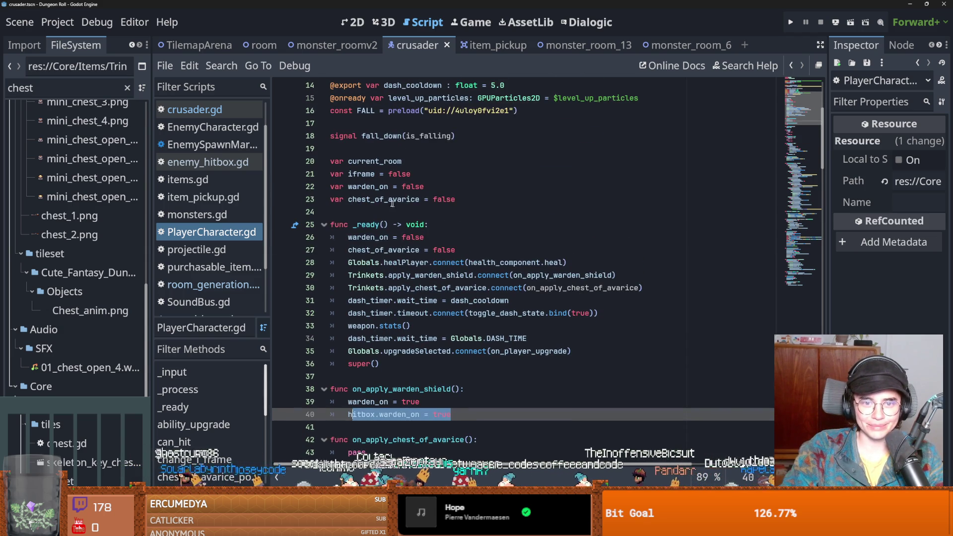
pyautogui.doubleClick(396, 200)
pyautogui.scroll(-3, 396, 203)
pyautogui.click(358, 339)
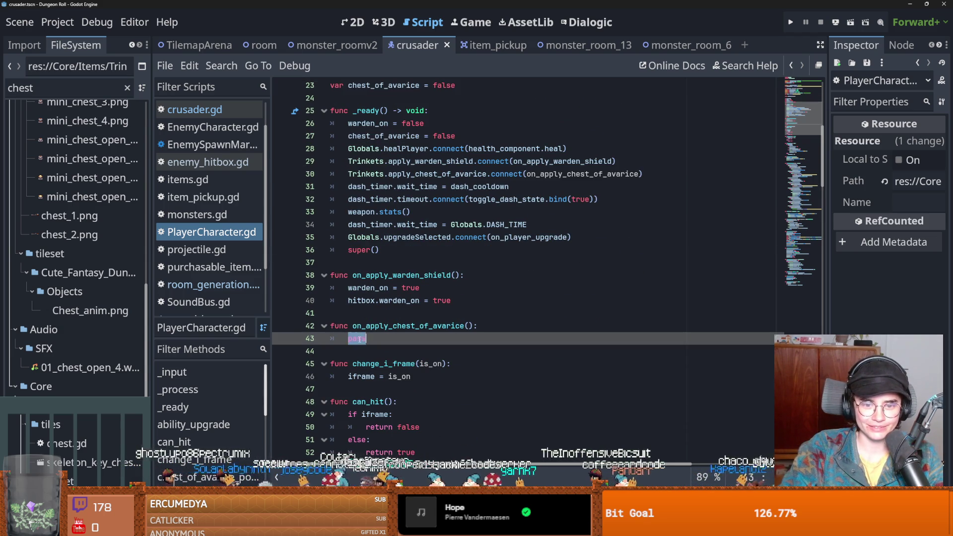
pyautogui.write('true')
pyautogui.click(366, 325)
pyautogui.hotkey('ctrl', 's')
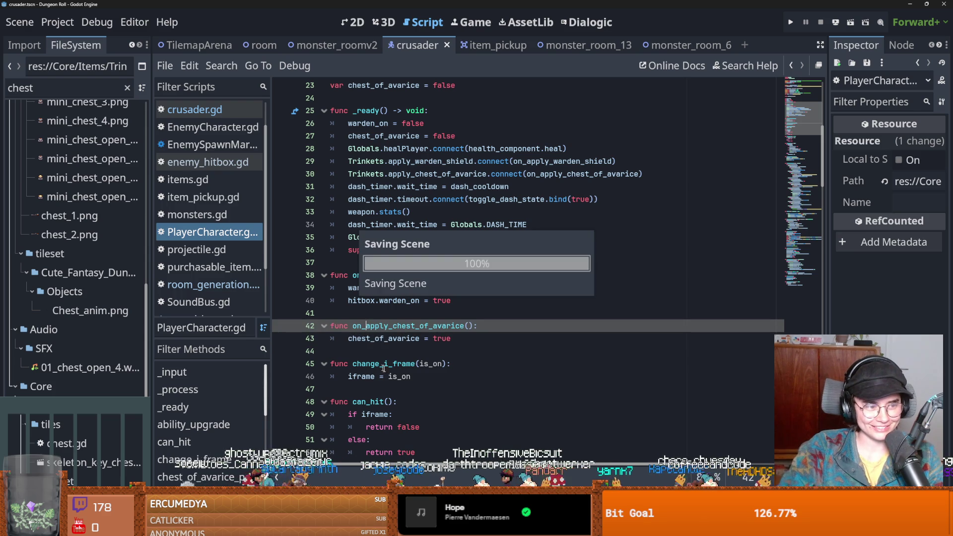
# Add hitbox.chest_of_avarice = true to the handler, save, and run with F5.
pyautogui.scroll(-2, 409, 379)
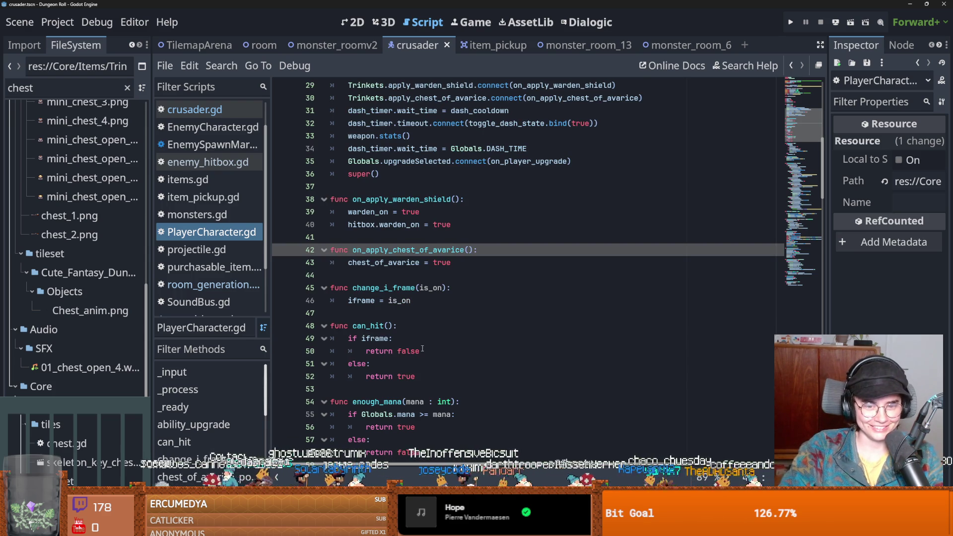
pyautogui.scroll(-4, 422, 348)
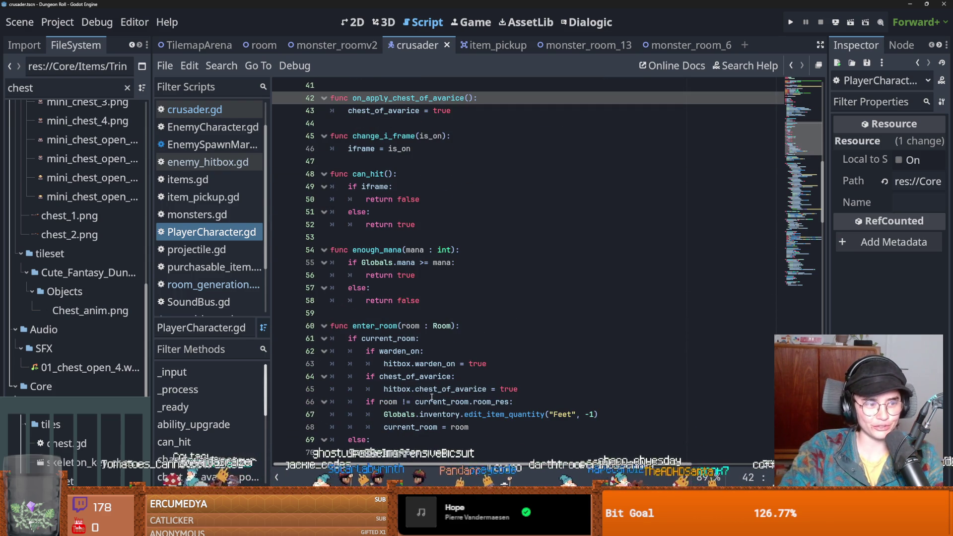
pyautogui.scroll(-1, 439, 392)
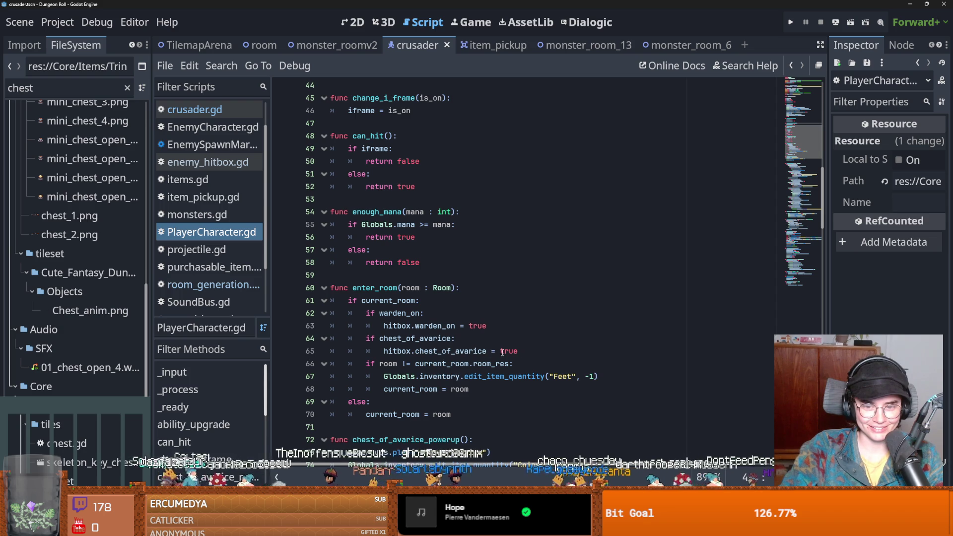
pyautogui.moveTo(518, 351); pyautogui.dragTo(415, 350)
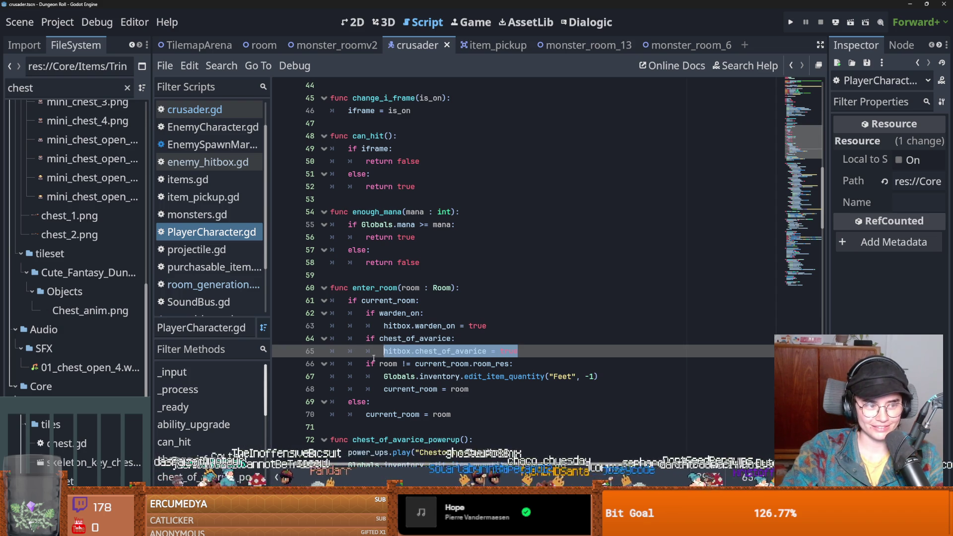
pyautogui.scroll(3, 375, 359)
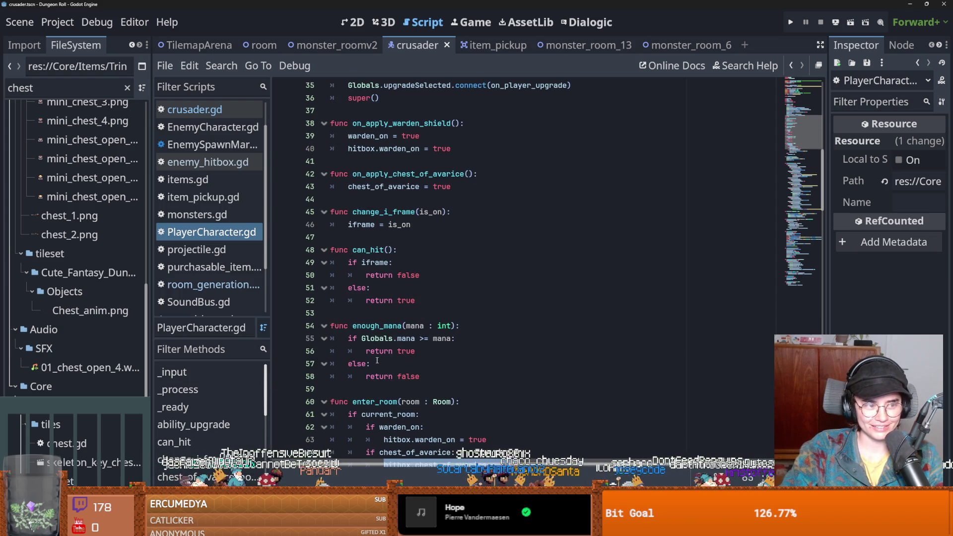
pyautogui.scroll(2, 416, 261)
pyautogui.click(473, 267)
pyautogui.press('Return')
pyautogui.write('hitbox.chest_of_avarice = true')
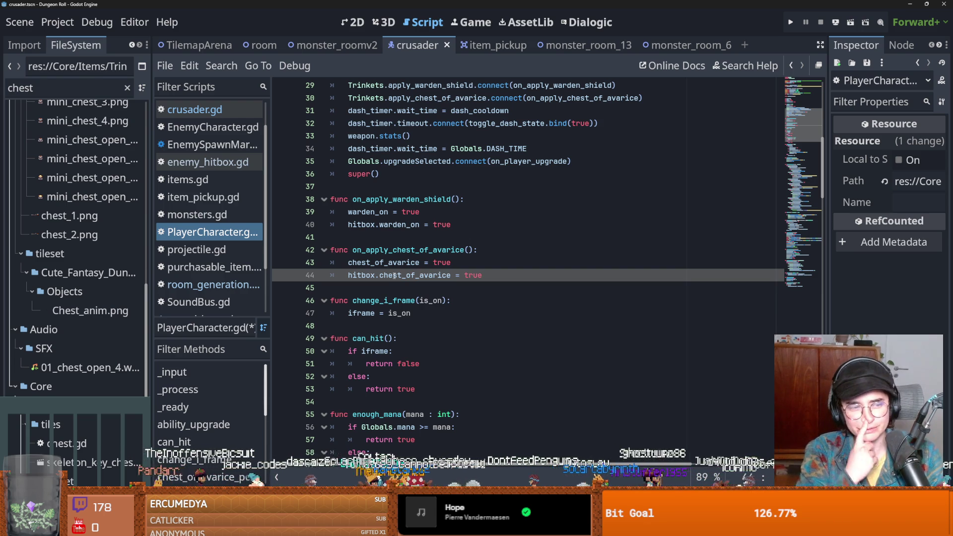
pyautogui.click(444, 282)
pyautogui.hotkey('ctrl', 's')
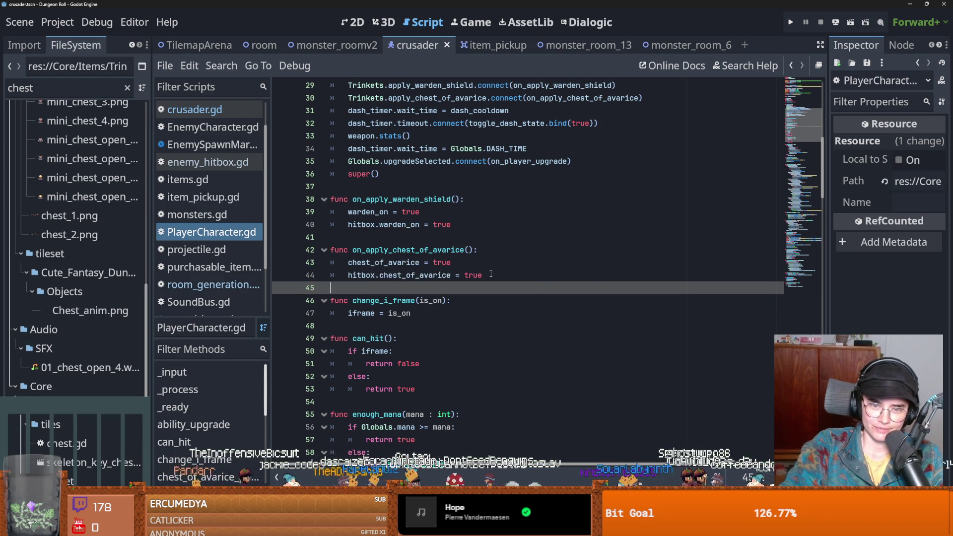
pyautogui.click(484, 269)
pyautogui.press('F5')
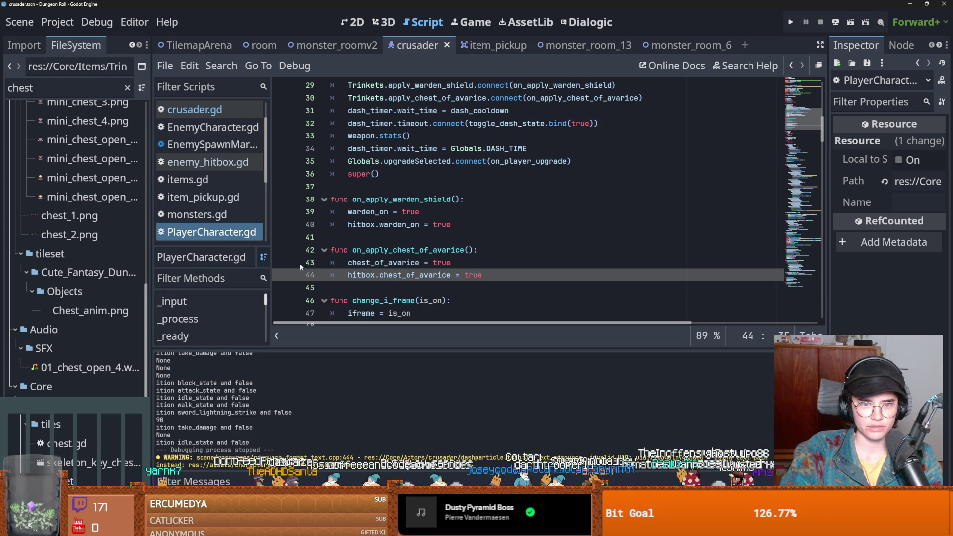
# Save PlayerCharacter.gd, inspect the hitbox.chest_of_avarice line 66, and widen the file browser panel.
pyautogui.click(432, 237)
pyautogui.scroll(-4, 433, 243)
pyautogui.hotkey('ctrl', 's')
pyautogui.scroll(2, 427, 238)
pyautogui.scroll(-6, 412, 236)
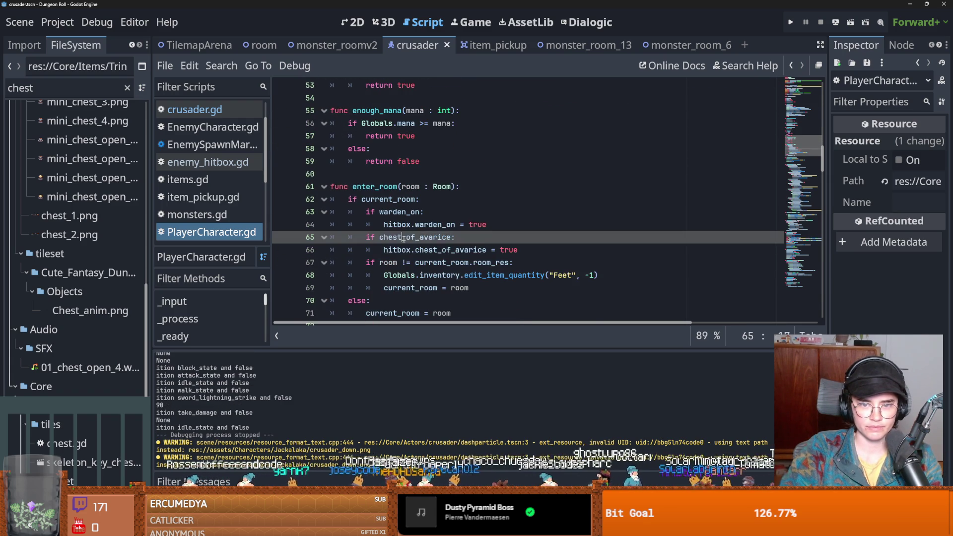
pyautogui.doubleClick(397, 250)
pyautogui.hotkey('ctrl', 's')
pyautogui.doubleClick(470, 250)
pyautogui.moveTo(150, 268); pyautogui.dragTo(230, 270)
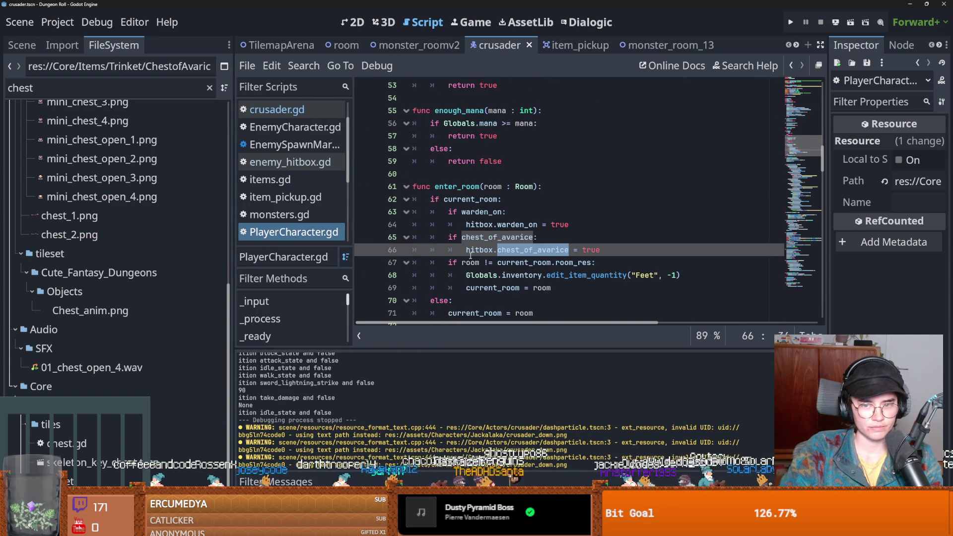
# Add a breakpoint on line 74 inside chest_of_avarice_powerup.
pyautogui.scroll(1, 503, 250)
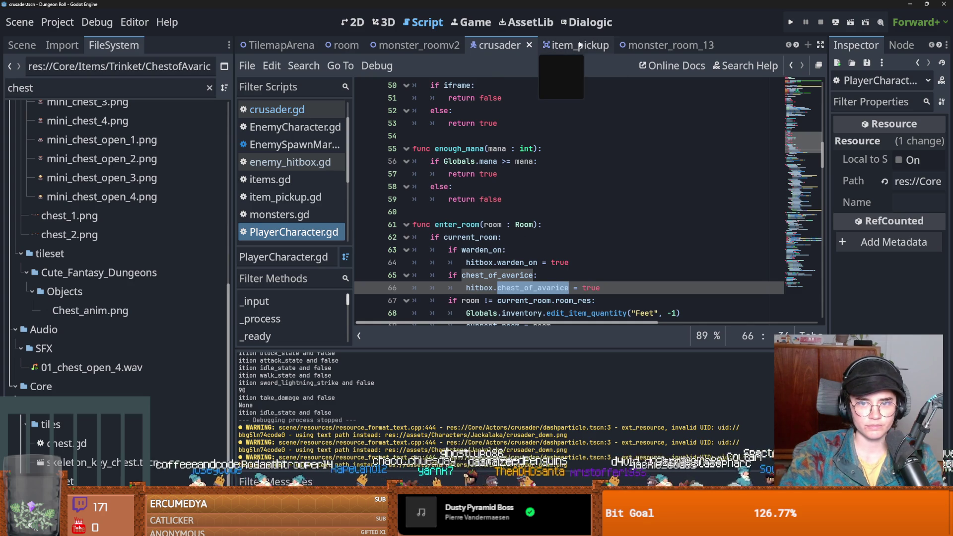
pyautogui.scroll(7, 505, 193)
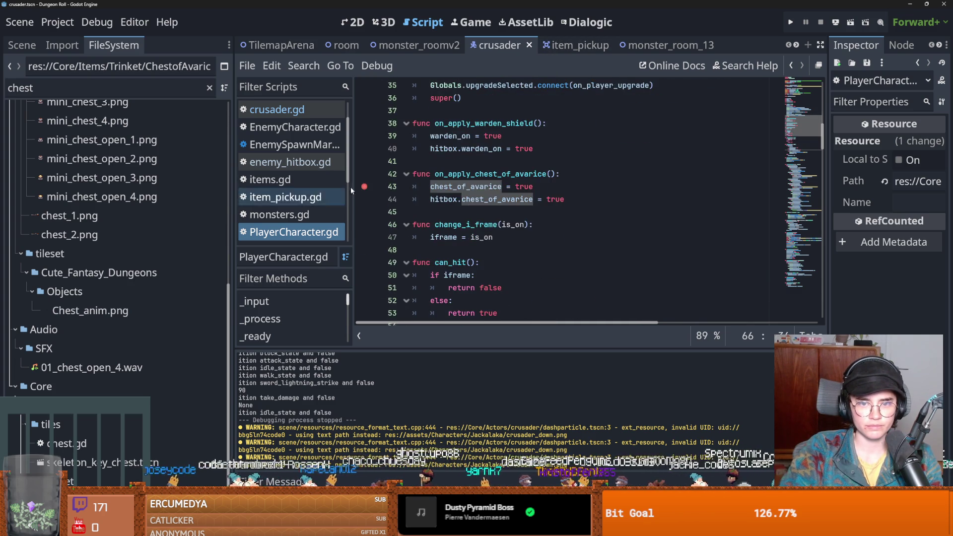
pyautogui.scroll(1, 468, 207)
pyautogui.scroll(3, 430, 248)
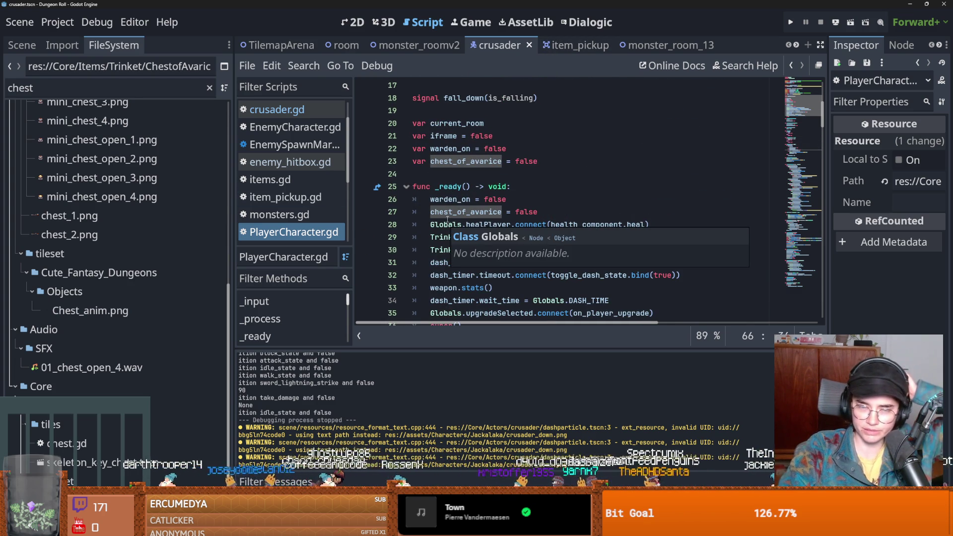
pyautogui.scroll(3, 505, 285)
pyautogui.scroll(3, 498, 246)
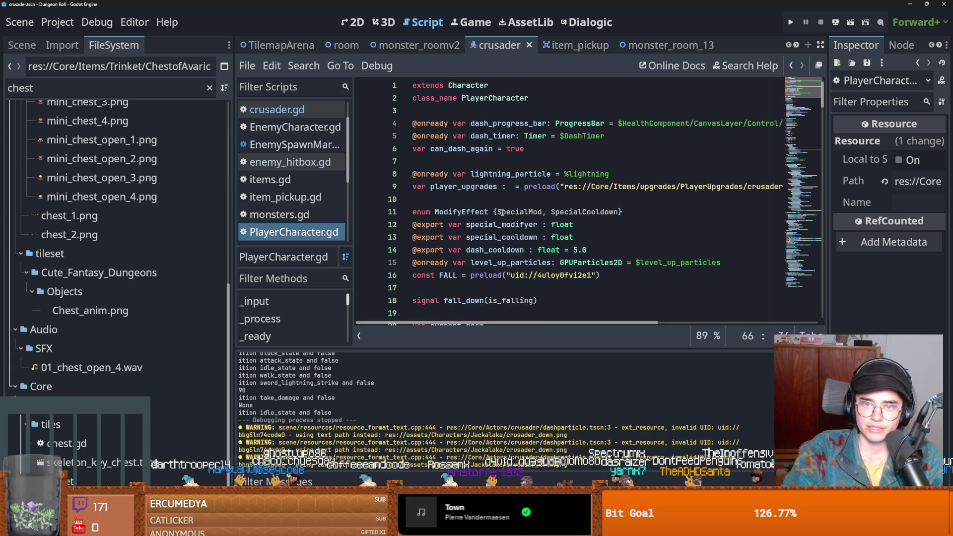
pyautogui.scroll(-20, 472, 256)
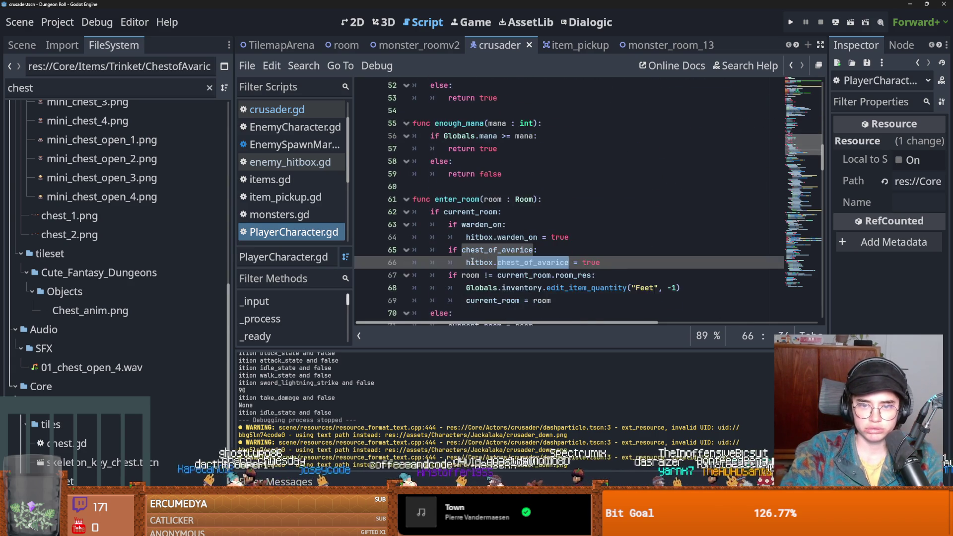
pyautogui.scroll(1, 473, 261)
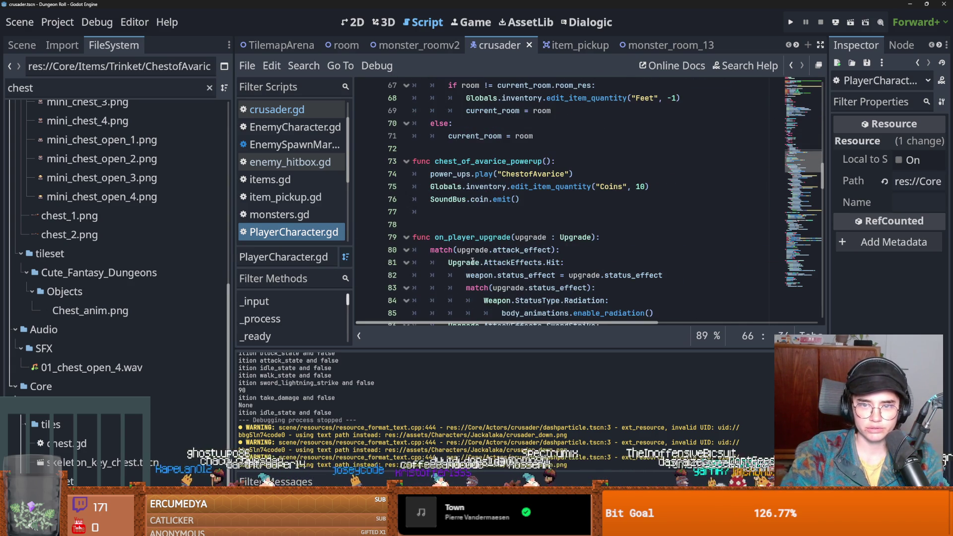
pyautogui.click(455, 214)
pyautogui.click(367, 175)
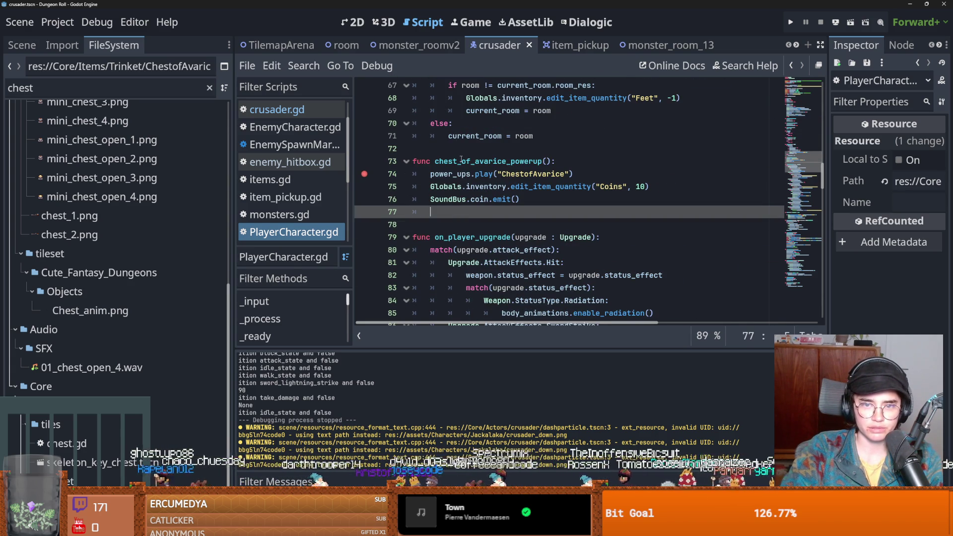
pyautogui.doubleClick(464, 162)
pyautogui.scroll(1, 499, 184)
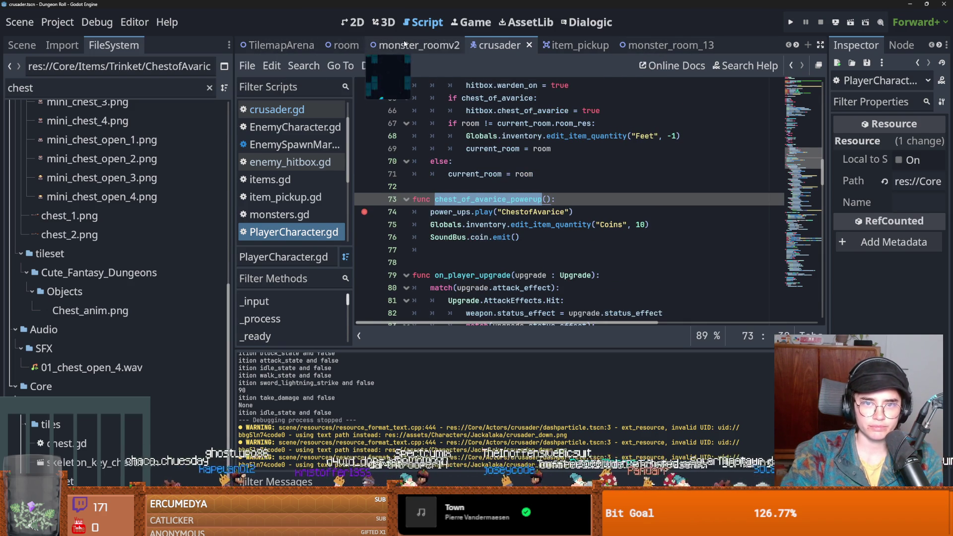
# Glance at the monster_roomv2 script, return to the crusader script, then open Trinkets.gd.
pyautogui.click(417, 45)
pyautogui.scroll(-10, 443, 258)
pyautogui.hotkey('ctrl', 'Tab')
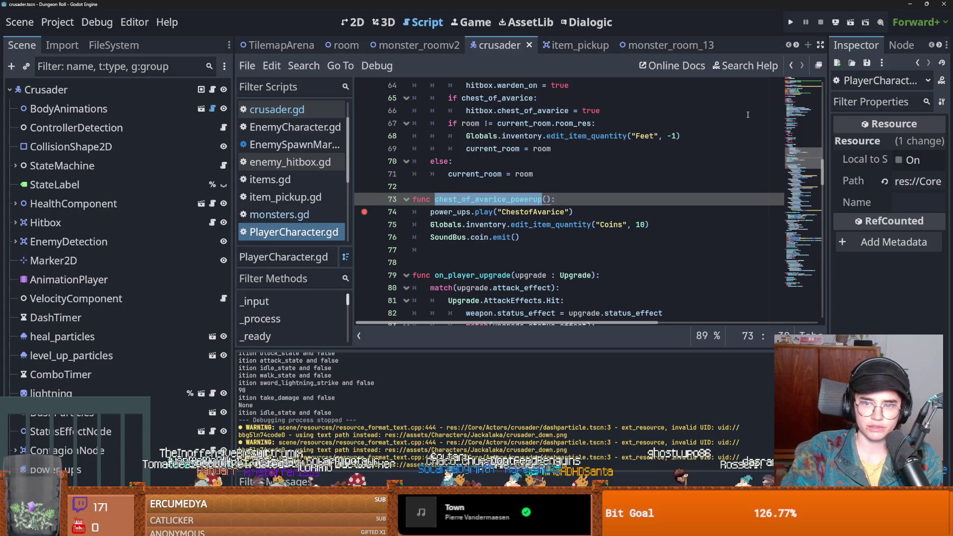
pyautogui.scroll(14, 529, 253)
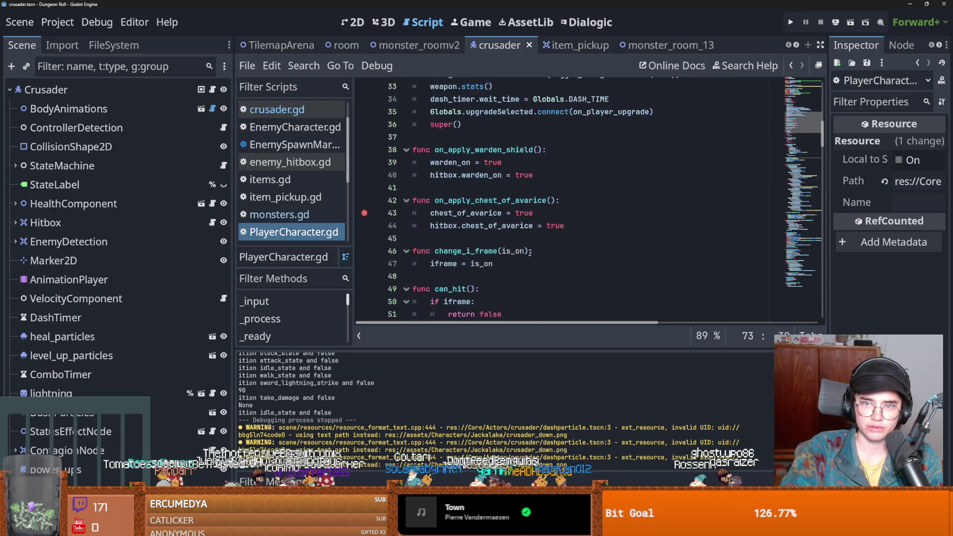
pyautogui.scroll(-11, 529, 252)
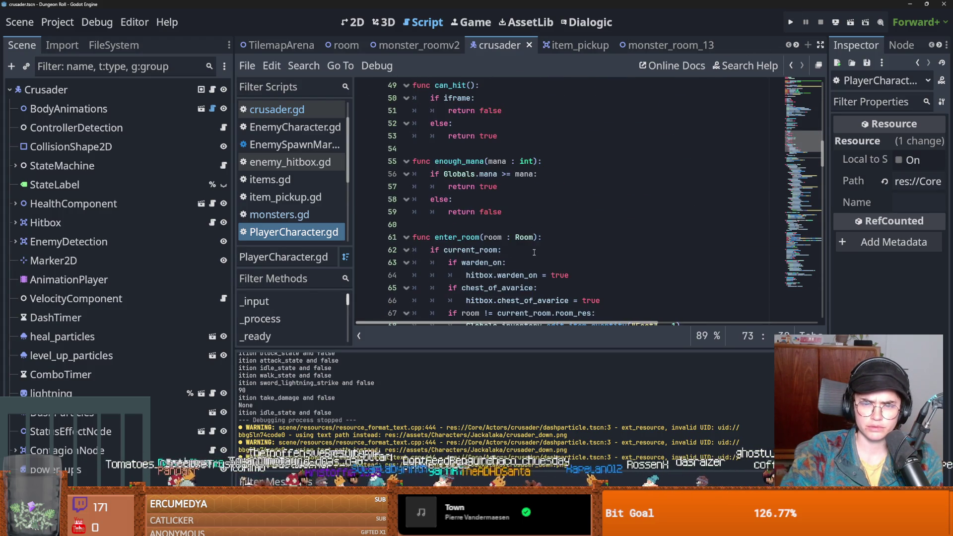
pyautogui.scroll(8, 535, 251)
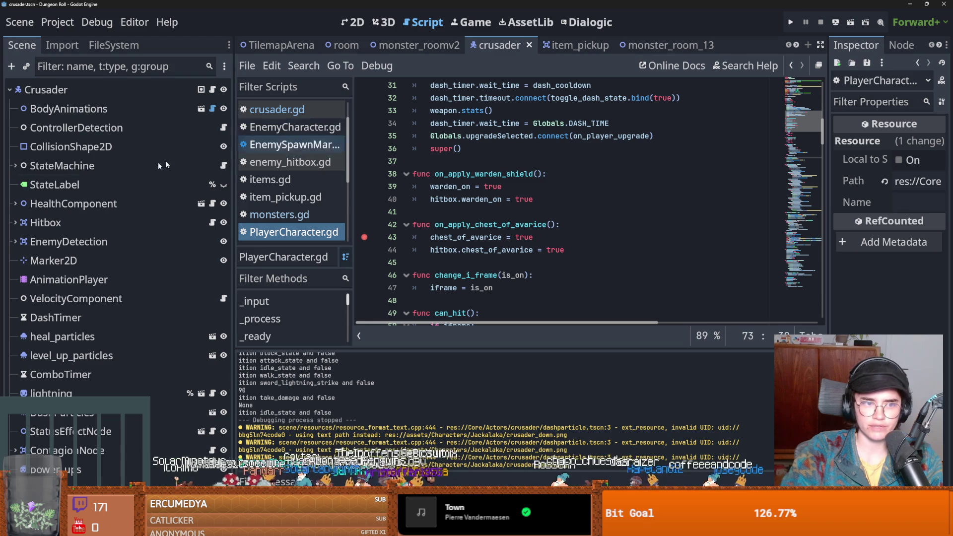
pyautogui.scroll(-4, 288, 202)
pyautogui.click(291, 199)
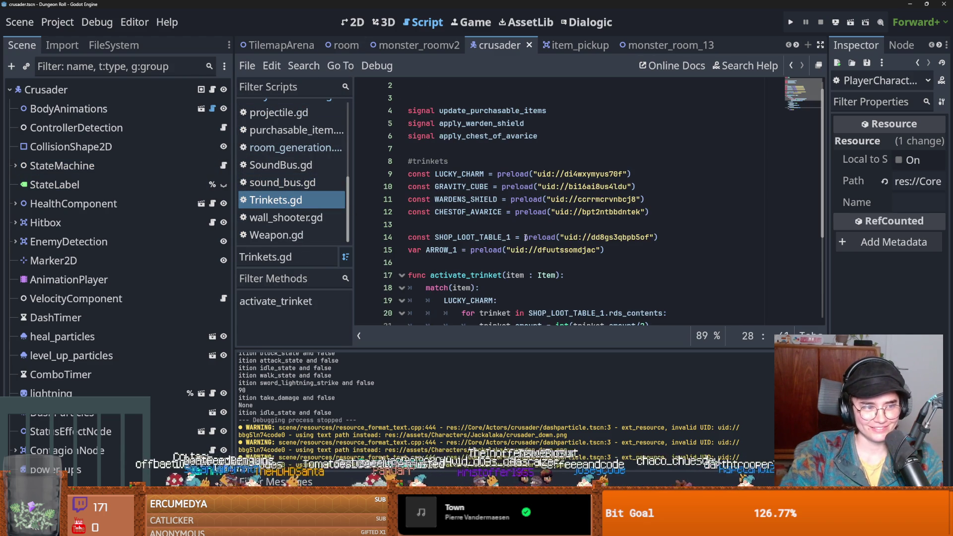
# Set a breakpoint on the apply_chest_of_avarice.emit() line 28 in the CHESTOF_AVARICE case and save.
pyautogui.moveTo(525, 238)
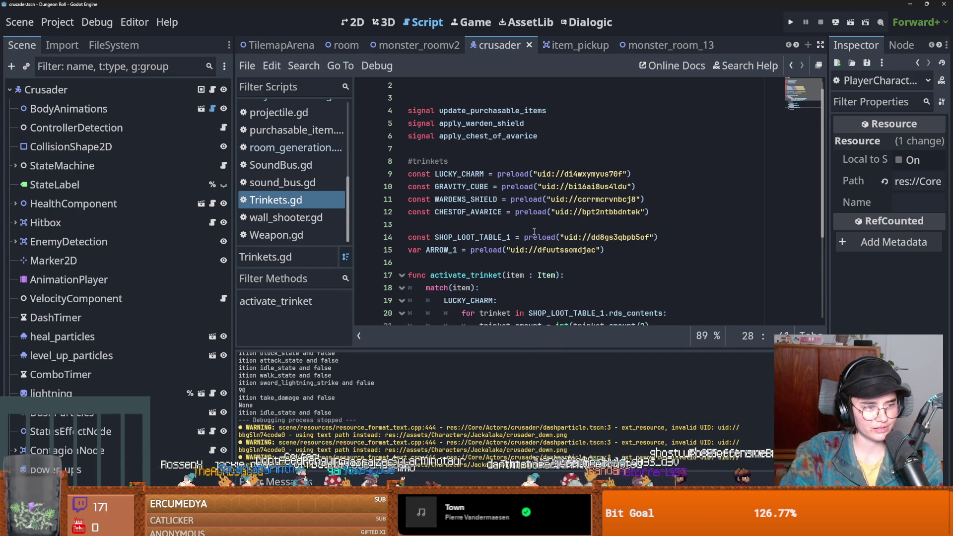
pyautogui.scroll(-4, 534, 231)
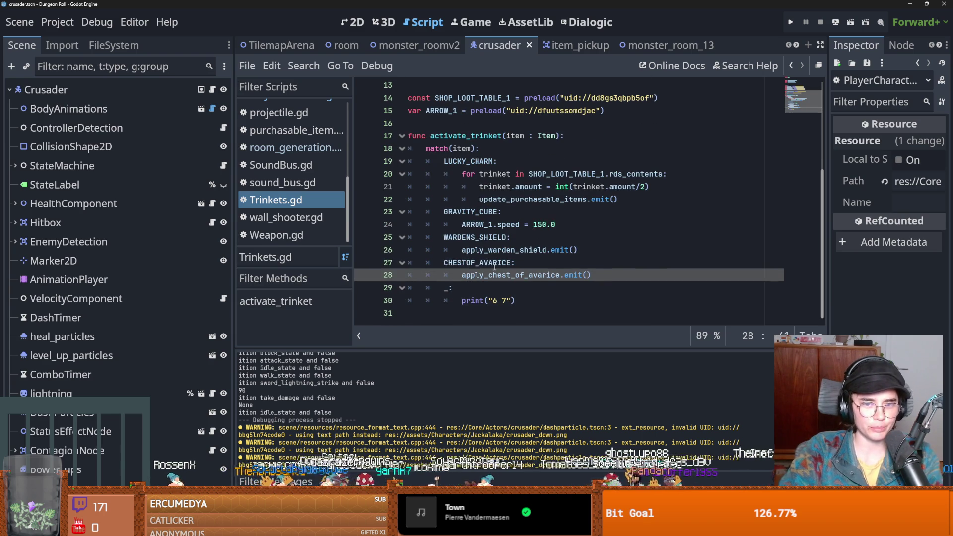
pyautogui.doubleClick(494, 264)
pyautogui.hotkey('ctrl', 's')
pyautogui.scroll(1, 573, 259)
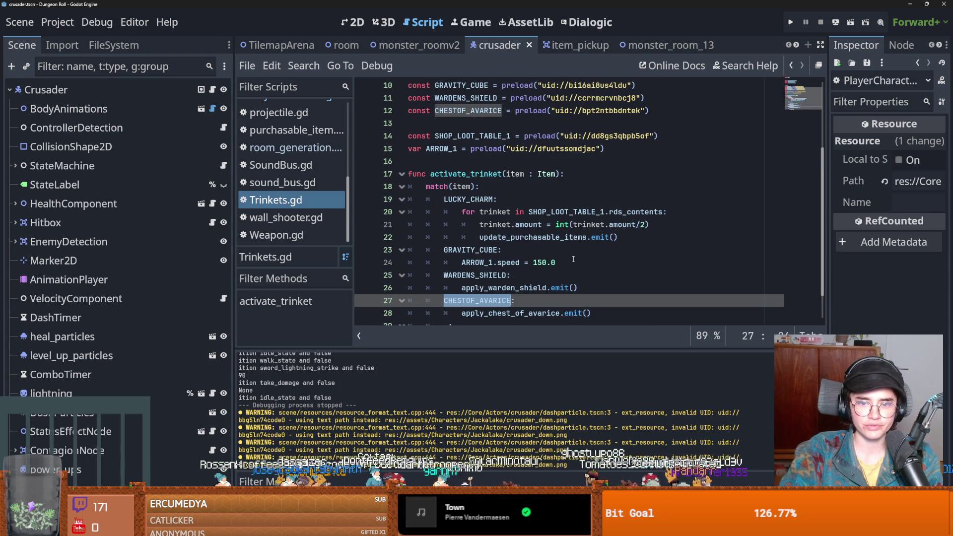
pyautogui.scroll(-1, 523, 272)
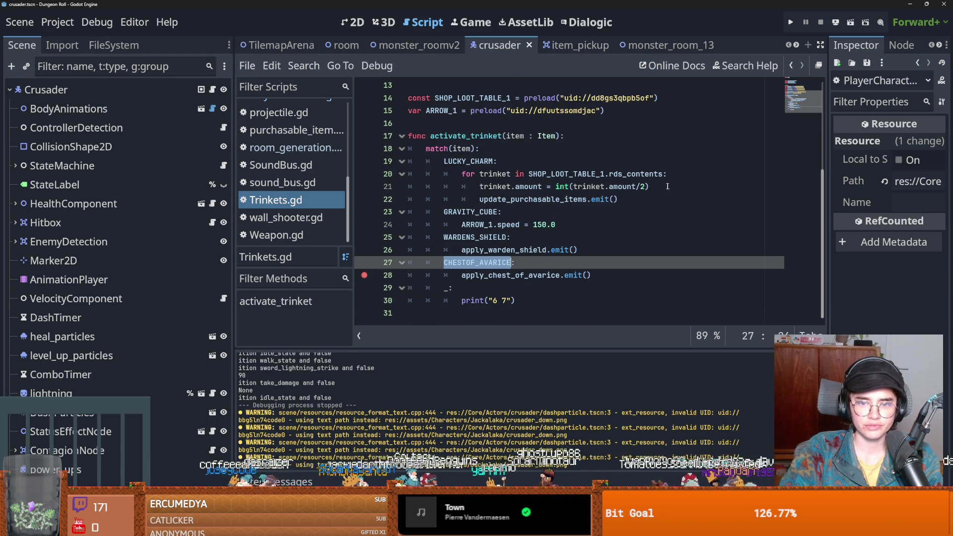
pyautogui.scroll(3, 660, 188)
pyautogui.scroll(-3, 603, 173)
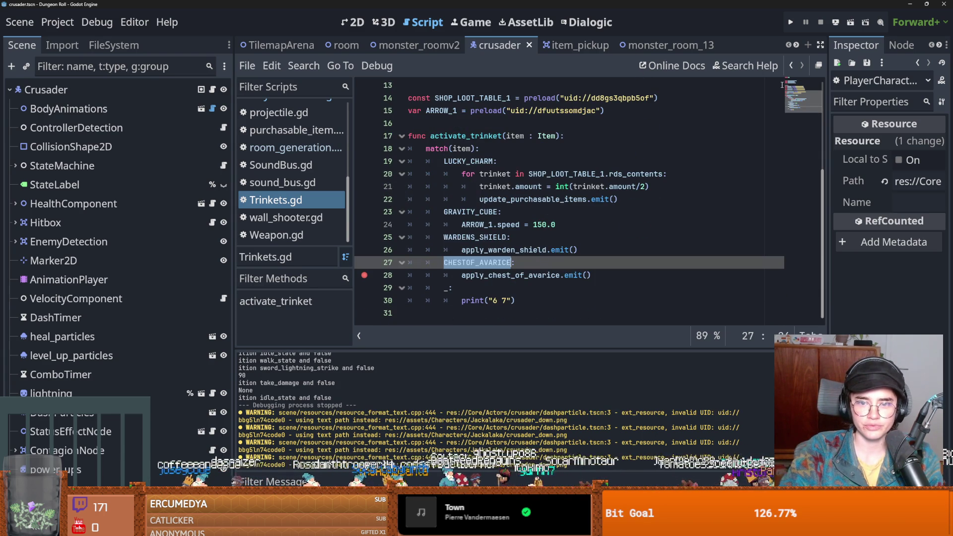
# Launch a new Crusader run, reroll the room choices three times, and enter the Silk Road room.
pyautogui.click(793, 23)
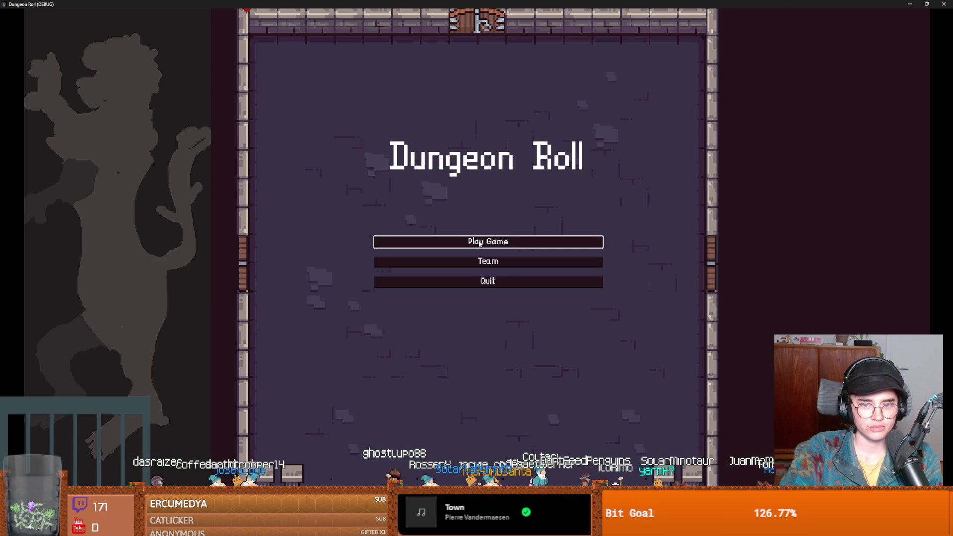
pyautogui.click(476, 241)
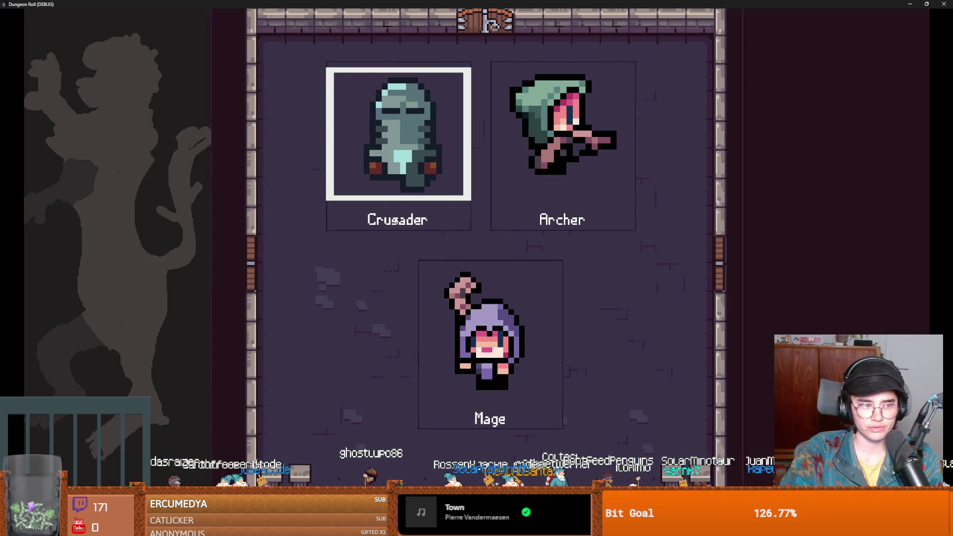
pyautogui.click(430, 172)
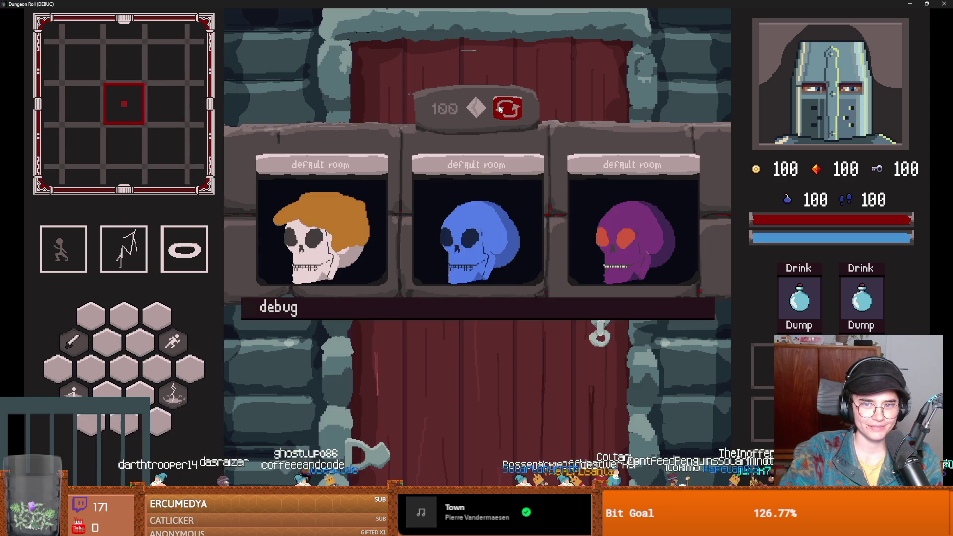
pyautogui.click(500, 108)
pyautogui.click(500, 108)
pyautogui.click(500, 108)
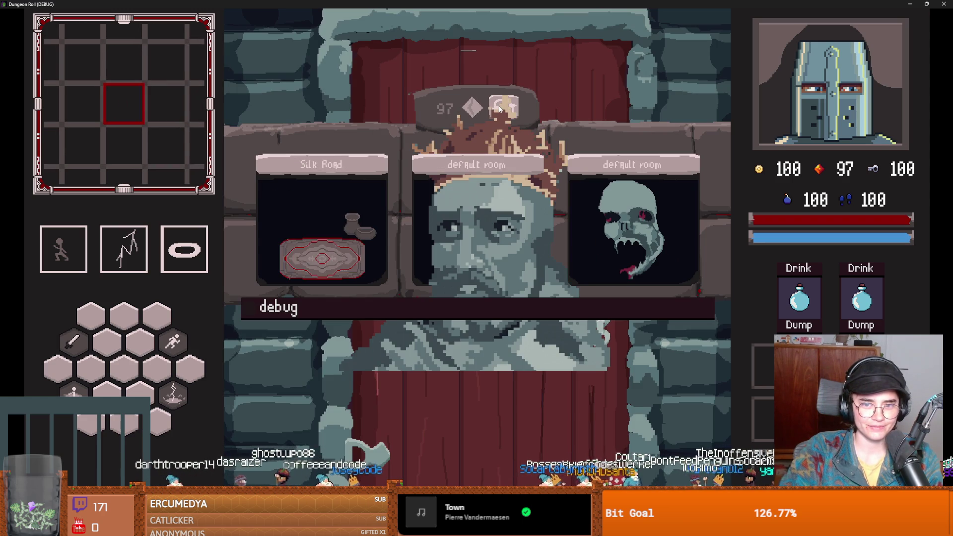
pyautogui.click(499, 108)
pyautogui.click(365, 203)
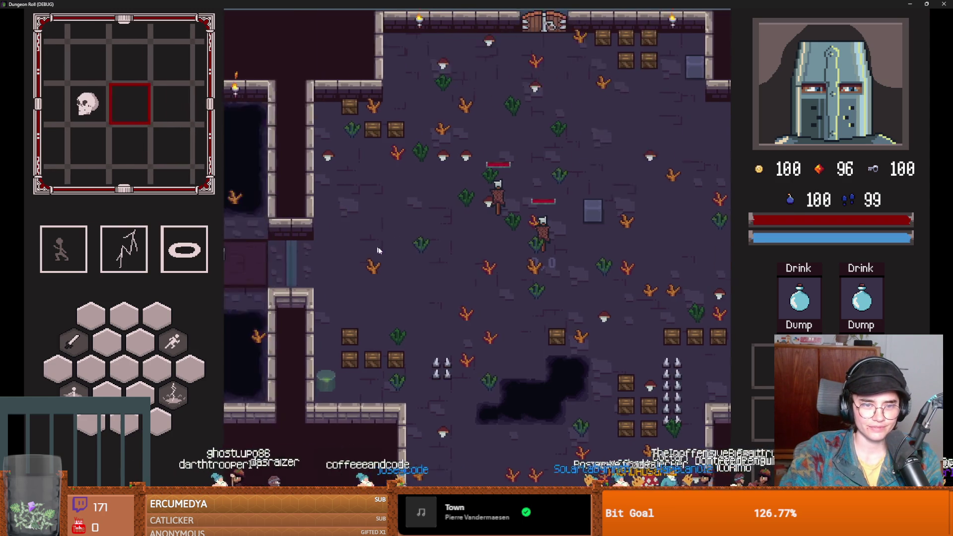
# Open the chest to hit the breakpoint, step into the chest of avarice handler, then resume.
pyautogui.press('a')
pyautogui.press('w')
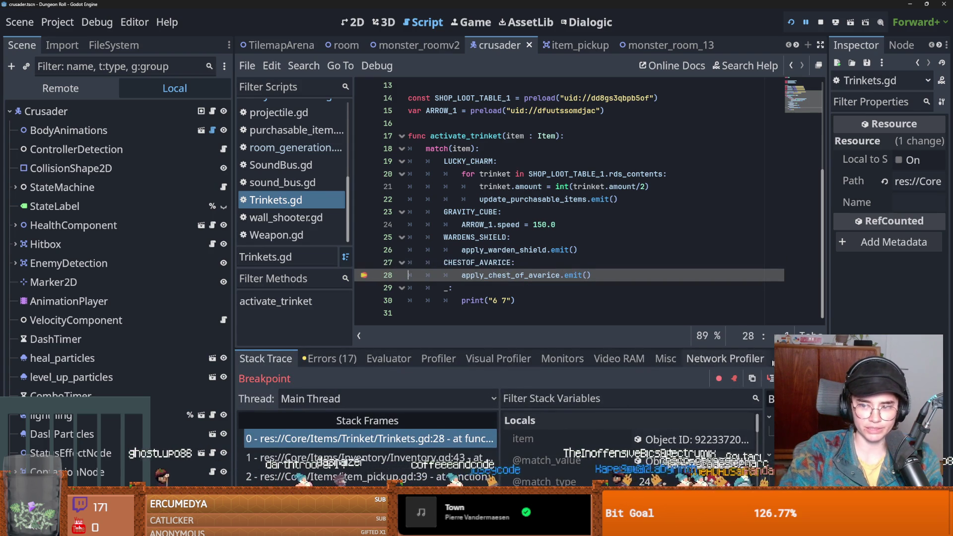
pyautogui.press('F11')
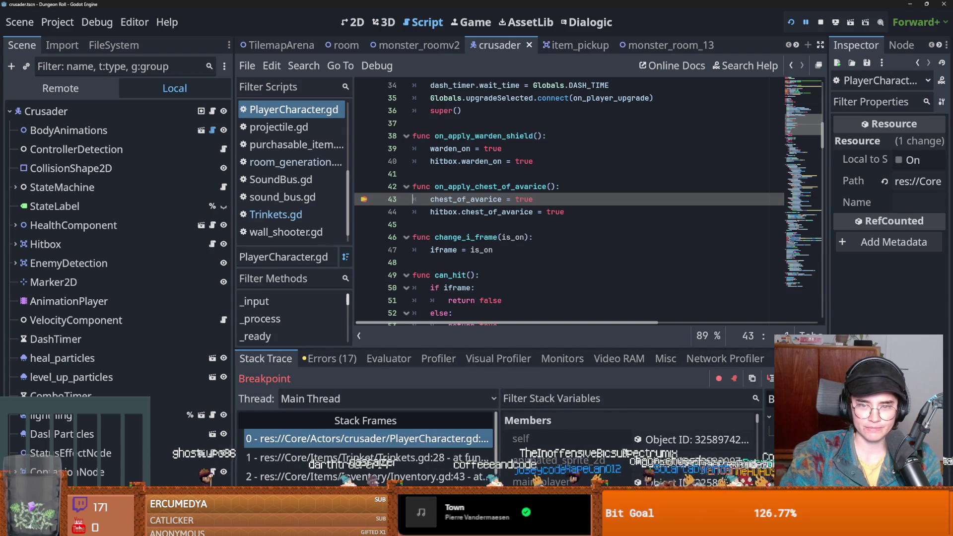
pyautogui.press('F12')
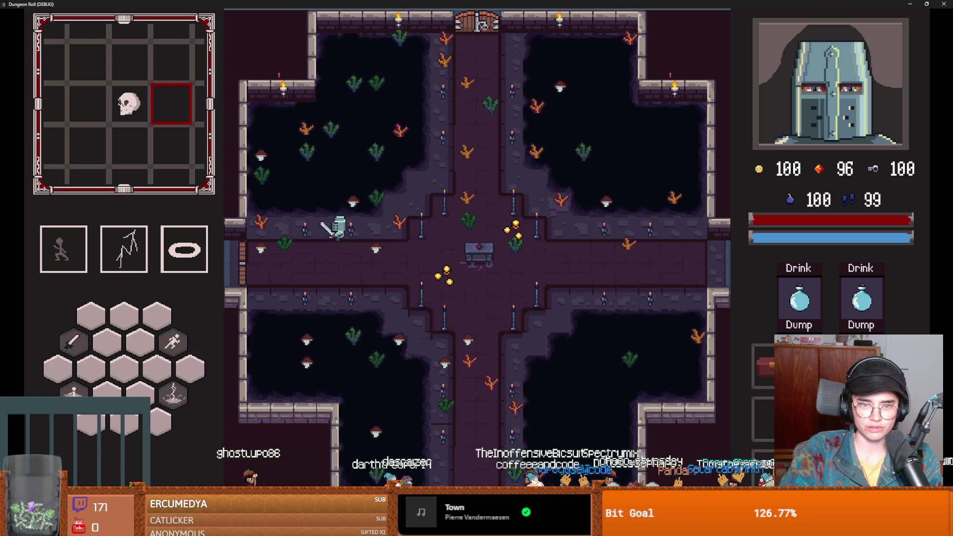
# Unlock the door with a reward, attack the skeleton, then end the run from the pause menu.
pyautogui.press('a')
pyautogui.click(427, 283)
pyautogui.click(375, 263)
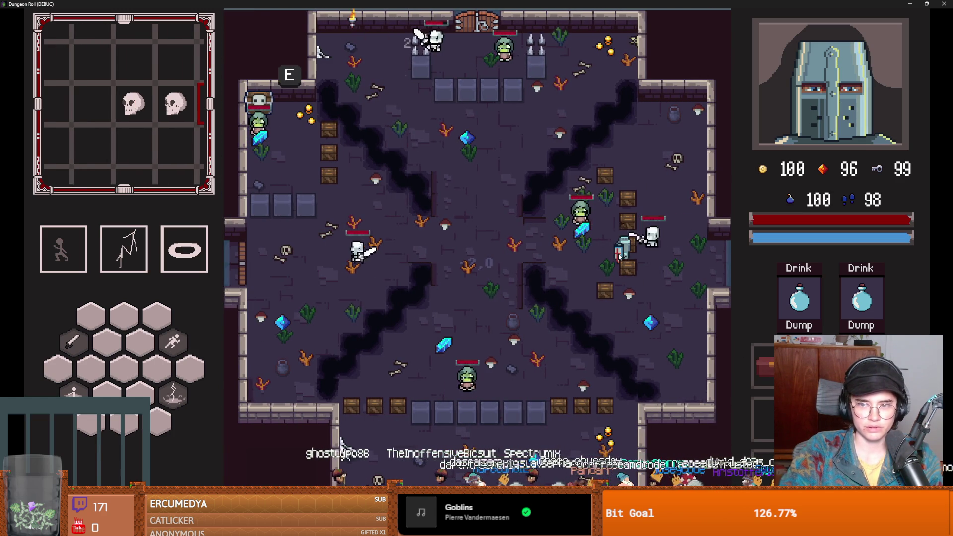
pyautogui.press('s')
pyautogui.press('a')
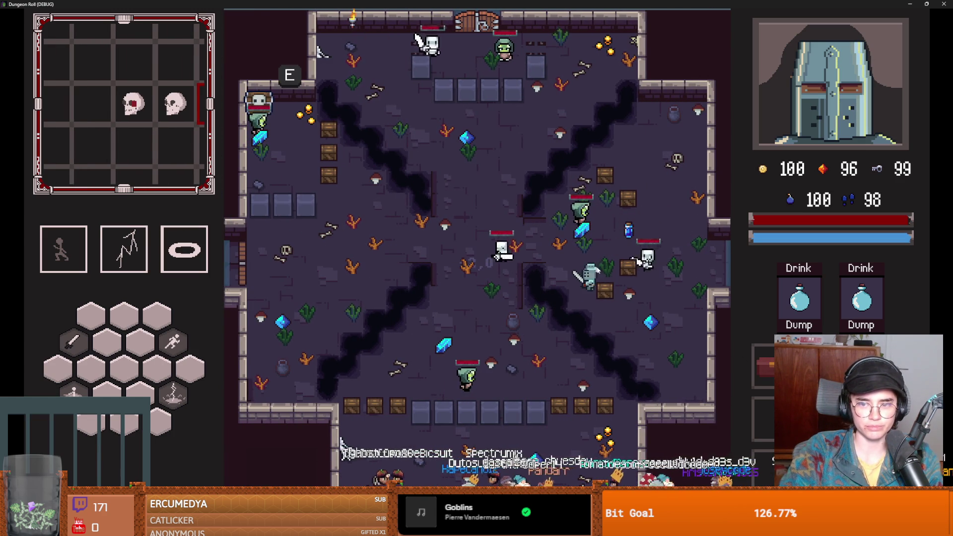
pyautogui.click(583, 238)
pyautogui.press('Escape')
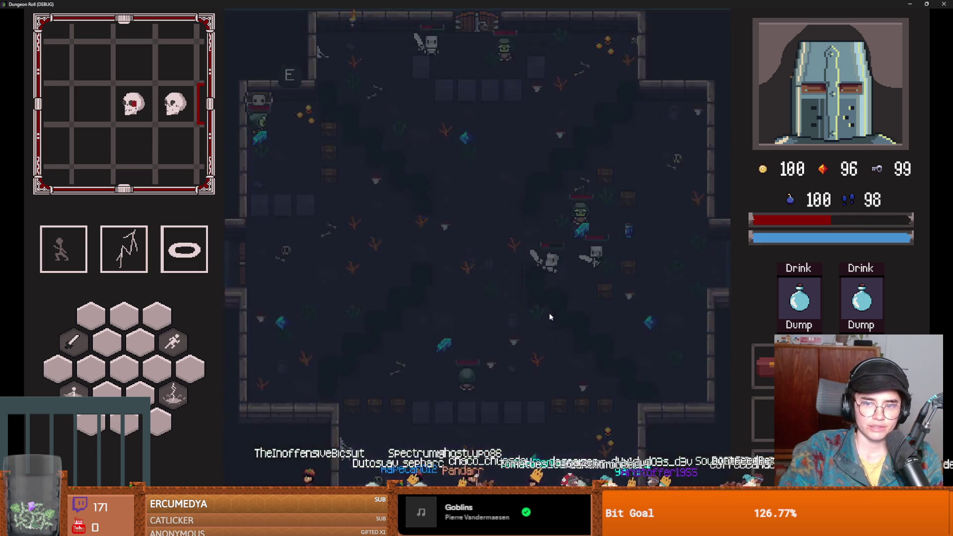
pyautogui.click(500, 331)
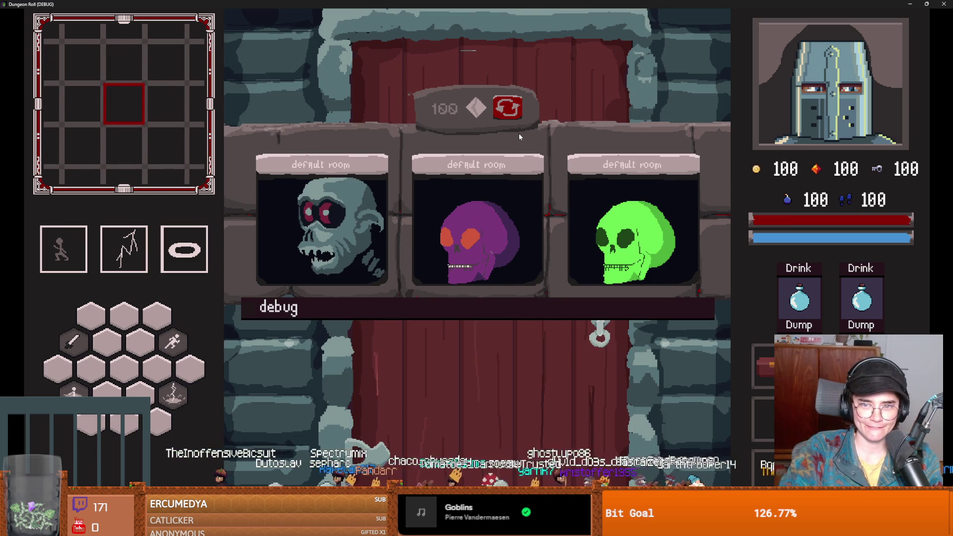
# Reroll and enter a new room, remove the line 28 breakpoint, and continue execution.
pyautogui.click(509, 116)
pyautogui.click(510, 117)
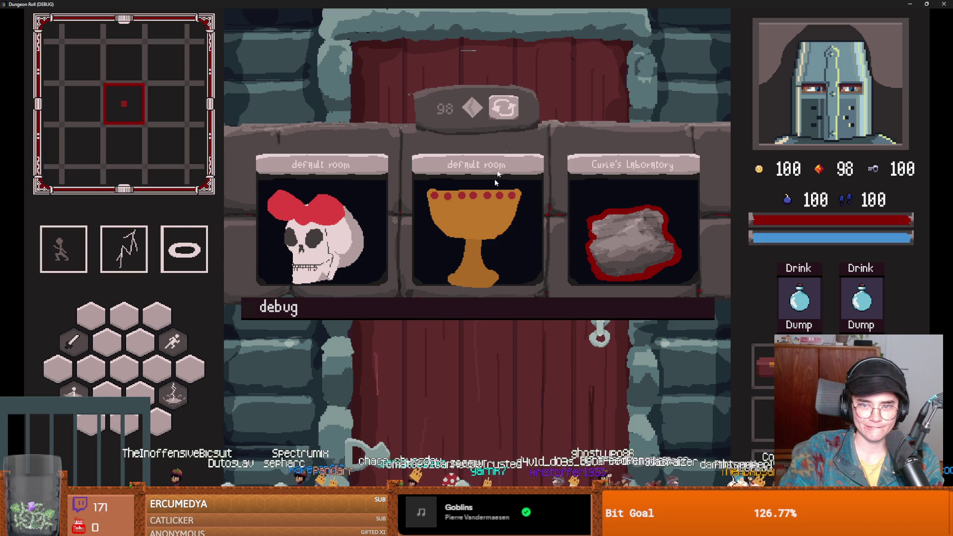
pyautogui.click(450, 278)
pyautogui.press('a')
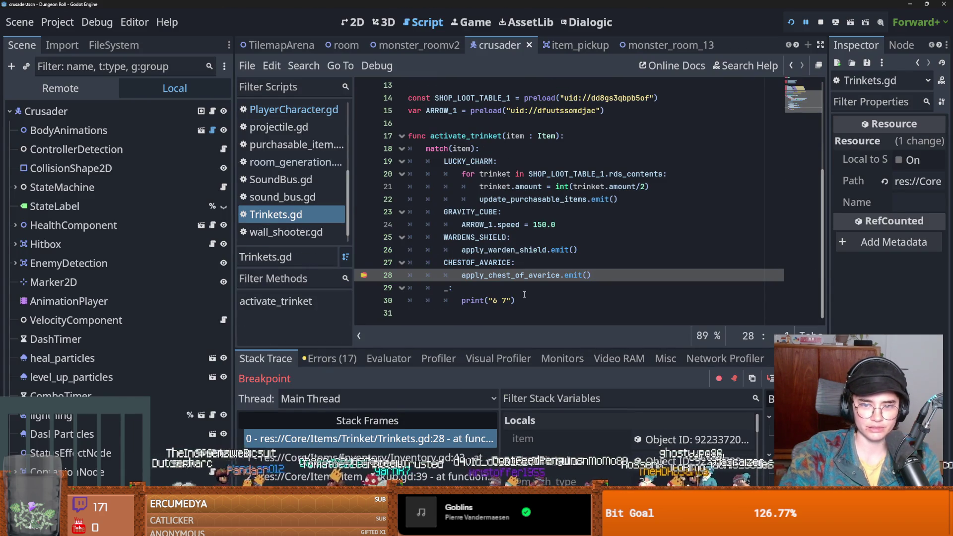
pyautogui.click(363, 279)
pyautogui.press('F12')
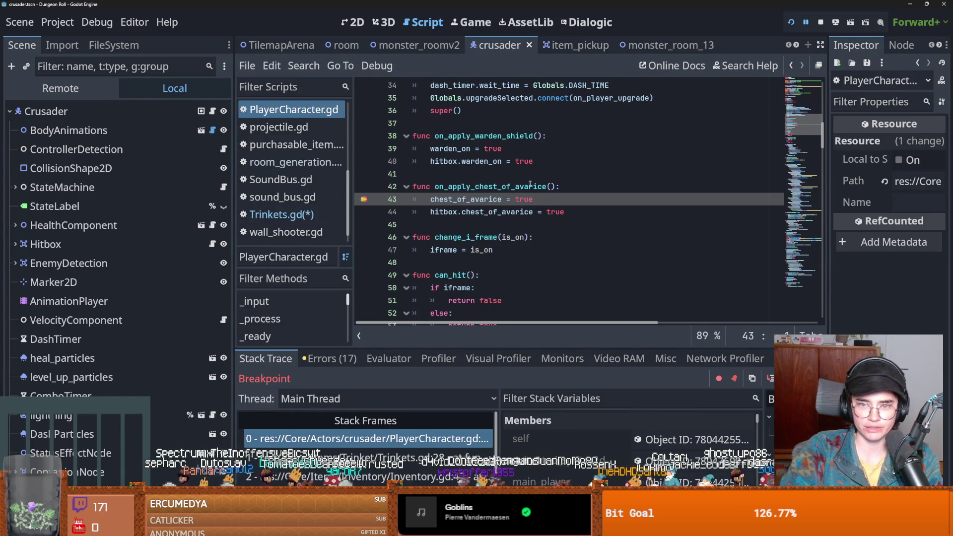
# Remove the stray typing after apply_chest_of_avarice.emit() on line 28 of Trinkets.gd and save.
pyautogui.click(288, 212)
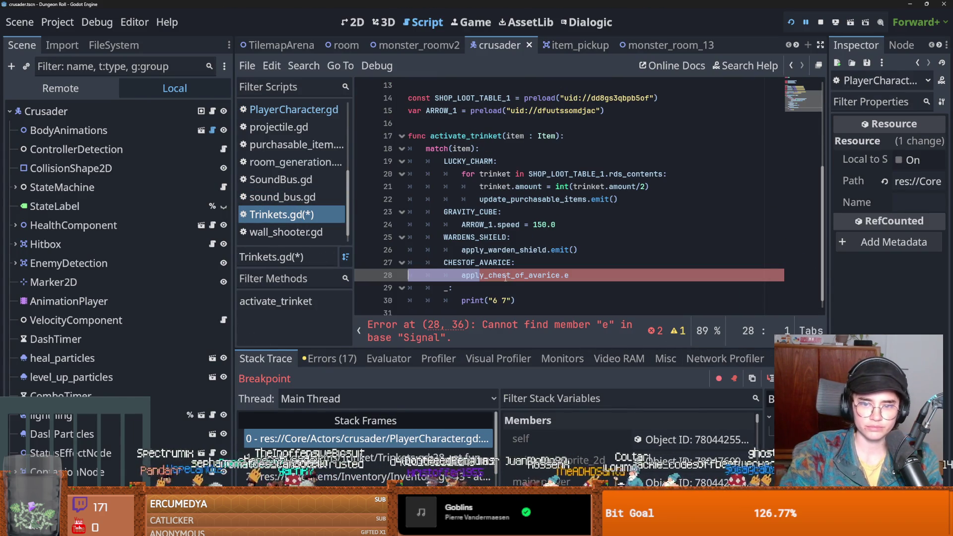
pyautogui.click(584, 276)
pyautogui.press('BackSpace')
pyautogui.press('BackSpace')
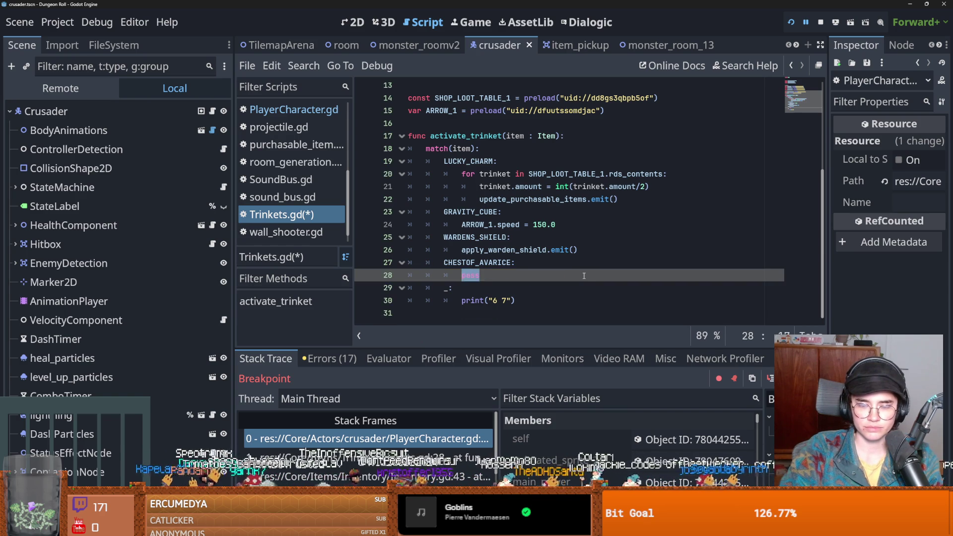
pyautogui.hotkey('ctrl', 's')
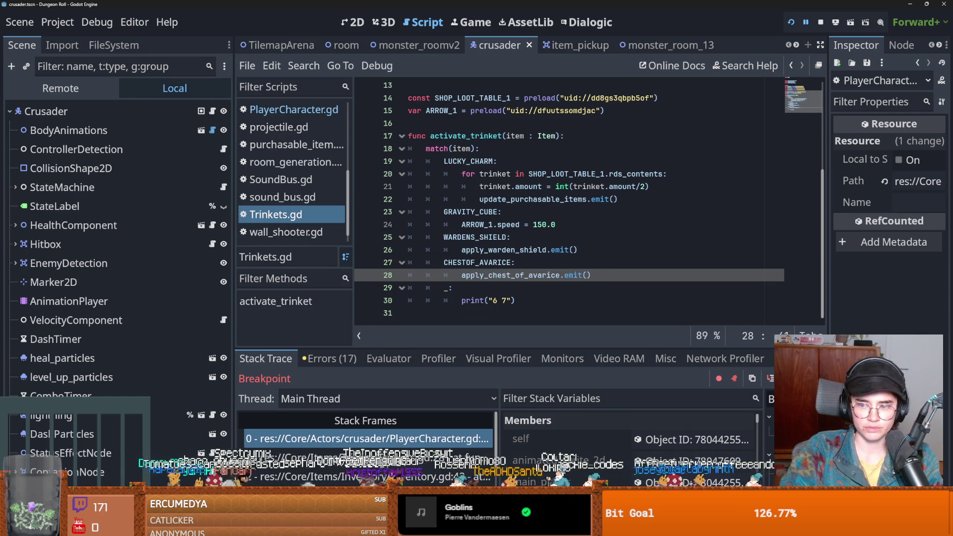
# Return to PlayerCharacter.gd, resume the game, dismiss the door prompt and swing the sword.
pyautogui.click(423, 433)
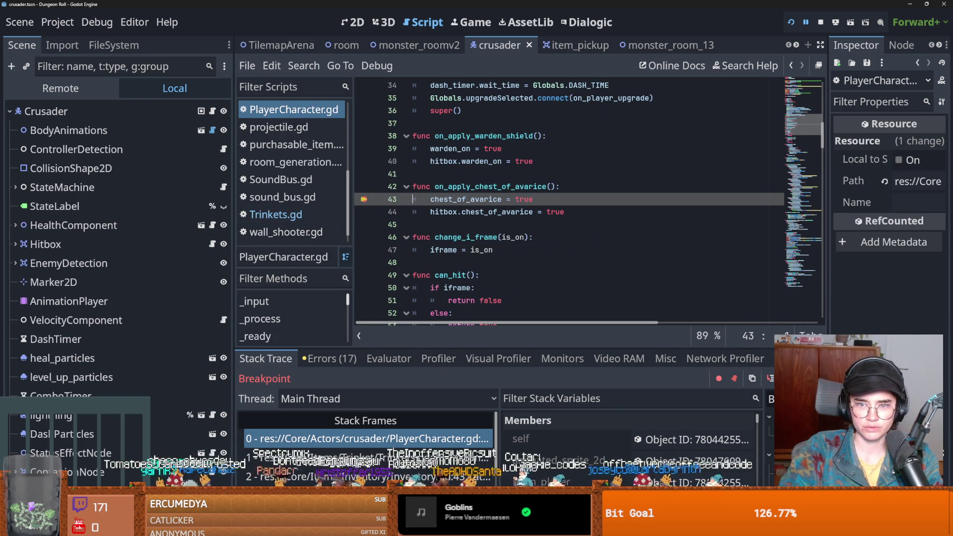
pyautogui.press('F12')
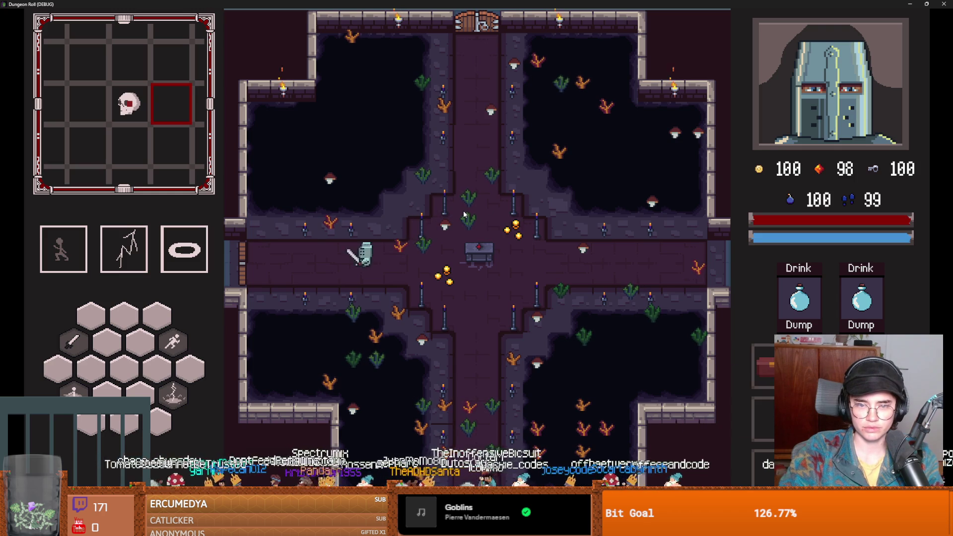
pyautogui.press('e')
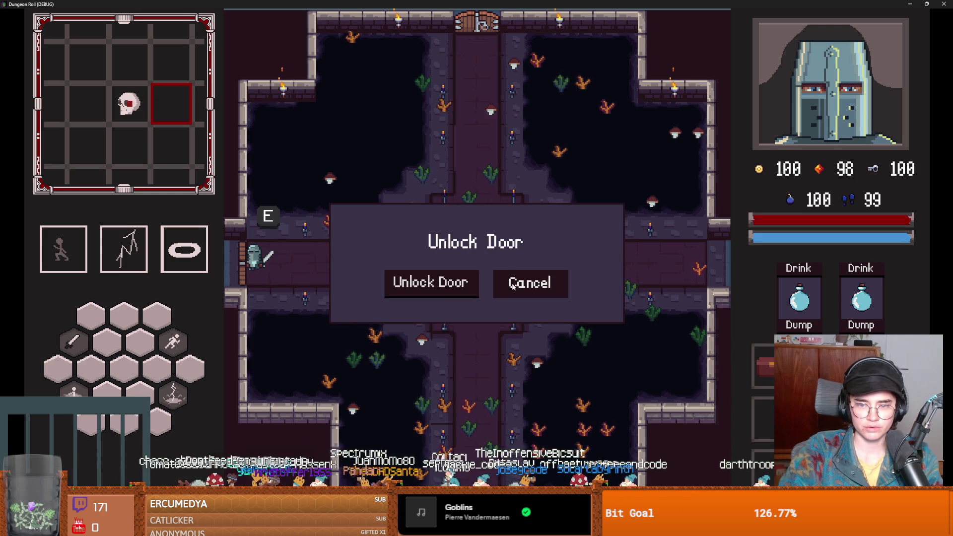
pyautogui.click(436, 282)
pyautogui.press('d')
pyautogui.press('space')
pyautogui.click(421, 267)
# Unlock the left door, fight a goblin with lightning and sword, then end the run.
pyautogui.press('a')
pyautogui.press('e')
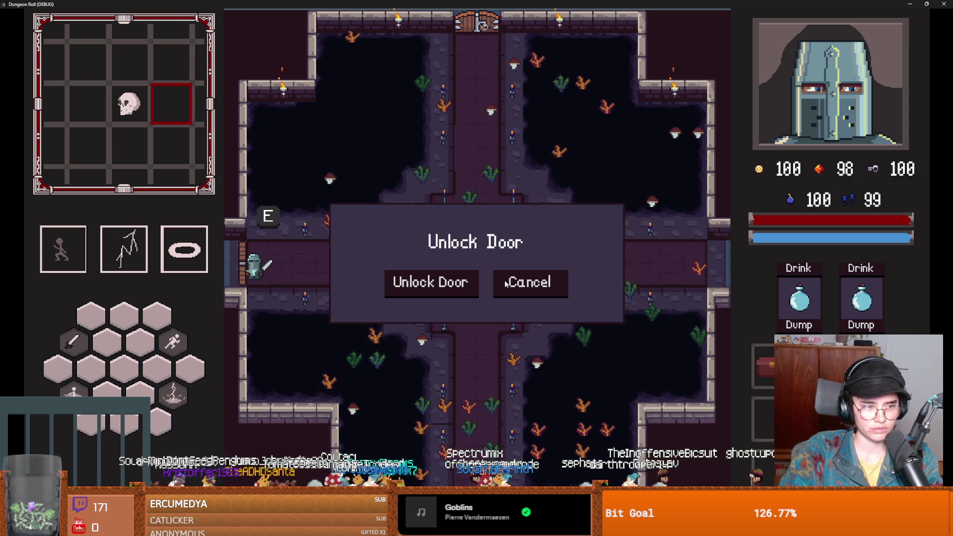
pyautogui.click(453, 284)
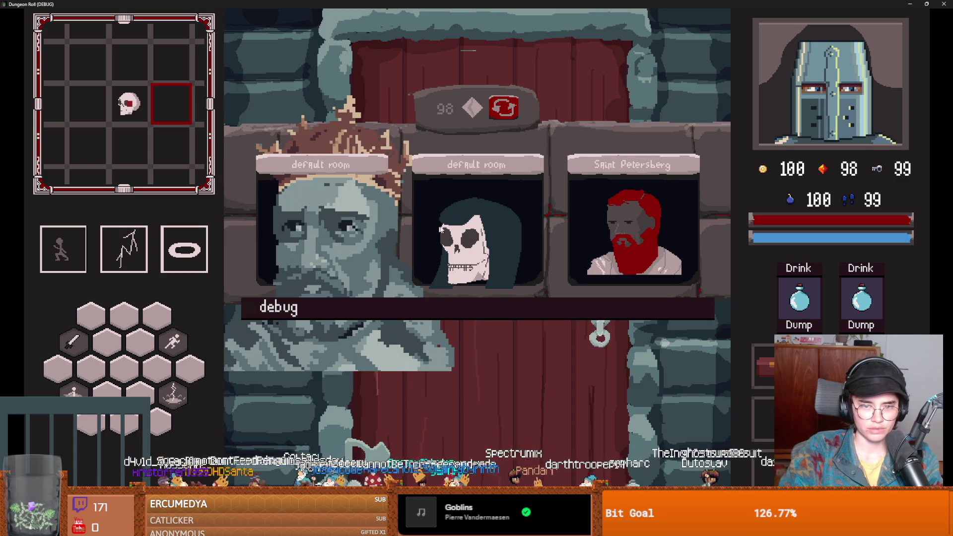
pyautogui.click(484, 228)
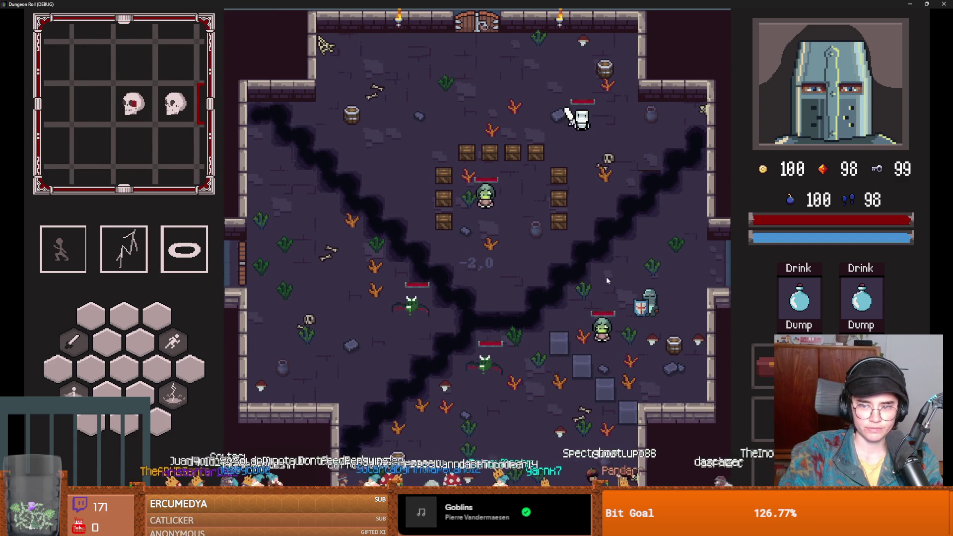
pyautogui.press('2')
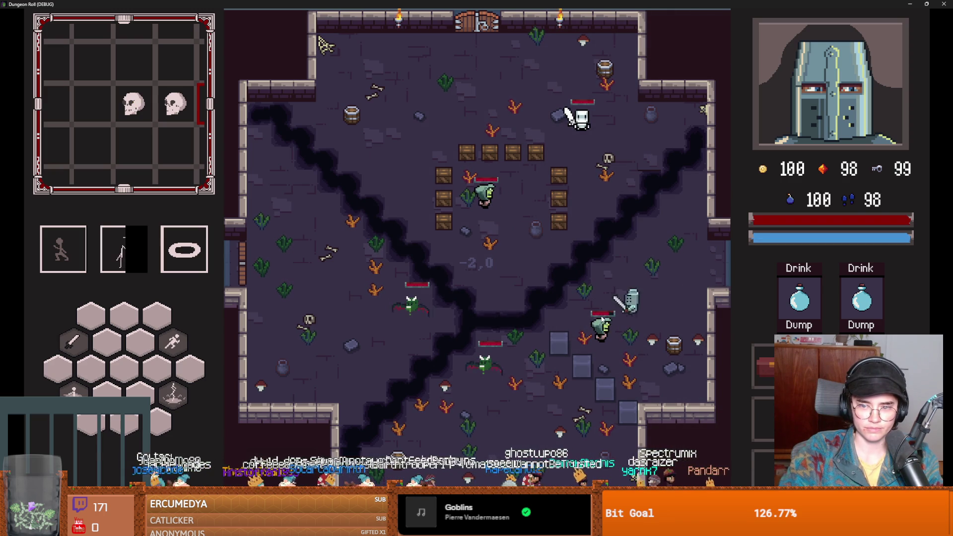
pyautogui.click(615, 303)
pyautogui.press('d')
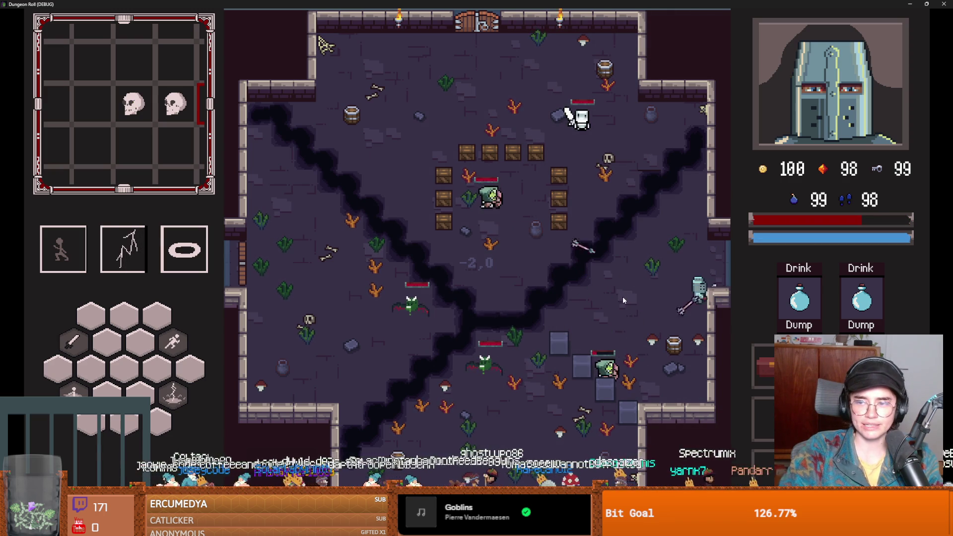
pyautogui.press('Escape')
pyautogui.click(492, 338)
# Enter a rerolled room through the west door, open its chest, and resume past the breakpoint.
pyautogui.press('a')
pyautogui.press('s')
pyautogui.click(399, 308)
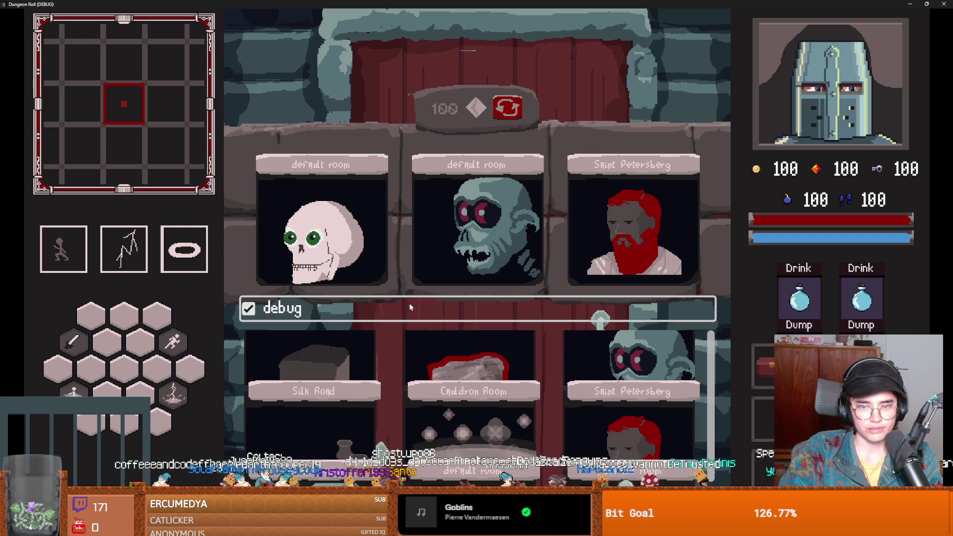
pyautogui.click(468, 308)
pyautogui.click(506, 112)
pyautogui.click(535, 272)
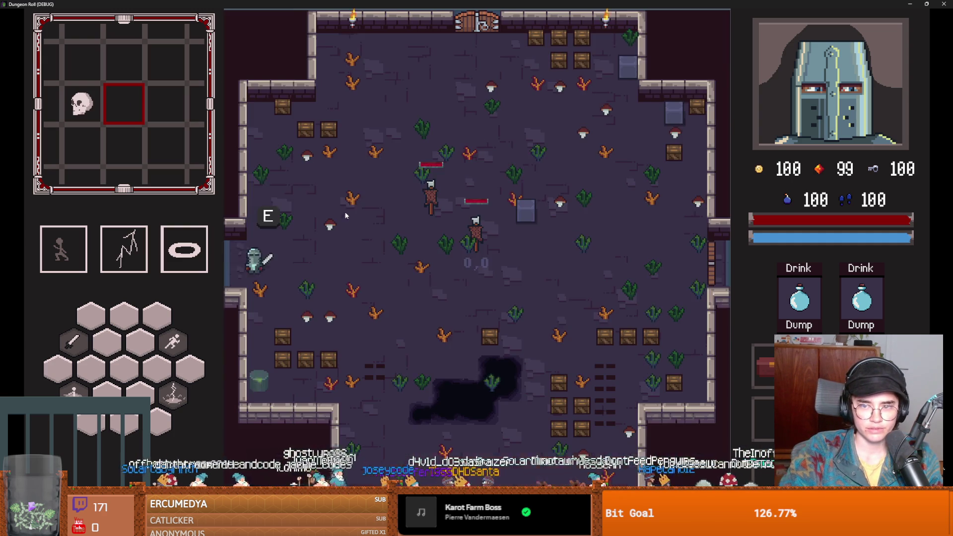
pyautogui.press('a')
pyautogui.press('w')
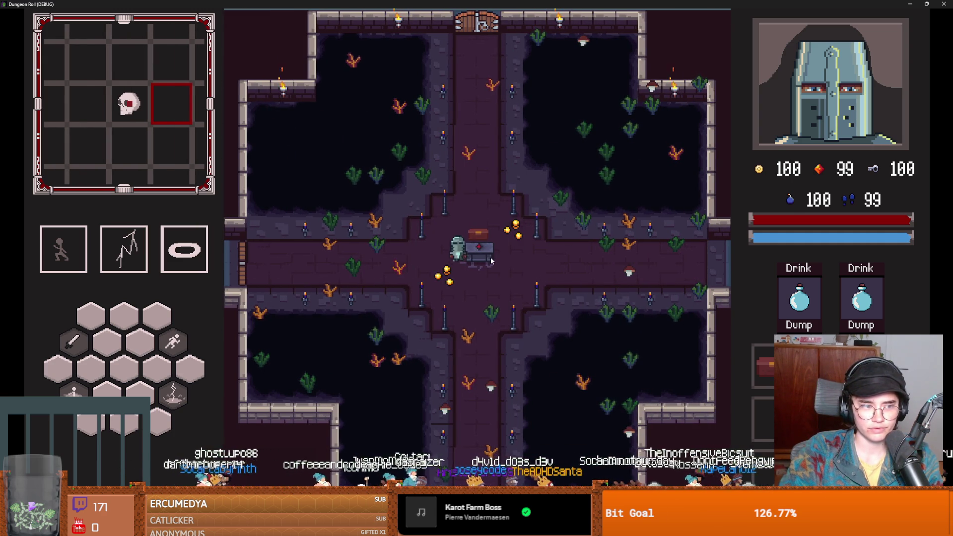
pyautogui.press('w')
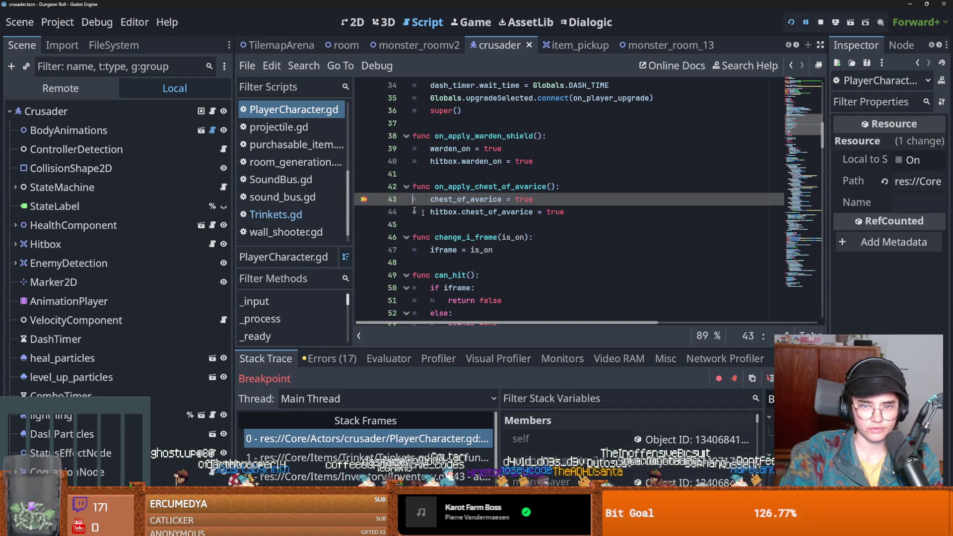
pyautogui.press('F12')
# Walk and dash the knight around the corridor and central hall to the top door.
pyautogui.press('d')
pyautogui.press('s')
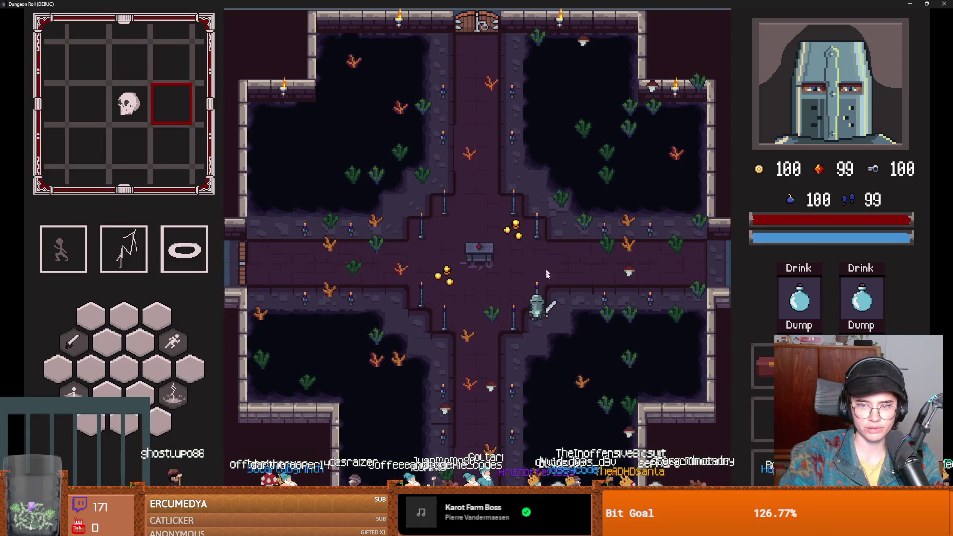
pyautogui.press('w')
pyautogui.press('s')
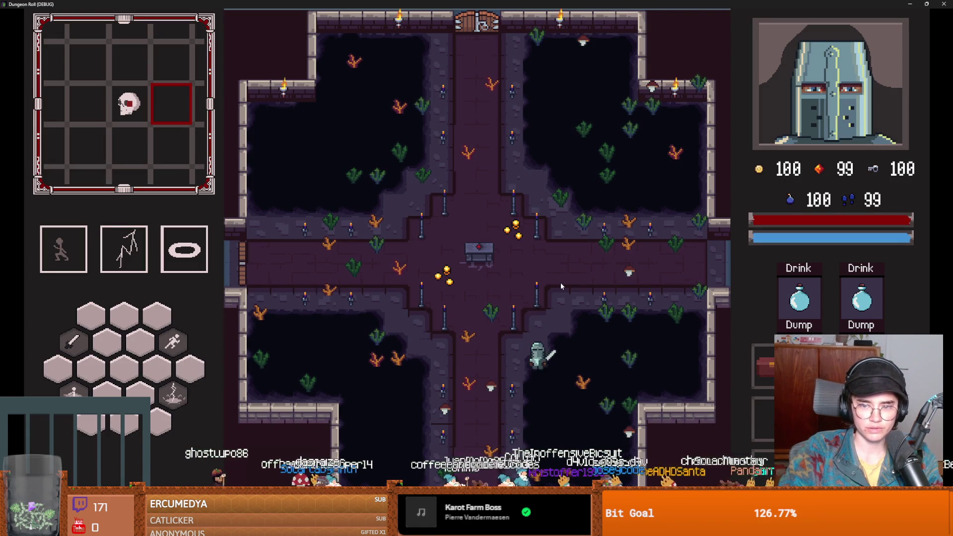
pyautogui.press('space')
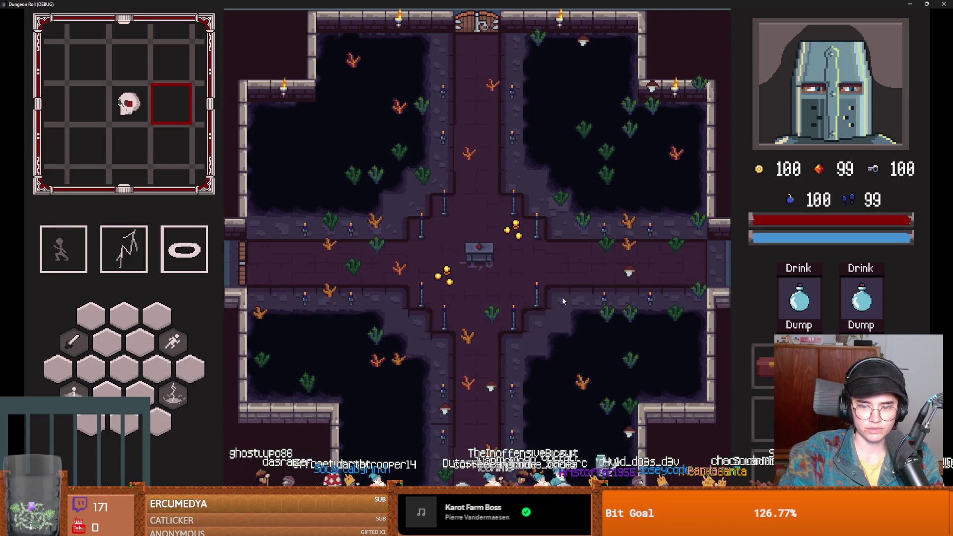
pyautogui.press('w')
pyautogui.press('space')
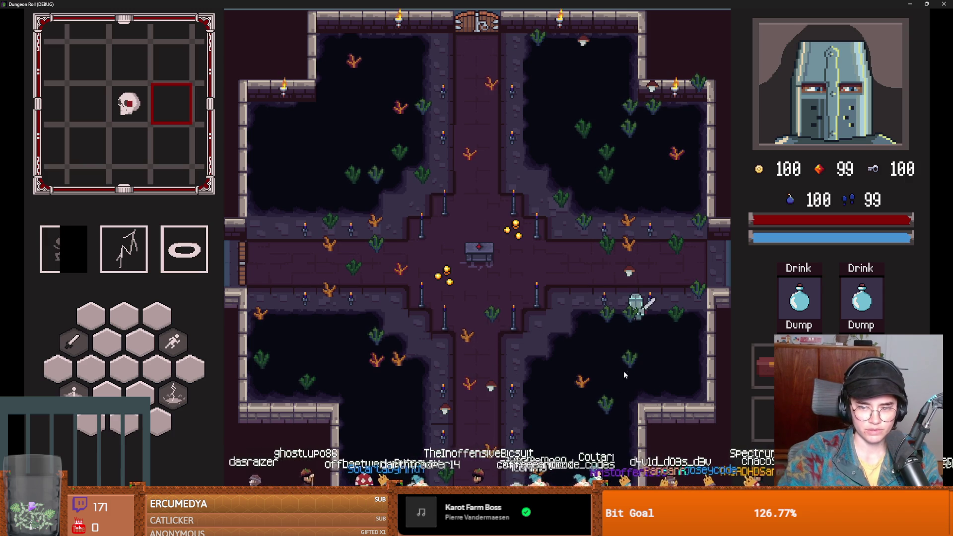
pyautogui.press('a')
pyautogui.press('w')
pyautogui.press('space')
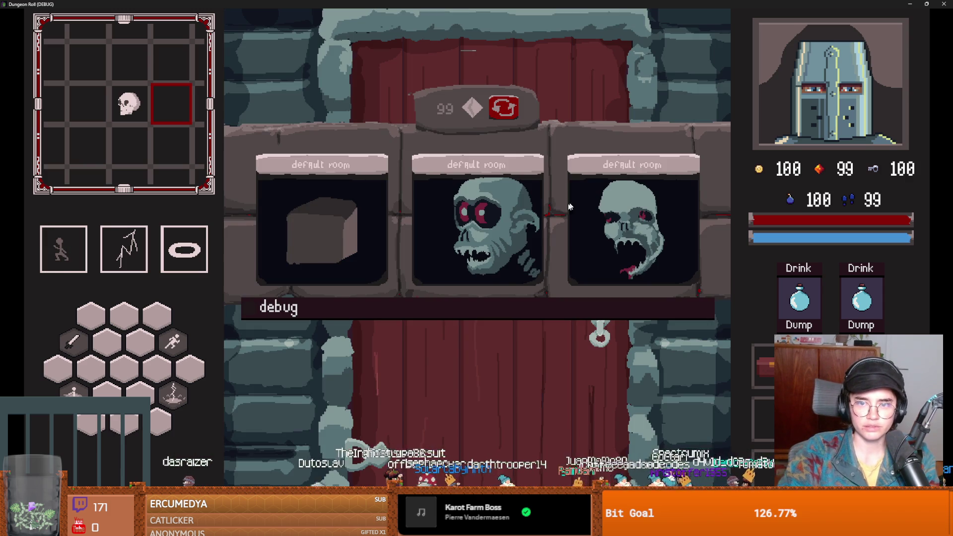
# Reroll the room cards three times, enter a room, then exit fullscreen and close the game.
pyautogui.click(498, 116)
pyautogui.click(499, 116)
pyautogui.click(499, 116)
pyautogui.click(499, 115)
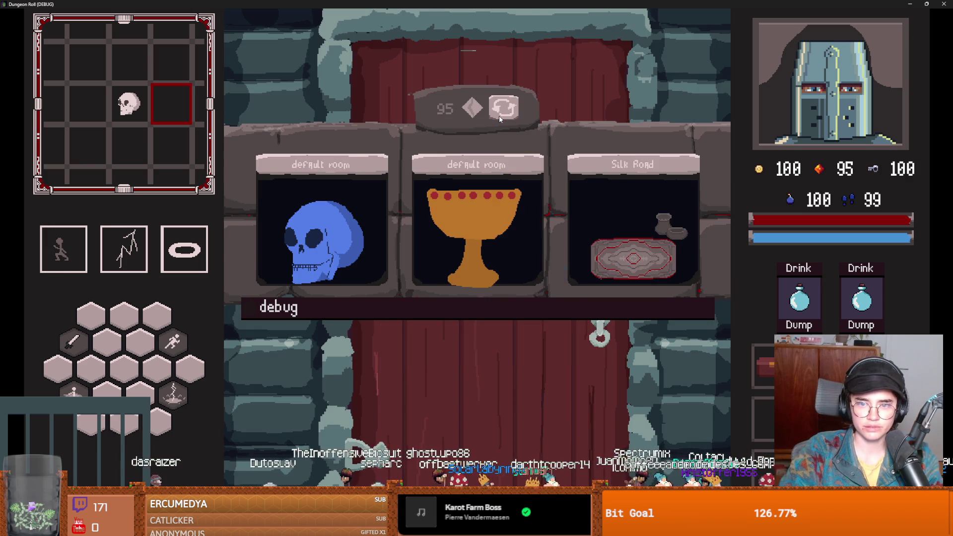
pyautogui.click(469, 216)
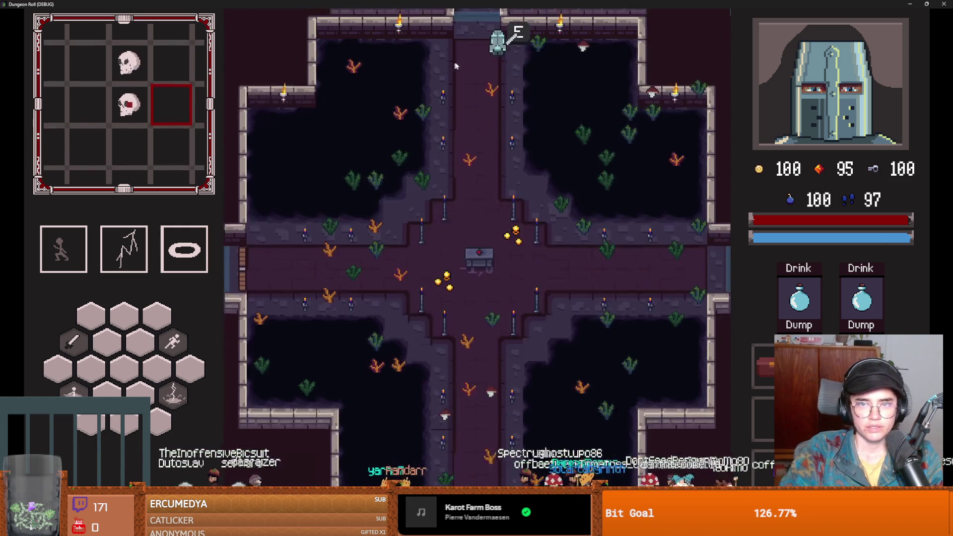
pyautogui.press('F11')
pyautogui.click(610, 226)
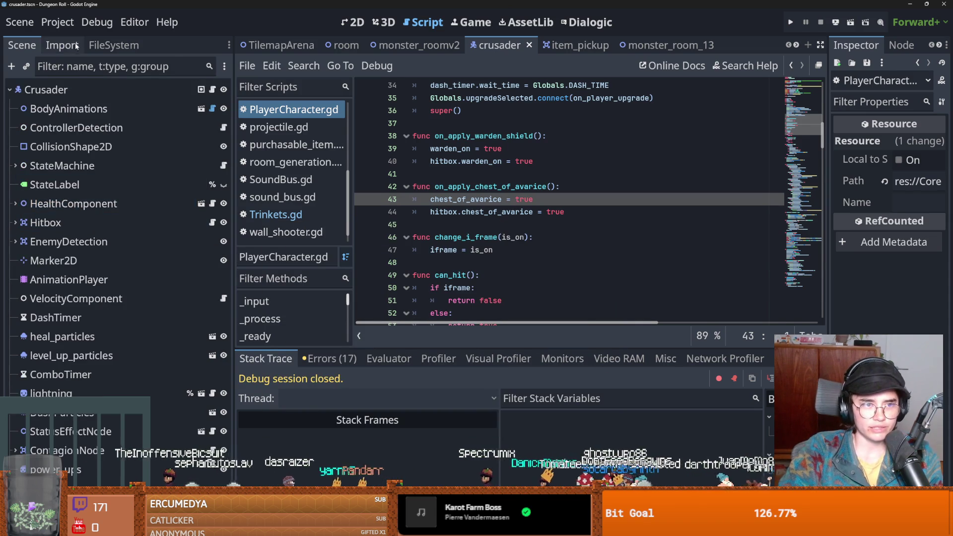
# Filter the file browser by 'monster' and open monster_room_6.tscn.
pyautogui.click(113, 45)
pyautogui.doubleClick(87, 94)
pyautogui.write('monster')
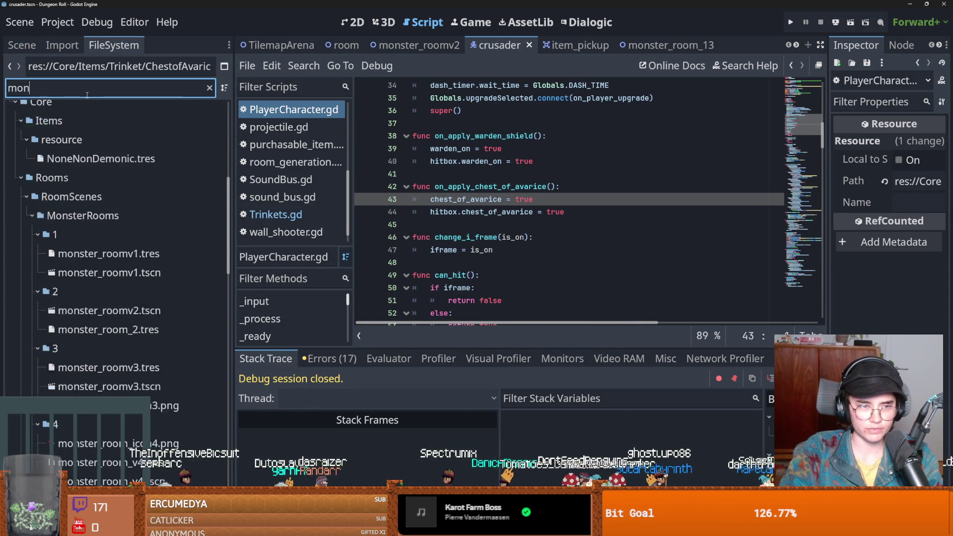
pyautogui.scroll(-5, 111, 248)
pyautogui.doubleClick(88, 273)
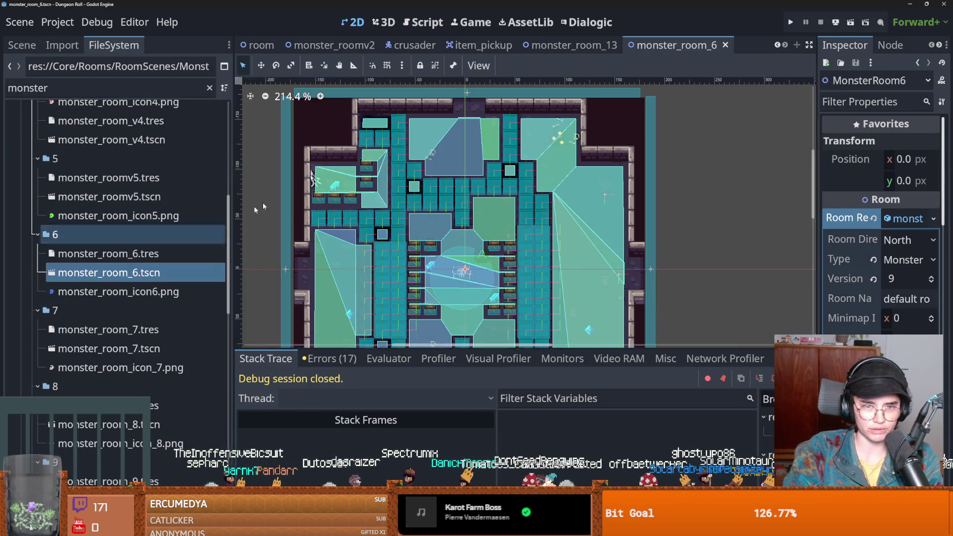
# Expand MonsterStaticTrap and RoomEnterTrigger in the scene tree and select the trigger's collision shape.
pyautogui.click(22, 45)
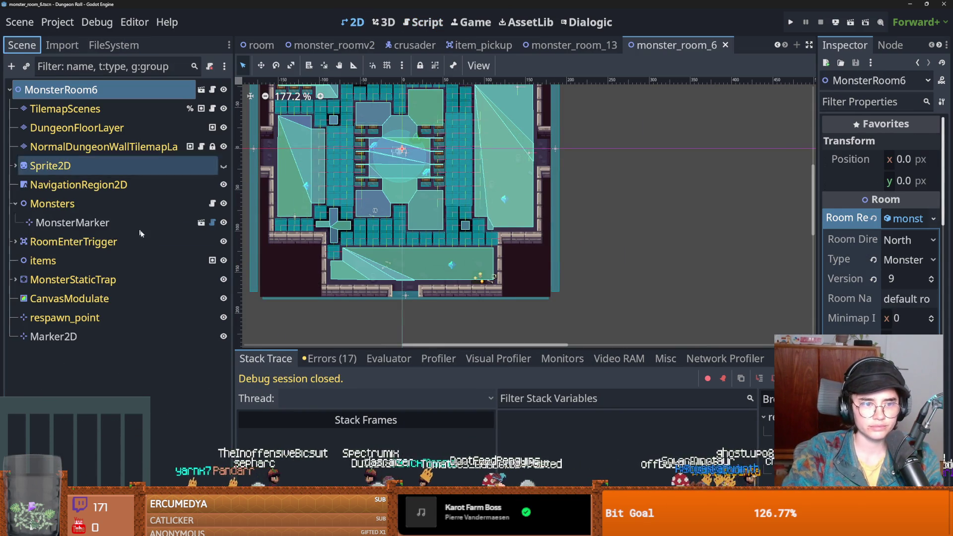
pyautogui.click(16, 279)
pyautogui.click(75, 298)
pyautogui.scroll(2, 375, 287)
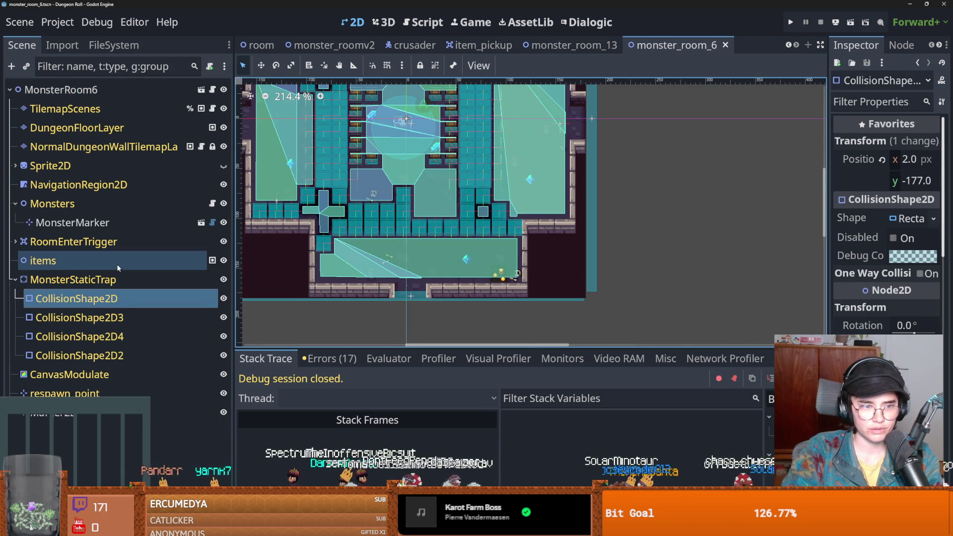
pyautogui.click(74, 241)
pyautogui.scroll(-1, 436, 278)
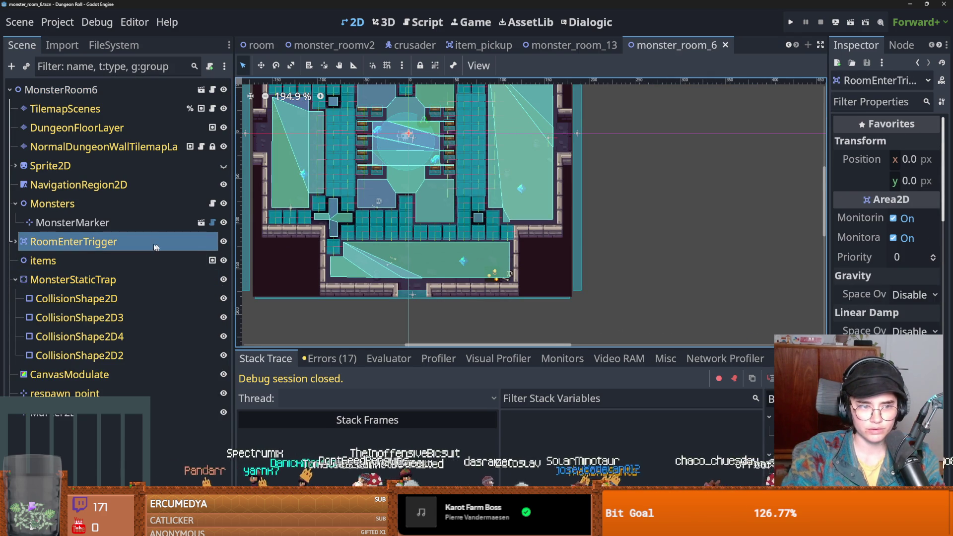
pyautogui.click(13, 242)
pyautogui.click(112, 260)
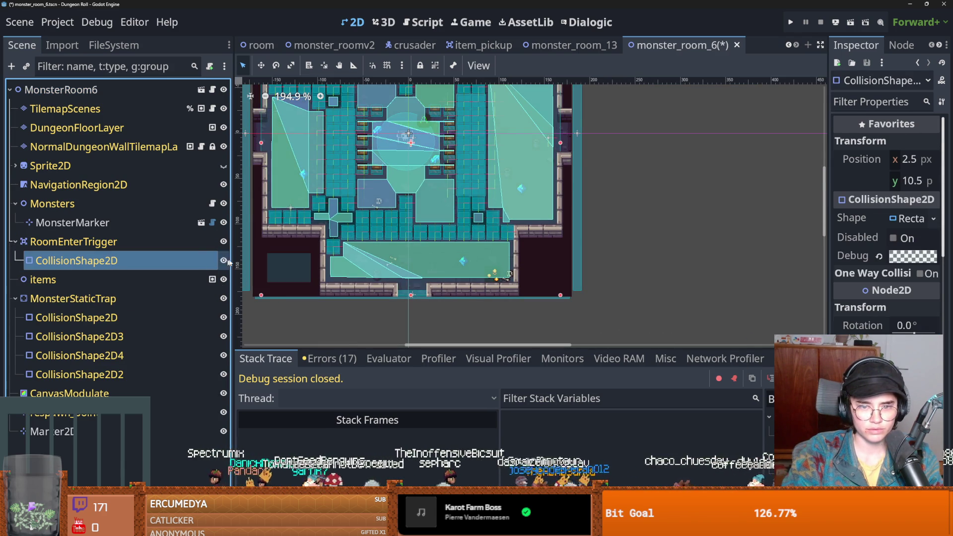
pyautogui.scroll(2, 408, 292)
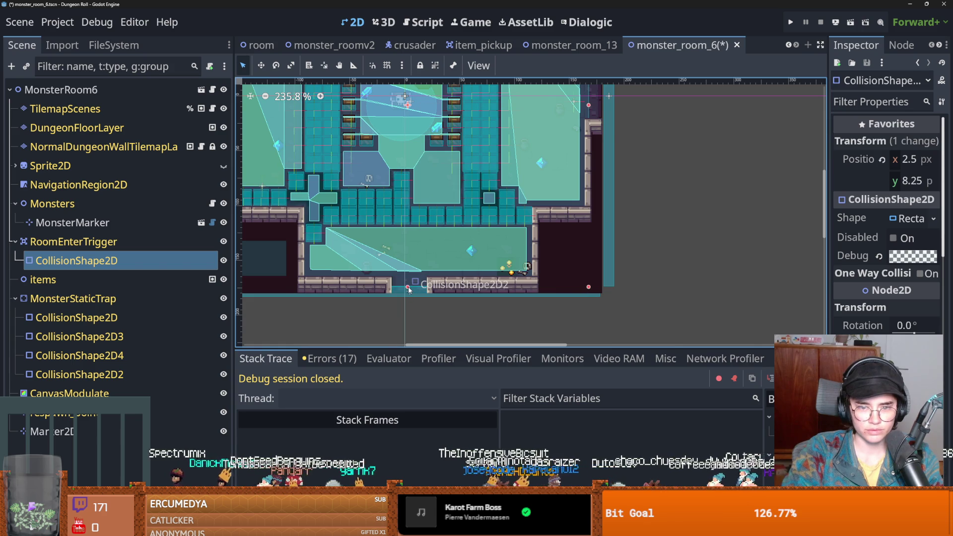
# Nudge CollisionShape2D2 and the thin CollisionShape2D3 a few pixels, then save the scene.
pyautogui.moveTo(408, 288); pyautogui.dragTo(413, 288)
pyautogui.click(409, 287)
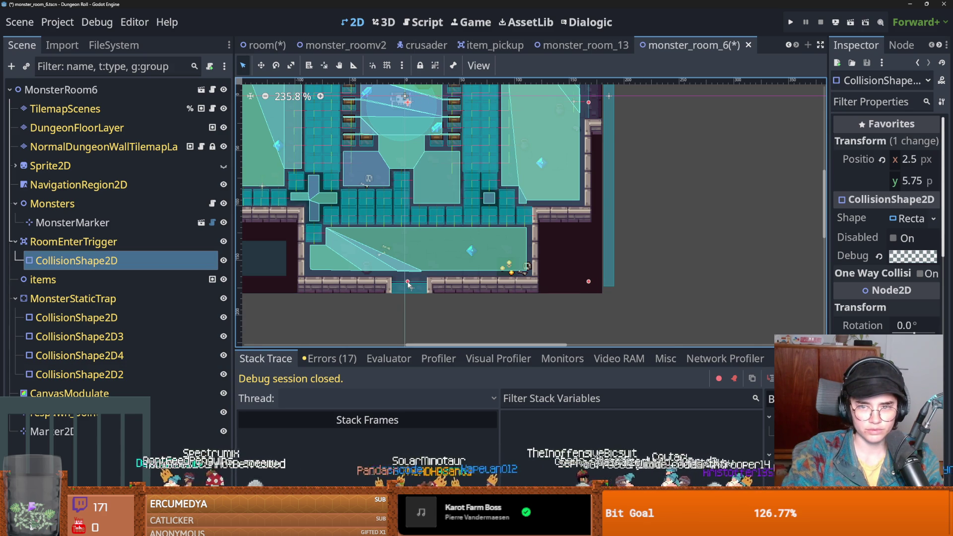
pyautogui.scroll(-3, 408, 285)
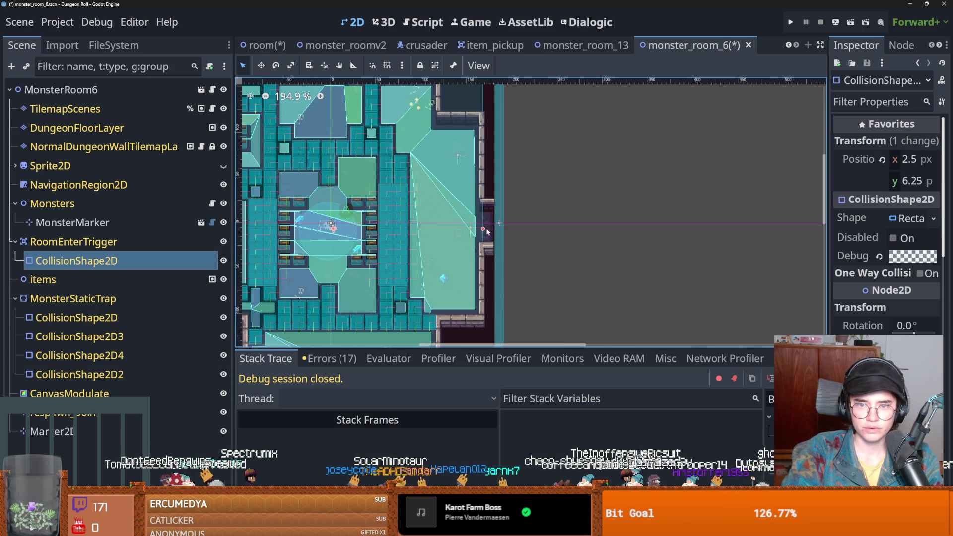
pyautogui.click(500, 232)
pyautogui.moveTo(493, 234); pyautogui.dragTo(487, 233)
pyautogui.click(470, 230)
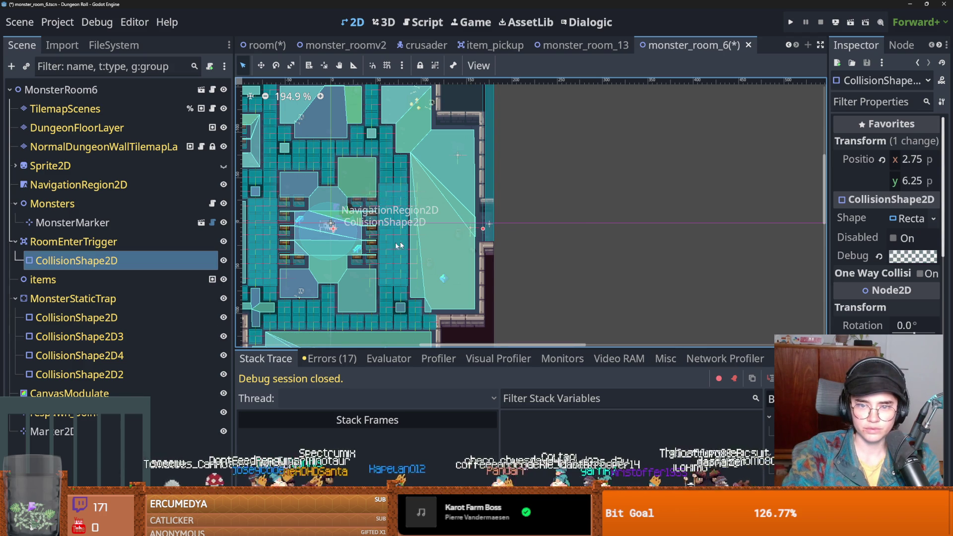
pyautogui.hotkey('ctrl', 's')
# Shift CollisionShape2D4 right and move the trap collision shape down to y -166, then save.
pyautogui.hscroll(-5, 361, 247)
pyautogui.moveTo(332, 246); pyautogui.dragTo(353, 236)
pyautogui.click(361, 245)
pyautogui.hscroll(3, 335, 243)
pyautogui.scroll(2, 335, 243)
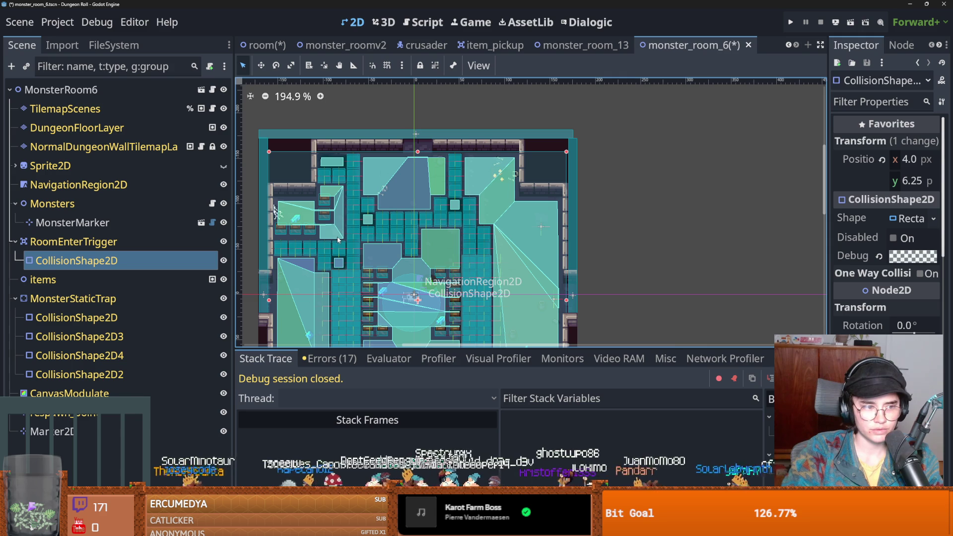
pyautogui.click(414, 149)
pyautogui.moveTo(391, 134); pyautogui.dragTo(391, 144)
pyautogui.hotkey('ctrl', 's')
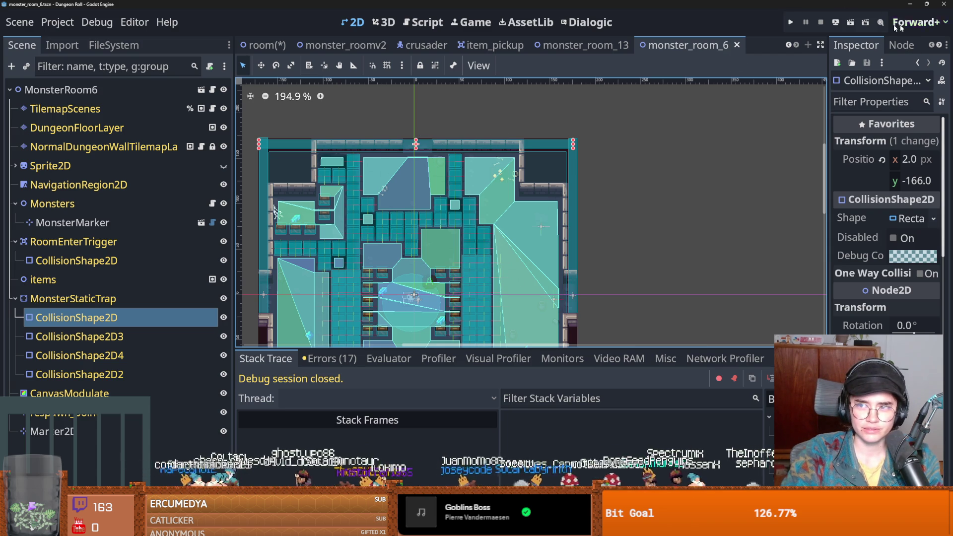
# Start a Crusader run, reroll the room choices six times, and enter the left card's room.
pyautogui.press('F5')
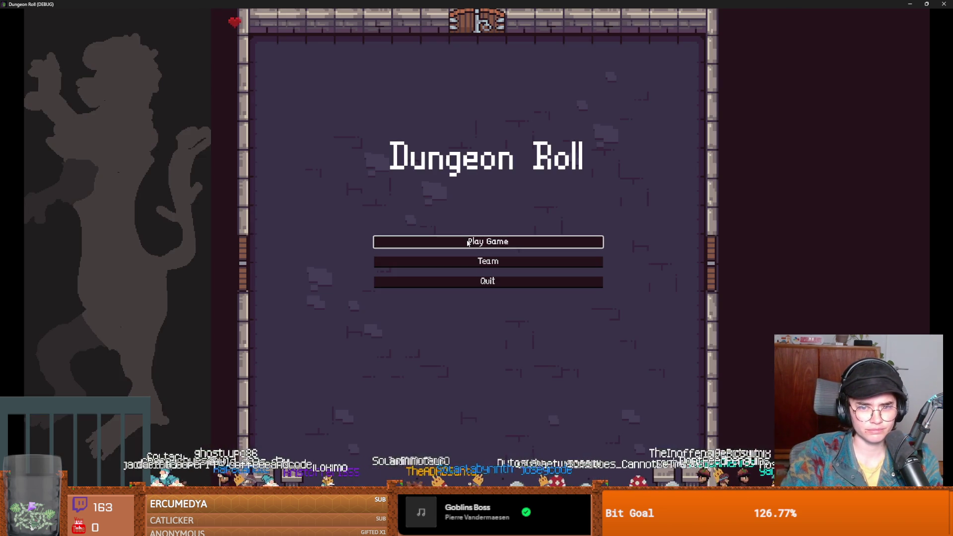
pyautogui.click(475, 241)
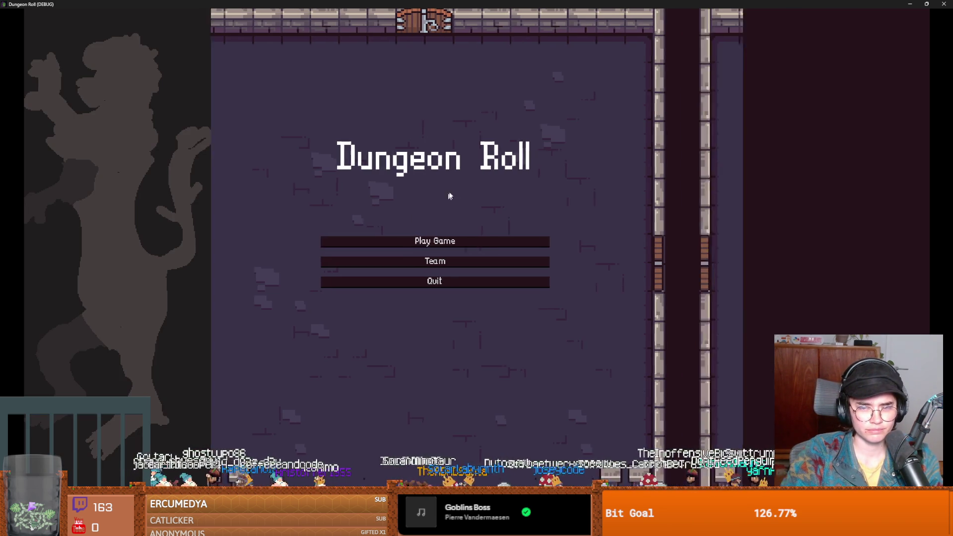
pyautogui.click(403, 201)
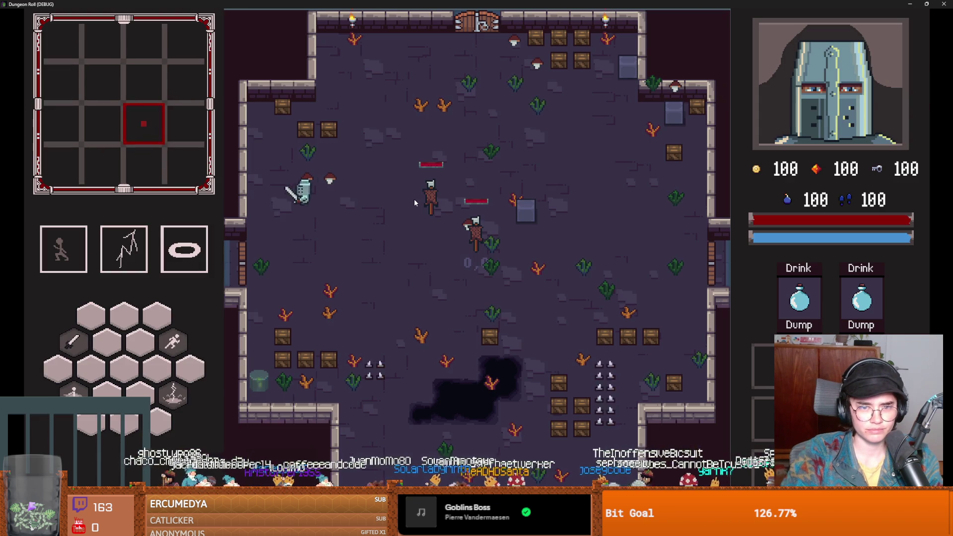
pyautogui.press('e')
pyautogui.click(504, 106)
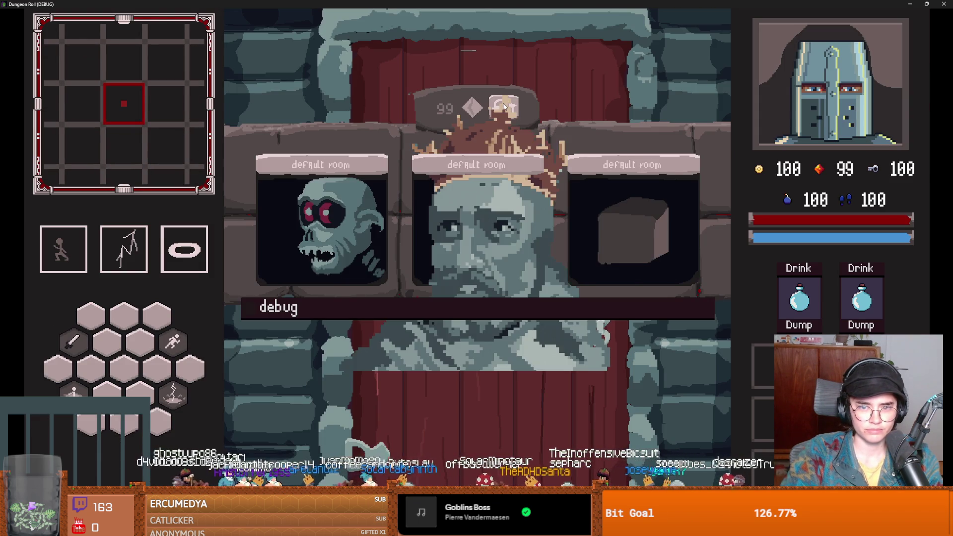
pyautogui.click(504, 106)
pyautogui.click(504, 106)
pyautogui.click(504, 106)
pyautogui.click(504, 107)
pyautogui.click(504, 106)
pyautogui.click(313, 228)
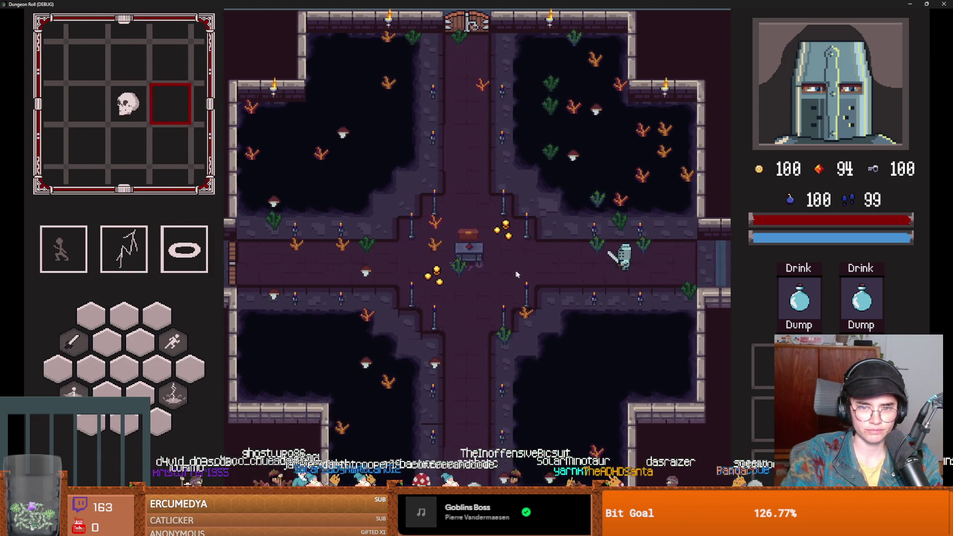
# Reroll twice at the top door, enter the middle card's room, and move around inside.
pyautogui.press('w')
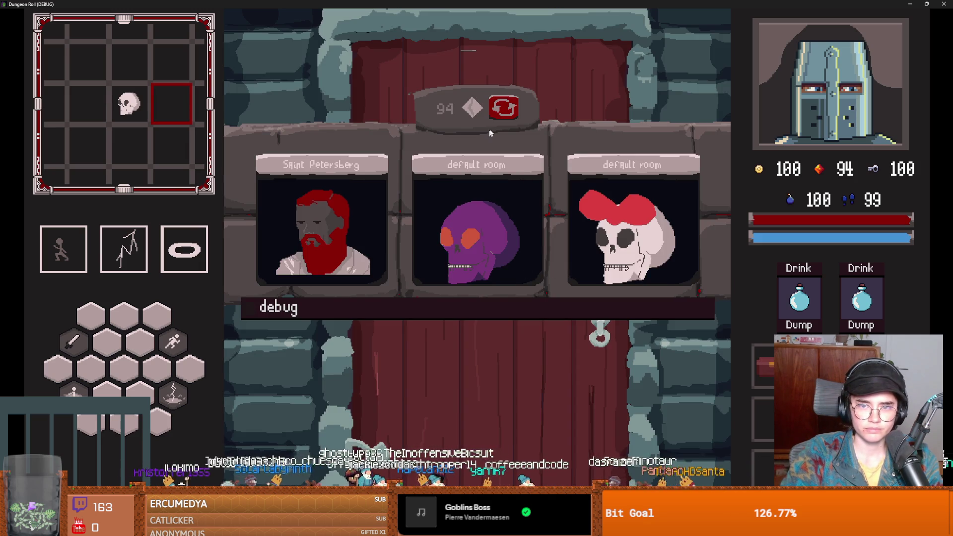
pyautogui.click(503, 107)
pyautogui.click(504, 107)
pyautogui.click(489, 209)
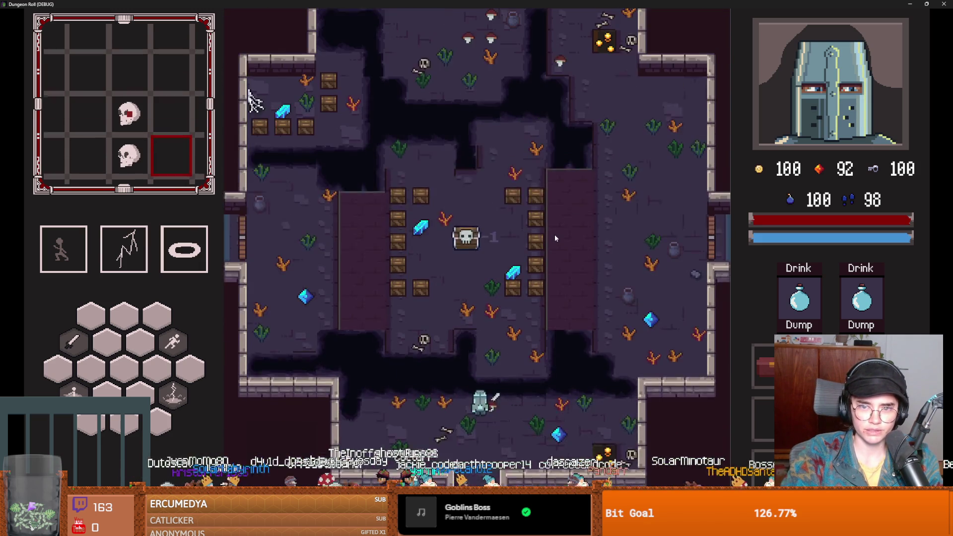
pyautogui.press('d')
pyautogui.press('w')
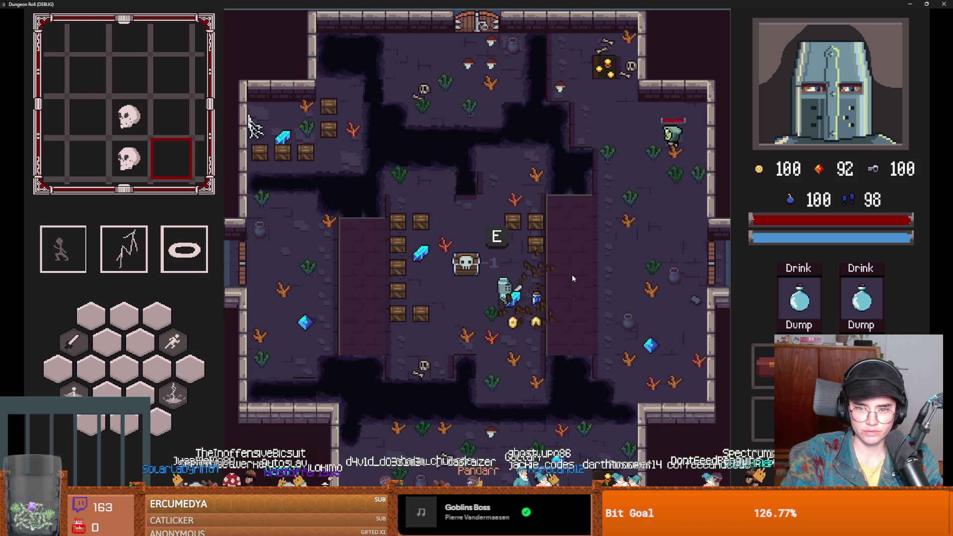
pyautogui.press('space')
pyautogui.press('w')
pyautogui.press('s')
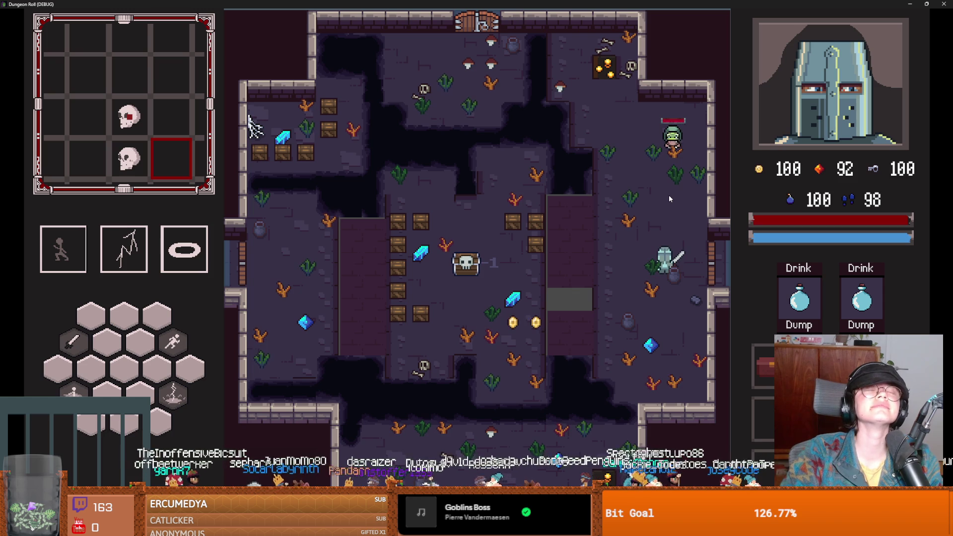
pyautogui.press('s')
# End the run, reroll the room choices at the left doorway, and shrink the game window.
pyautogui.press('Escape')
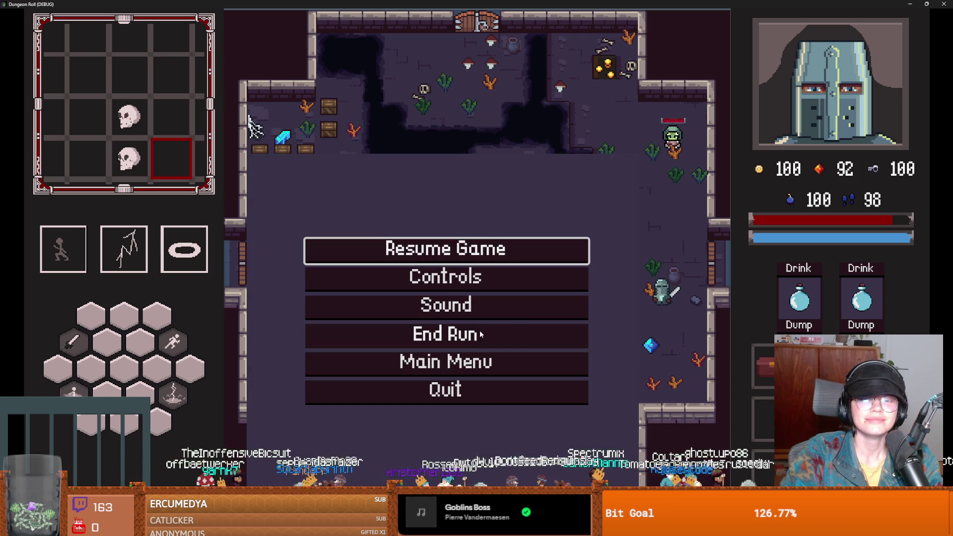
pyautogui.click(479, 334)
pyautogui.press('a')
pyautogui.press('s')
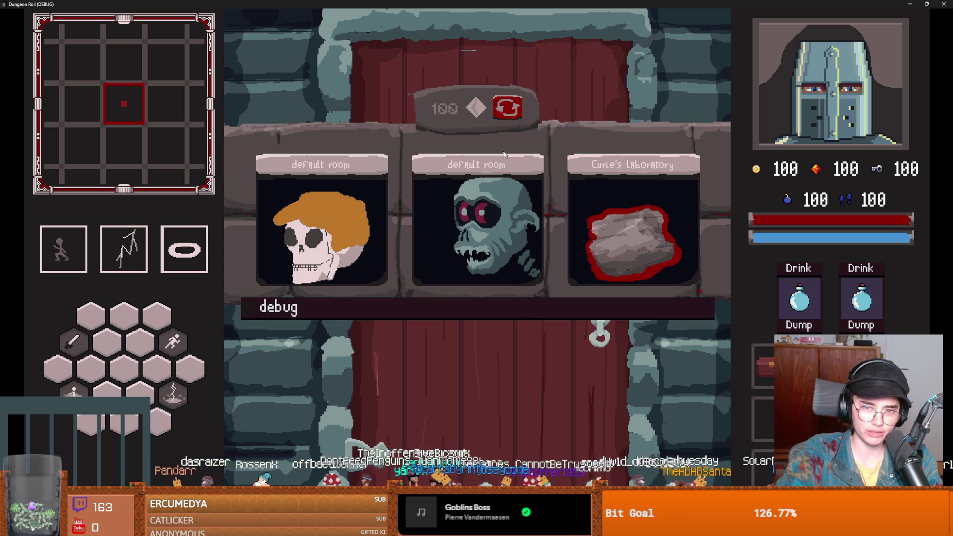
pyautogui.click(511, 112)
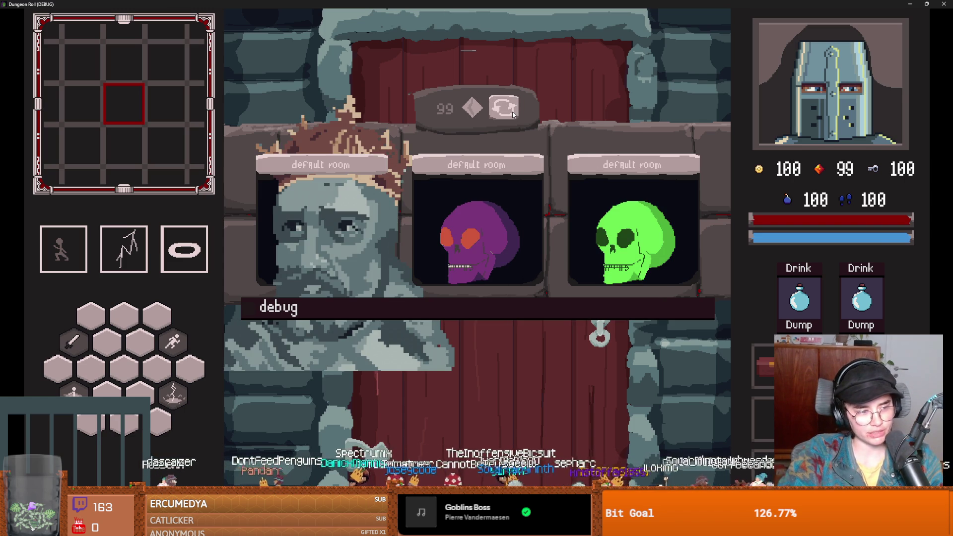
pyautogui.press('super+Down')
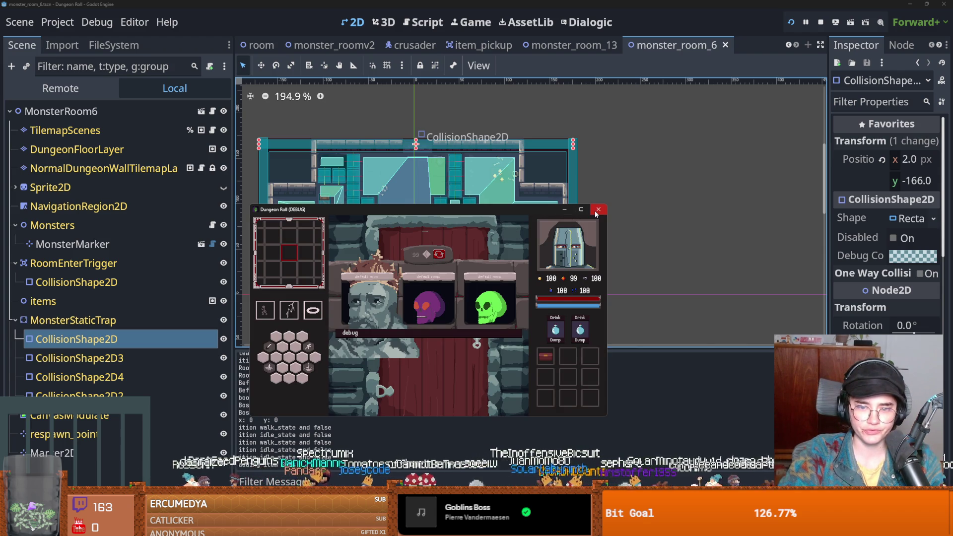
# Close the running game and switch to the TilemapArena scene.
pyautogui.click(598, 210)
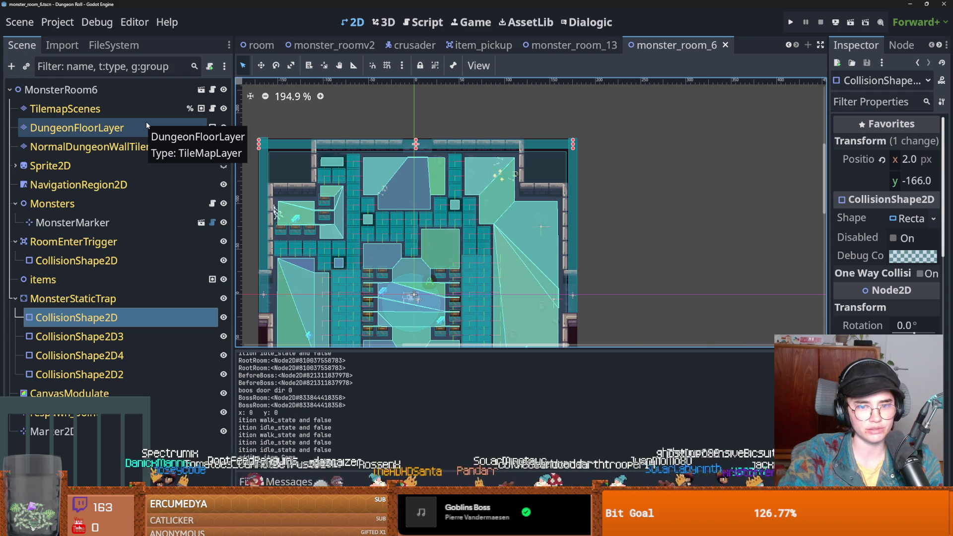
pyautogui.click(248, 45)
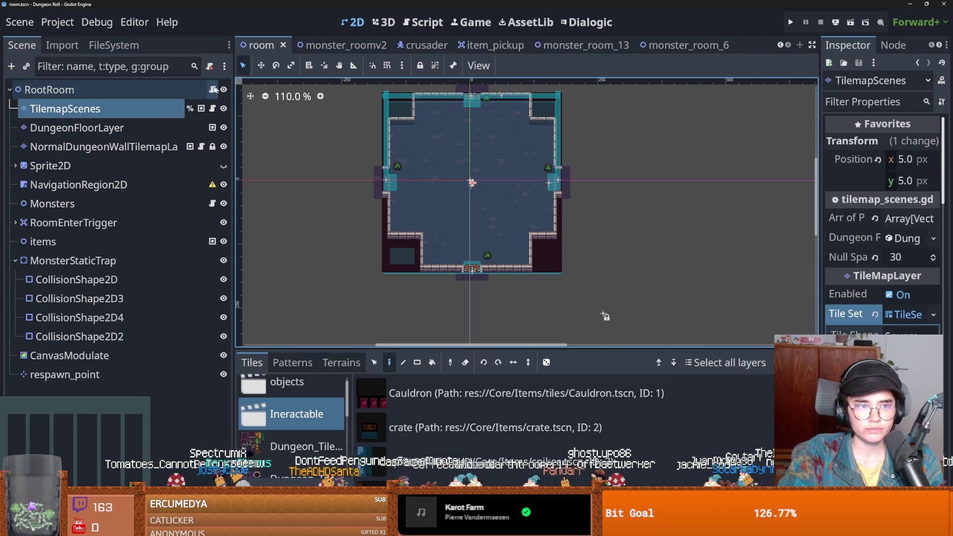
pyautogui.click(779, 45)
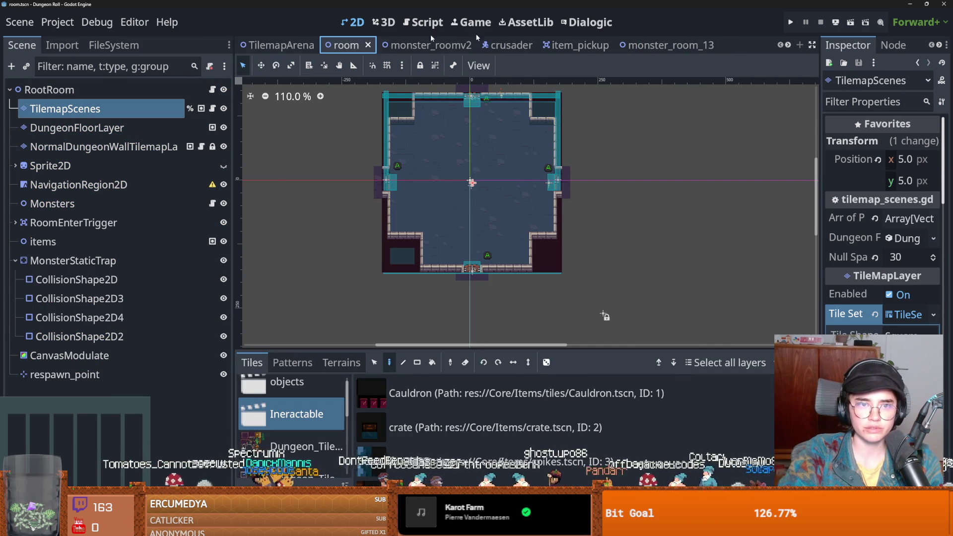
pyautogui.click(278, 45)
# Open the arena node's script and jump to the Console.gd code.
pyautogui.scroll(2, 149, 144)
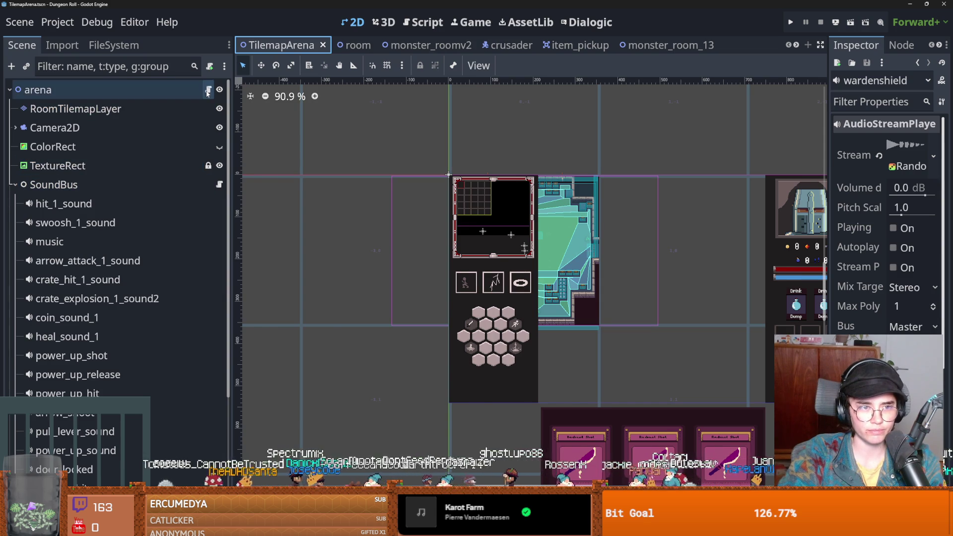
pyautogui.click(207, 91)
pyautogui.scroll(-10, 485, 290)
pyautogui.scroll(-1, 485, 291)
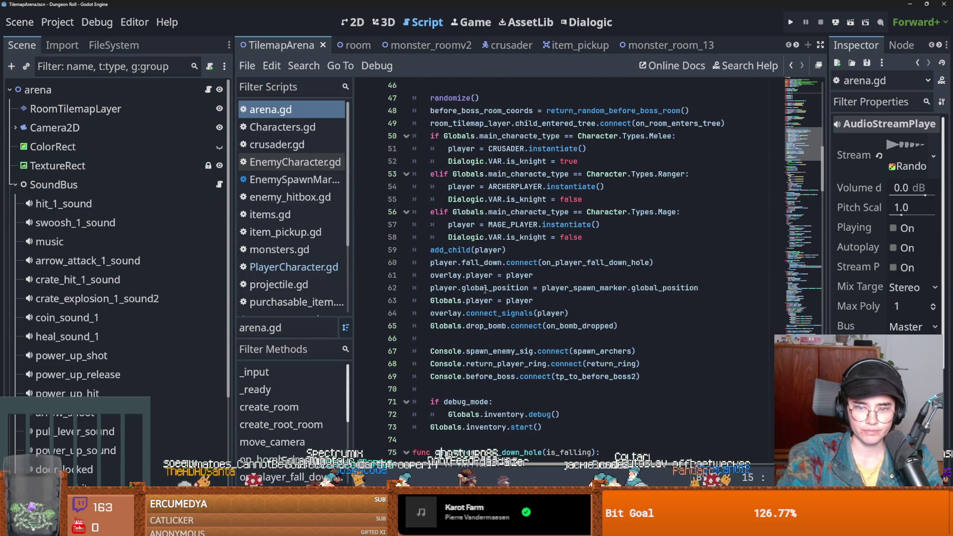
pyautogui.keyDown('ctrl'); pyautogui.click(445, 351); pyautogui.keyUp('ctrl')
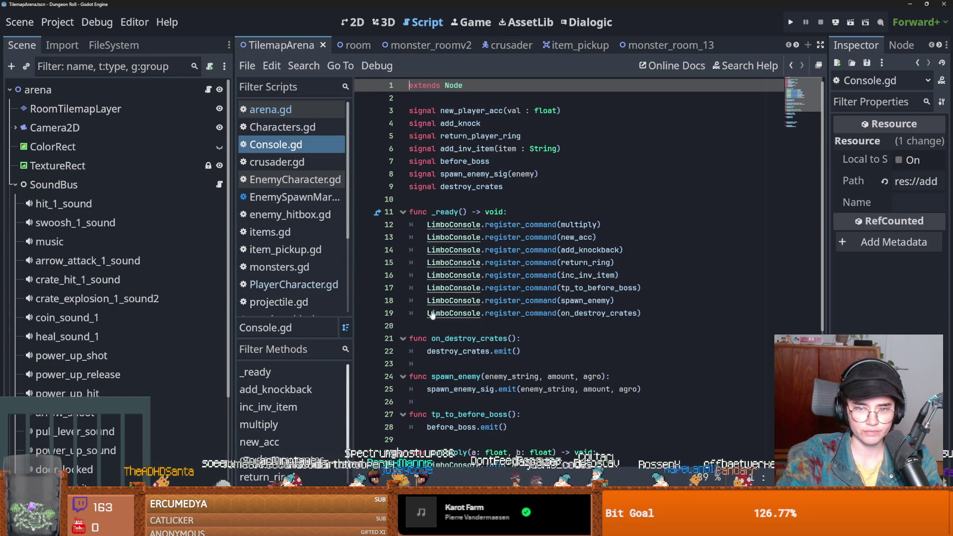
# Duplicate the on_destroy_crates command registration line as a kill_all_monsters command and save.
pyautogui.click(511, 187)
pyautogui.press('Return')
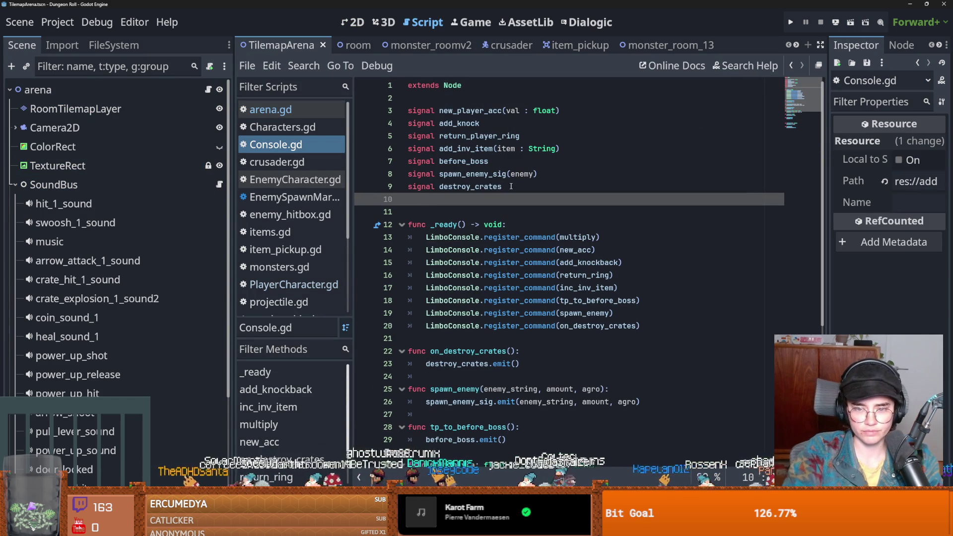
pyautogui.moveTo(641, 326); pyautogui.dragTo(424, 328)
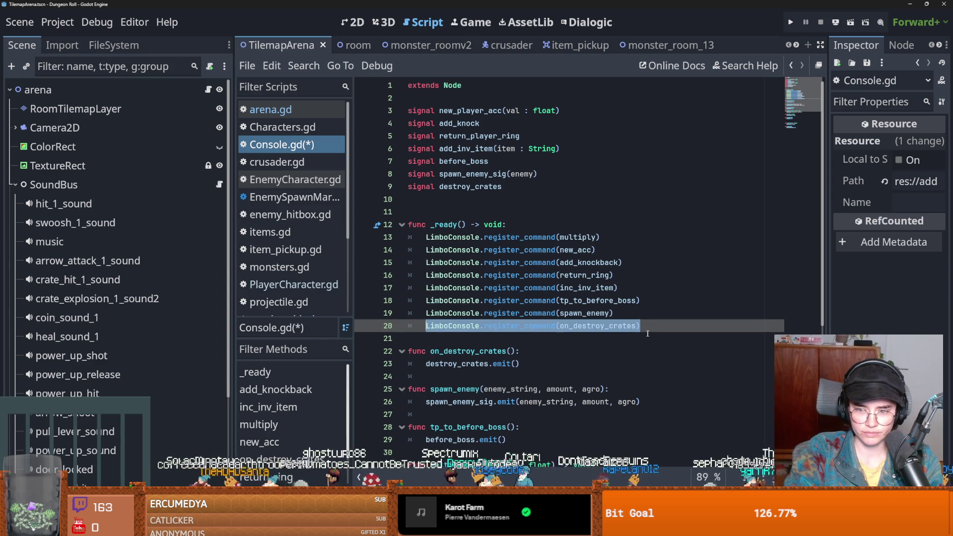
pyautogui.hotkey('ctrl', 'alt', 'Down')
pyautogui.doubleClick(605, 338)
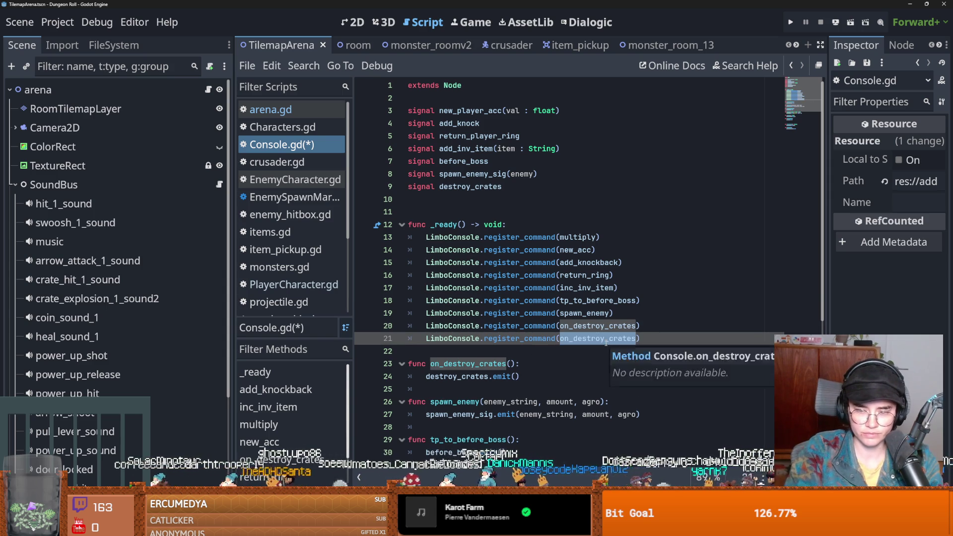
pyautogui.press('BackSpace')
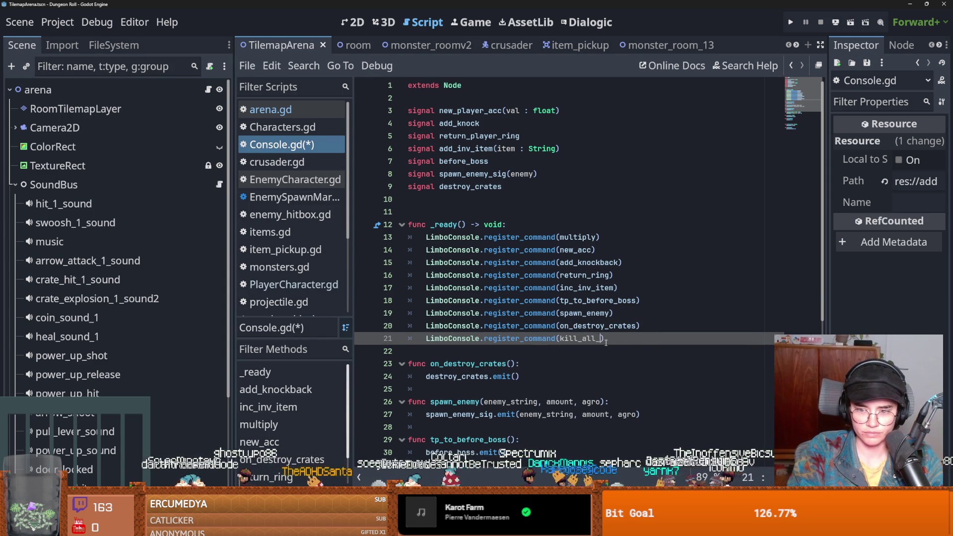
pyautogui.write('monsters')
pyautogui.hotkey('ctrl', 's')
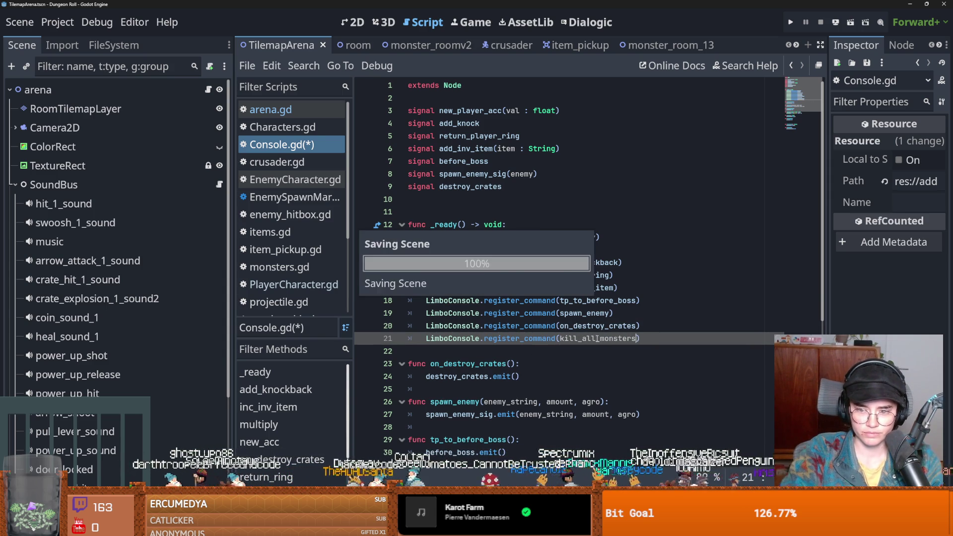
pyautogui.doubleClick(584, 339)
# Add an empty kill_all_monsters() function with a pass body after on_destroy_crates, and save.
pyautogui.scroll(-4, 524, 375)
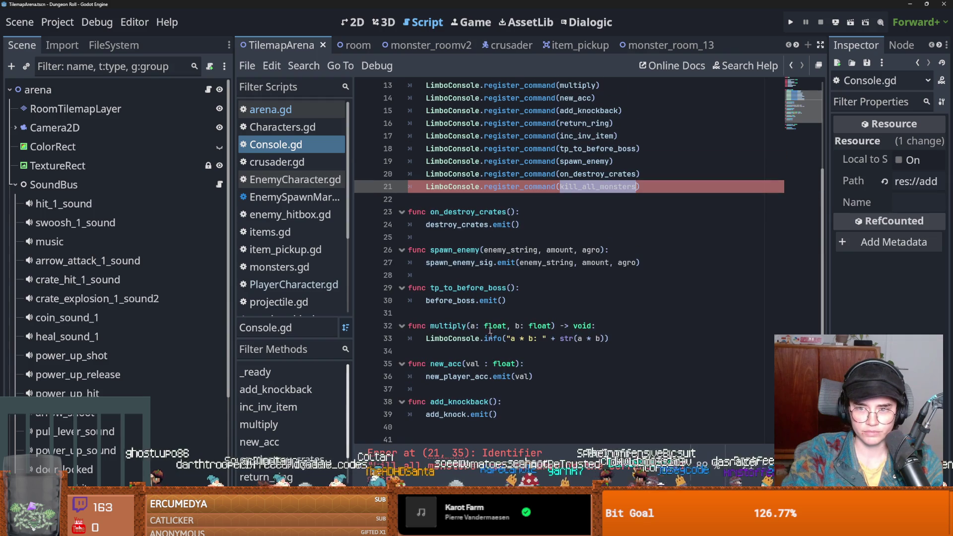
pyautogui.click(434, 236)
pyautogui.press('Return')
pyautogui.press('Return')
pyautogui.press('Up')
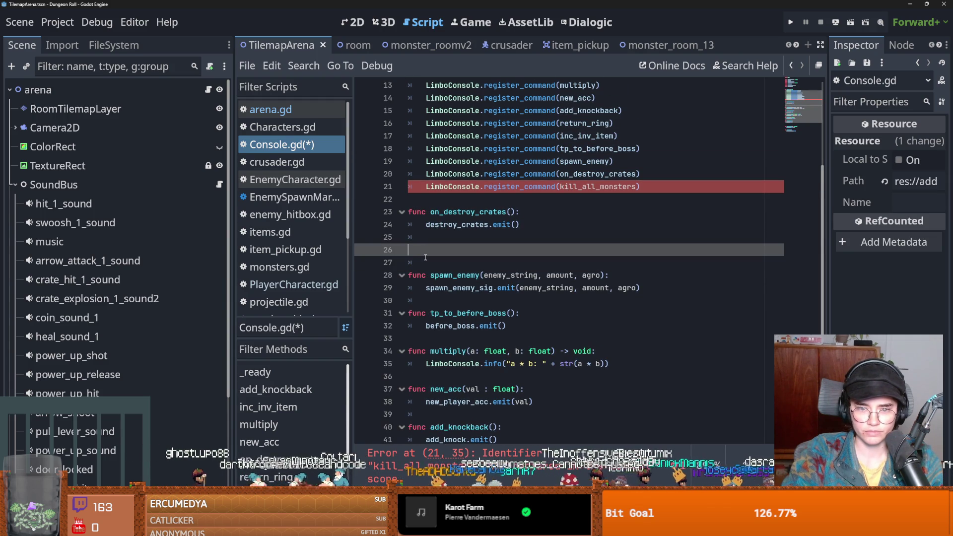
pyautogui.write('kill_all_monsters')
pyautogui.write('()')
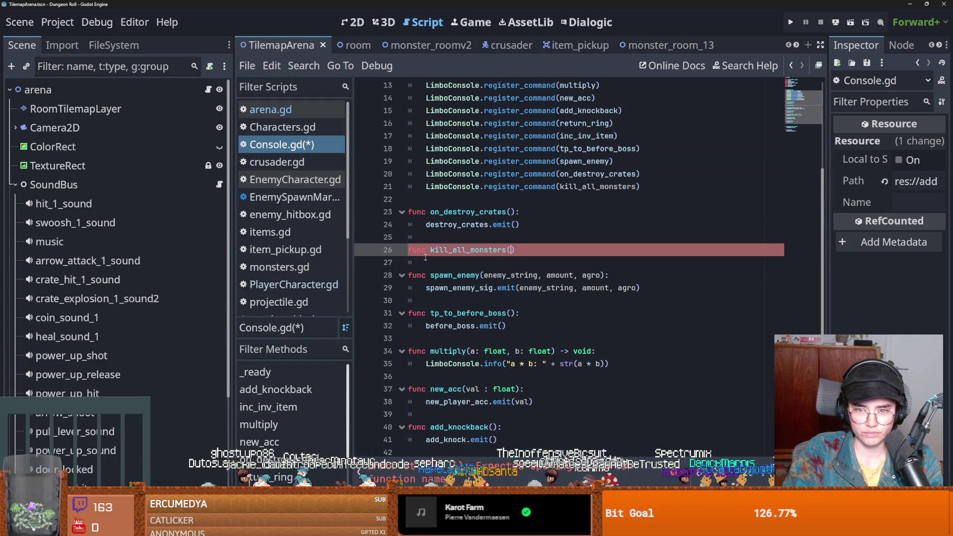
pyautogui.write(':')
pyautogui.press('Return')
pyautogui.write('pass')
pyautogui.hotkey('ctrl', 's')
# Declare signal kill_all_room_monsters below the existing signals.
pyautogui.scroll(4, 486, 270)
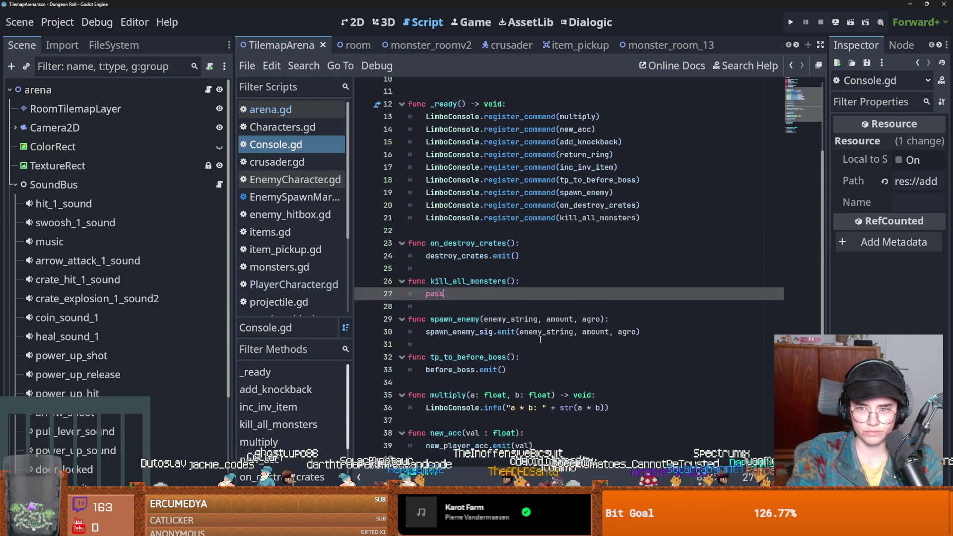
pyautogui.click(437, 198)
pyautogui.write('ig')
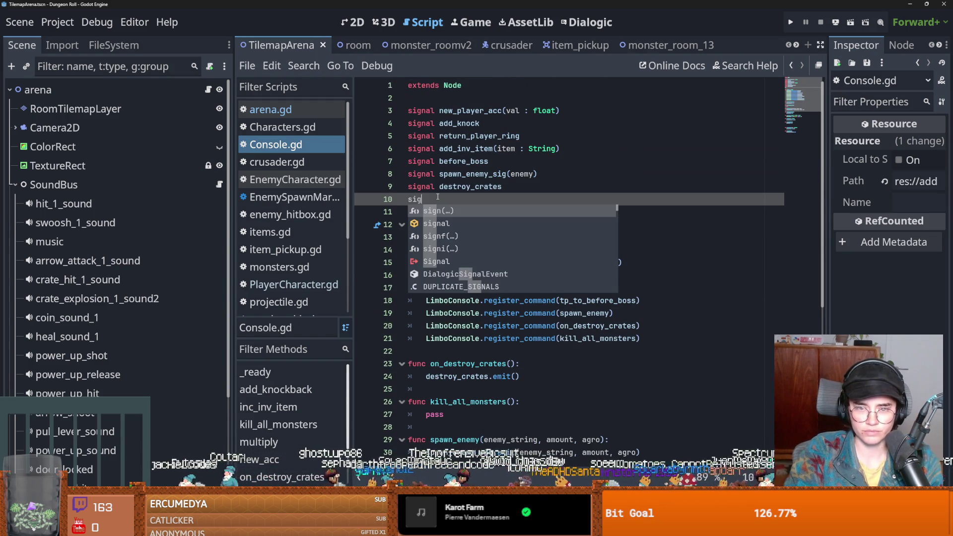
pyautogui.write('nal kill_all_room_monsters')
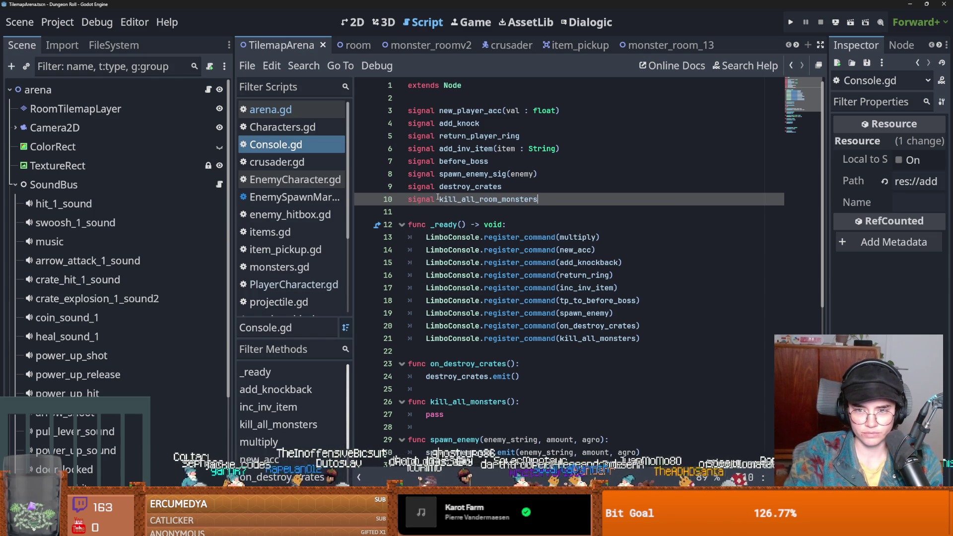
pyautogui.doubleClick(445, 201)
pyautogui.hotkey('ctrl', 'c')
# Replace pass in kill_all_monsters() with kill_all_room_monsters.emit() and save.
pyautogui.scroll(-5, 437, 214)
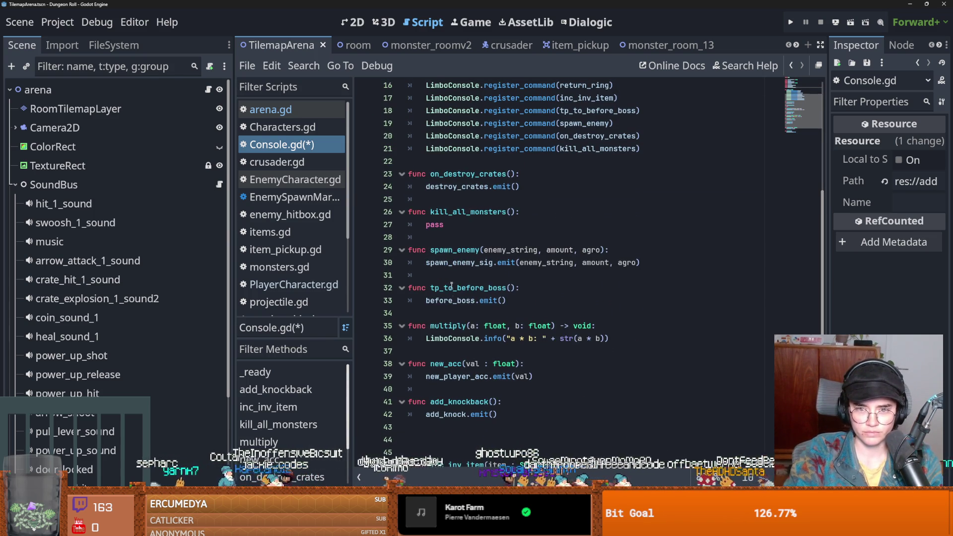
pyautogui.click(435, 224)
pyautogui.doubleClick(435, 225)
pyautogui.hotkey('ctrl', 'v')
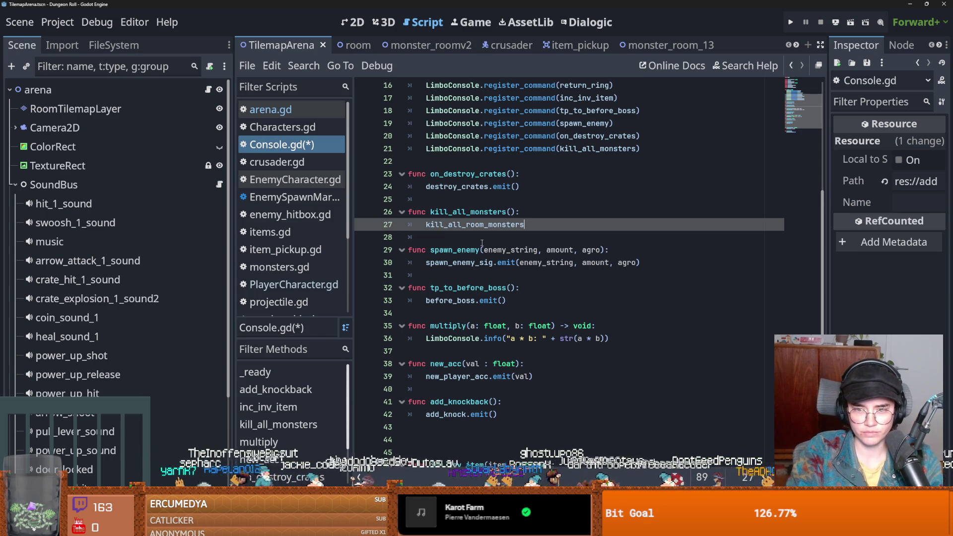
pyautogui.write('.emit(')
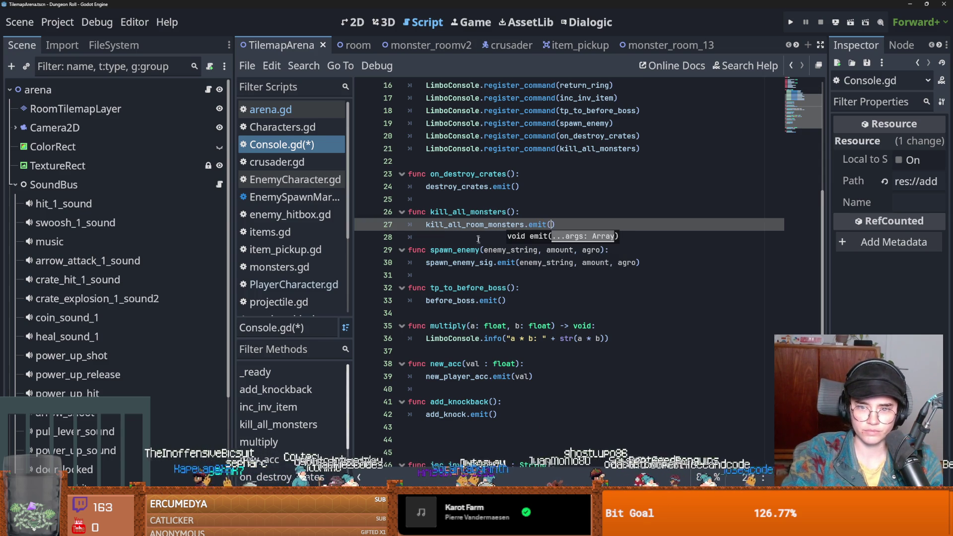
pyautogui.hotkey('ctrl', 's')
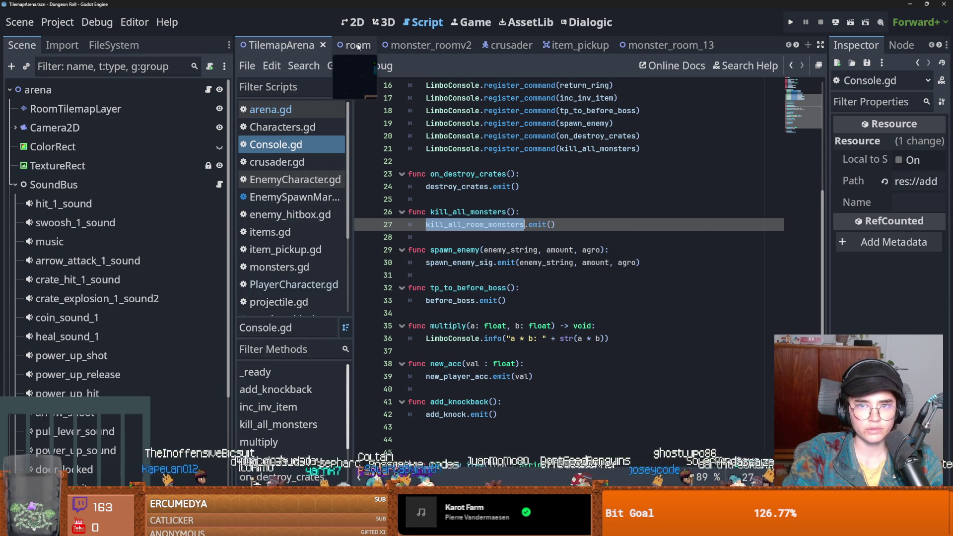
# In _ready, connect console.kill_all_room_monsters to an on_kill_all_monsters handler.
pyautogui.click(419, 45)
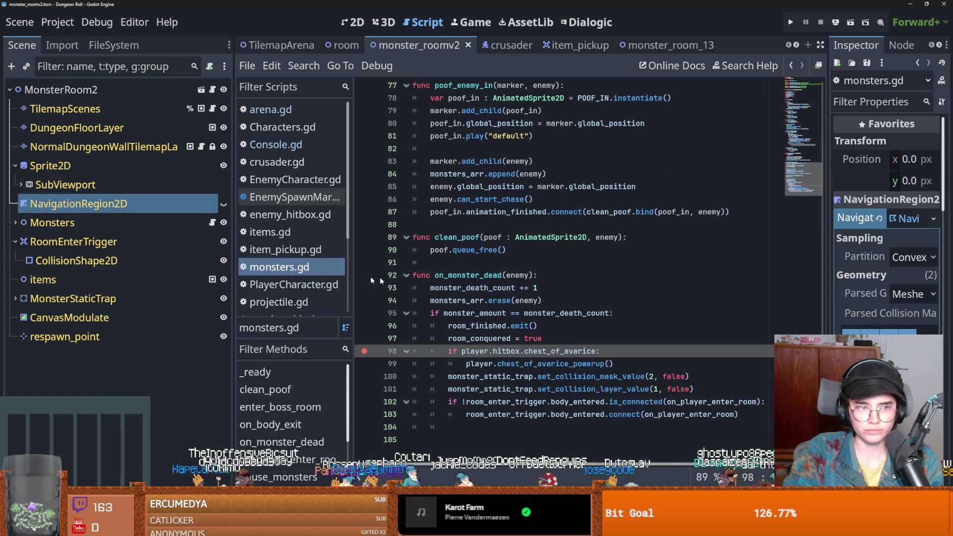
pyautogui.scroll(4, 467, 321)
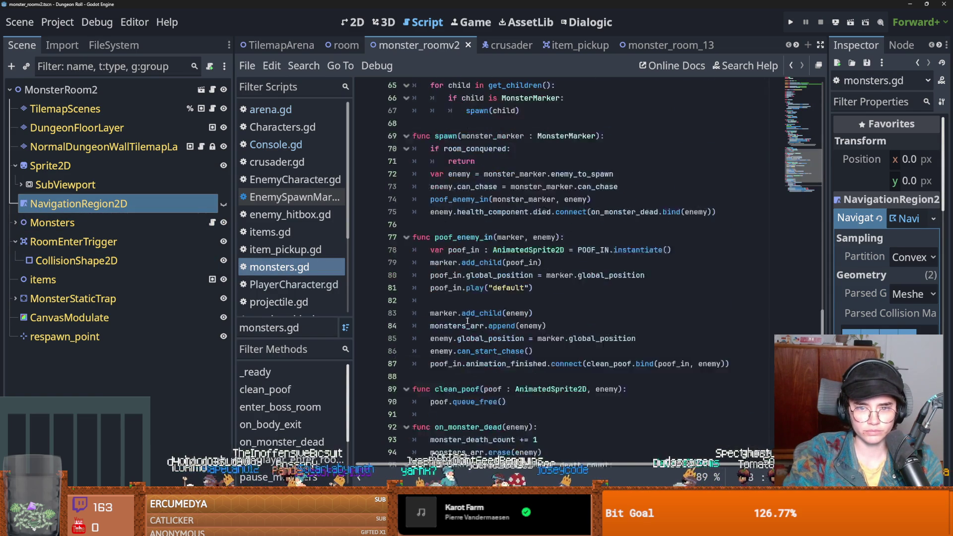
pyautogui.scroll(20, 467, 321)
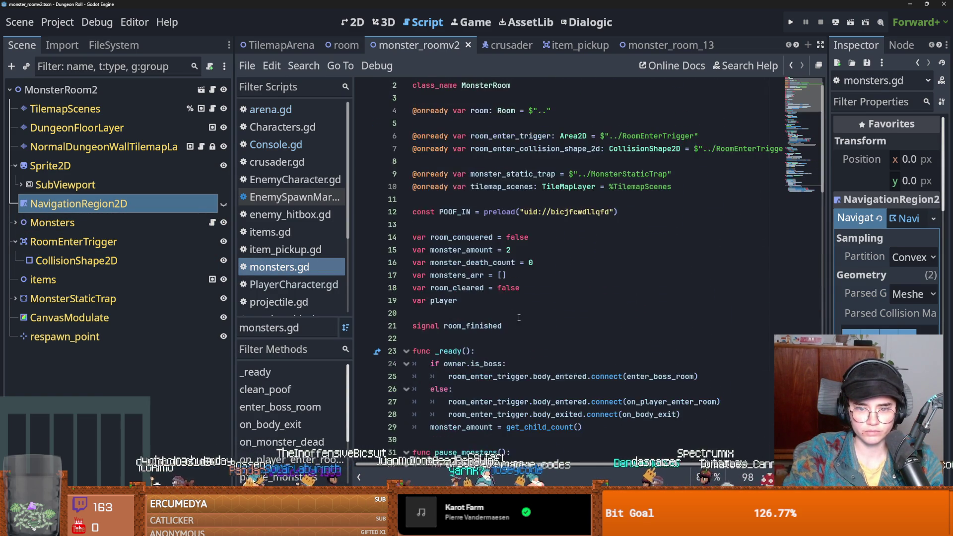
pyautogui.scroll(-3, 518, 317)
pyautogui.click(585, 313)
pyautogui.press('Return')
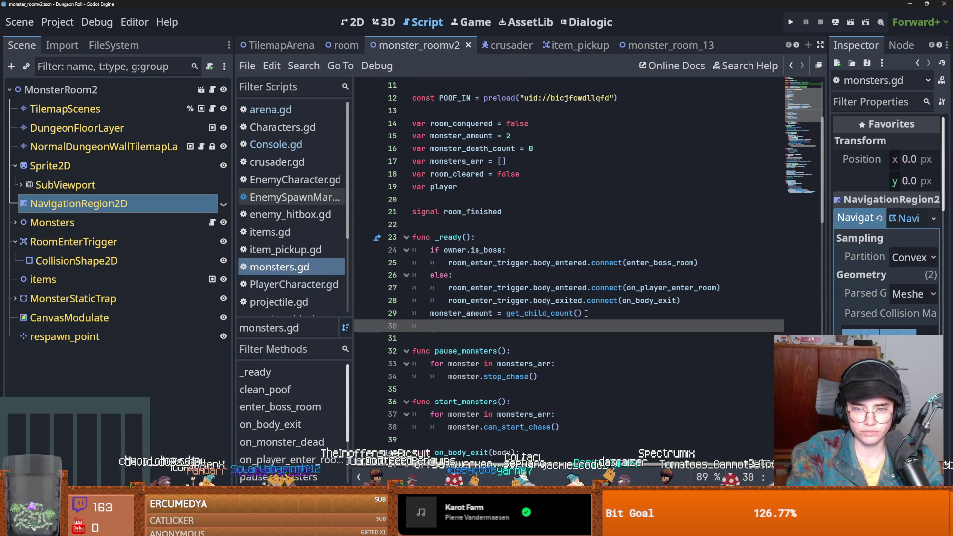
pyautogui.write('c')
pyautogui.press('BackSpace')
pyautogui.write('p')
pyautogui.press('BackSpace')
pyautogui.write('s')
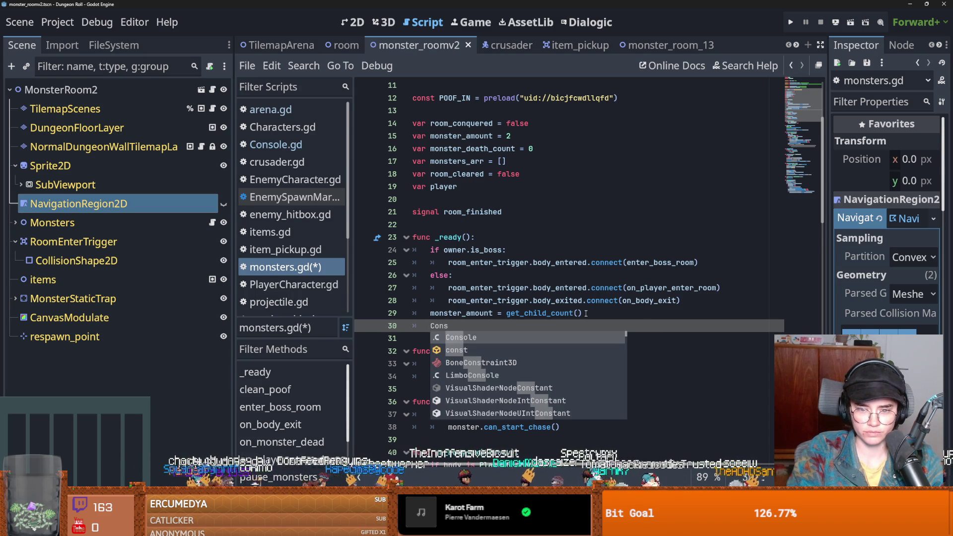
pyautogui.write('ole.kill_all_room_monsters.connec')
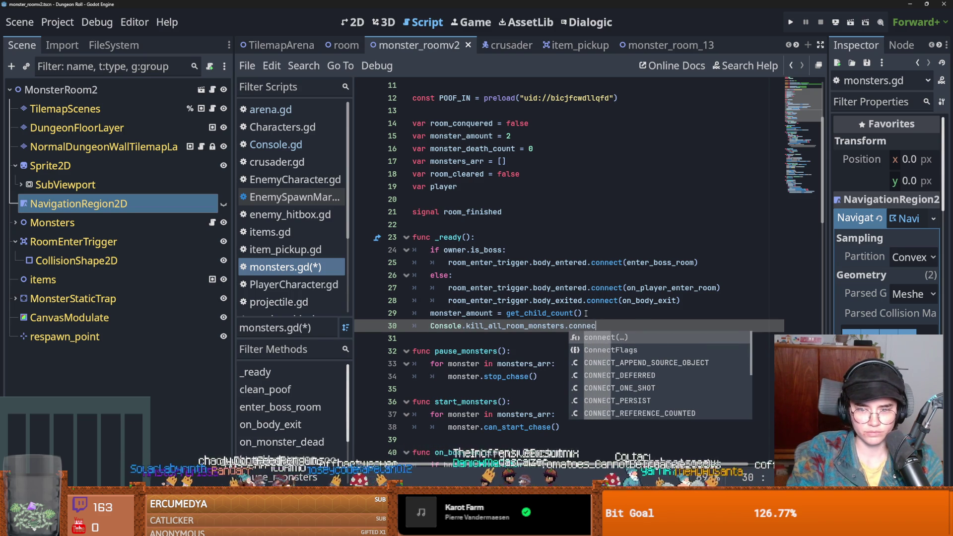
pyautogui.write('t(on_kill_all_mon')
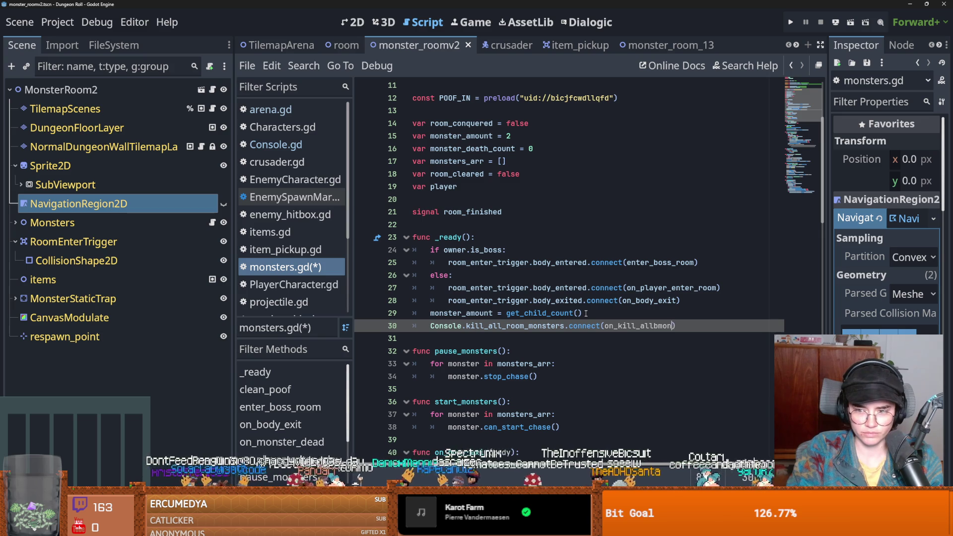
pyautogui.write('sters')
pyautogui.hotkey('ctrl', 'shift', 'Left')
pyautogui.hotkey('ctrl', 'c')
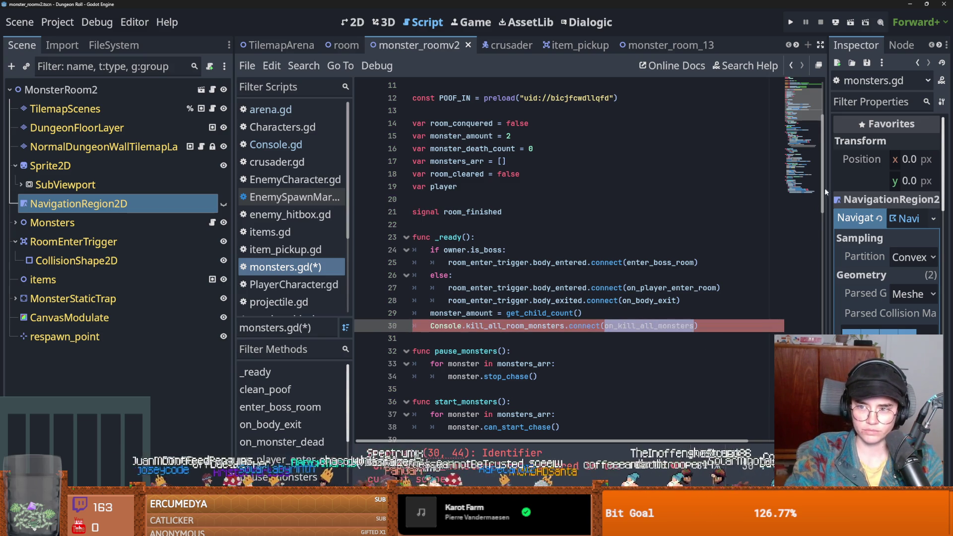
# Start an on_kill_all_monsters() handler function after clean_poof.
pyautogui.moveTo(822, 191); pyautogui.dragTo(823, 421)
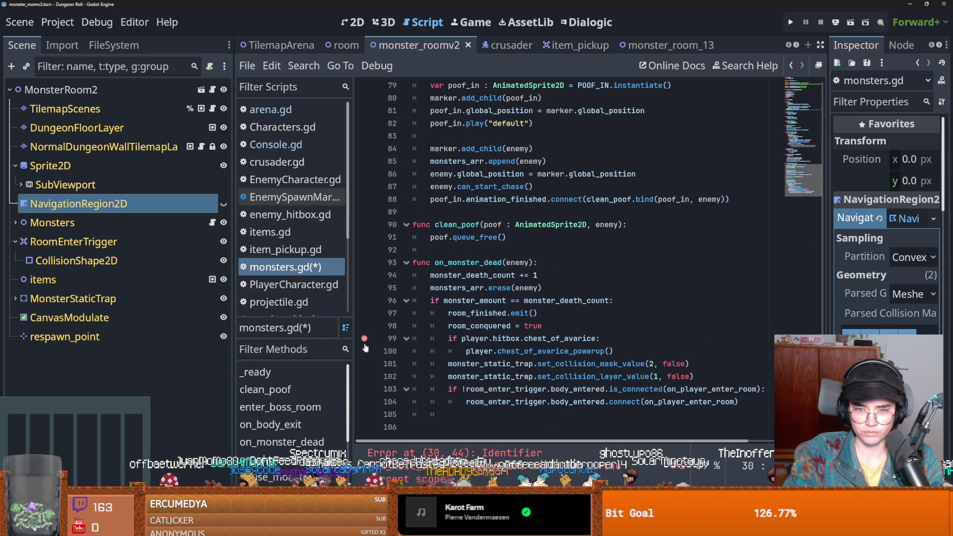
pyautogui.click(443, 252)
pyautogui.press('Return')
pyautogui.press('Return')
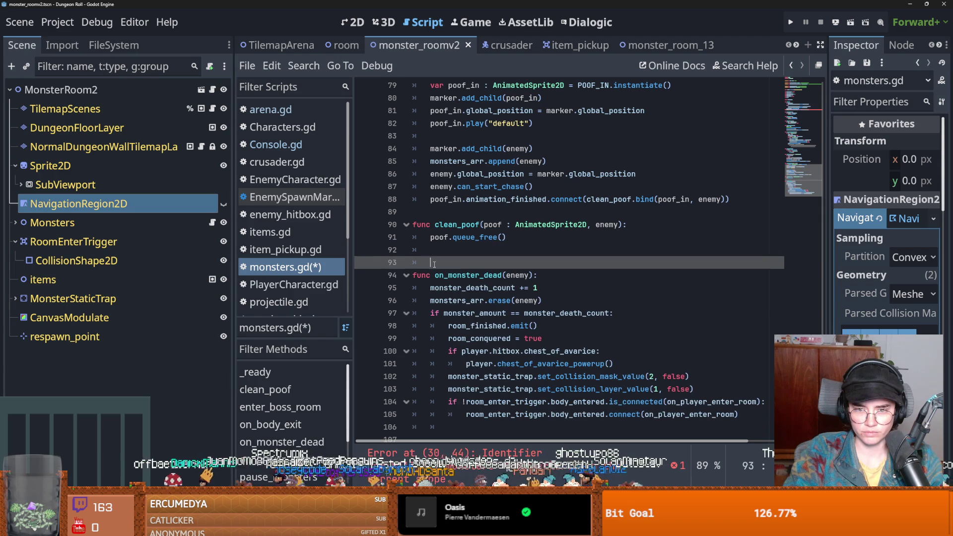
pyautogui.click(432, 264)
pyautogui.write('on_kill_all_monsters():')
pyautogui.press('Return')
pyautogui.write('pass')
pyautogui.write('monster in')
pyautogui.write('mo')
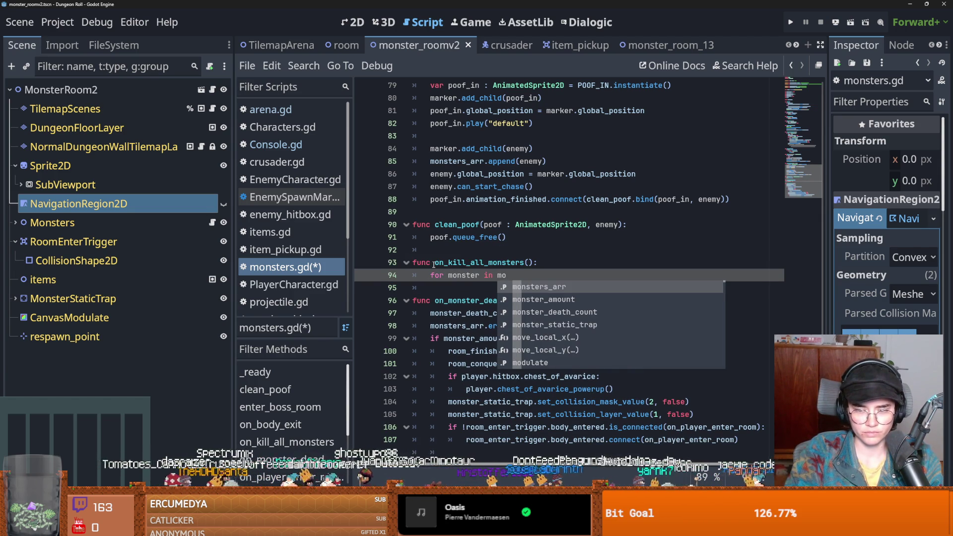
# Look up the monsters_arr variable declaration to reuse its name.
pyautogui.click(731, 265)
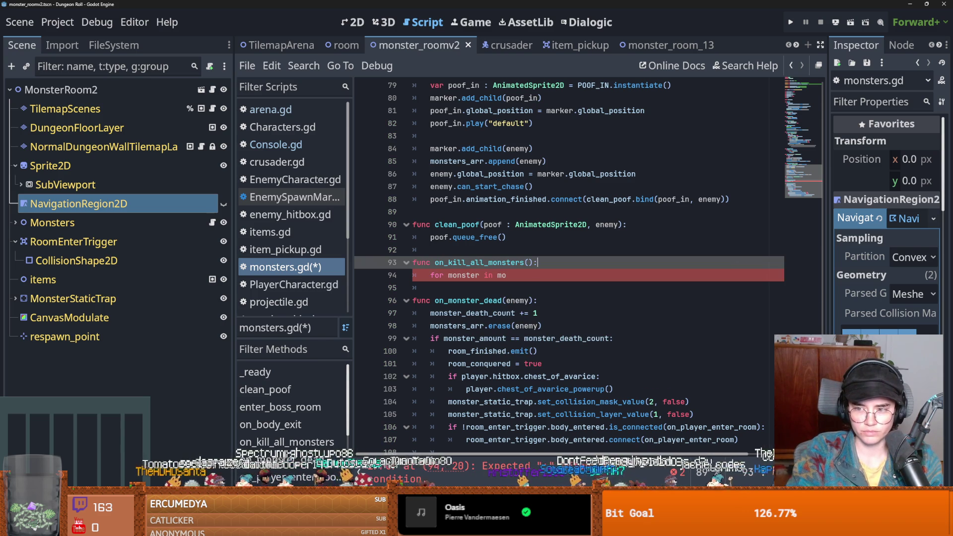
pyautogui.scroll(15, 546, 248)
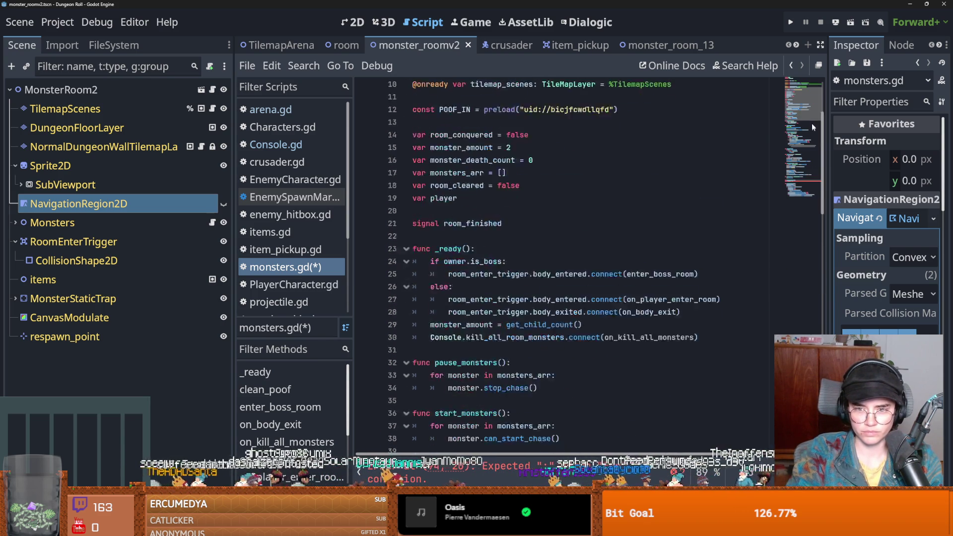
pyautogui.click(462, 257)
pyautogui.scroll(-9, 462, 257)
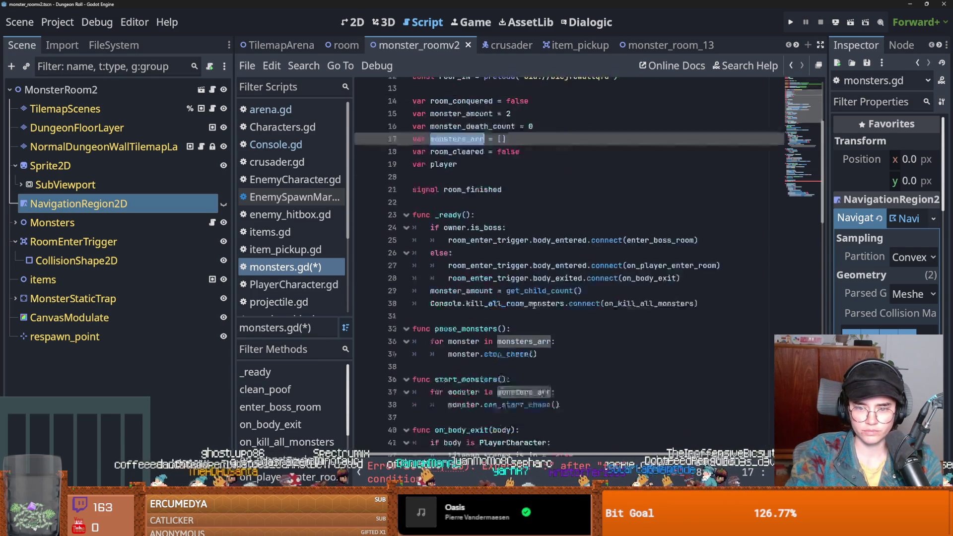
pyautogui.scroll(1, 541, 296)
pyautogui.moveTo(540, 296)
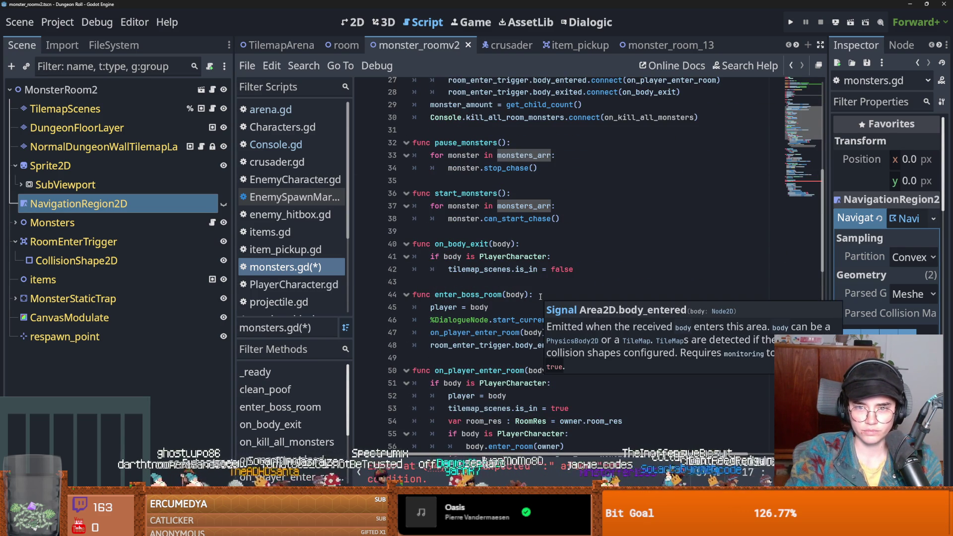
pyautogui.scroll(-15, 540, 297)
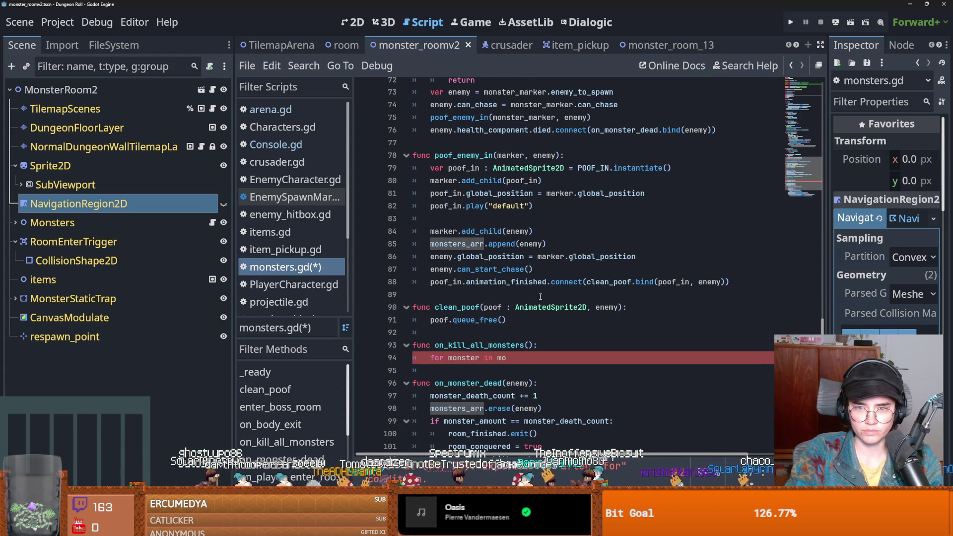
pyautogui.doubleClick(478, 244)
pyautogui.moveTo(498, 277)
pyautogui.scroll(-3, 498, 277)
pyautogui.click(460, 301)
# Complete the handler body as 'for monster in monsters_arr:' with pass, and save.
pyautogui.click(512, 249)
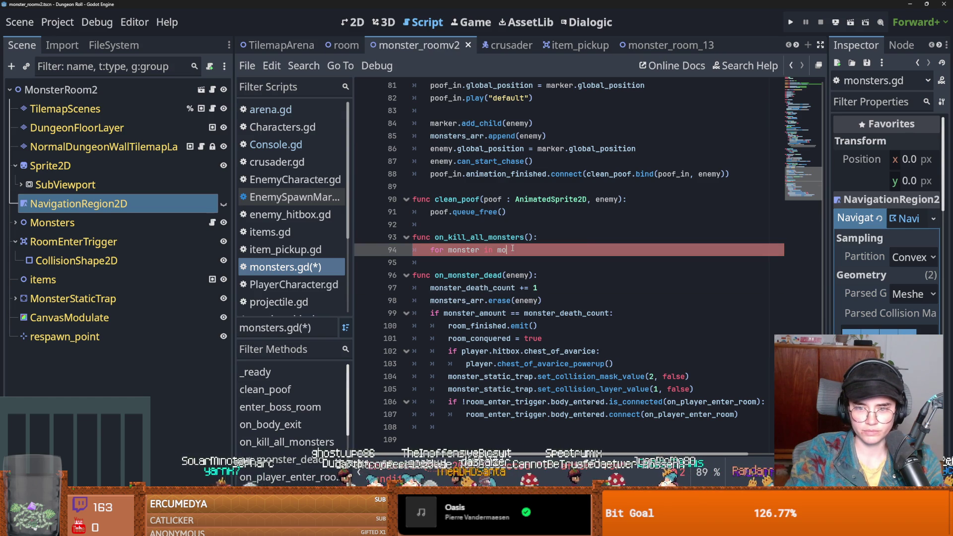
pyautogui.hotkey('ctrl', 'v')
pyautogui.hotkey('ctrl', 'z')
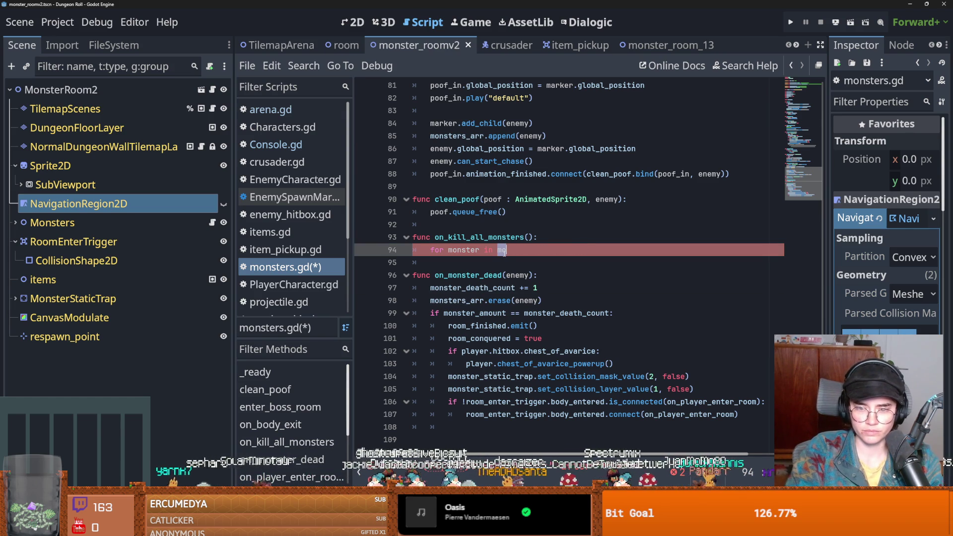
pyautogui.write('nsters_arr.')
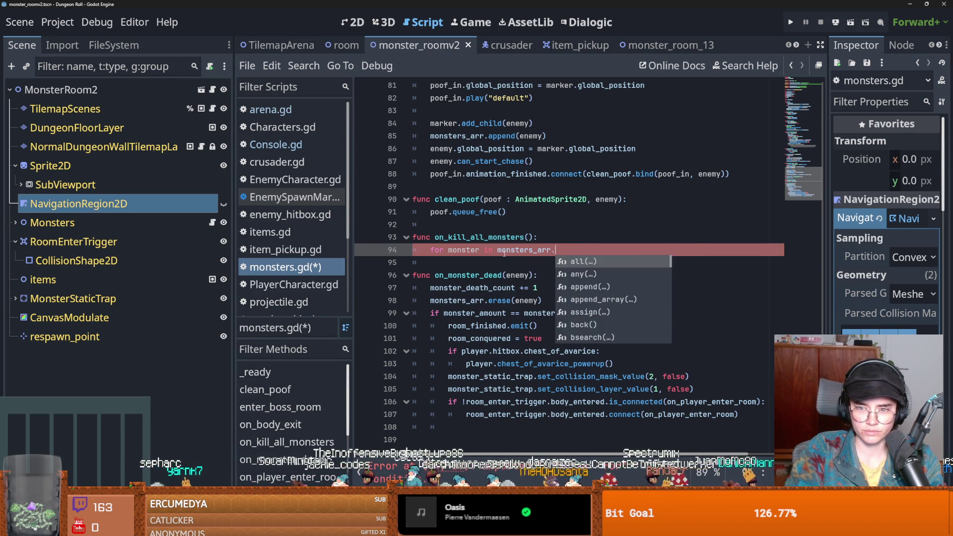
pyautogui.press('Return')
pyautogui.write('(')
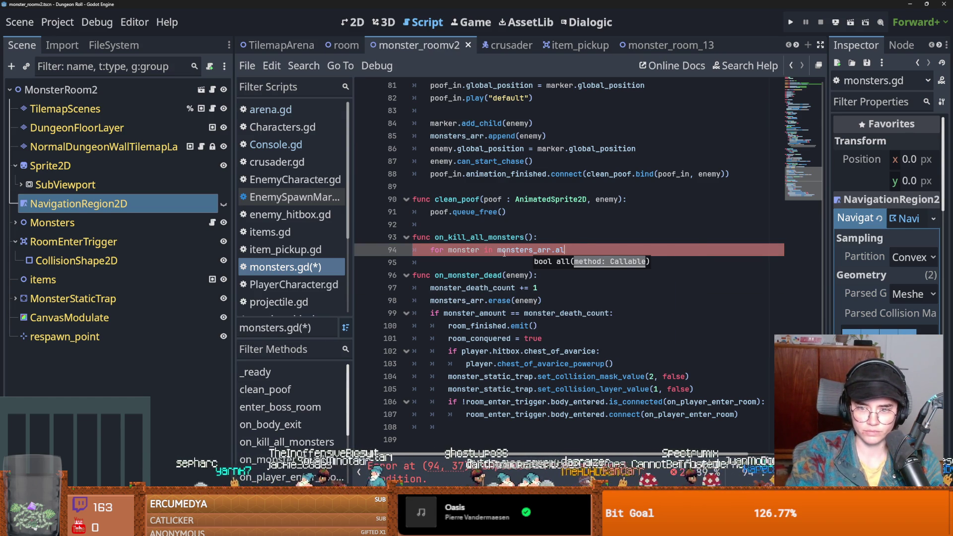
pyautogui.write(':')
pyautogui.press('Return')
pyautogui.write('pass')
pyautogui.hotkey('ctrl', 's')
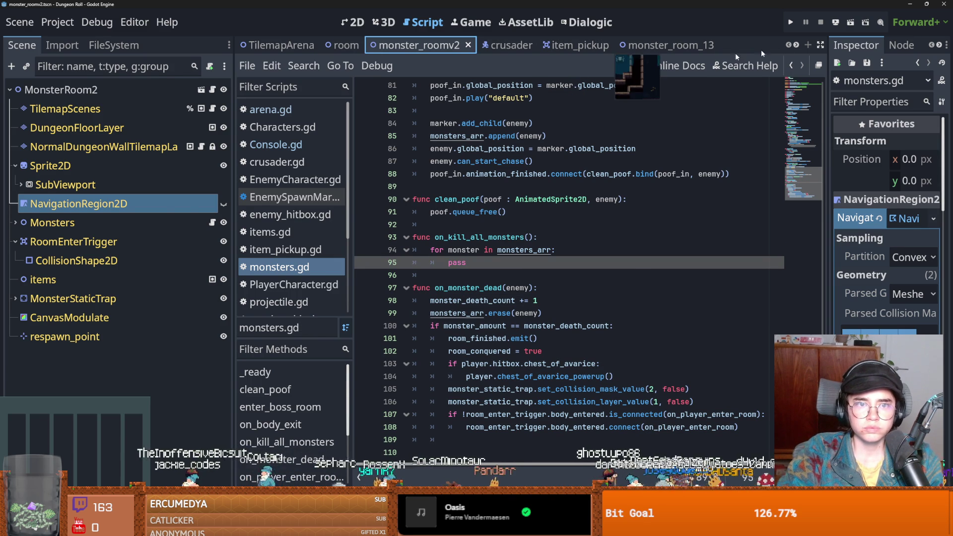
# Clear the old text from the FileSystem filter.
pyautogui.click(114, 45)
pyautogui.click(95, 88)
pyautogui.hotkey('ctrl', 'a')
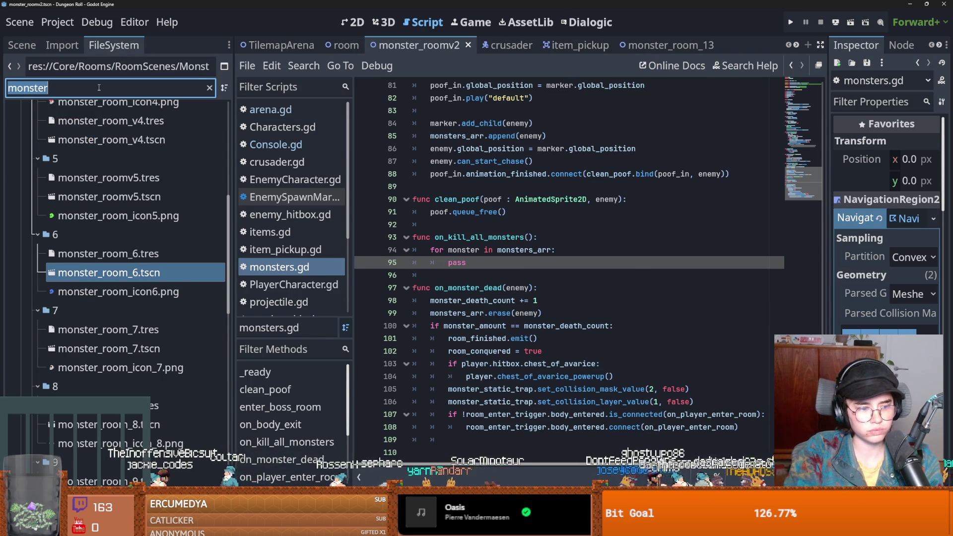
# Filter the FileSystem for 'enemy' and open enemy_base_scene.tscn.
pyautogui.write('enemy')
pyautogui.doubleClick(102, 291)
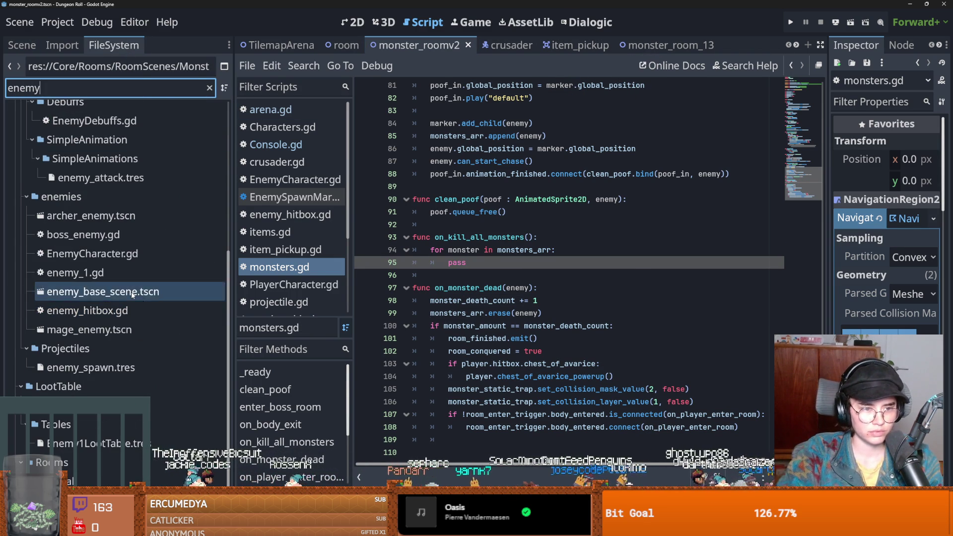
pyautogui.click(22, 45)
pyautogui.scroll(2, 114, 213)
pyautogui.scroll(2, 114, 213)
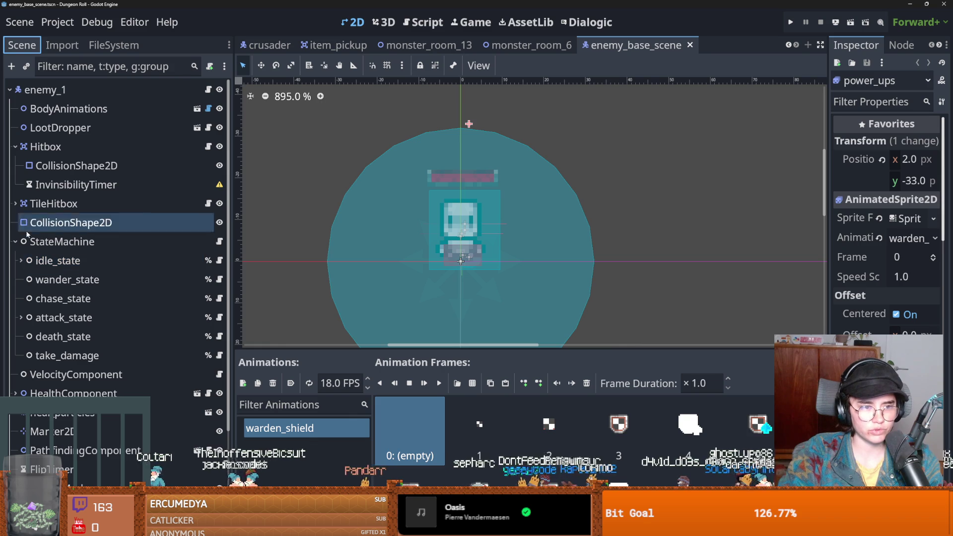
# Open the enemy_1 root node's Characters.gd script and read through it.
pyautogui.click(209, 91)
pyautogui.keyDown('ctrl'); pyautogui.click(465, 84); pyautogui.keyUp('ctrl')
pyautogui.scroll(-10, 480, 245)
pyautogui.scroll(-5, 480, 245)
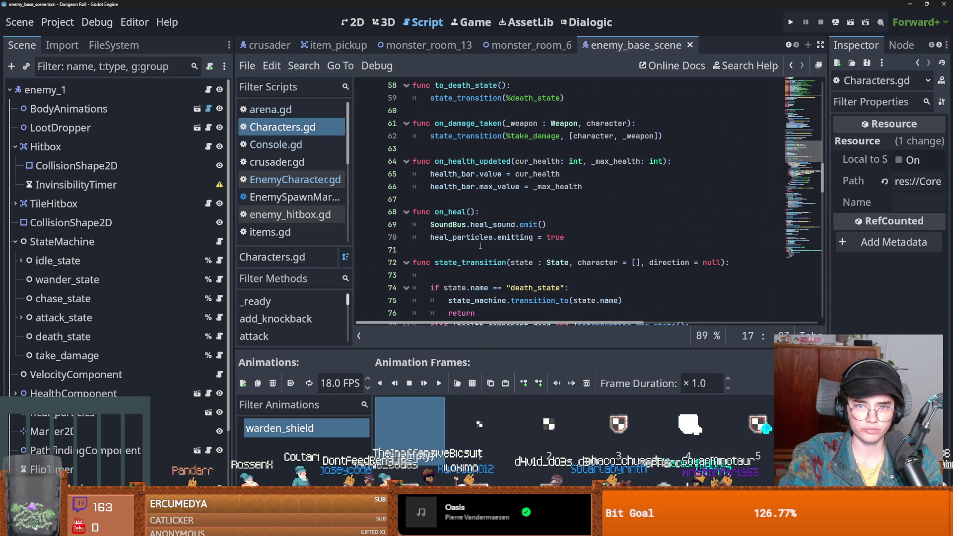
pyautogui.scroll(2, 481, 245)
pyautogui.moveTo(506, 161); pyautogui.dragTo(437, 164)
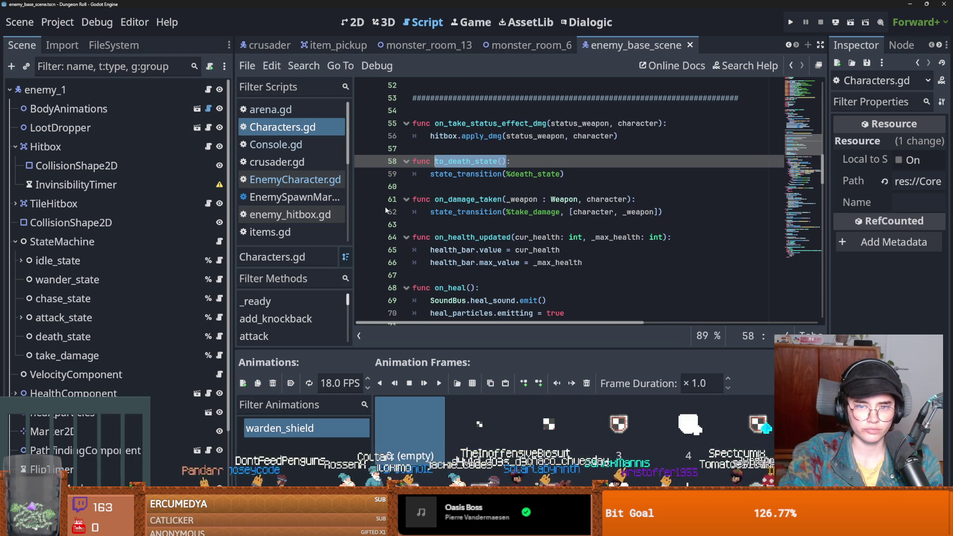
# Review the take_damage state script, then bring up death_state.gd.
pyautogui.click(219, 356)
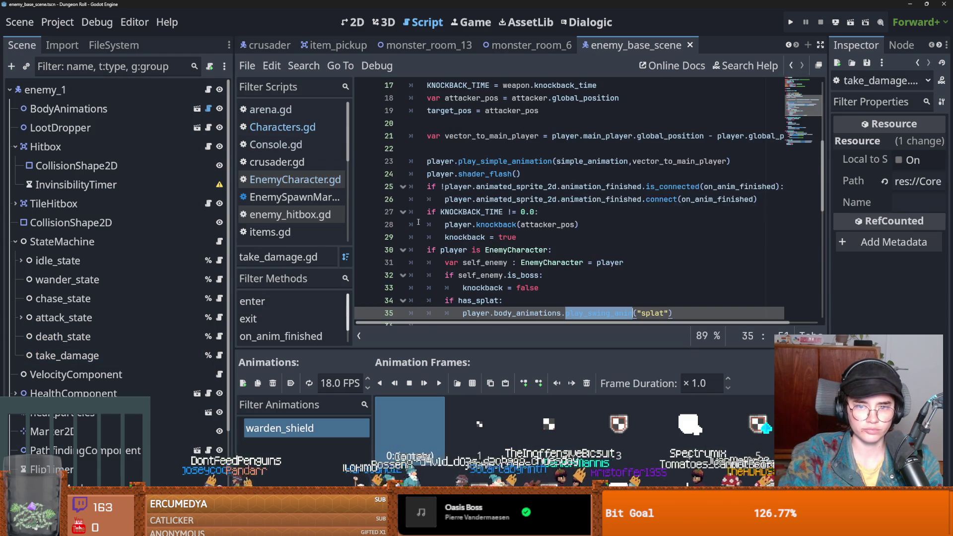
pyautogui.scroll(2, 504, 247)
pyautogui.scroll(-1, 505, 245)
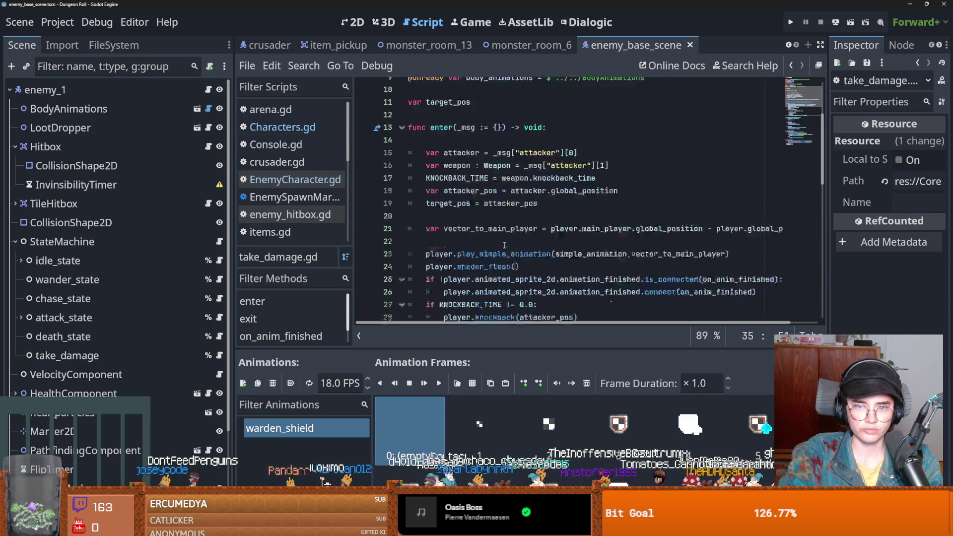
pyautogui.scroll(-3, 504, 245)
pyautogui.scroll(-1, 504, 246)
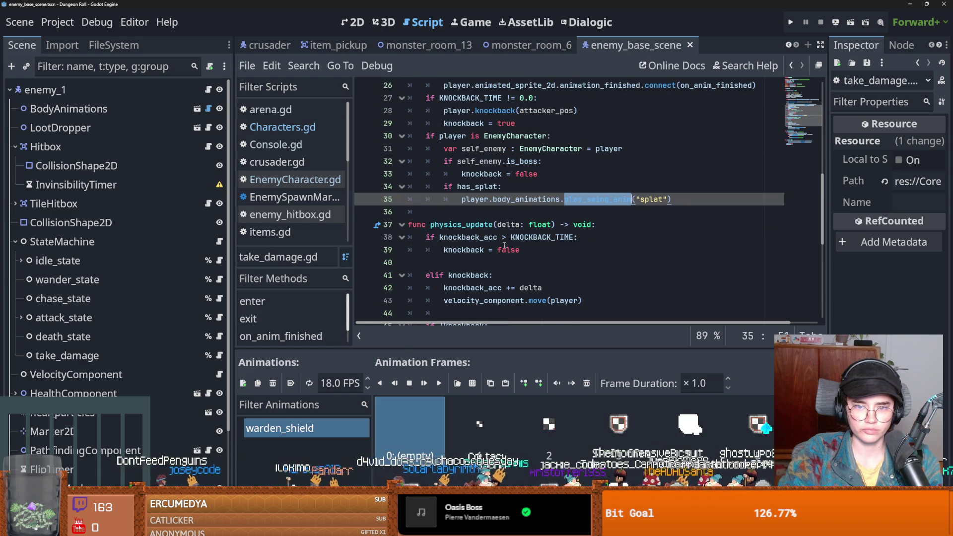
pyautogui.scroll(1, 503, 245)
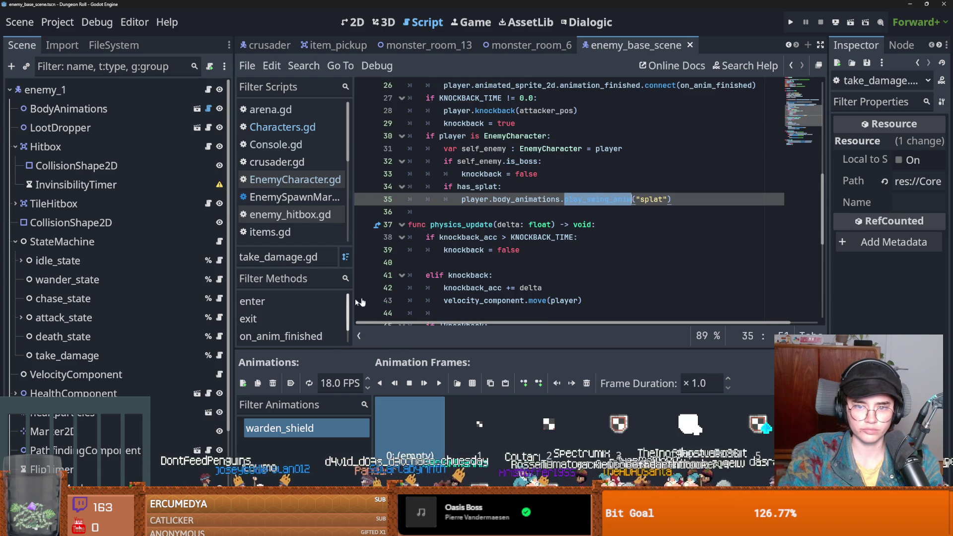
pyautogui.click(219, 336)
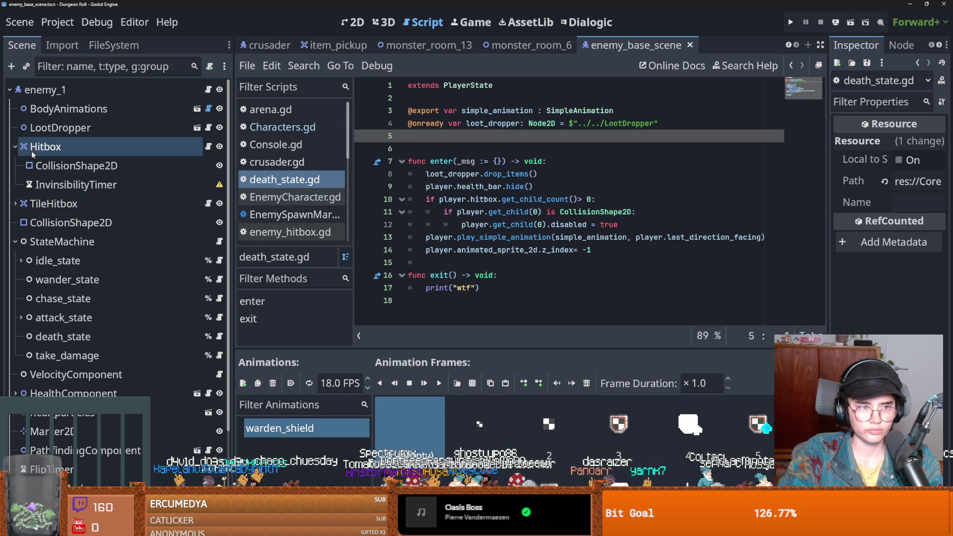
# Open health_component.gd and inspect the died signal and dead variable.
pyautogui.click(14, 146)
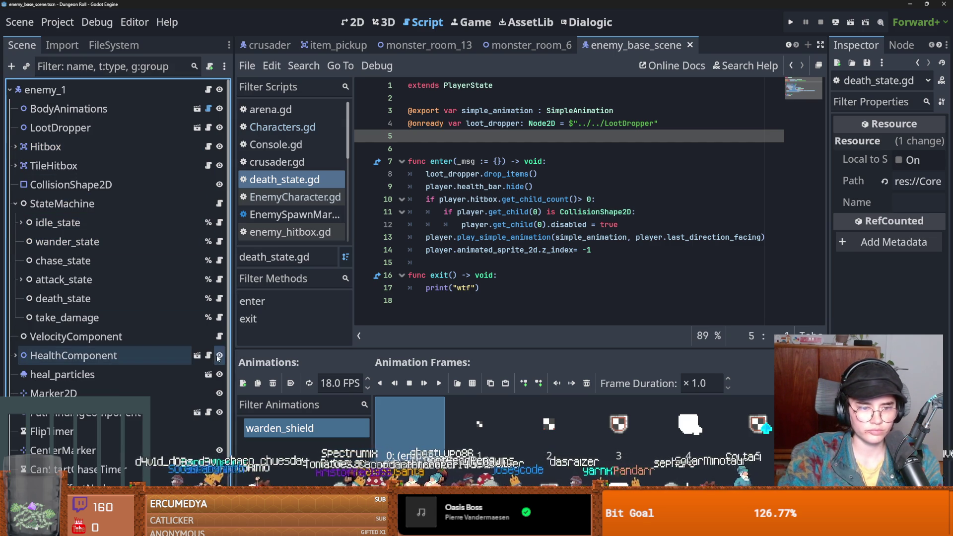
pyautogui.click(208, 356)
pyautogui.scroll(9, 495, 234)
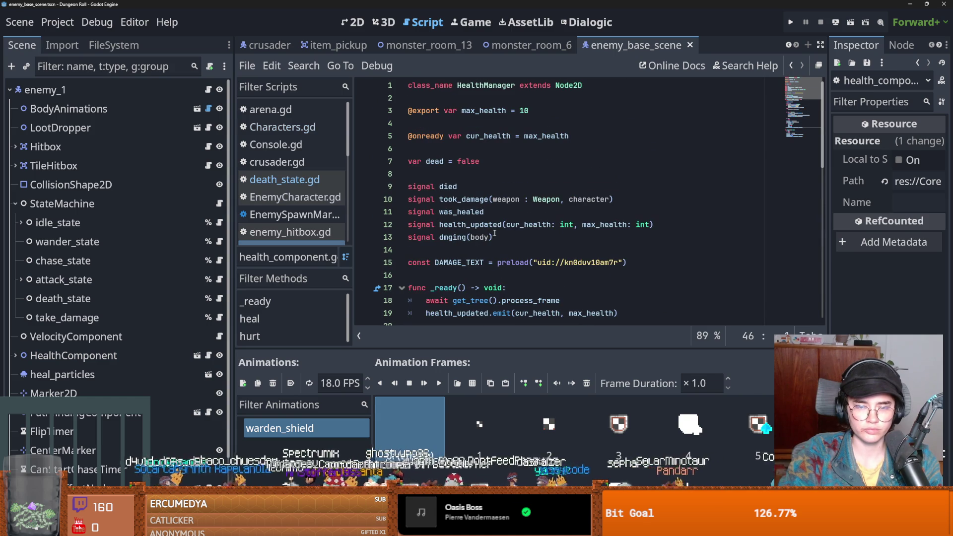
pyautogui.click(448, 186)
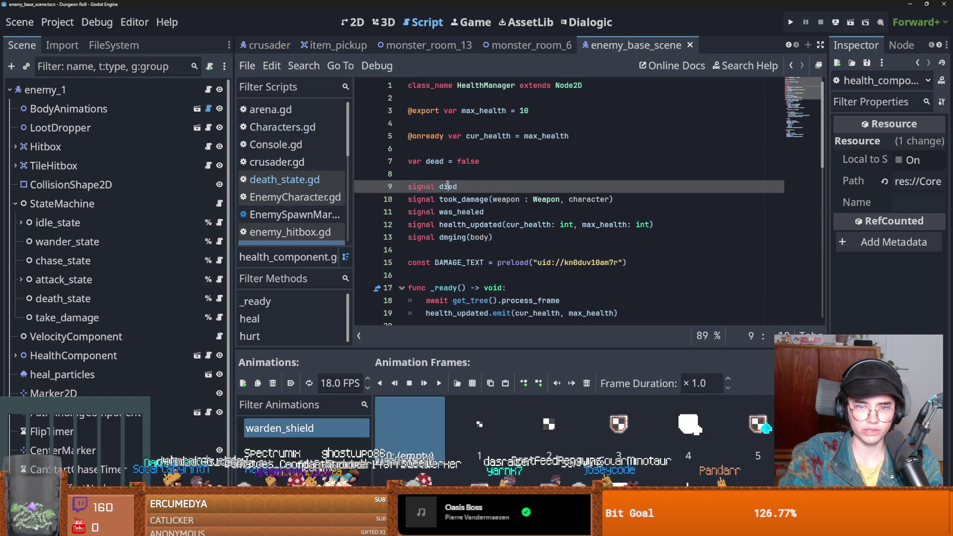
pyautogui.click(438, 163)
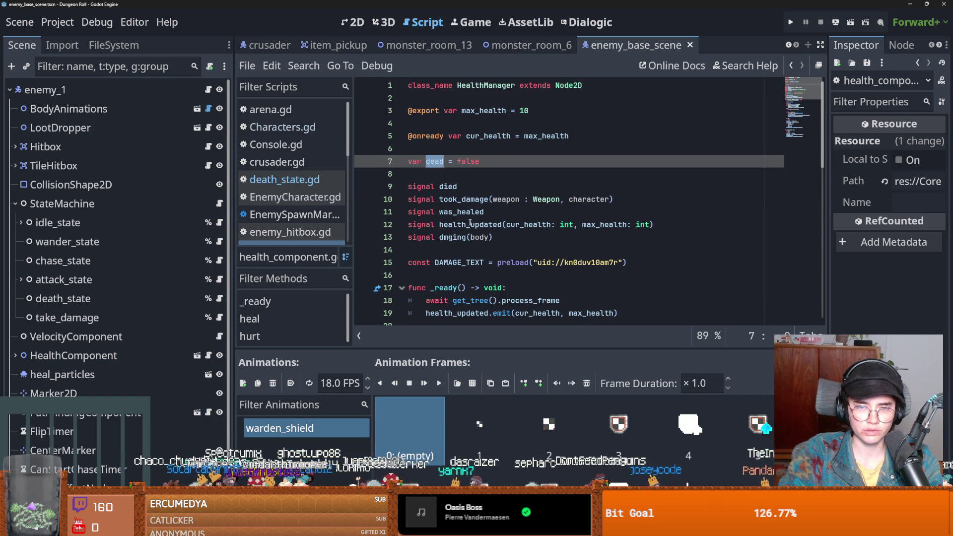
# Highlight the died and took_damage signal names to check their declarations.
pyautogui.scroll(-1, 454, 230)
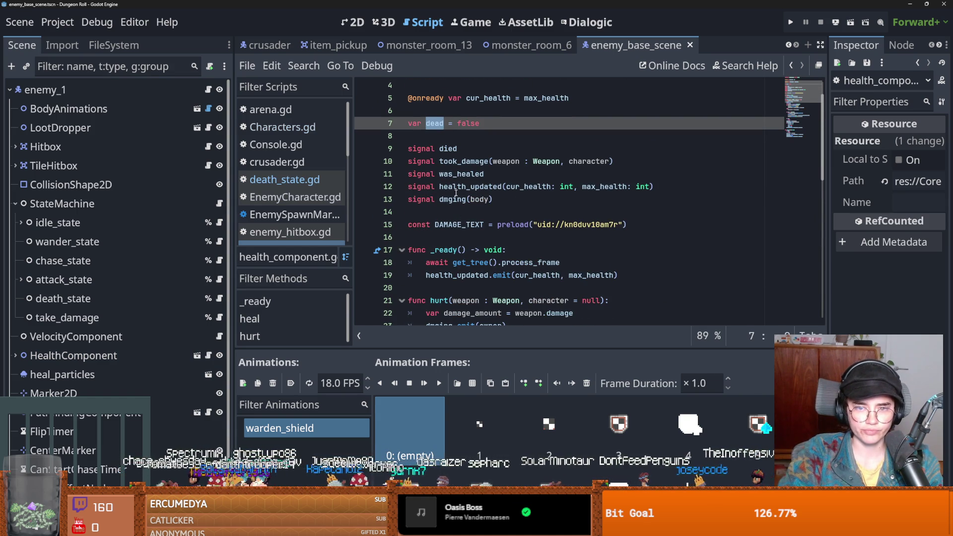
pyautogui.doubleClick(449, 149)
pyautogui.scroll(-2, 481, 215)
pyautogui.scroll(3, 489, 228)
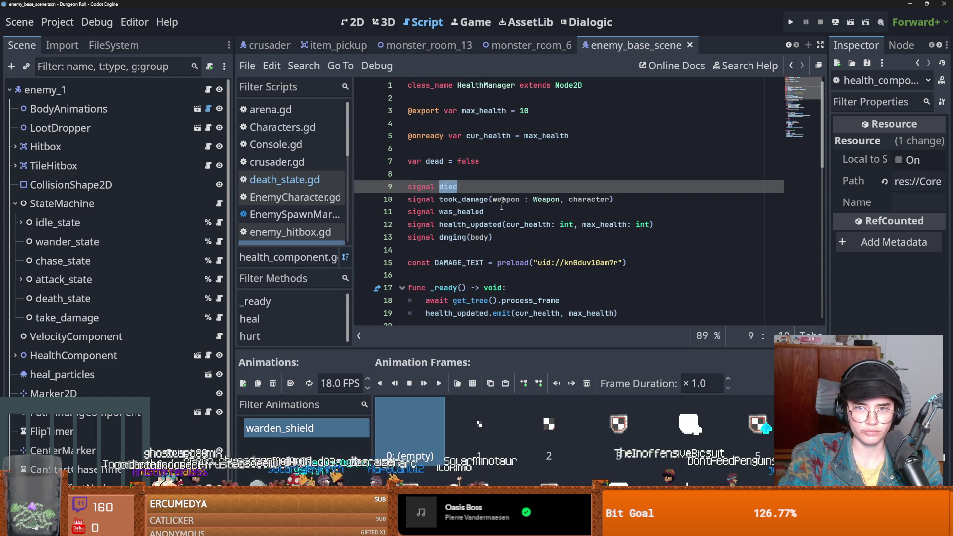
pyautogui.doubleClick(469, 201)
pyautogui.scroll(-2, 459, 236)
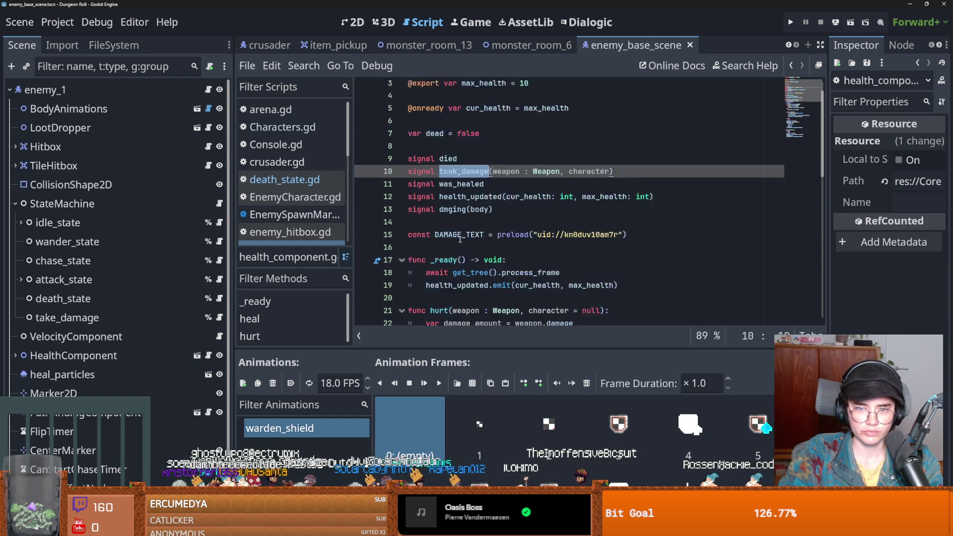
pyautogui.scroll(-2, 181, 377)
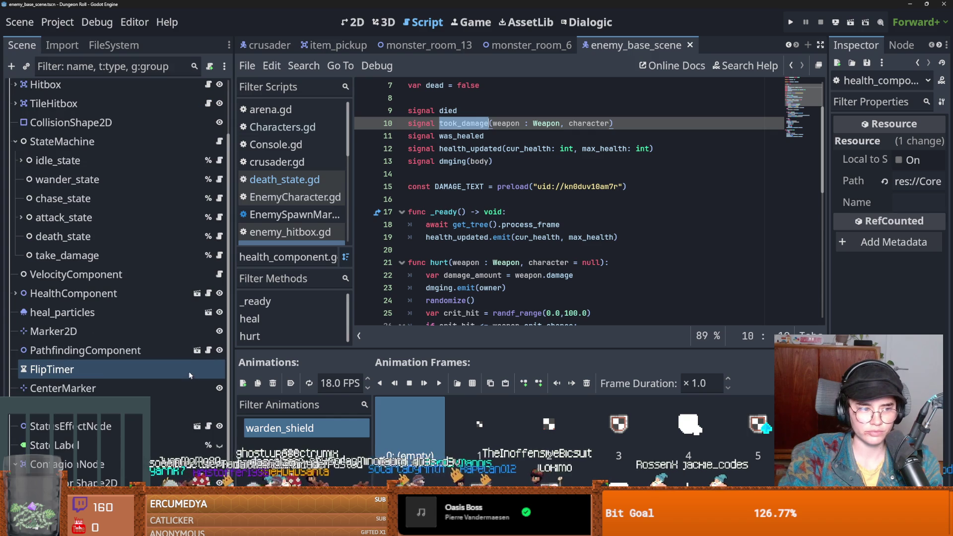
pyautogui.scroll(2, 164, 365)
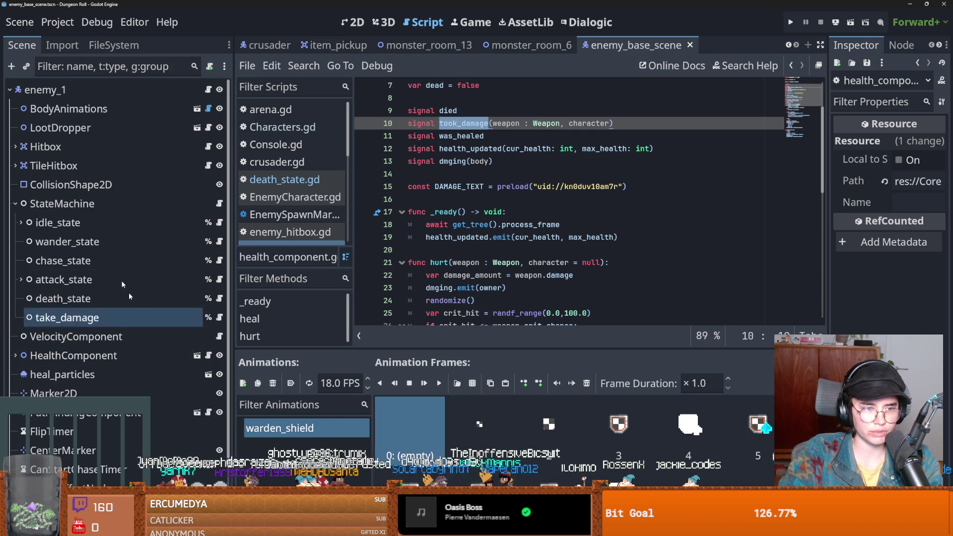
pyautogui.click(21, 223)
# In enemy_hitbox.gd, trace on_attack_entered to the apply_dmg function definition.
pyautogui.click(208, 146)
pyautogui.scroll(9, 501, 266)
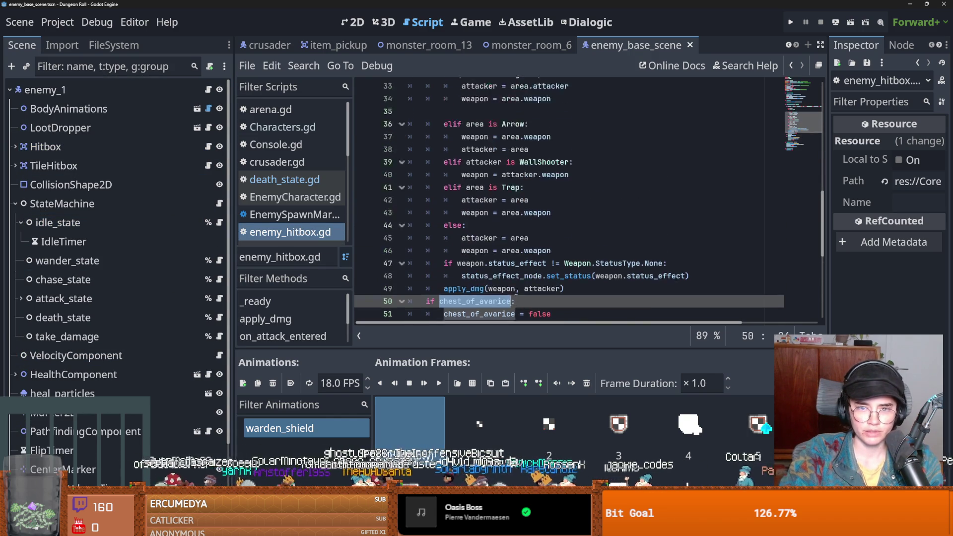
pyautogui.doubleClick(480, 238)
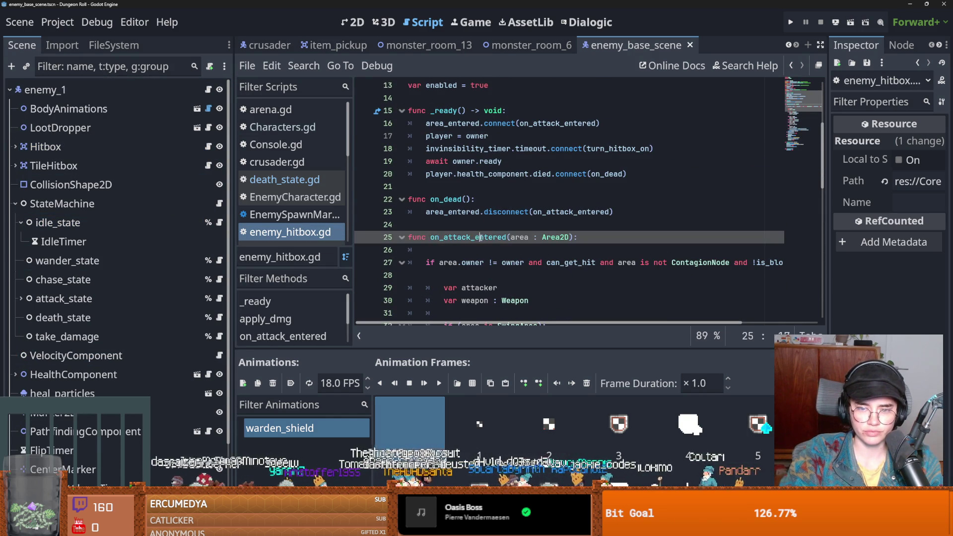
pyautogui.scroll(-5, 525, 266)
pyautogui.scroll(-4, 525, 266)
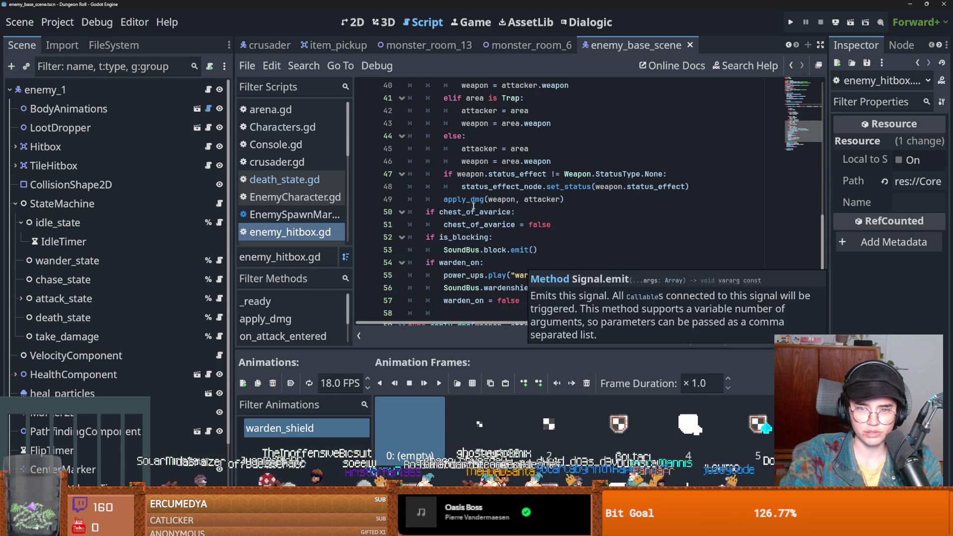
pyautogui.doubleClick(465, 200)
pyautogui.scroll(-3, 513, 222)
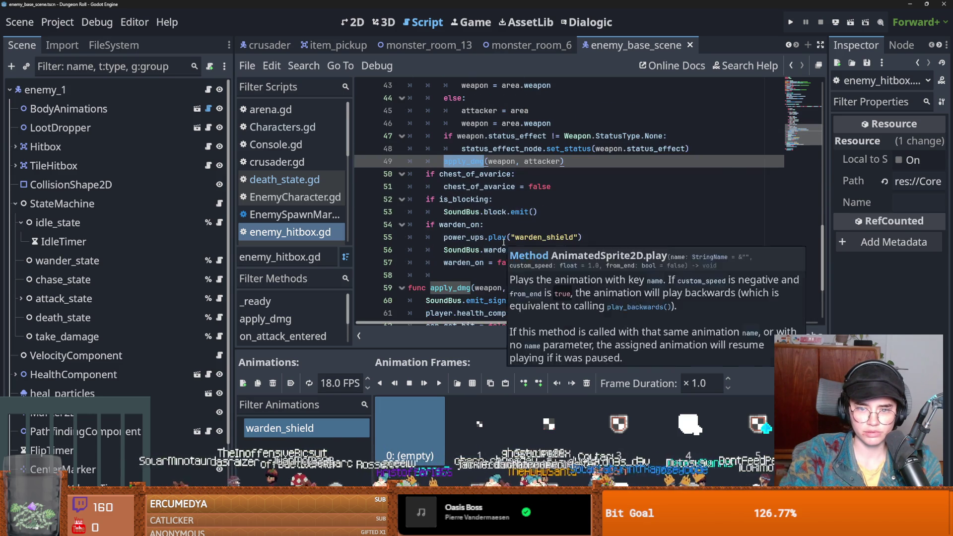
pyautogui.scroll(-3, 503, 243)
pyautogui.doubleClick(450, 250)
pyautogui.scroll(-1, 499, 269)
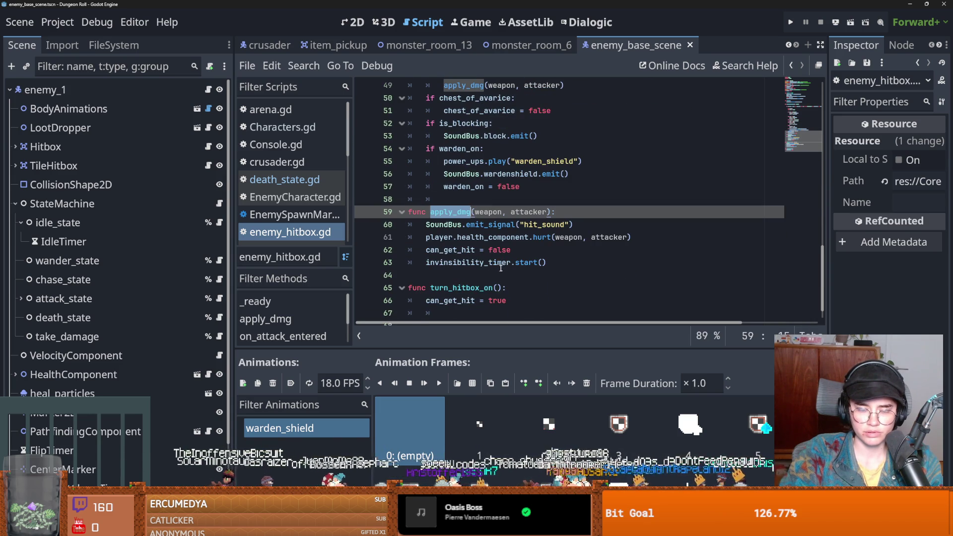
# Copy health_component.hurt(weapon, attacker) from line 61, then switch to monster_room_13.
pyautogui.click(492, 237)
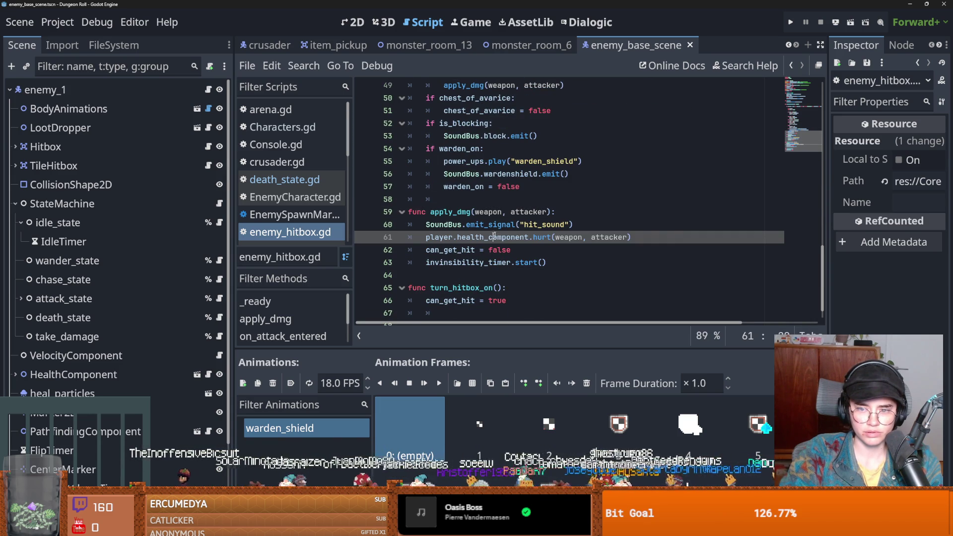
pyautogui.doubleClick(570, 237)
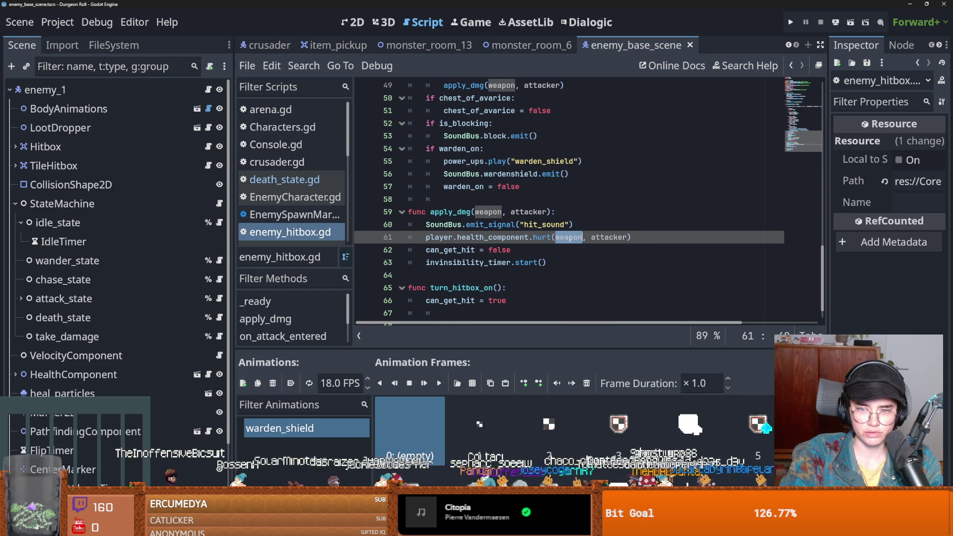
pyautogui.click(569, 237)
pyautogui.moveTo(632, 238); pyautogui.dragTo(427, 237)
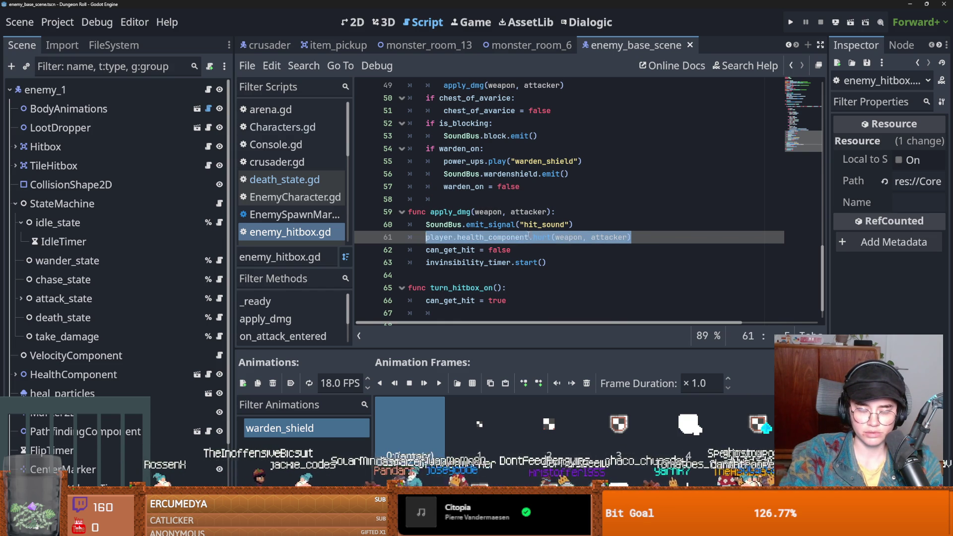
pyautogui.click(631, 237)
pyautogui.moveTo(631, 237); pyautogui.dragTo(414, 237)
pyautogui.scroll(10, 471, 260)
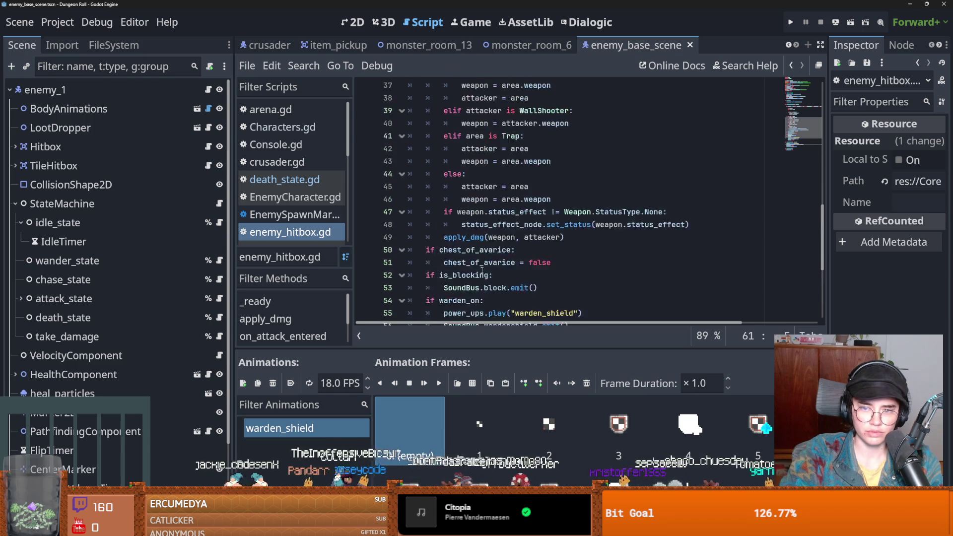
pyautogui.click(516, 199)
pyautogui.scroll(-10, 545, 277)
pyautogui.scroll(-2, 549, 287)
pyautogui.click(485, 212)
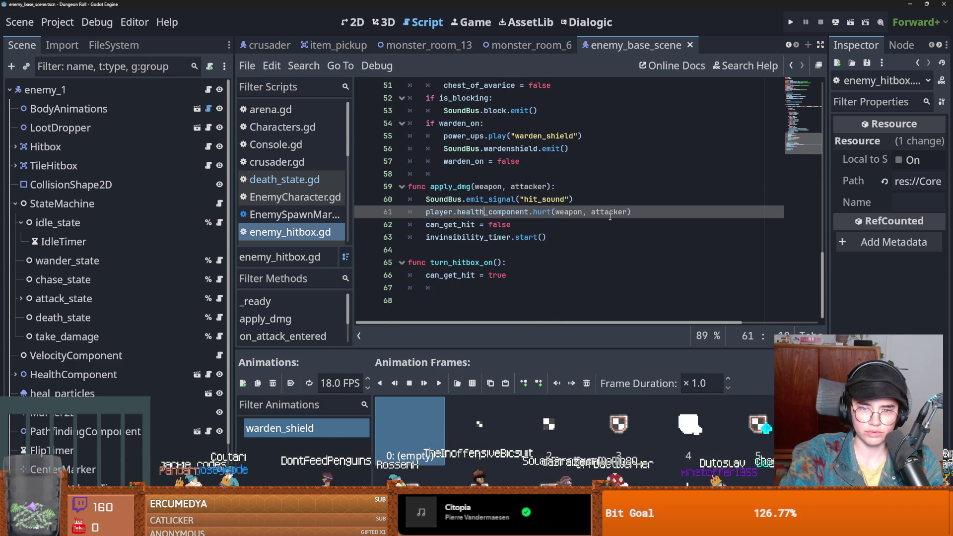
pyautogui.moveTo(643, 212); pyautogui.dragTo(457, 213)
pyautogui.hotkey('ctrl', 'c')
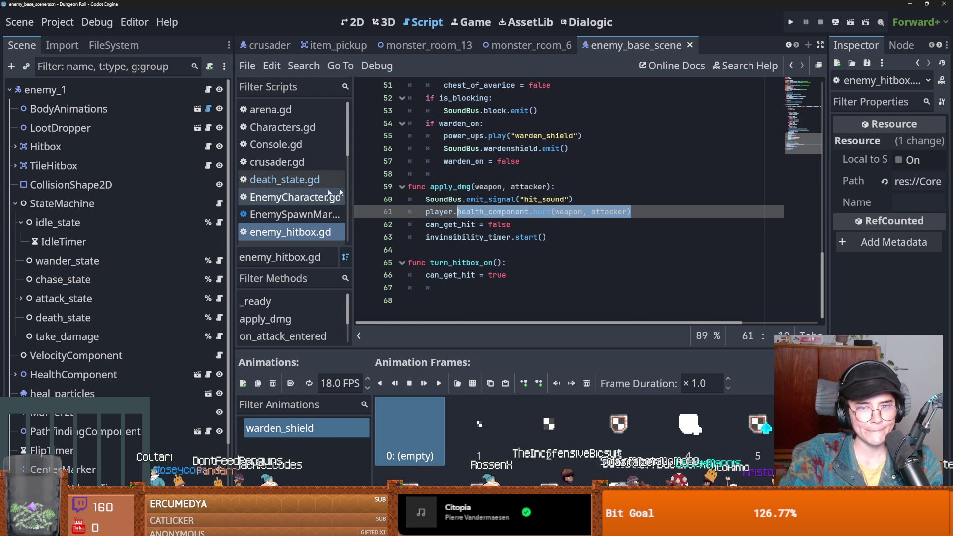
pyautogui.click(429, 45)
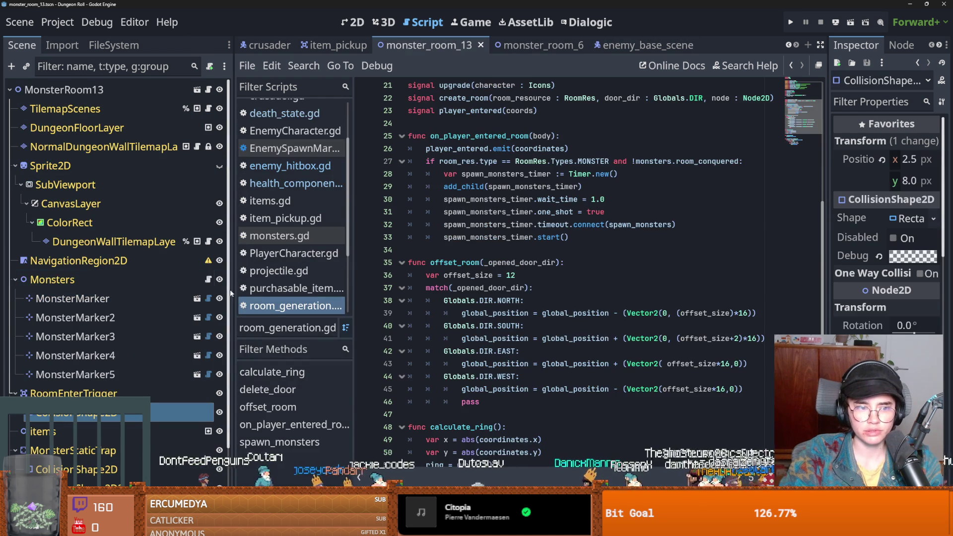
# In monsters.gd, replace the loop's pass with monster.health_component.hurt(, attacker), dropping weapon.
pyautogui.click(208, 280)
pyautogui.scroll(-1, 497, 337)
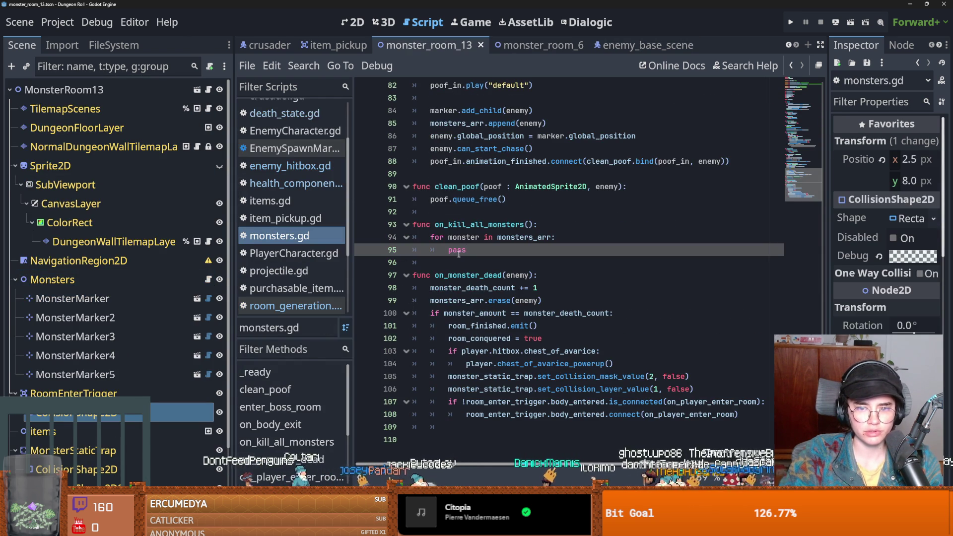
pyautogui.write('monster.')
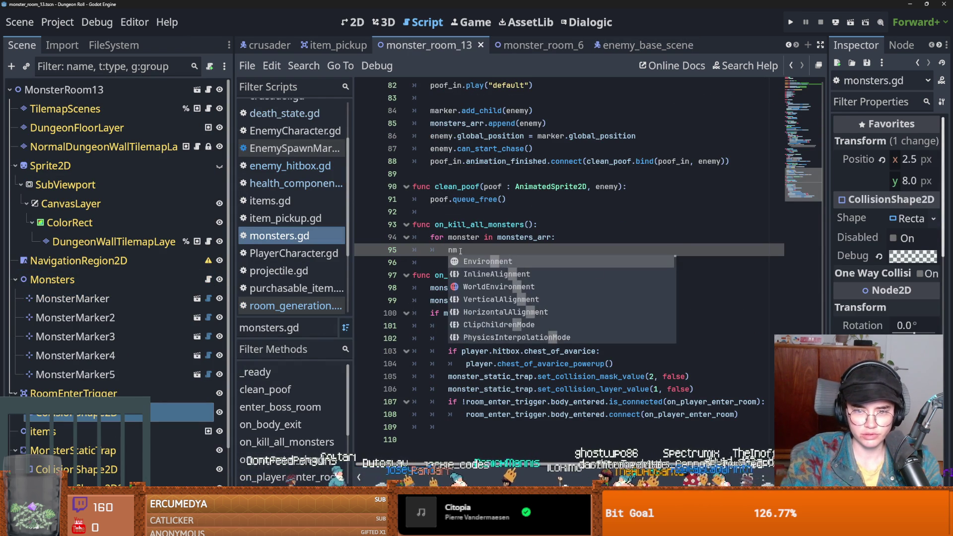
pyautogui.hotkey('ctrl', 'v')
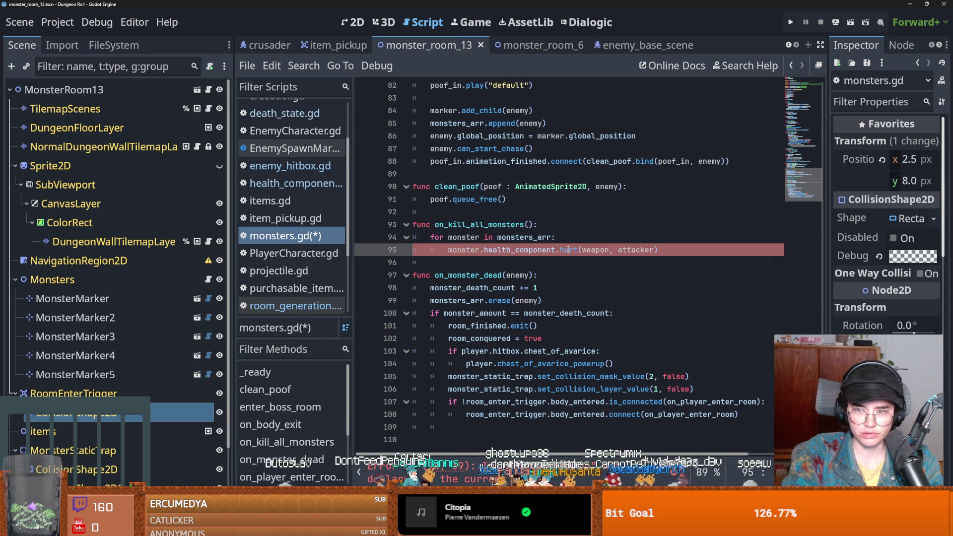
pyautogui.press('BackSpace')
pyautogui.click(114, 45)
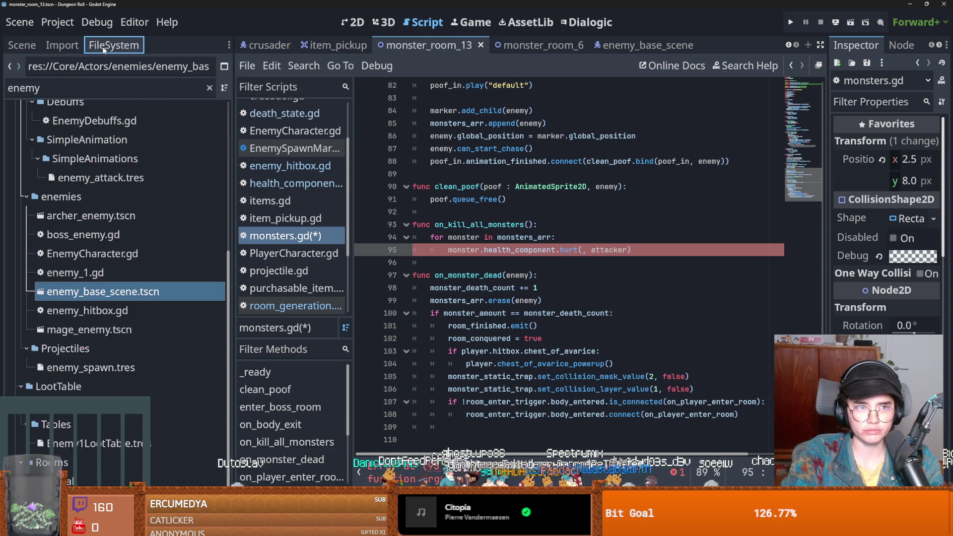
# Filter the FileSystem for 'weapon' and inspect bomb_weapon.tres (Damage 4, Melee).
pyautogui.doubleClick(87, 84)
pyautogui.write('weap')
pyautogui.press('BackSpace')
pyautogui.press('BackSpace')
pyautogui.press('BackSpace')
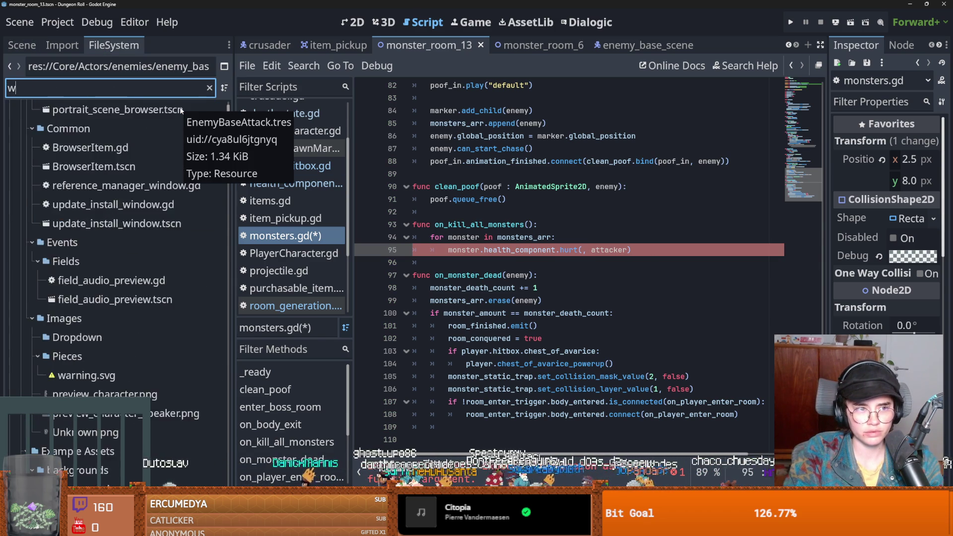
pyautogui.write('eapon')
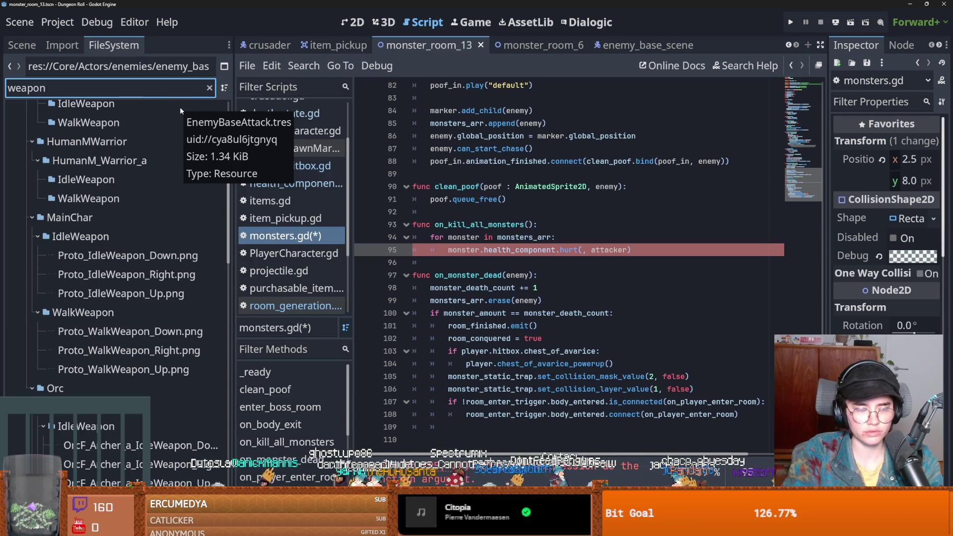
pyautogui.scroll(-10, 209, 248)
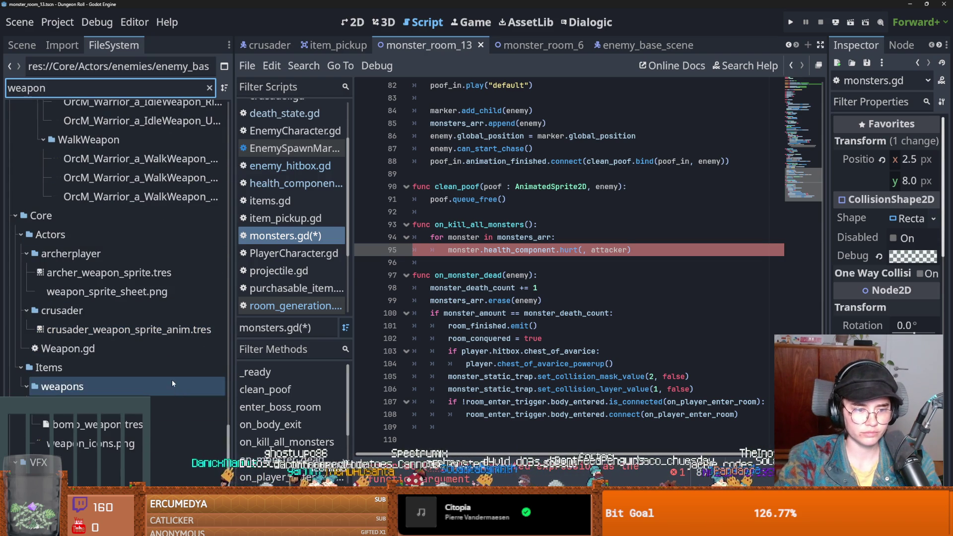
pyautogui.click(168, 425)
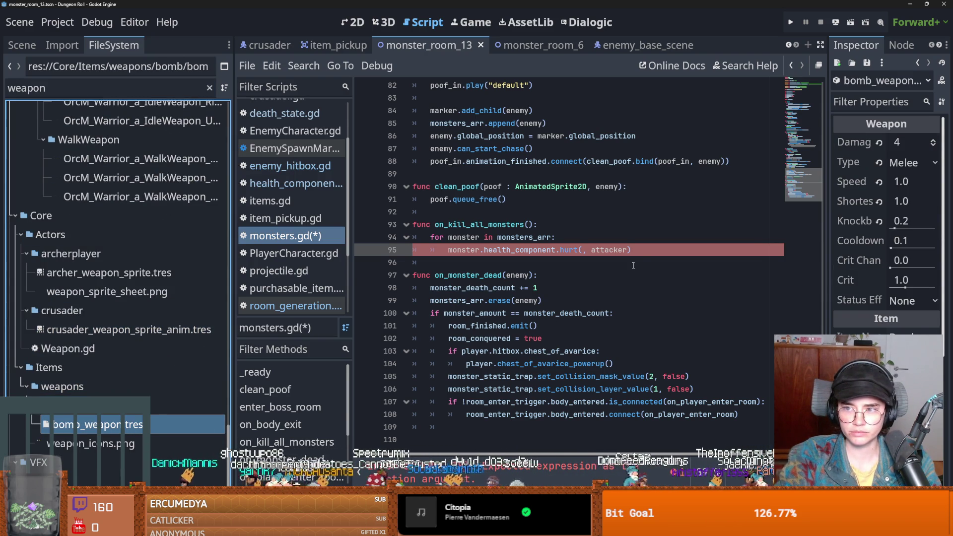
# Clear the filter, expand Core/Items/weapons, and select lightning.tres as the template weapon.
pyautogui.click(86, 349)
pyautogui.click(210, 88)
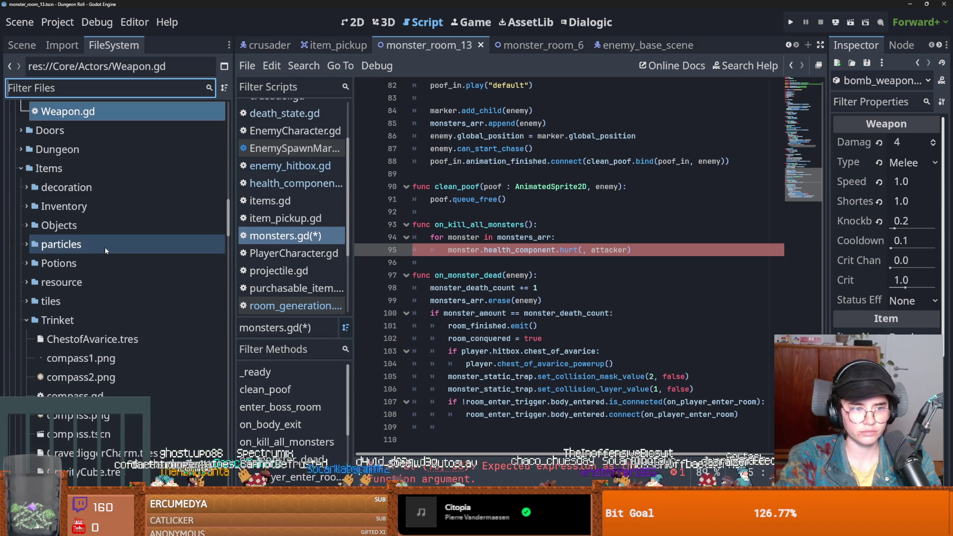
pyautogui.click(25, 314)
pyautogui.doubleClick(62, 357)
pyautogui.scroll(-1, 94, 350)
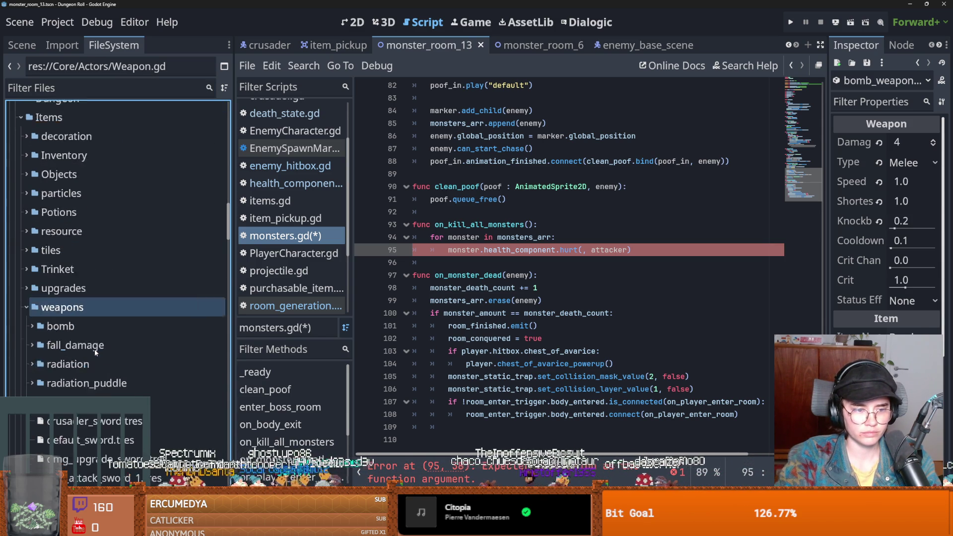
pyautogui.scroll(-1, 94, 349)
pyautogui.click(78, 376)
pyautogui.scroll(-1, 98, 376)
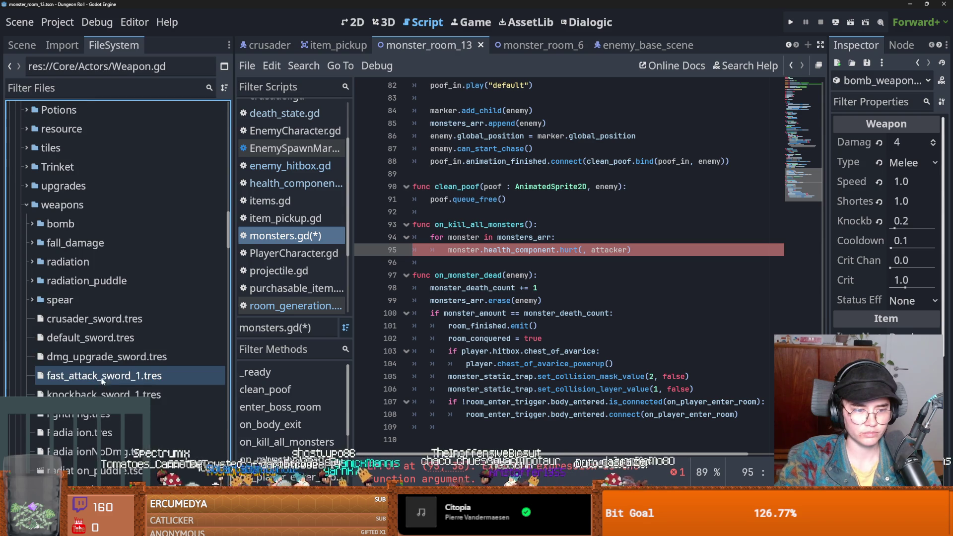
pyautogui.click(108, 414)
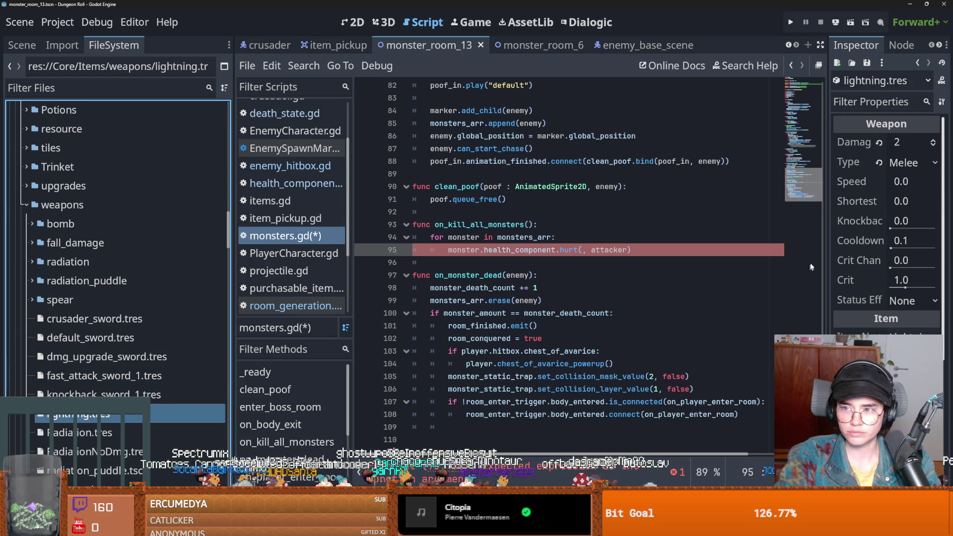
# Duplicate lightning.tres as death_weapon.tres and set its Damage to 100.
pyautogui.hotkey('ctrl', 'd')
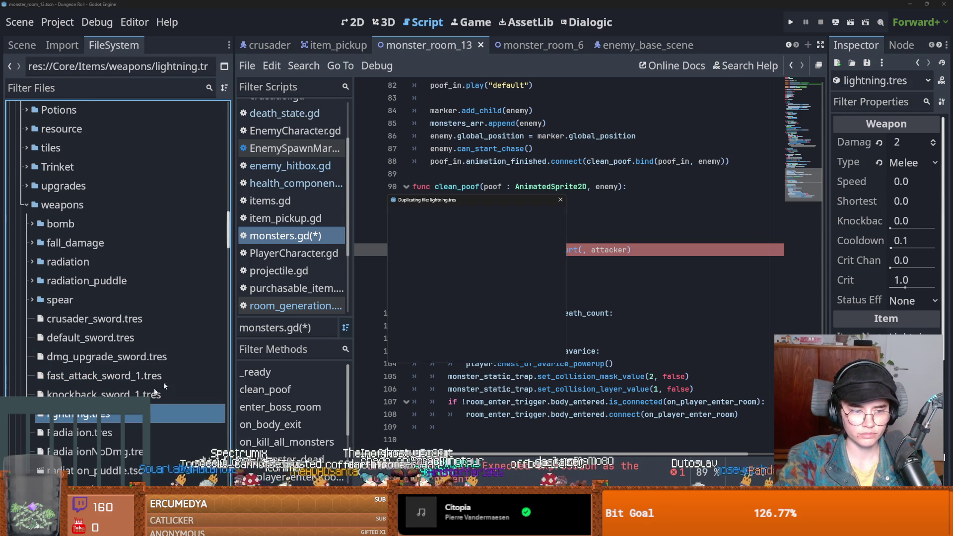
pyautogui.write('death_weap')
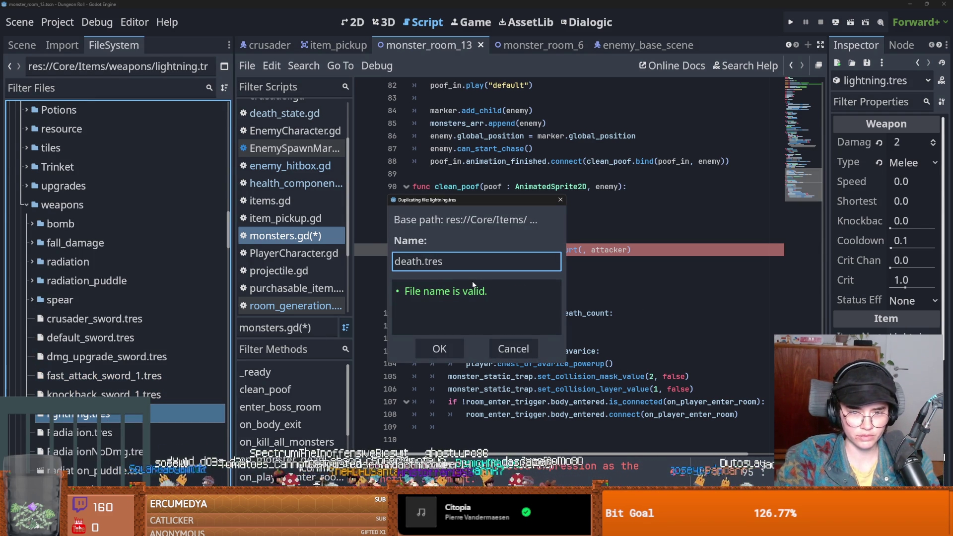
pyautogui.write('on')
pyautogui.press('Return')
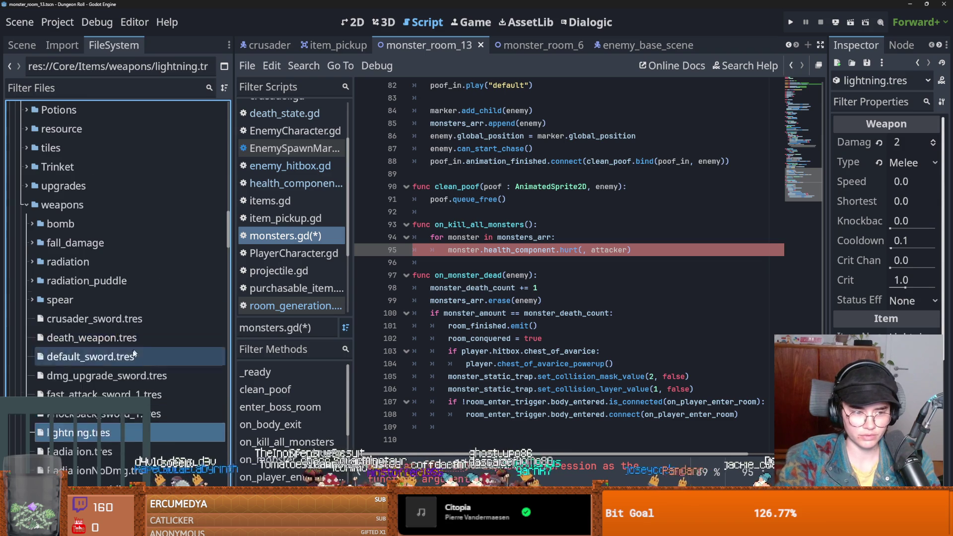
pyautogui.scroll(-5, 99, 205)
pyautogui.scroll(3, 99, 204)
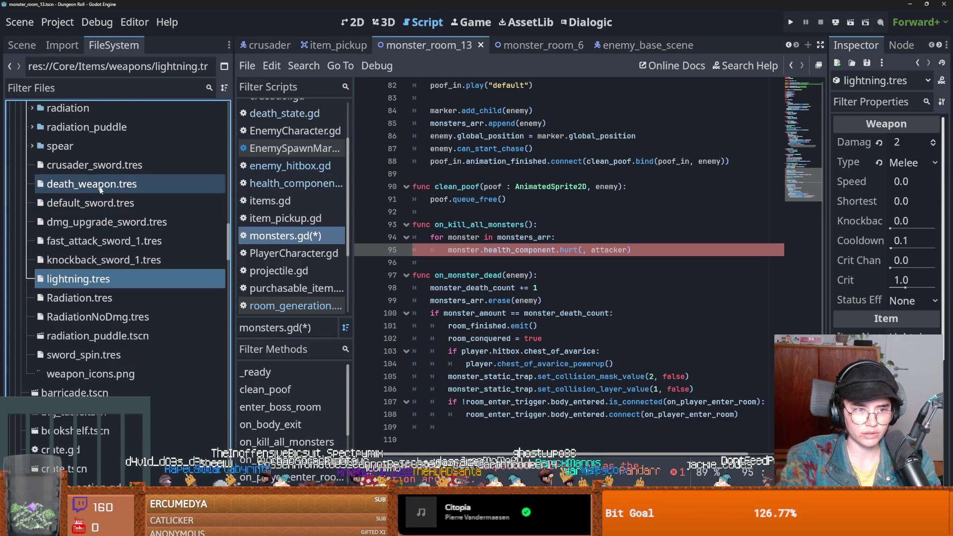
pyautogui.click(110, 188)
pyautogui.click(922, 141)
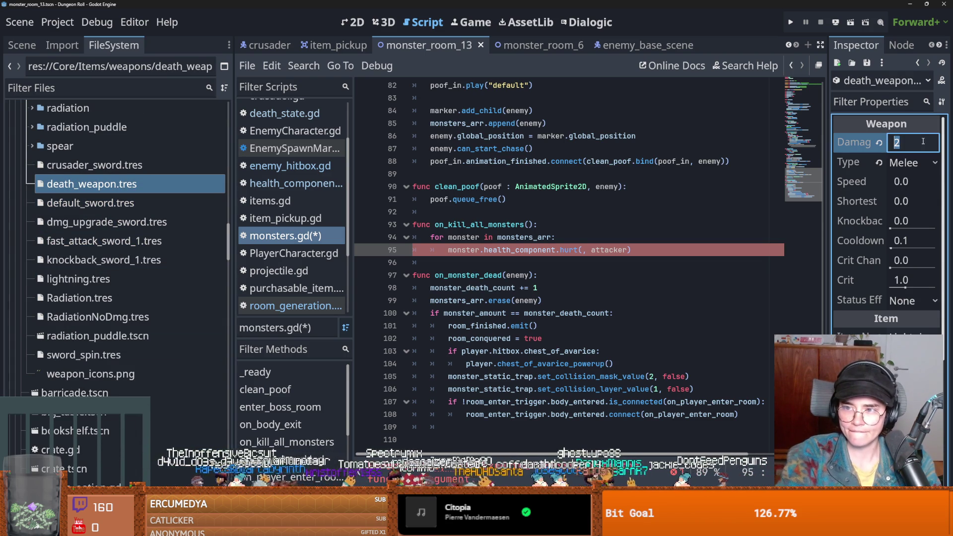
pyautogui.write('100')
pyautogui.hotkey('ctrl', 's')
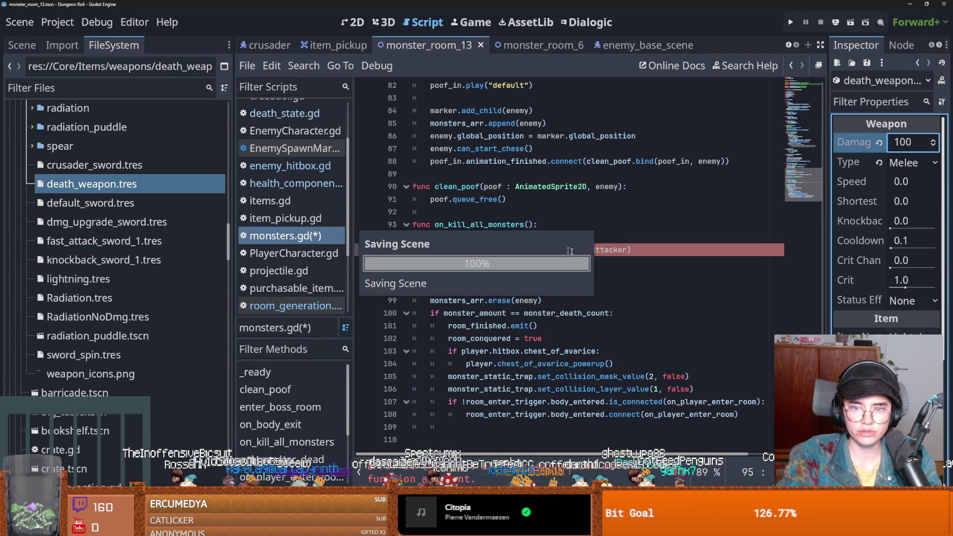
# Preload death_weapon.tres as DEATH_WEAPON, call hurt(DEATH_WEAPON, player) in the loop, and save.
pyautogui.moveTo(106, 186)
pyautogui.mouseDown()
pyautogui.moveTo(543, 248)
pyautogui.moveTo(579, 237)
pyautogui.moveTo(580, 250)
pyautogui.mouseUp()
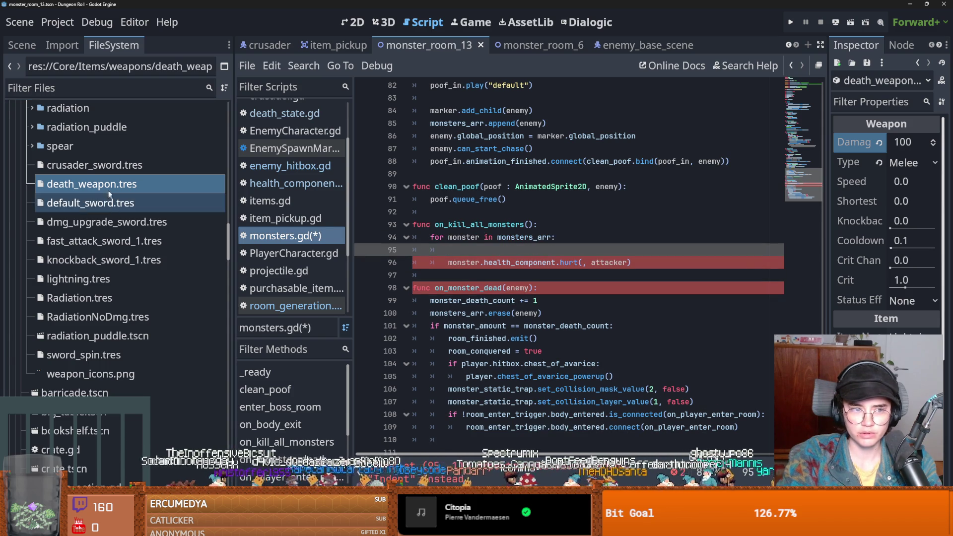
pyautogui.press('Return')
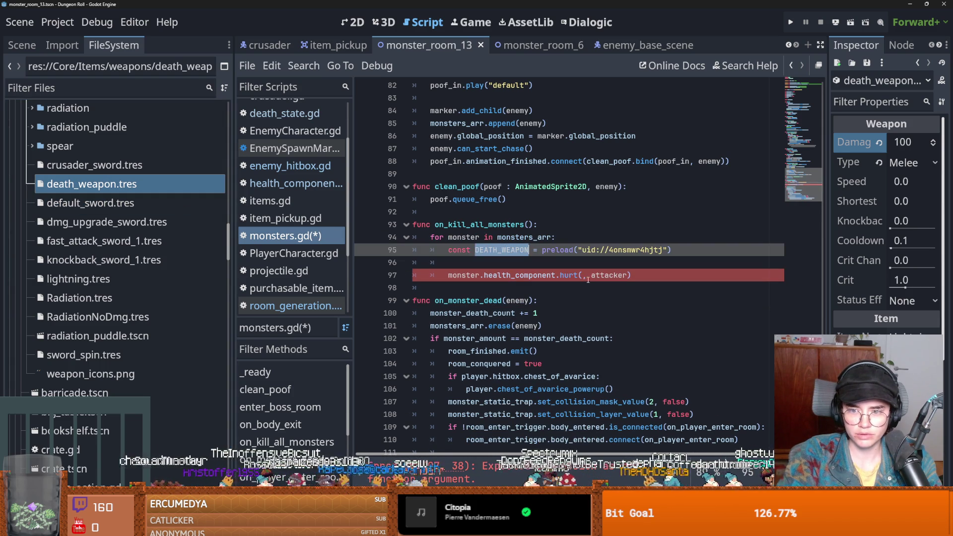
pyautogui.click(580, 275)
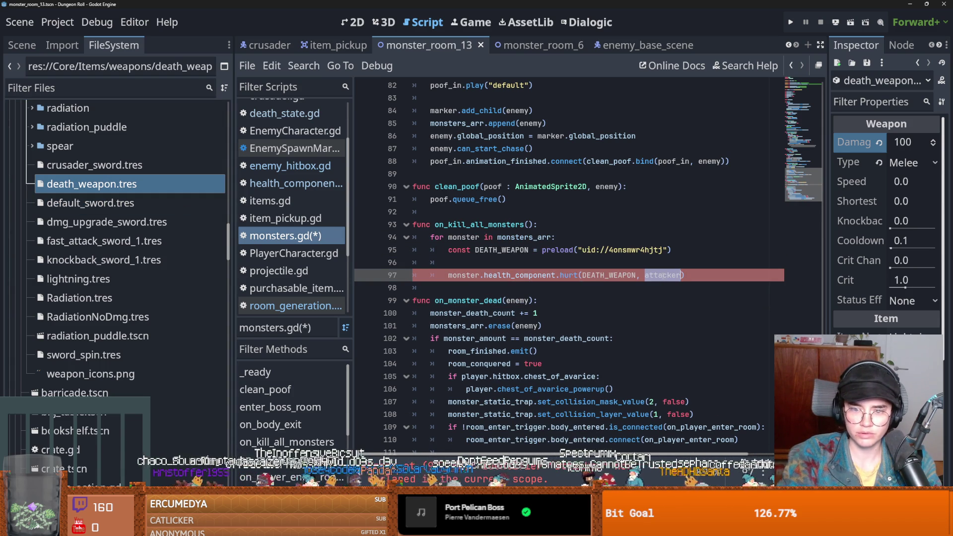
pyautogui.write('layer')
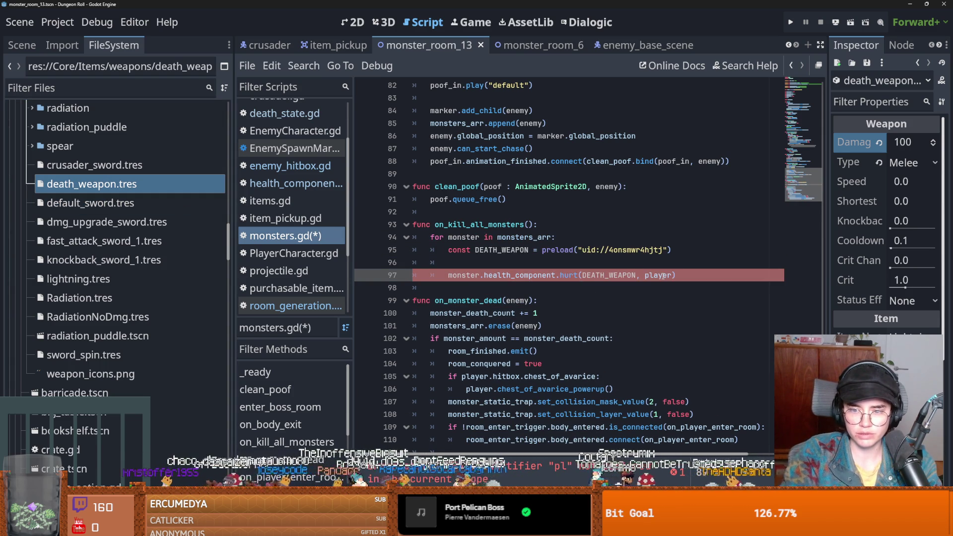
pyautogui.hotkey('ctrl', 's')
pyautogui.click(541, 263)
pyautogui.press('BackSpace')
pyautogui.hotkey('ctrl', 's')
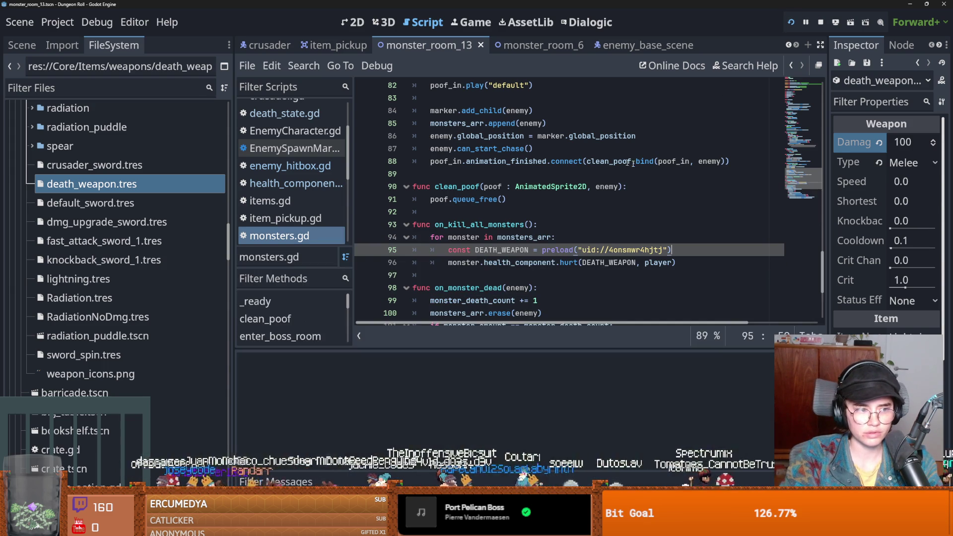
# Run the game as the Crusader and execute kill_all_monsters from the debug console.
pyautogui.press('F5')
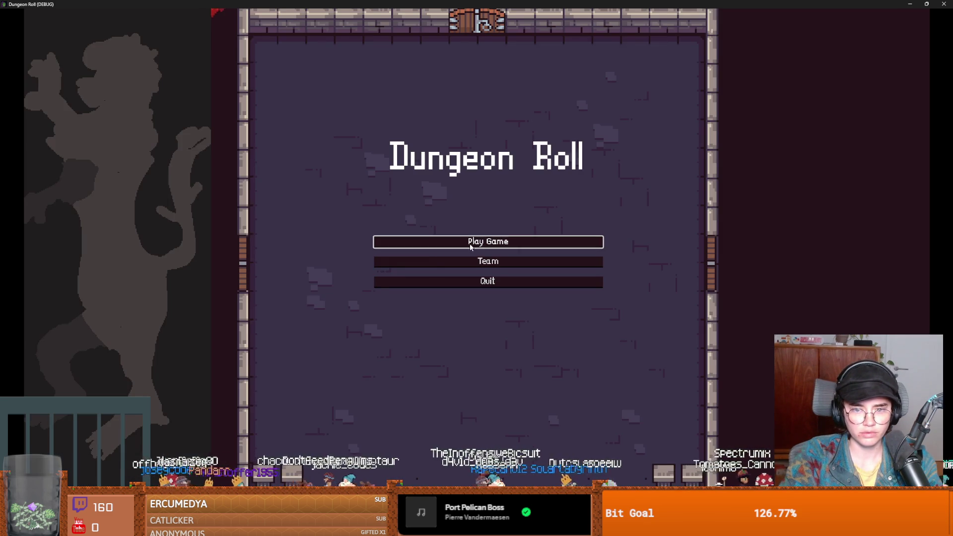
pyautogui.click(470, 247)
pyautogui.click(392, 175)
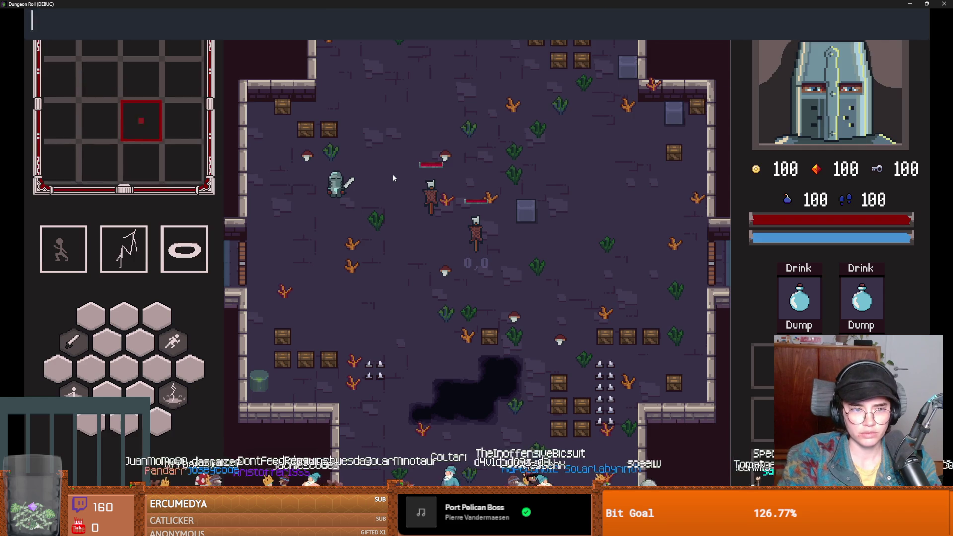
pyautogui.press('`')
pyautogui.write('kill_all_monsters')
pyautogui.press('Tab')
pyautogui.press('Return')
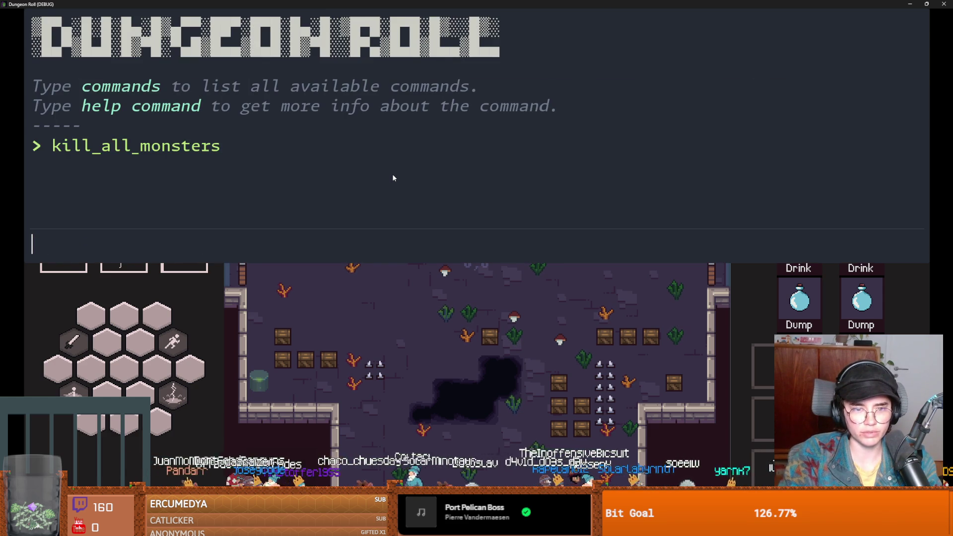
pyautogui.press('`')
# Walk the knight through the left door, close the game, relaunch it briefly, then stop it.
pyautogui.press('a')
pyautogui.press('s')
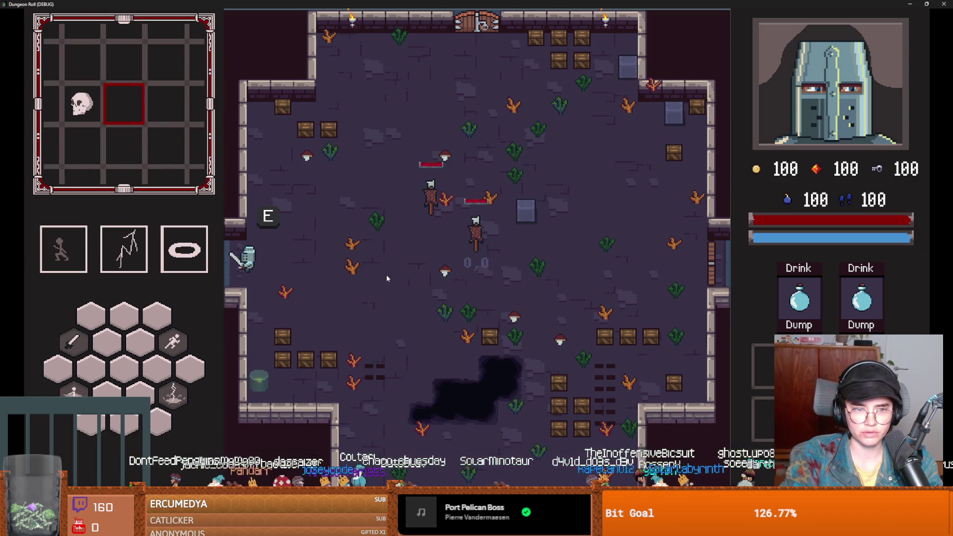
pyautogui.press('a')
pyautogui.press('Escape')
pyautogui.press('super+Down')
pyautogui.click(599, 199)
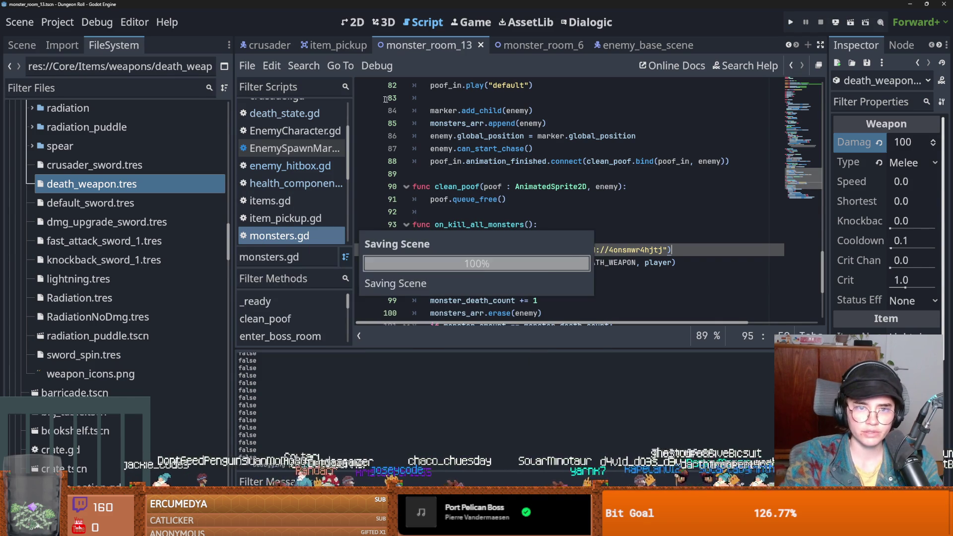
pyautogui.click(789, 23)
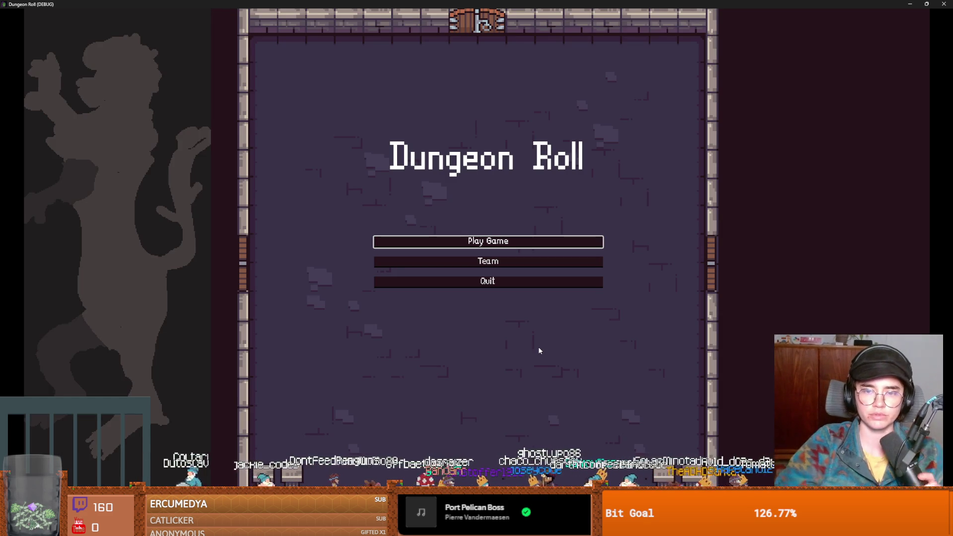
pyautogui.hotkey('alt', 'F4')
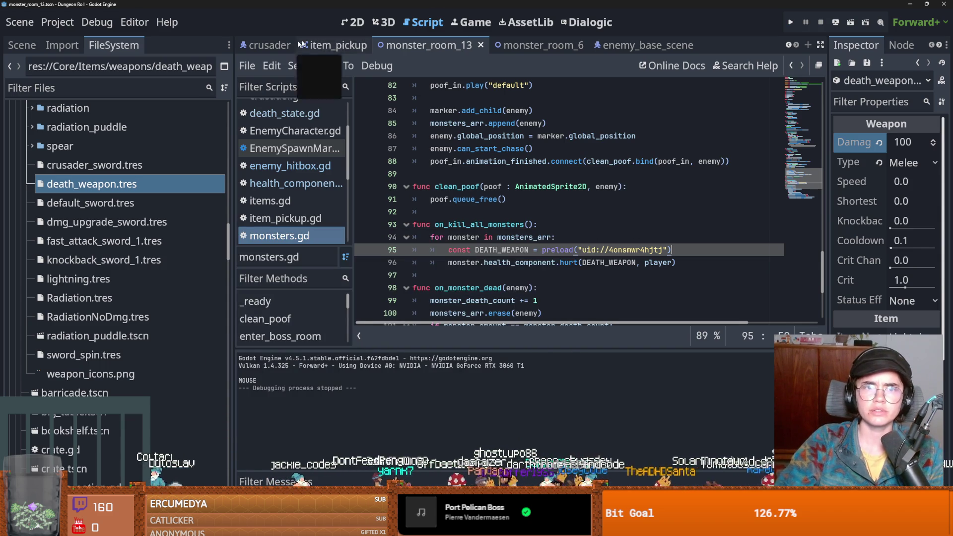
pyautogui.click(538, 45)
# Open room.tscn in the 2D view and pull the RoomEnterTrigger shape's bottom edge up slightly.
pyautogui.scroll(5, 153, 111)
pyautogui.click(22, 45)
pyautogui.click(260, 45)
pyautogui.scroll(4, 475, 243)
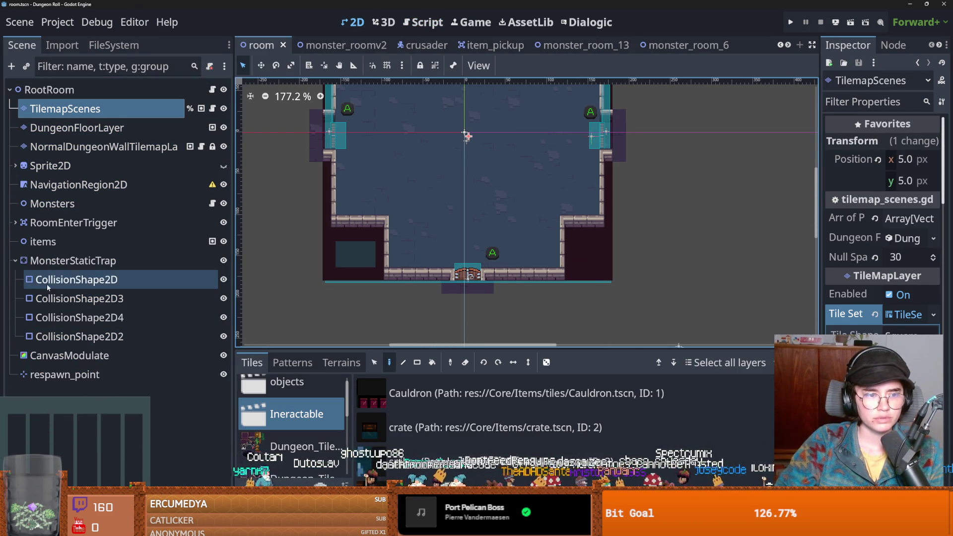
pyautogui.click(76, 280)
pyautogui.scroll(1, 480, 250)
pyautogui.click(104, 241)
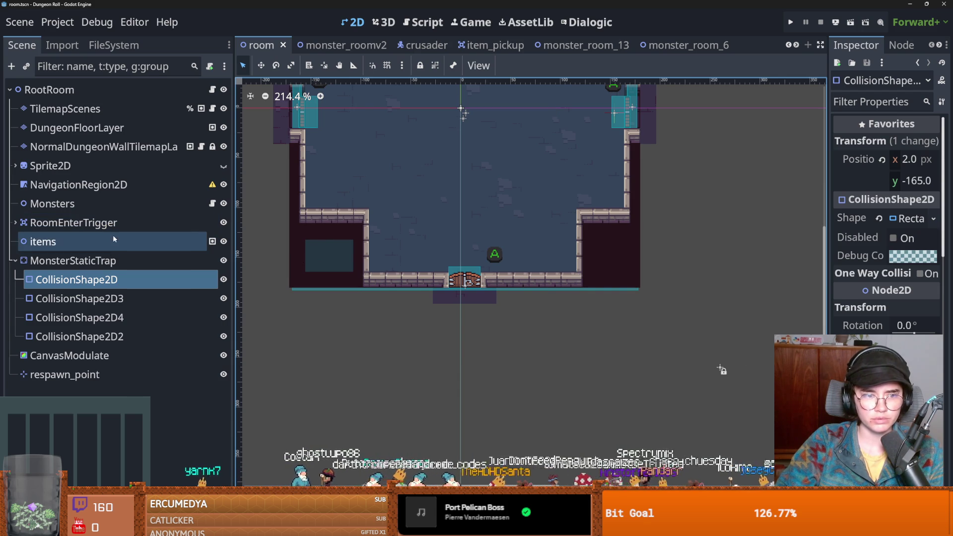
pyautogui.scroll(1, 410, 253)
pyautogui.click(425, 256)
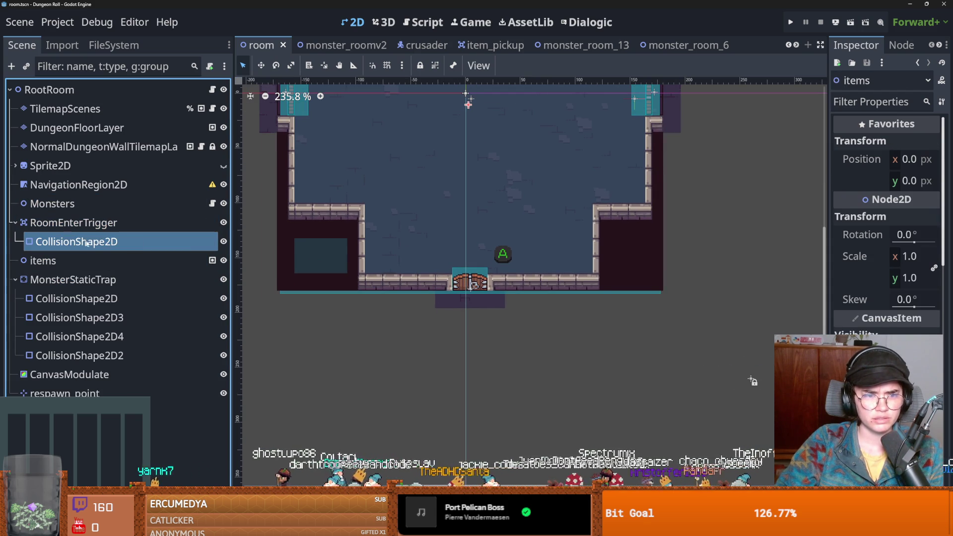
pyautogui.moveTo(468, 287)
pyautogui.mouseDown()
pyautogui.moveTo(468, 263)
pyautogui.moveTo(468, 274)
pyautogui.mouseUp()
# Nudge the MonsterStaticTrap's bottom-door and right-wall collision shapes onto their doorways.
pyautogui.click(79, 355)
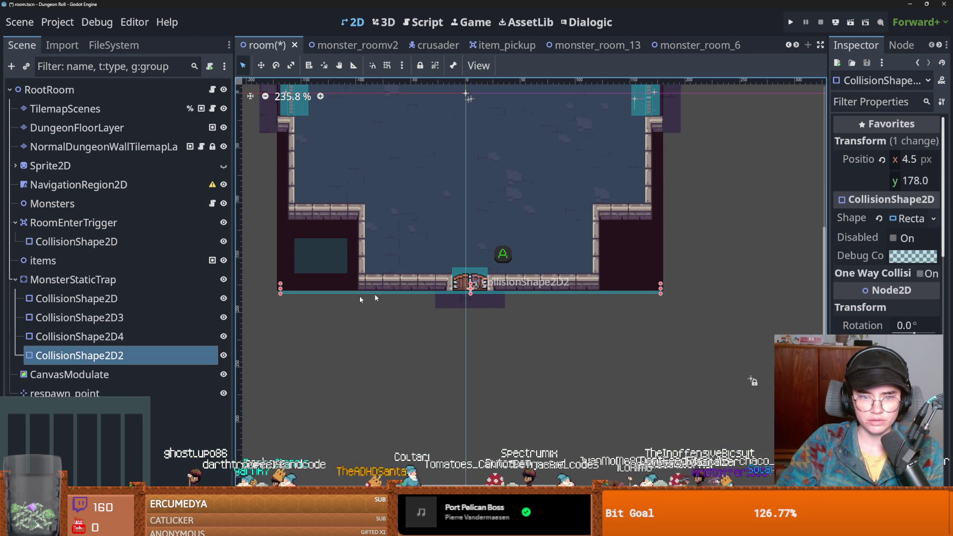
pyautogui.moveTo(281, 287); pyautogui.dragTo(318, 284)
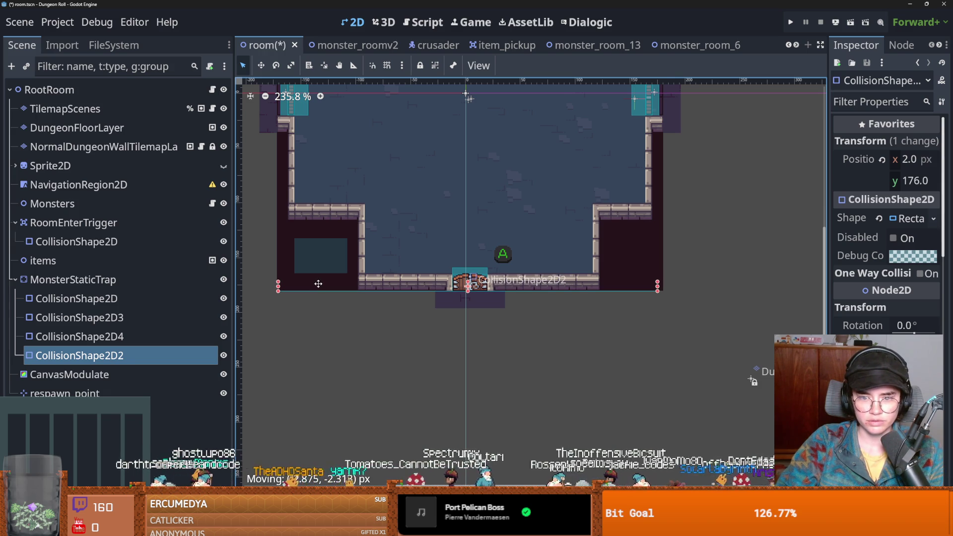
pyautogui.scroll(5, 506, 242)
pyautogui.hscroll(5, 506, 241)
pyautogui.click(524, 200)
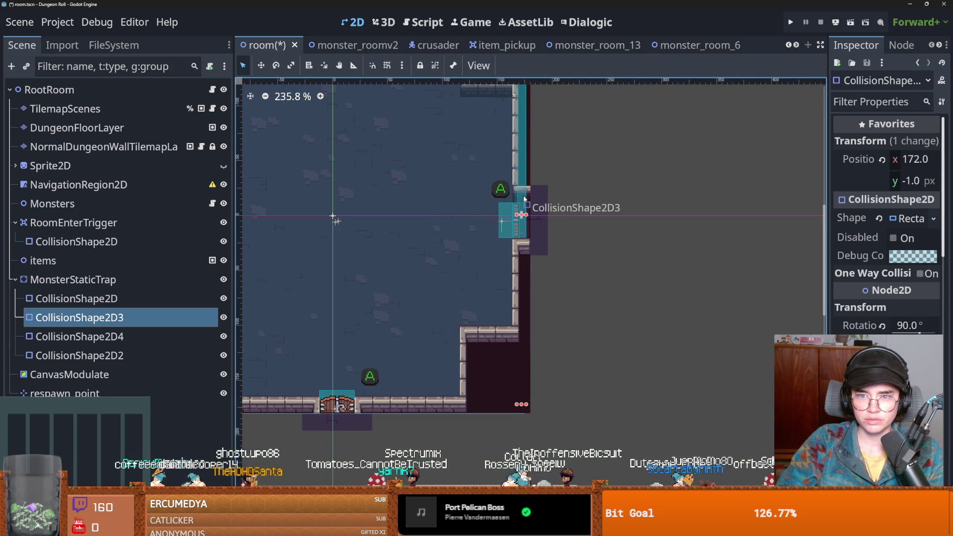
pyautogui.moveTo(525, 197); pyautogui.dragTo(524, 197)
# Settle the bottom trap shape into its doorway, recheck the trigger and left-wall shapes, and save room.tscn.
pyautogui.scroll(3, 442, 272)
pyautogui.scroll(-2, 474, 294)
pyautogui.scroll(-3, 466, 272)
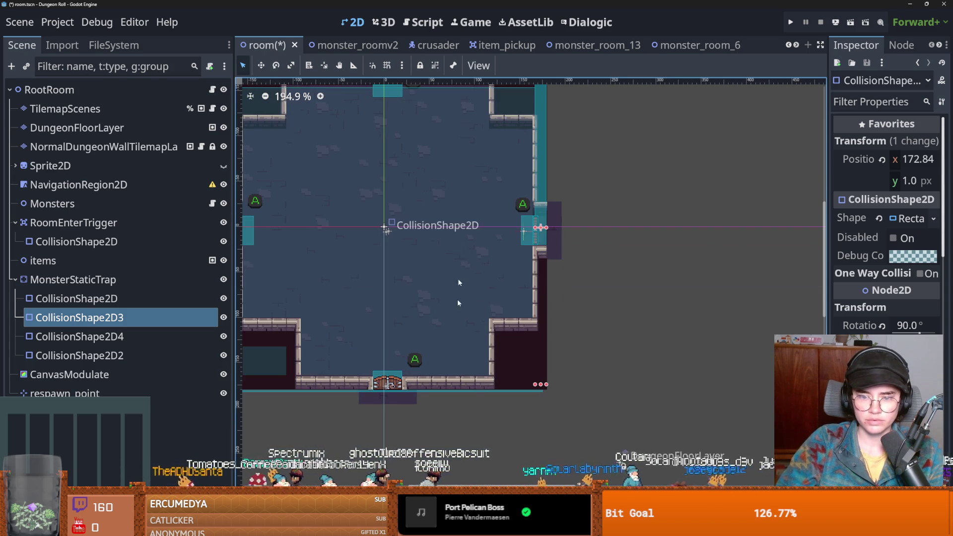
pyautogui.scroll(2, 478, 389)
pyautogui.click(471, 389)
pyautogui.moveTo(471, 389); pyautogui.dragTo(469, 385)
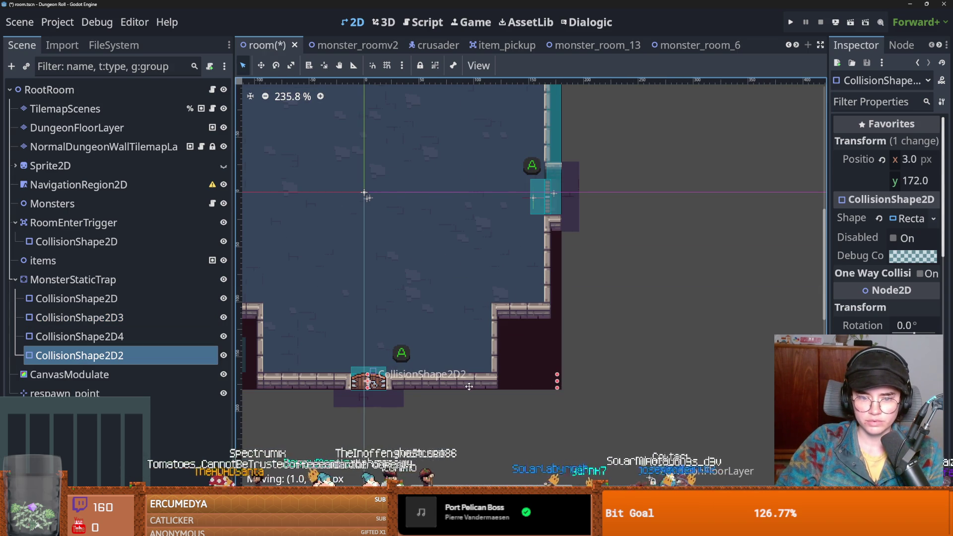
pyautogui.scroll(-3, 378, 194)
pyautogui.scroll(3, 584, 397)
pyautogui.scroll(4, 452, 242)
pyautogui.click(431, 253)
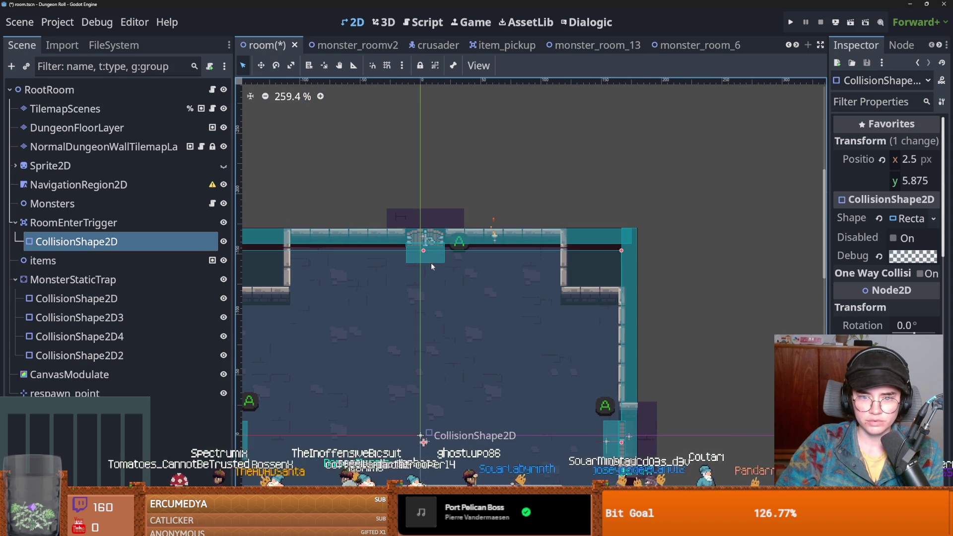
pyautogui.scroll(-5, 511, 179)
pyautogui.hscroll(-5, 525, 174)
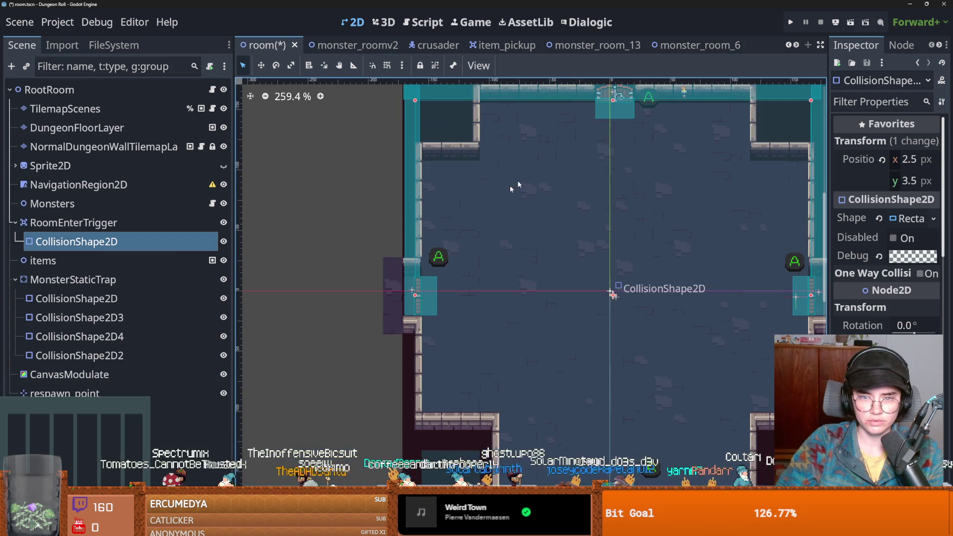
pyautogui.click(406, 278)
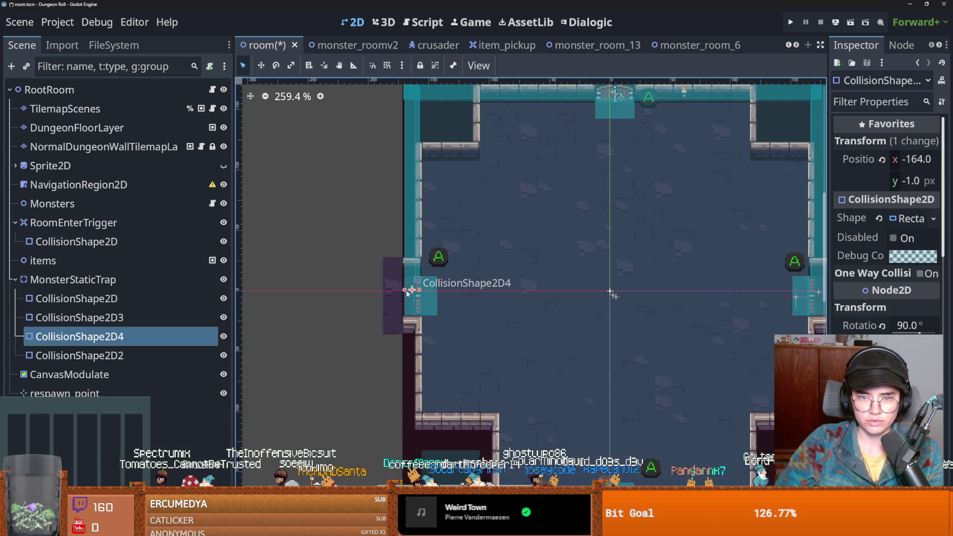
pyautogui.click(449, 290)
pyautogui.hotkey('ctrl', 's')
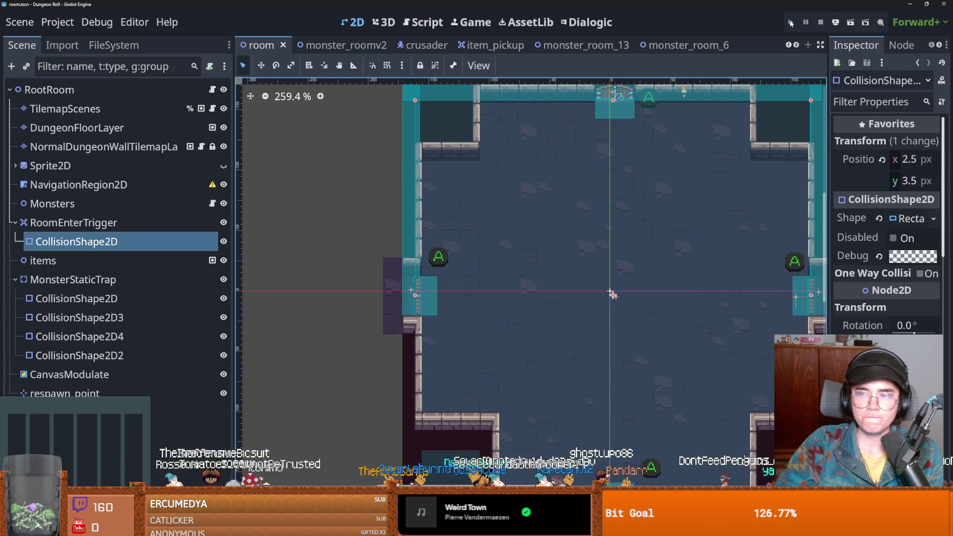
# Launch the game, start a new Crusader run, and enter the first room.
pyautogui.click(790, 23)
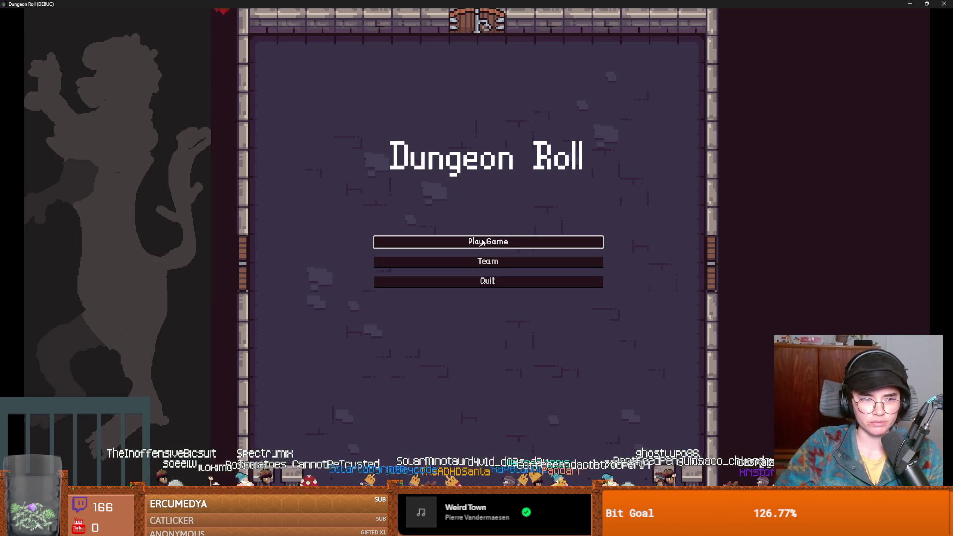
pyautogui.click(482, 242)
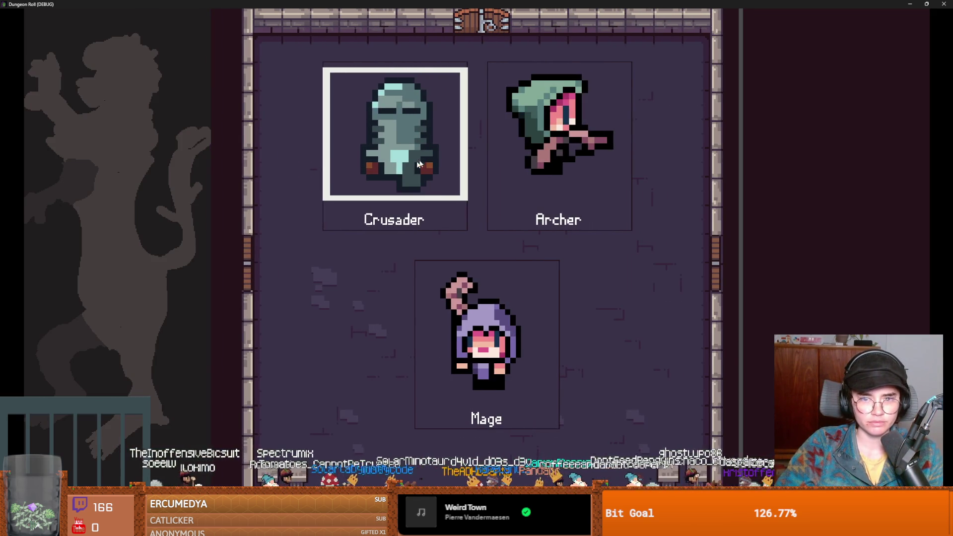
pyautogui.press('Return')
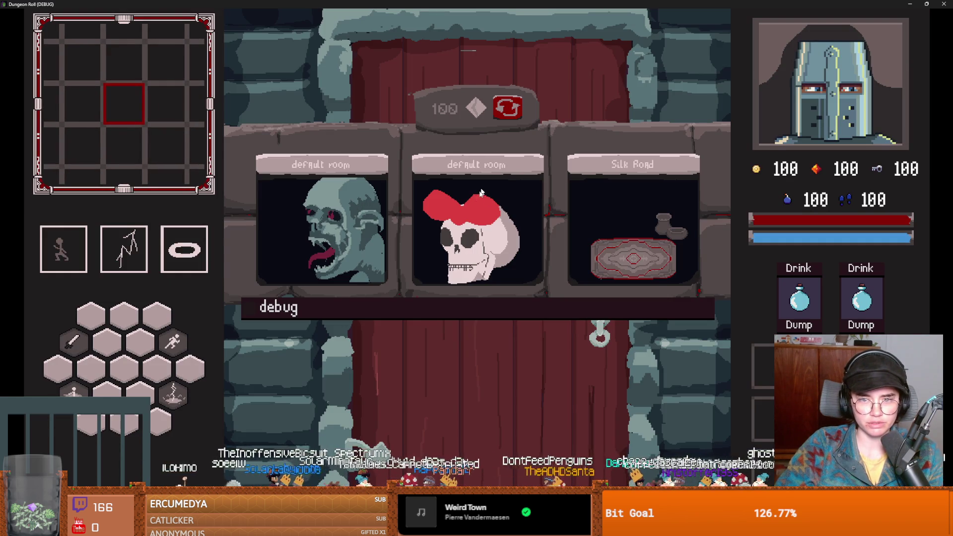
pyautogui.click(485, 181)
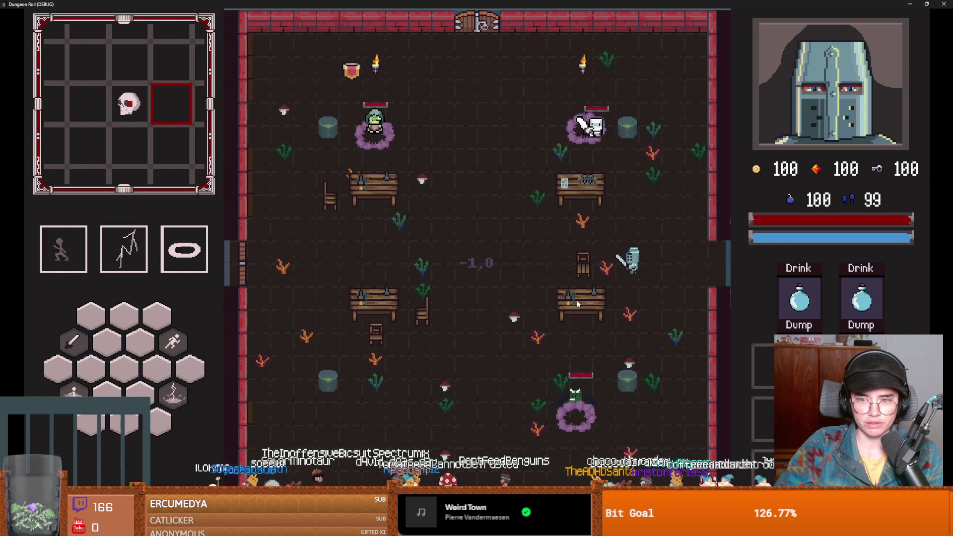
# Run kill_all_monsters from the debug console, move the knight, then run it again.
pyautogui.press('`')
pyautogui.write('kill')
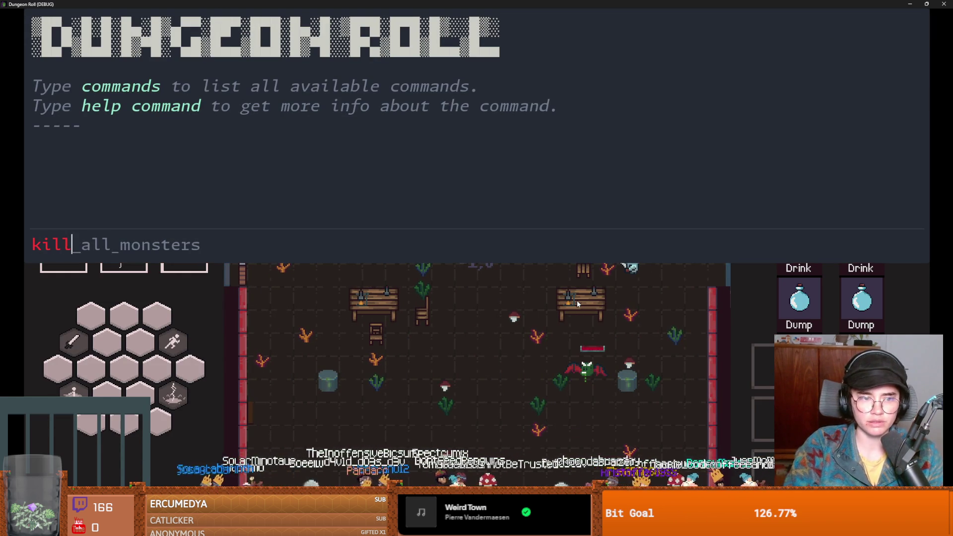
pyautogui.press('Tab')
pyautogui.press('Return')
pyautogui.press('`')
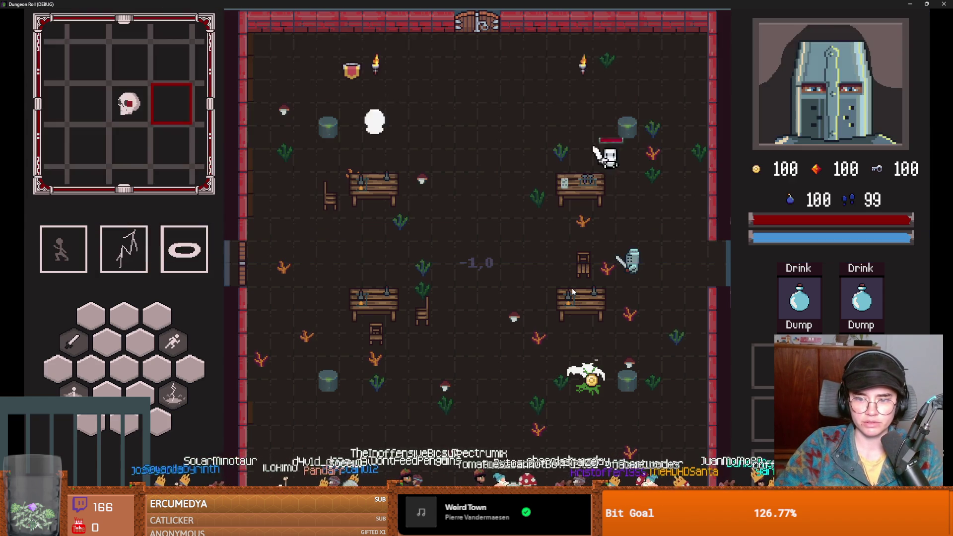
pyautogui.press('a')
pyautogui.press('space')
pyautogui.press('a')
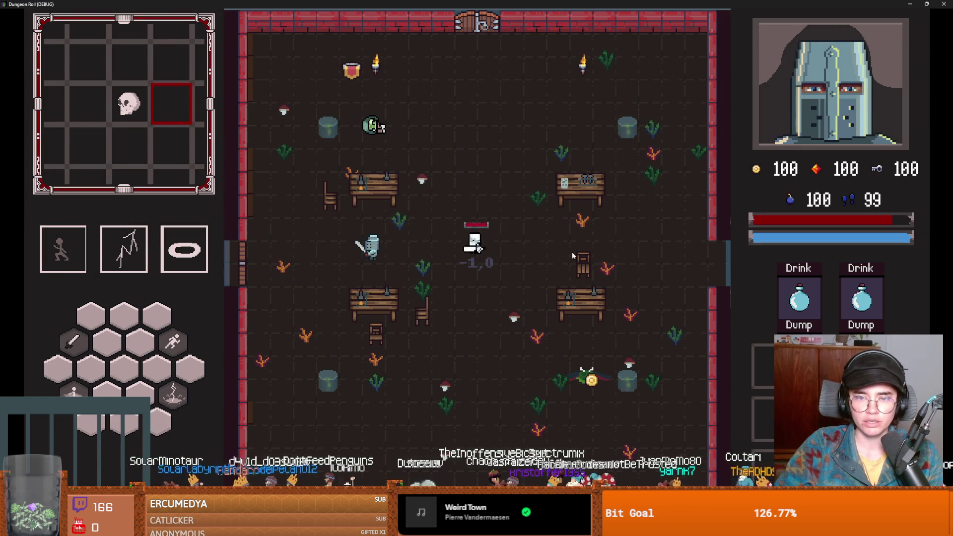
pyautogui.press('`')
pyautogui.press('Up')
pyautogui.press('Return')
pyautogui.press('`')
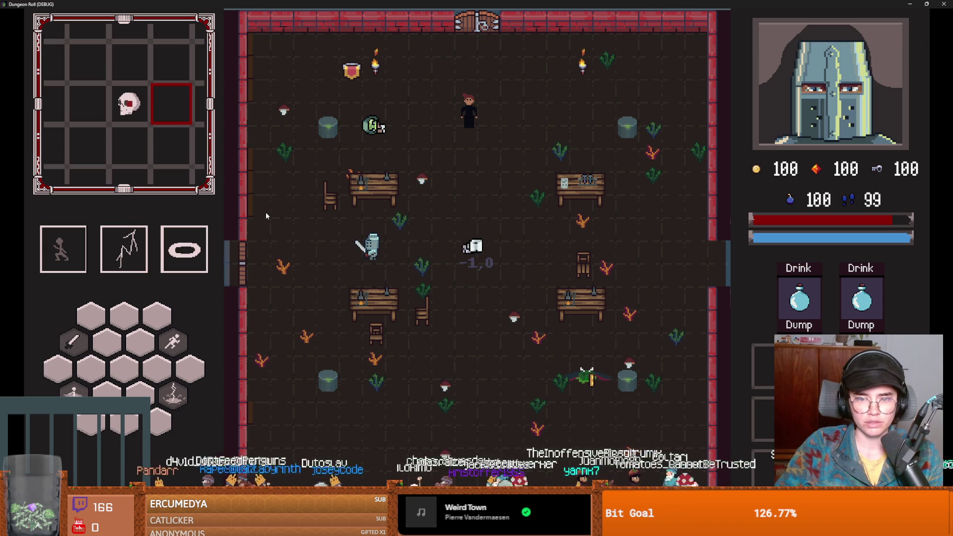
# Walk to the left door, unlock it with a key, reroll the room choices and enter one.
pyautogui.press('d')
pyautogui.press('s')
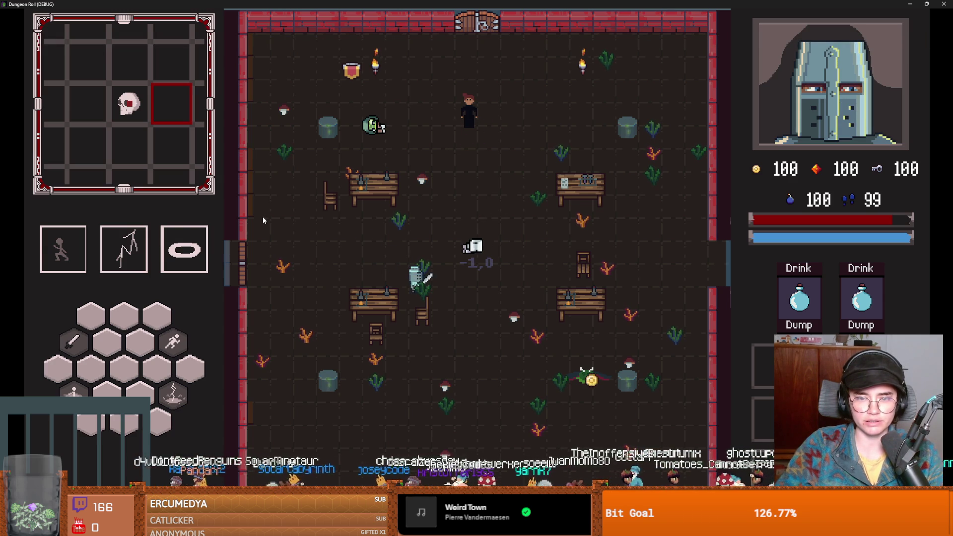
pyautogui.press('w')
pyautogui.press('a')
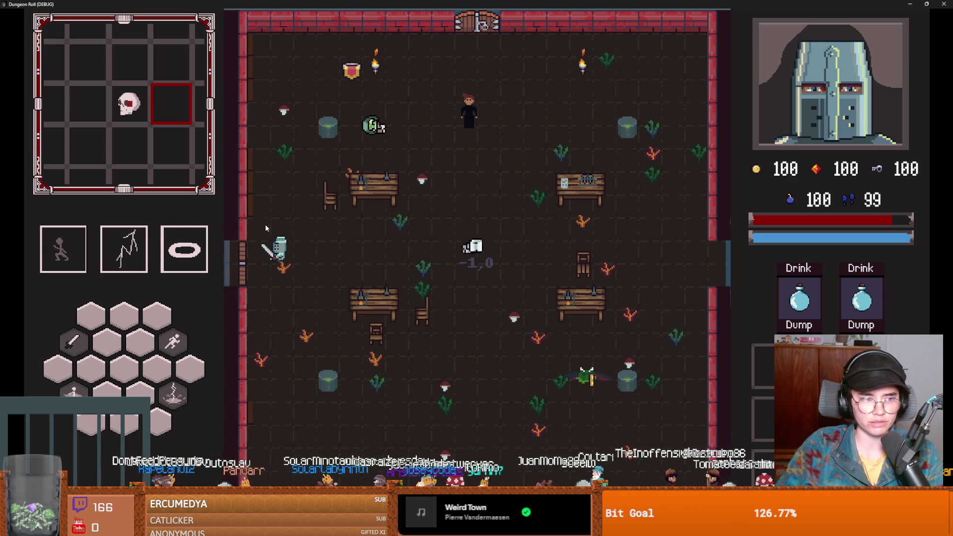
pyautogui.press('e')
pyautogui.click(444, 280)
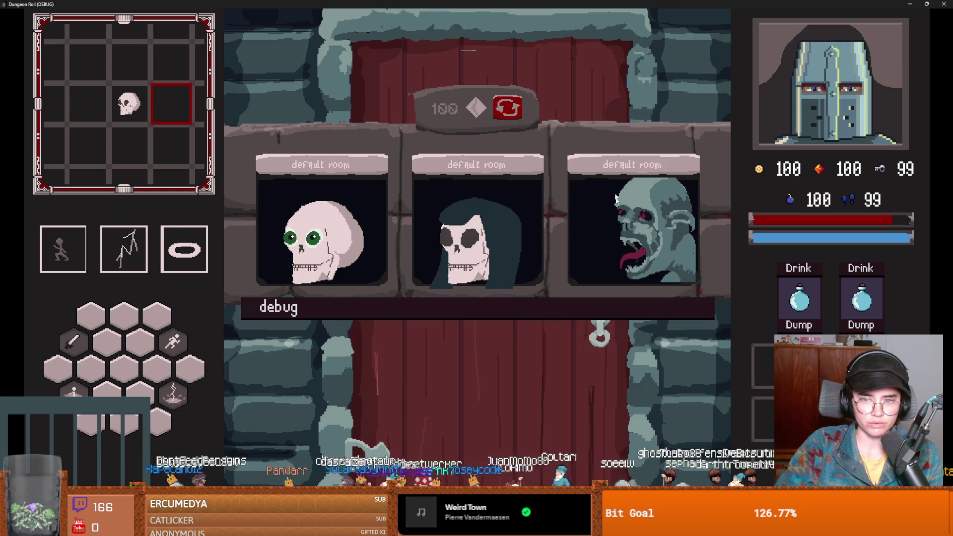
pyautogui.click(512, 107)
pyautogui.click(475, 229)
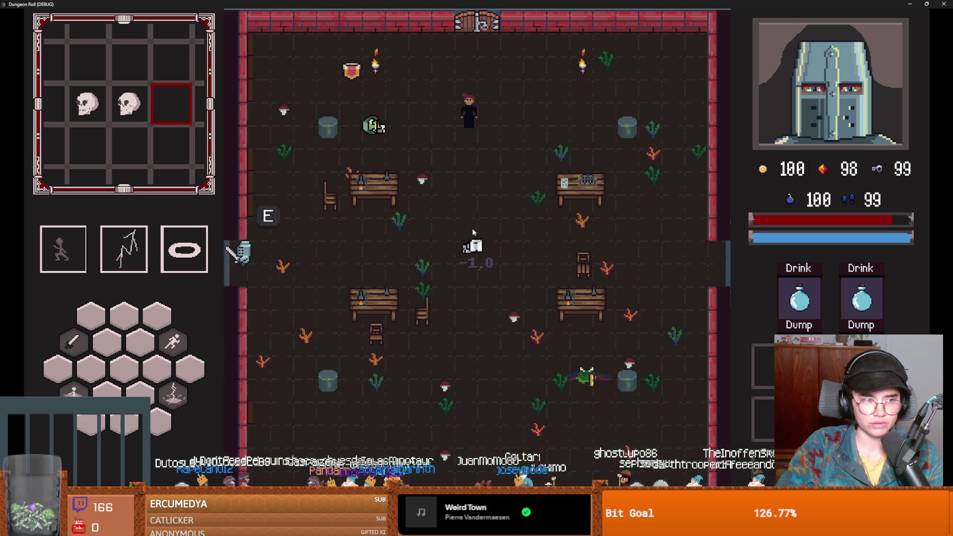
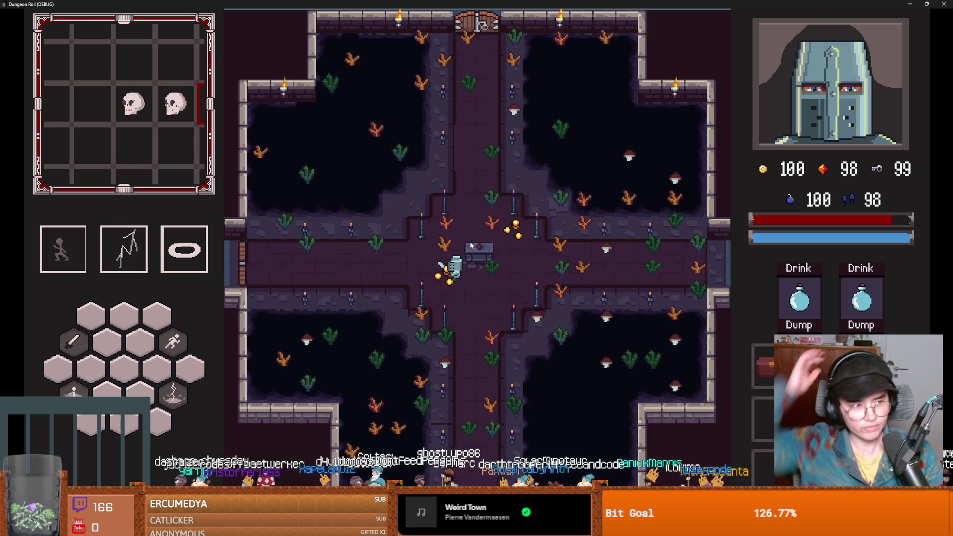
# Dash the knight back and forth around the chest room, then pick a room at the left door.
pyautogui.press('a')
pyautogui.press('d')
pyautogui.press('space')
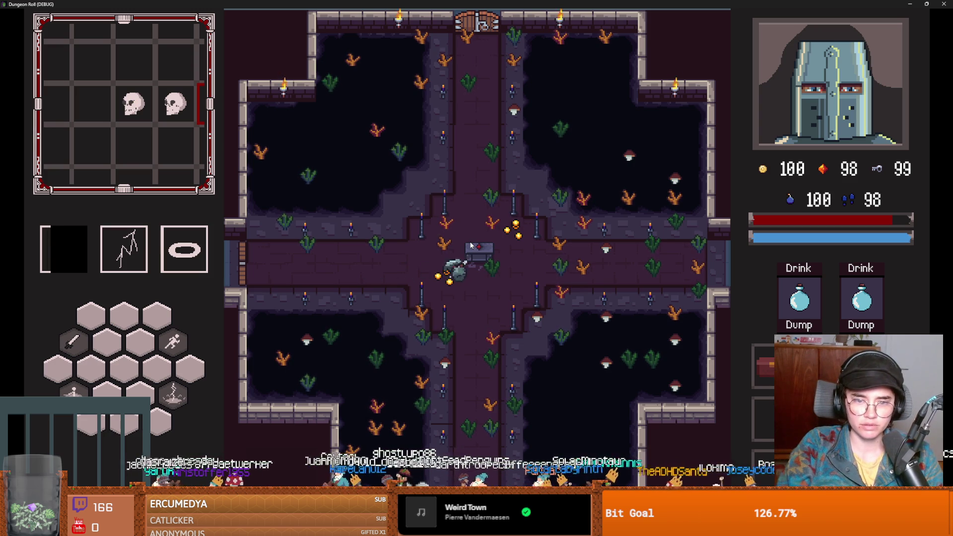
pyautogui.press('a')
pyautogui.press('space')
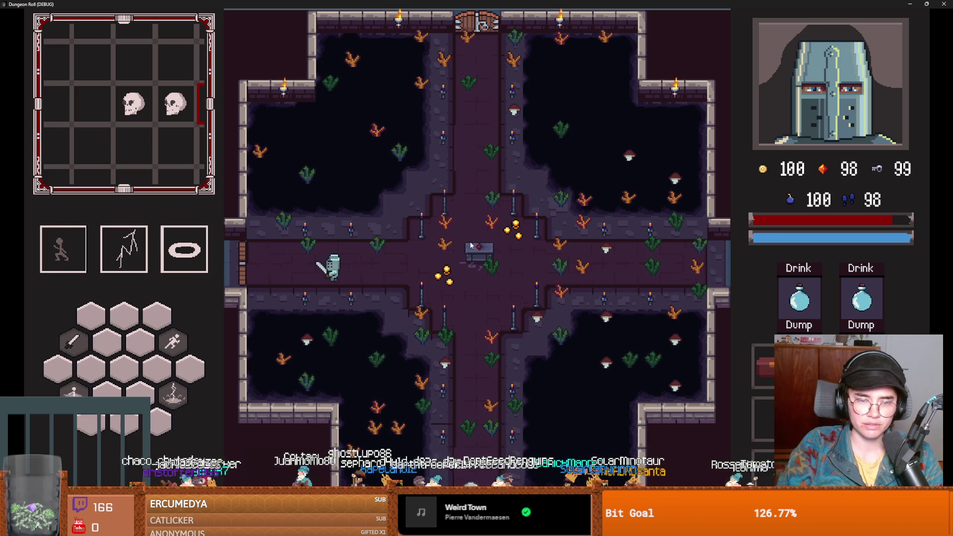
pyautogui.press('d')
pyautogui.press('space')
pyautogui.press('a')
pyautogui.press('space')
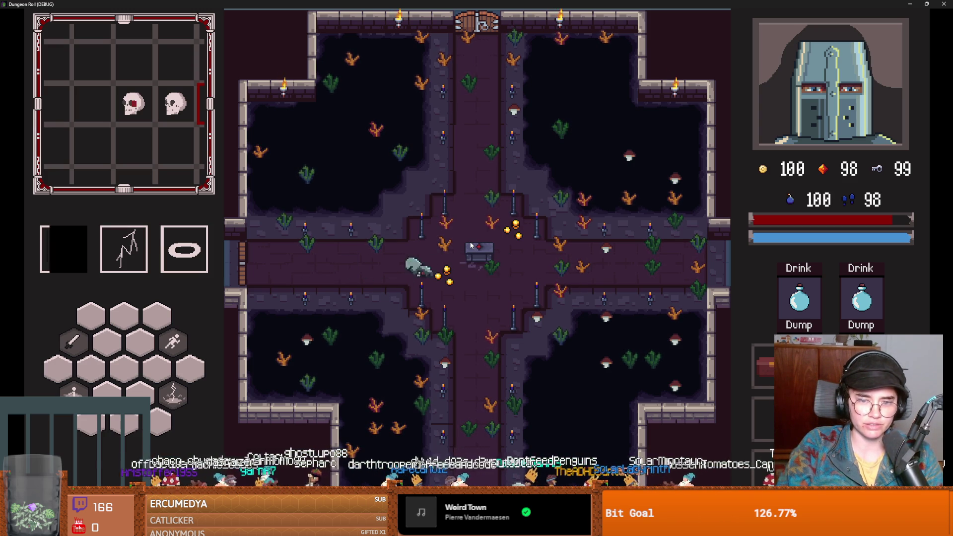
pyautogui.press('d')
pyautogui.press('space')
pyautogui.press('a')
pyautogui.press('space')
pyautogui.press('d')
pyautogui.press('space')
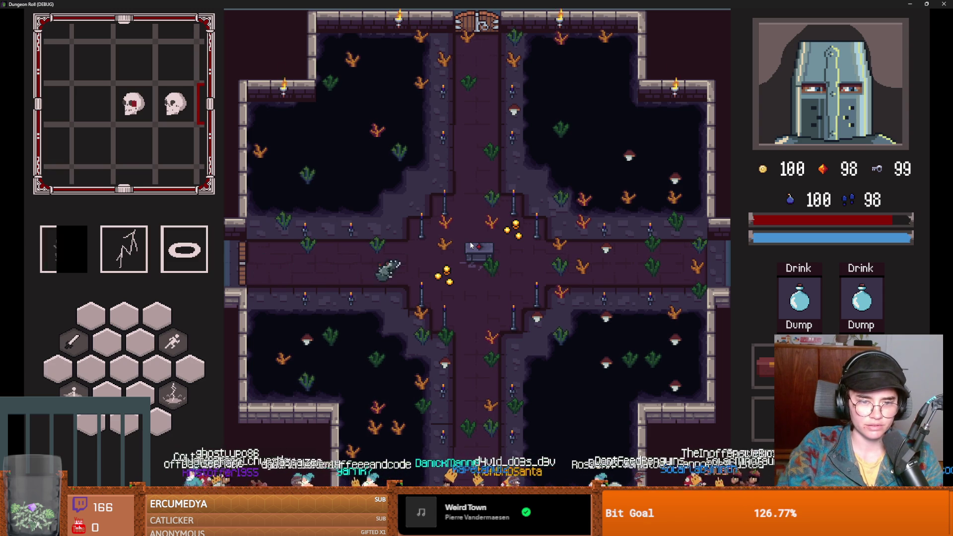
pyautogui.press('a')
pyautogui.press('space')
pyautogui.press('d')
pyautogui.press('space')
pyautogui.press('a')
pyautogui.press('space')
pyautogui.press('e')
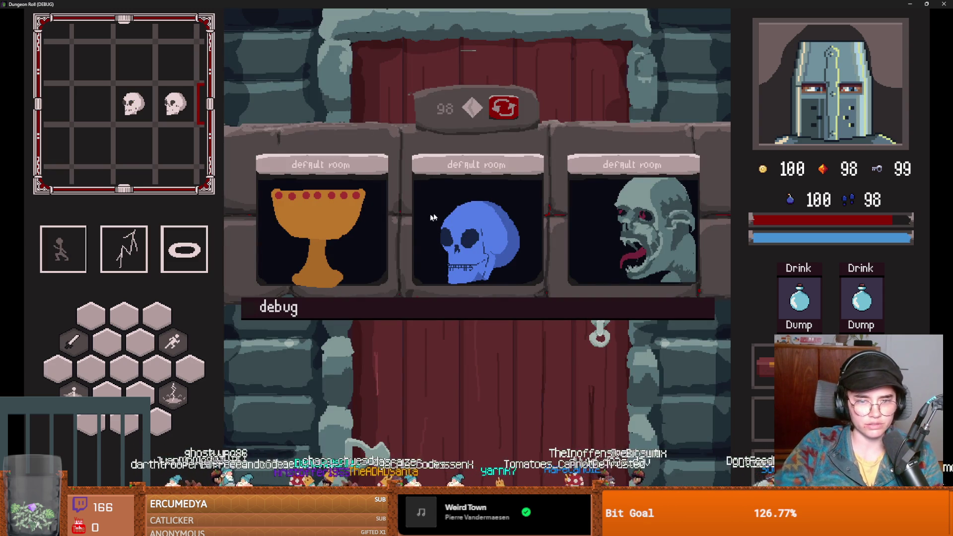
pyautogui.click(619, 232)
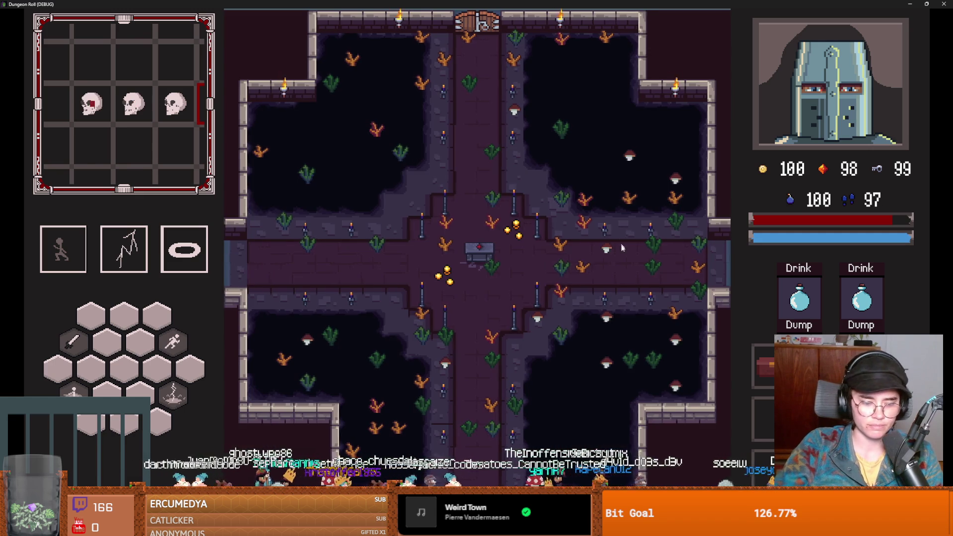
# Clear the room with kill_all_monsters in the debug console, then End Run from the pause menu.
pyautogui.press('`')
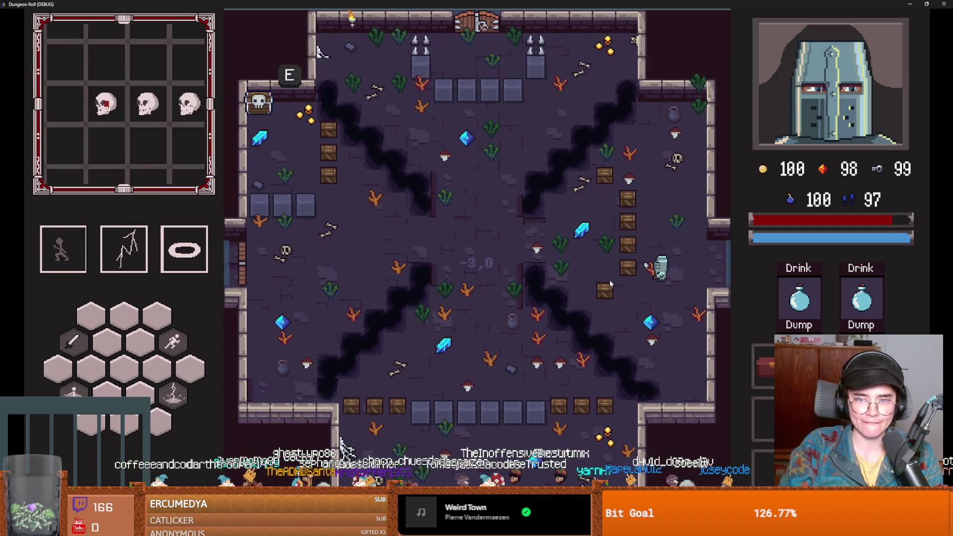
pyautogui.press('`')
pyautogui.press('`')
pyautogui.write('kill_all_monsters')
pyautogui.press('Tab')
pyautogui.press('Return')
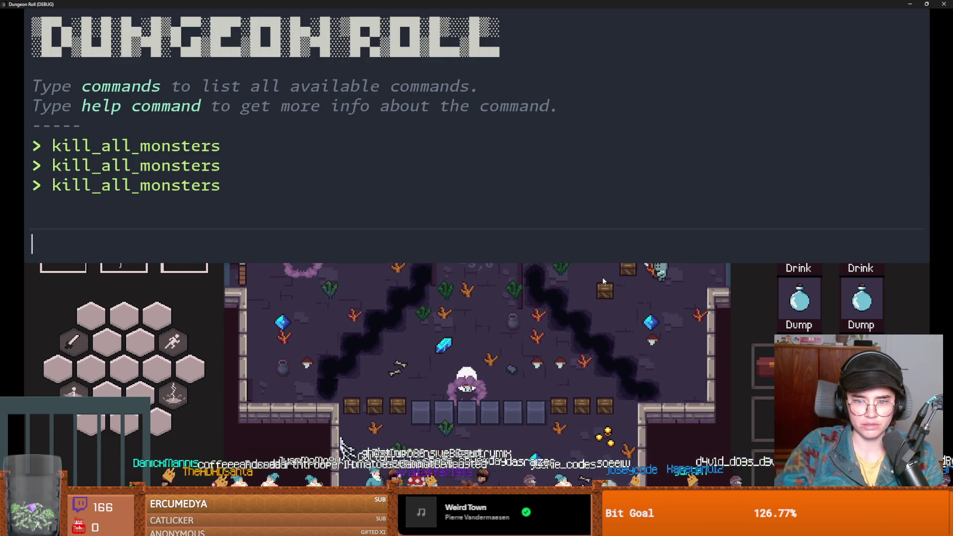
pyautogui.press('`')
pyautogui.press('`')
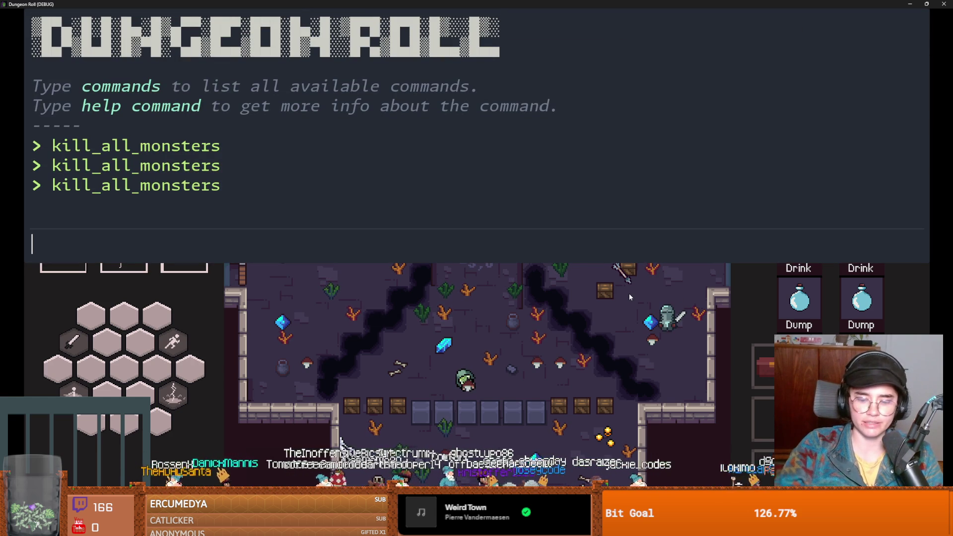
pyautogui.press('`')
pyautogui.press('Escape')
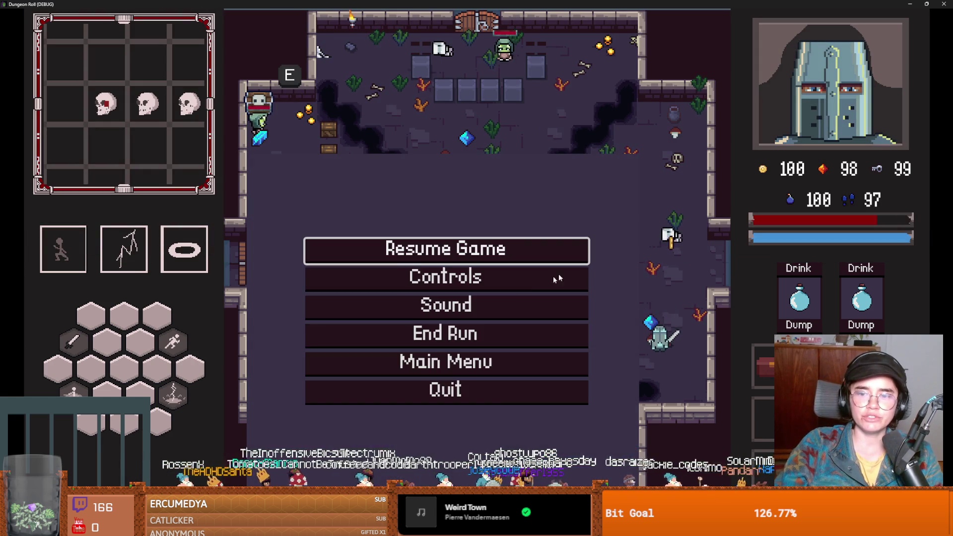
pyautogui.click(445, 327)
# At the west door, reroll the three room choices ten times until the cost reaches 90.
pyautogui.press('a')
pyautogui.press('s')
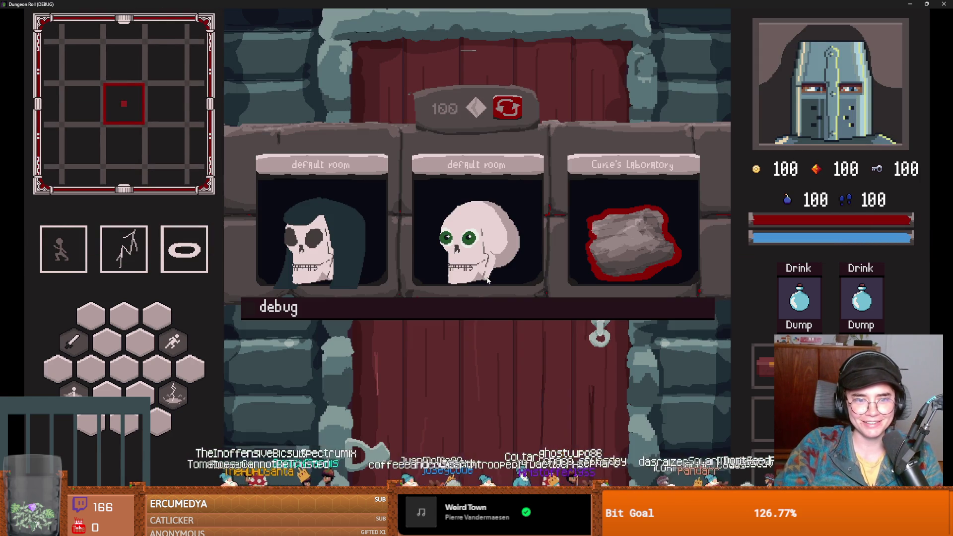
pyautogui.click(499, 107)
pyautogui.click(500, 108)
pyautogui.click(501, 109)
pyautogui.click(502, 110)
pyautogui.click(502, 110)
pyautogui.click(502, 114)
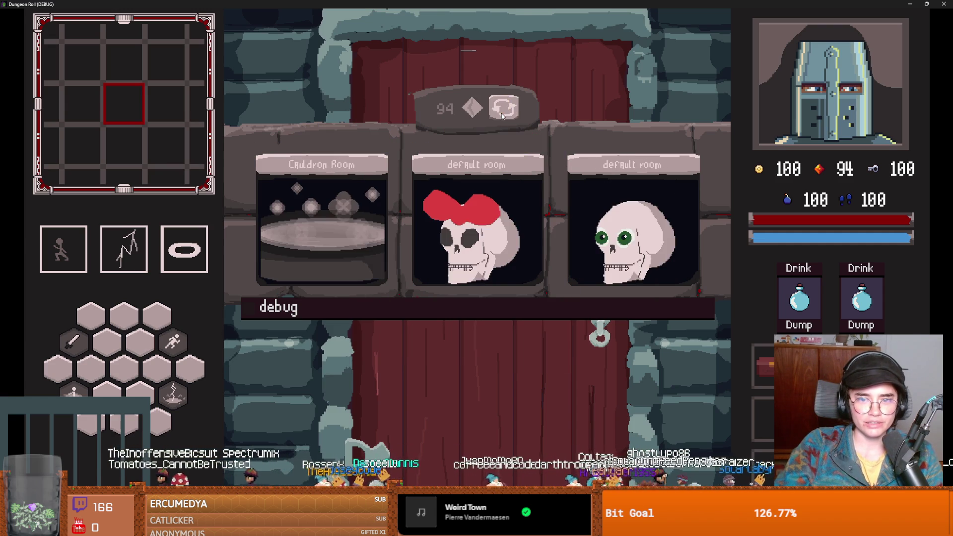
pyautogui.click(503, 116)
pyautogui.click(504, 114)
pyautogui.click(505, 115)
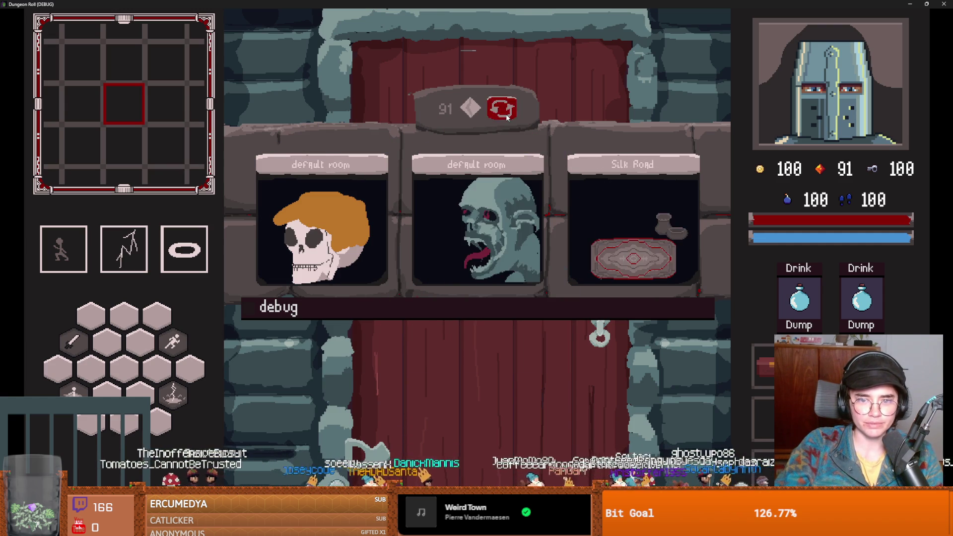
pyautogui.click(506, 117)
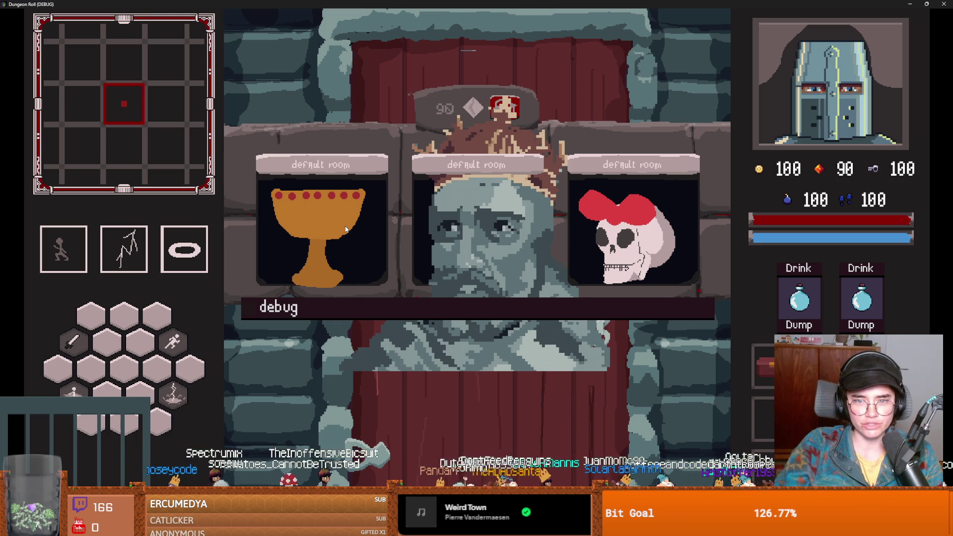
# Enter the chalice room, unlock its left door with a key, and choose the middle room.
pyautogui.click(346, 229)
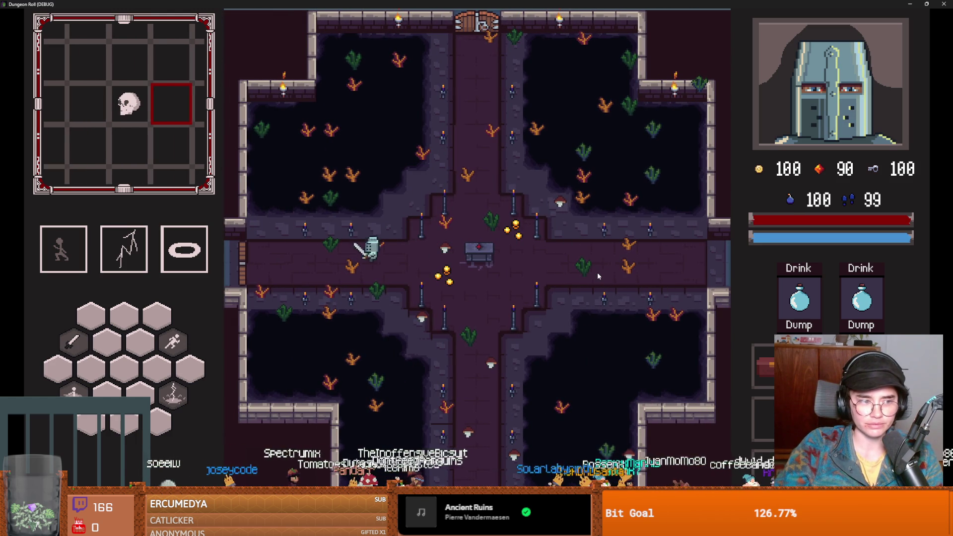
pyautogui.click(430, 283)
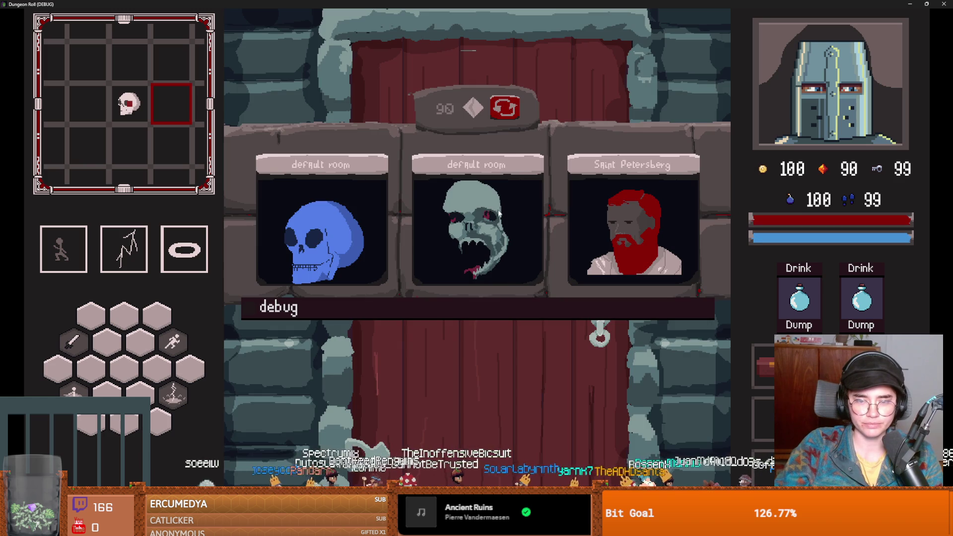
pyautogui.click(476, 227)
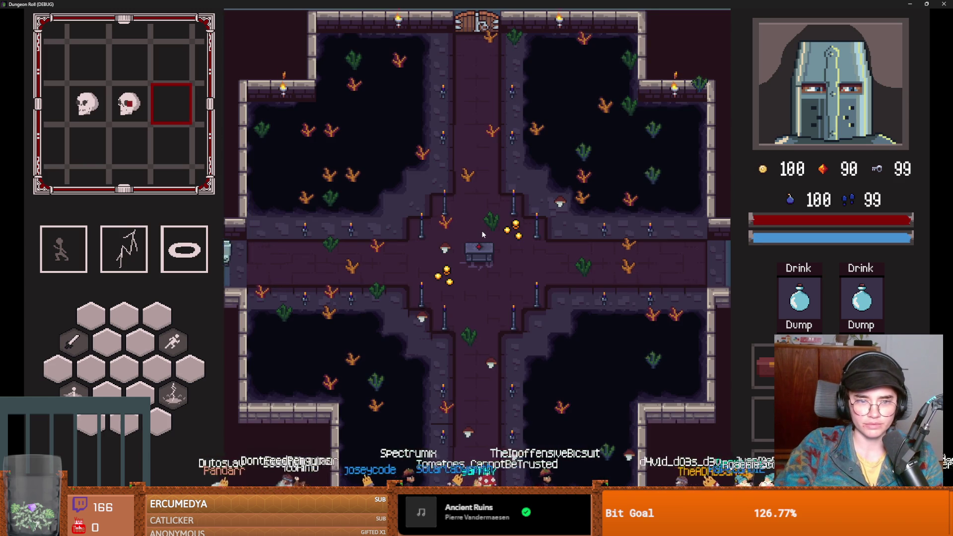
# Run kill_all_monsters in the debug console to clear the spiked room.
pyautogui.press('`')
pyautogui.write('kill_all_monsters')
pyautogui.press('Return')
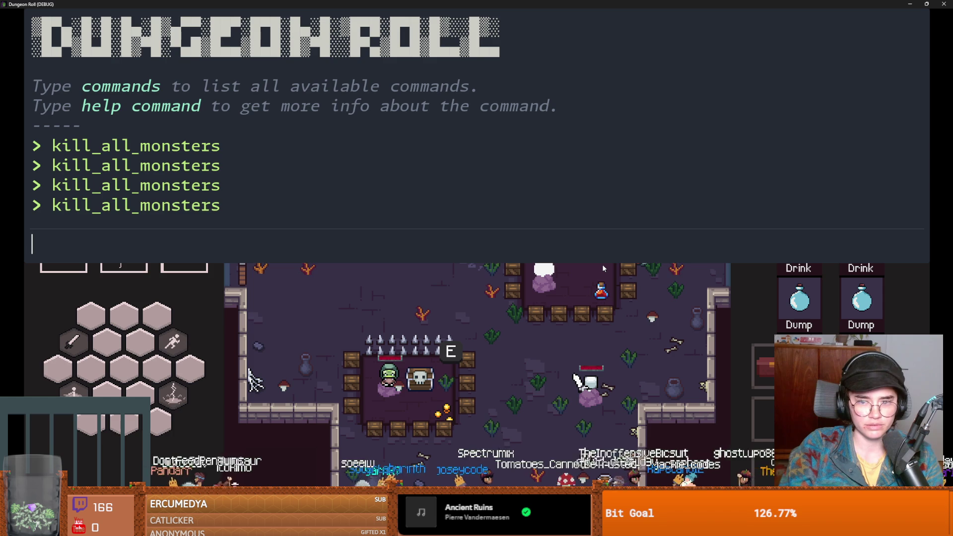
# Close the console and walk the knight up, right, then left across the room.
pyautogui.press('`')
pyautogui.press('w')
pyautogui.press('d')
pyautogui.press('a')
# Run kill_all_monsters twice more from the debug console.
pyautogui.press('`')
pyautogui.write('juk')
pyautogui.press('BackSpace')
pyautogui.press('BackSpace')
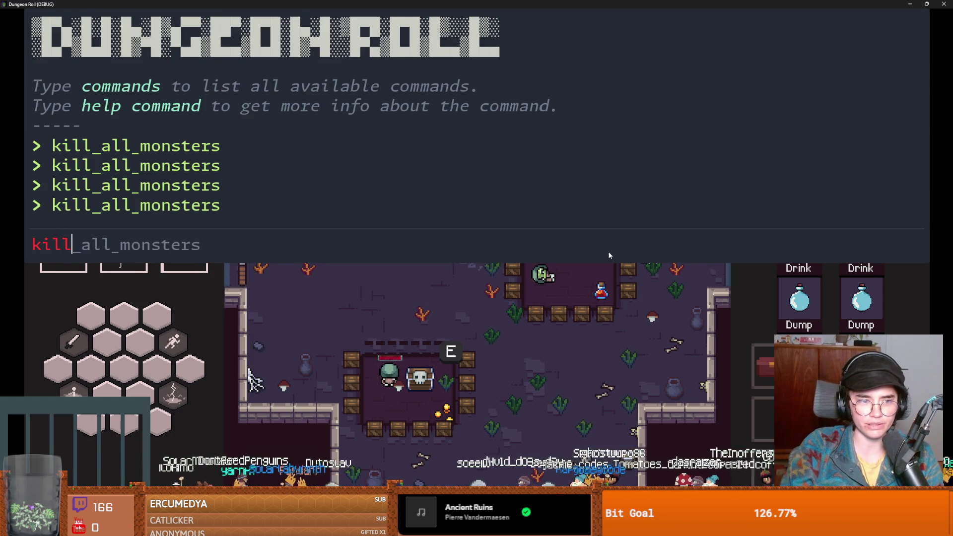
pyautogui.press('Tab')
pyautogui.press('Return')
pyautogui.press('`')
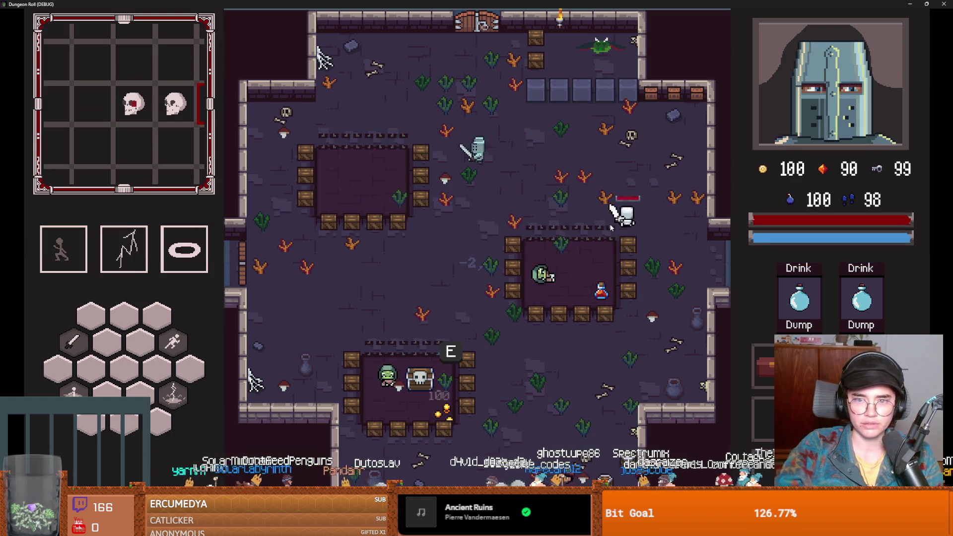
pyautogui.press('`')
pyautogui.write('kill')
pyautogui.press('Tab')
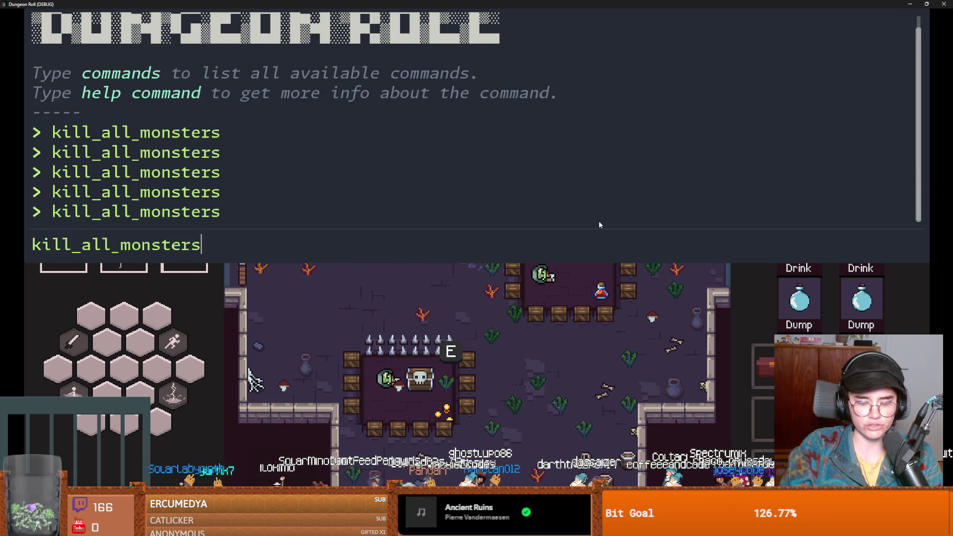
pyautogui.press('Return')
pyautogui.press('`')
# Move the crusader around with lightning strikes until the chest_of_avarice_powerup breakpoint halts play.
pyautogui.press('2')
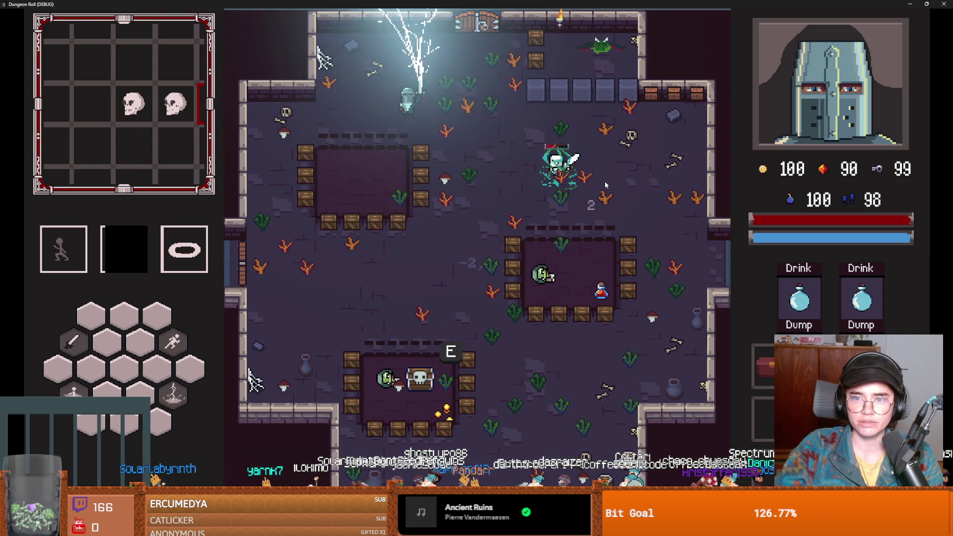
pyautogui.press('a')
pyautogui.press('a')
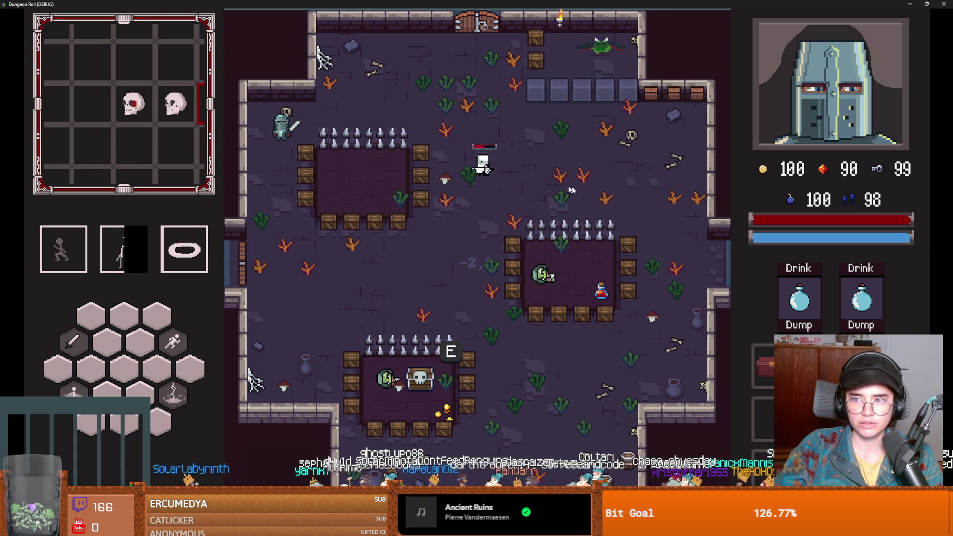
pyautogui.press('s')
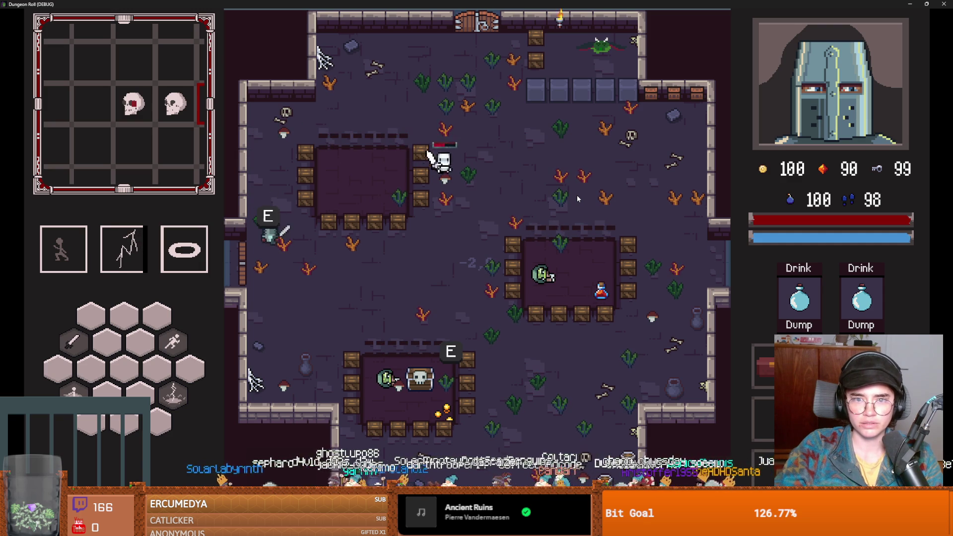
pyautogui.press('a')
pyautogui.press('2')
pyautogui.press('a')
pyautogui.press('a')
pyautogui.press('w')
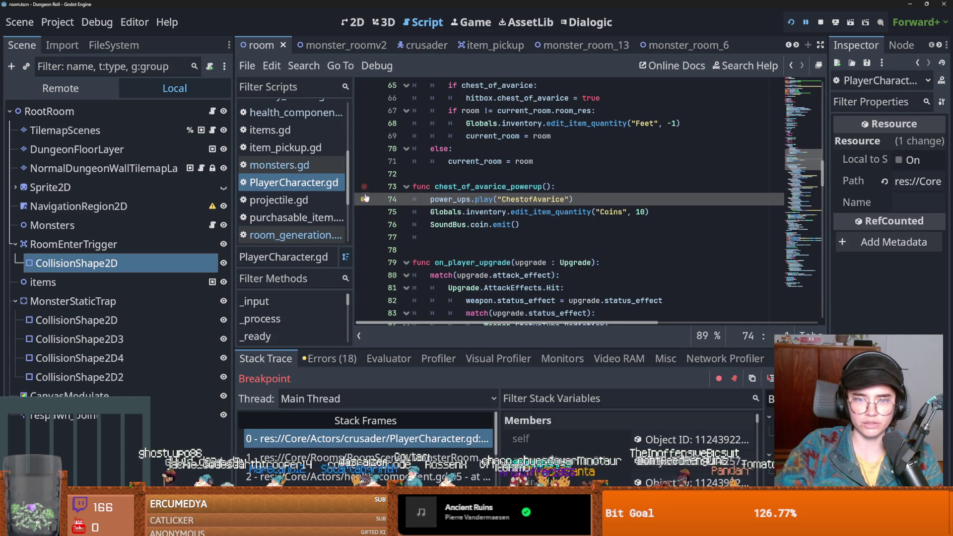
# Remove the chest powerup breakpoint, resume the game, and stop the debug run.
pyautogui.click(369, 199)
pyautogui.press('F12')
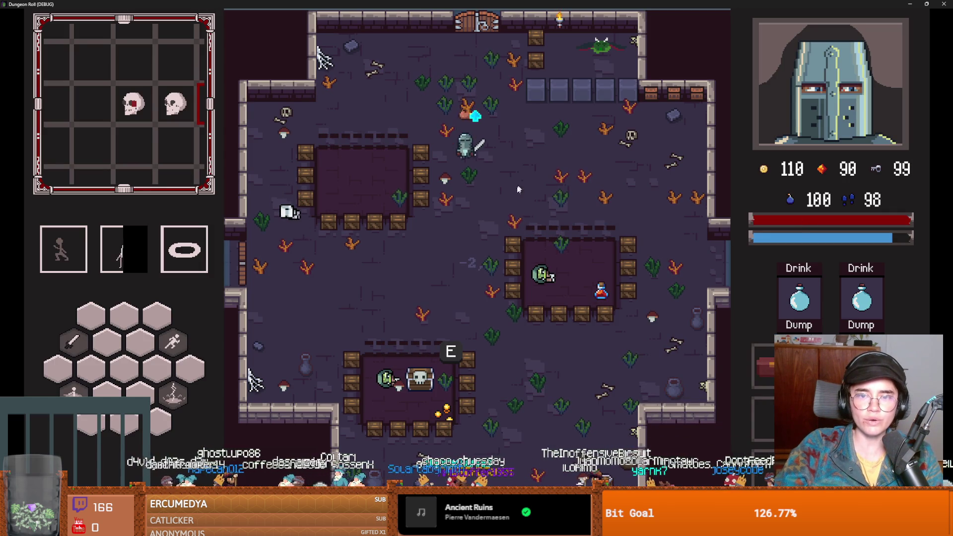
pyautogui.hotkey('alt', 'Tab')
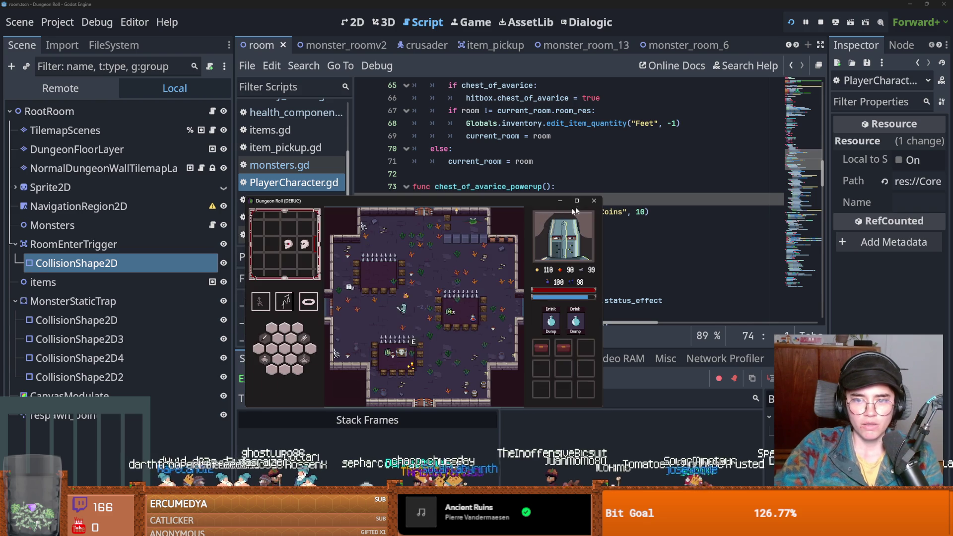
pyautogui.press('F5')
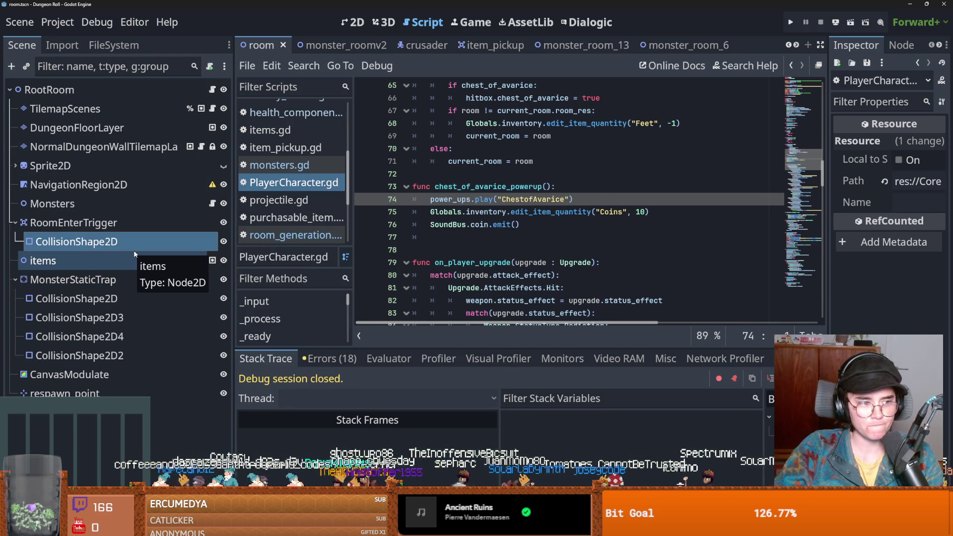
# Filter FileSystem by 'grace', preview grace_room_icon_1.png in a widened Inspector, and relaunch the game.
pyautogui.click(113, 44)
pyautogui.click(90, 91)
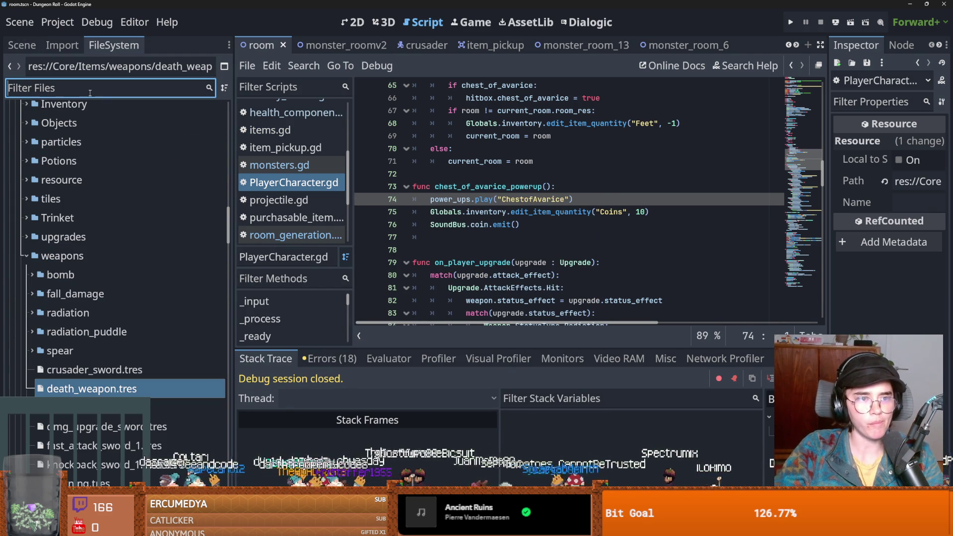
pyautogui.write('grace')
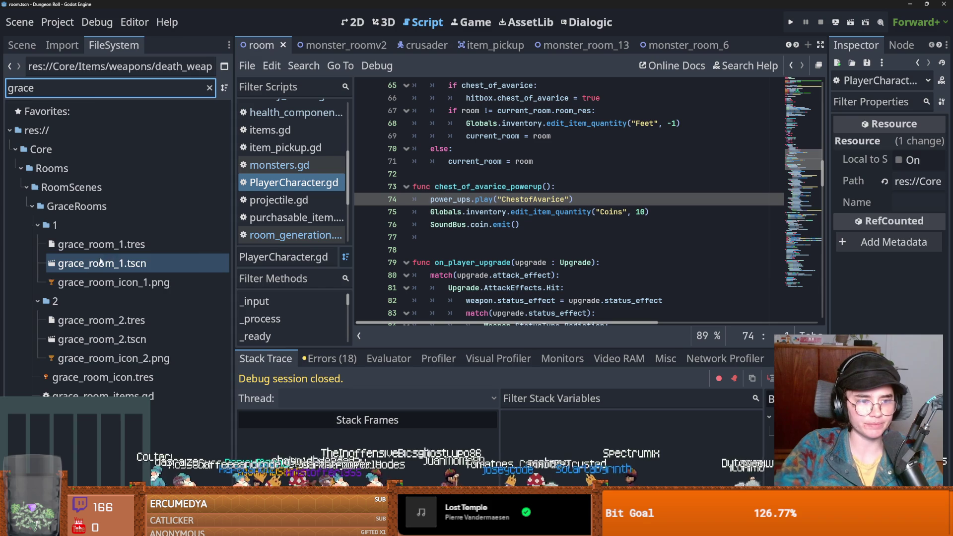
pyautogui.click(105, 284)
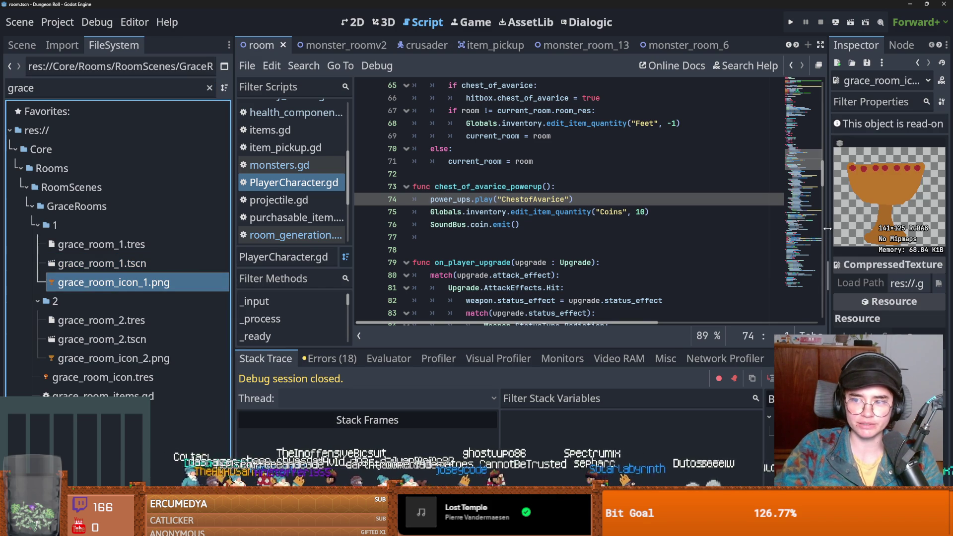
pyautogui.moveTo(827, 228); pyautogui.dragTo(506, 231)
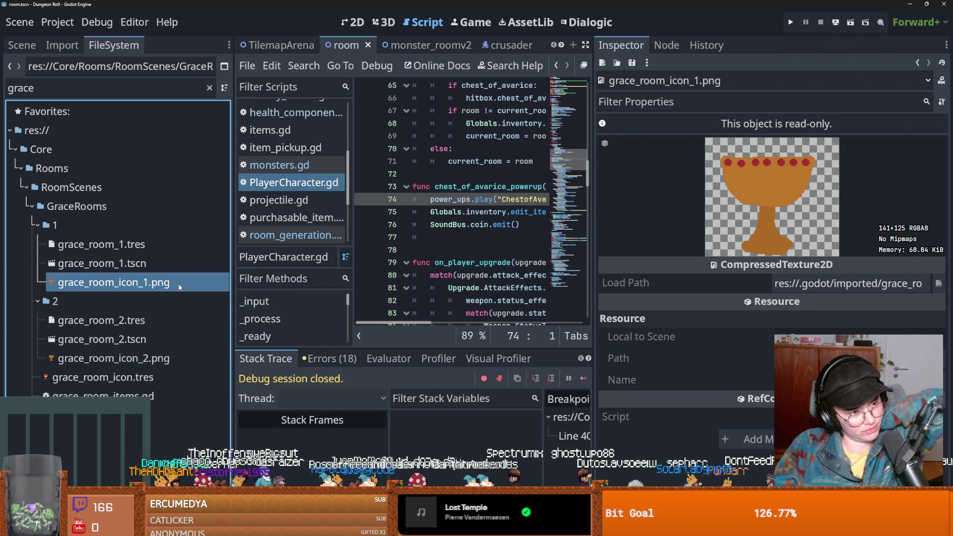
pyautogui.moveTo(179, 287)
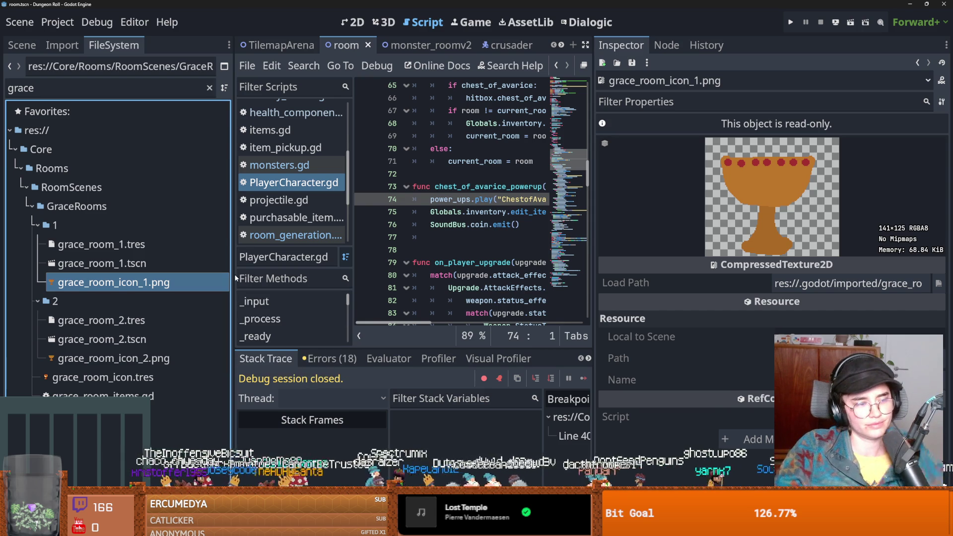
pyautogui.moveTo(233, 299)
pyautogui.mouseDown()
pyautogui.moveTo(209, 295)
pyautogui.moveTo(243, 293)
pyautogui.moveTo(210, 297)
pyautogui.mouseUp()
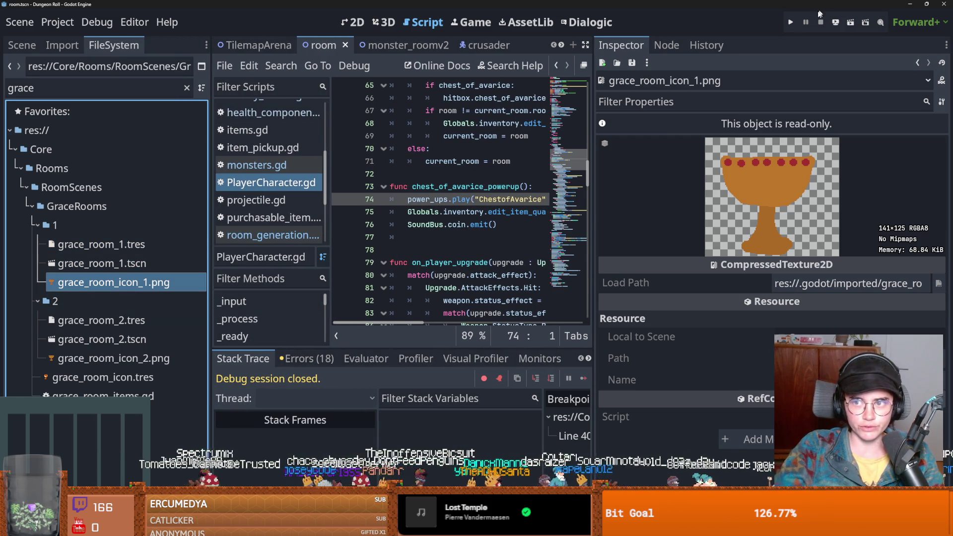
pyautogui.click(790, 21)
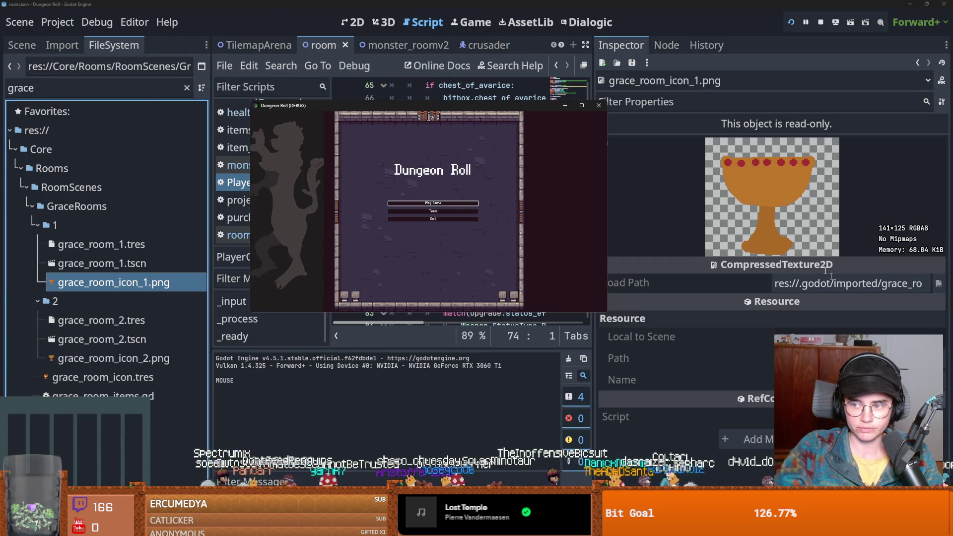
# Stop the running game and widen the FileSystem panel.
pyautogui.click(599, 105)
pyautogui.hotkey('ctrl', 's')
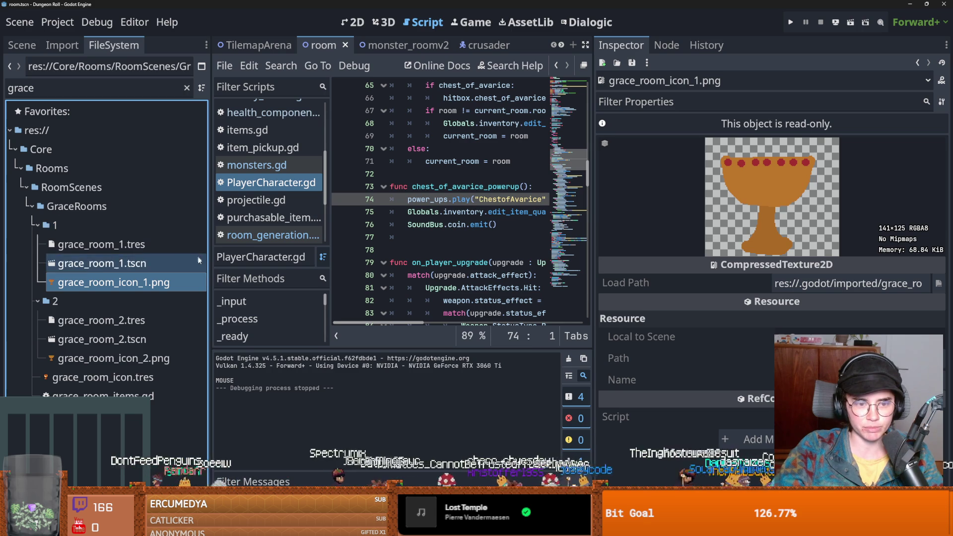
pyautogui.moveTo(210, 272); pyautogui.dragTo(258, 271)
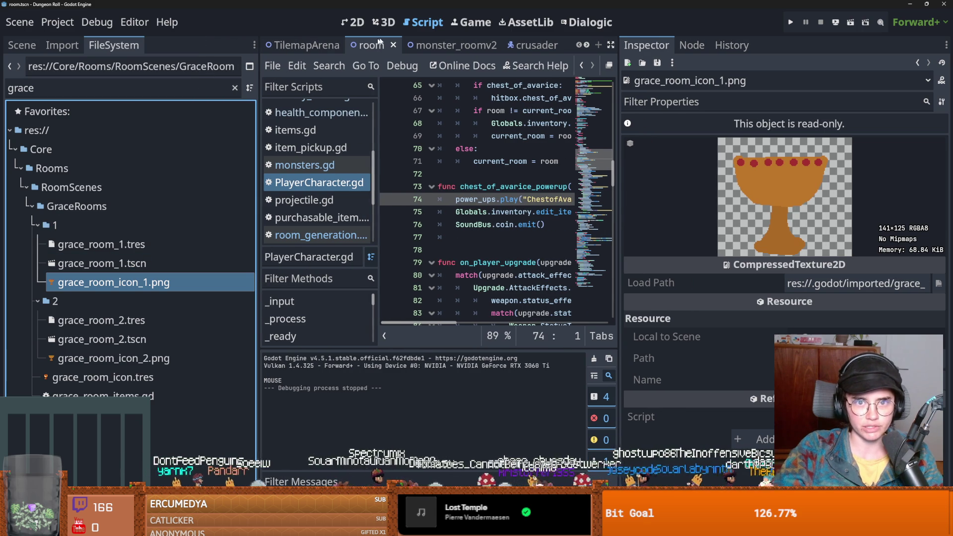
# In crusader.tscn, select power_ups to view its ChestofAvarice animation, then save and rerun.
pyautogui.click(525, 45)
pyautogui.click(22, 45)
pyautogui.click(107, 313)
pyautogui.press('Down')
pyautogui.press('Down')
pyautogui.press('Down')
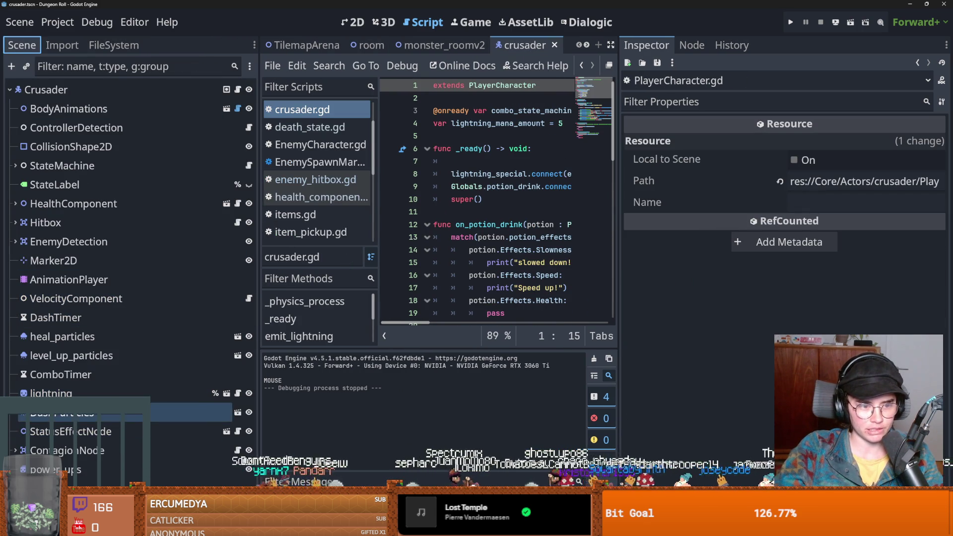
pyautogui.press('Up')
pyautogui.press('Down')
pyautogui.press('Down')
pyautogui.press('Down')
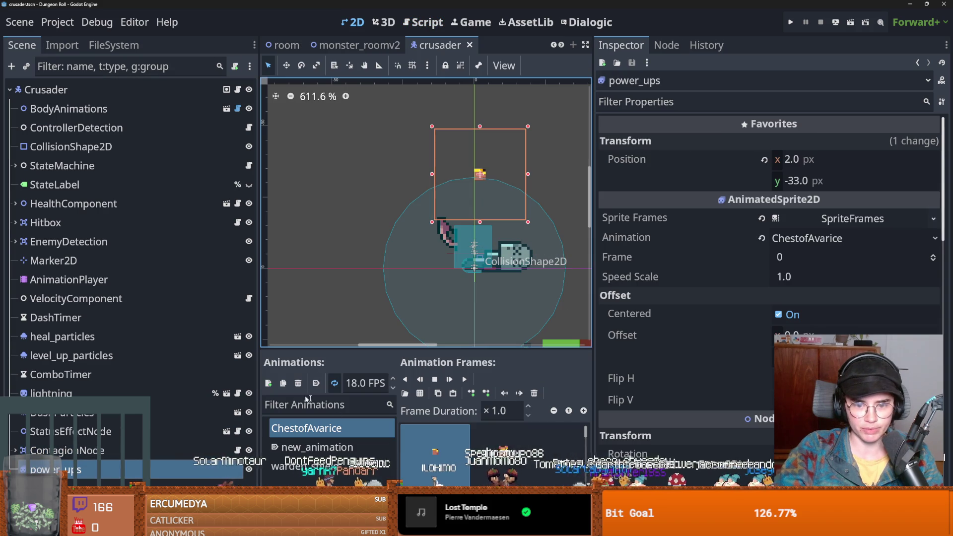
pyautogui.hotkey('ctrl', 's')
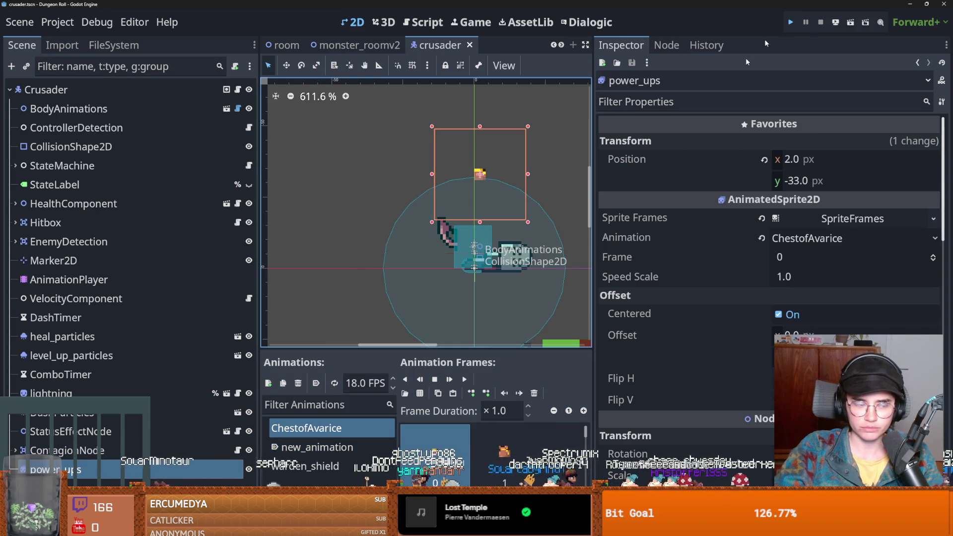
pyautogui.click(788, 23)
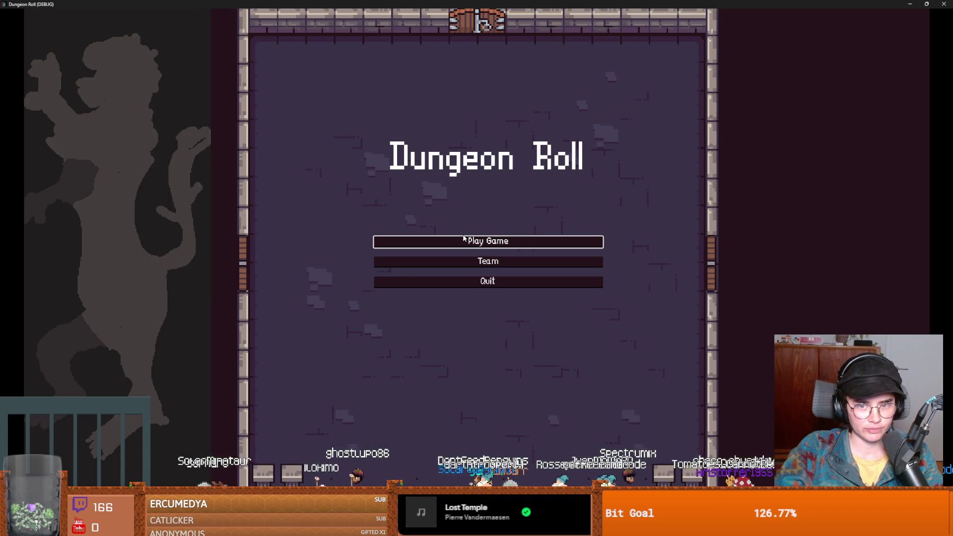
# Start a Crusader game, reroll the rooms once, pick the right-hand room, and walk left.
pyautogui.click(464, 240)
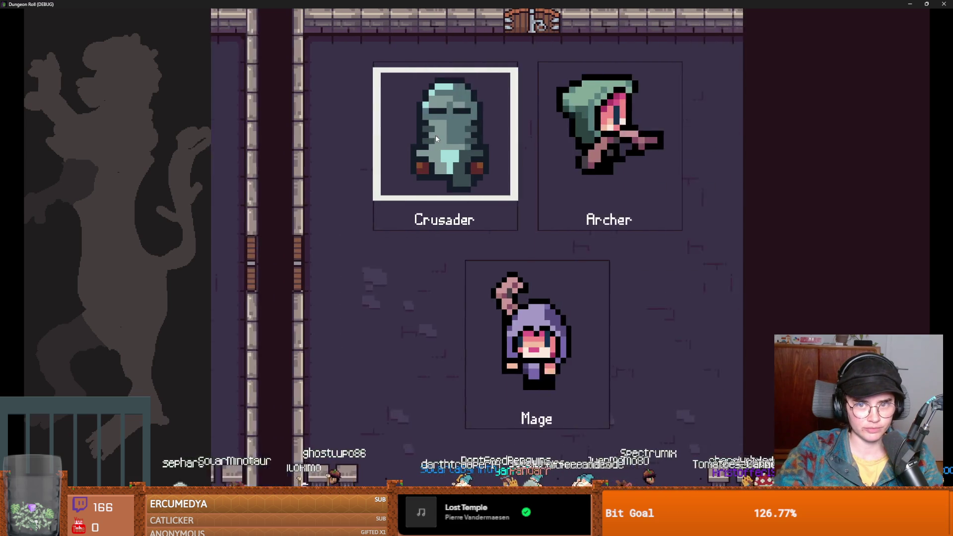
pyautogui.click(379, 240)
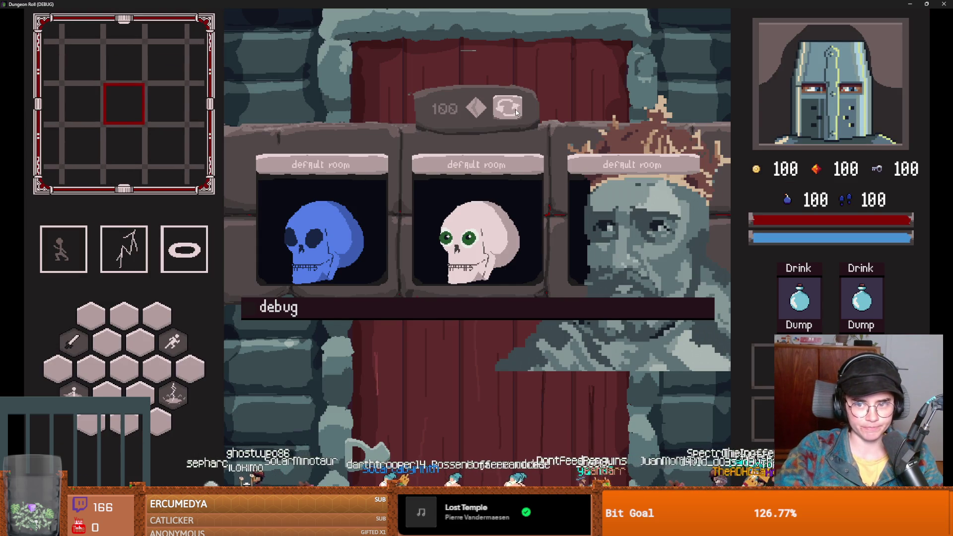
pyautogui.click(516, 113)
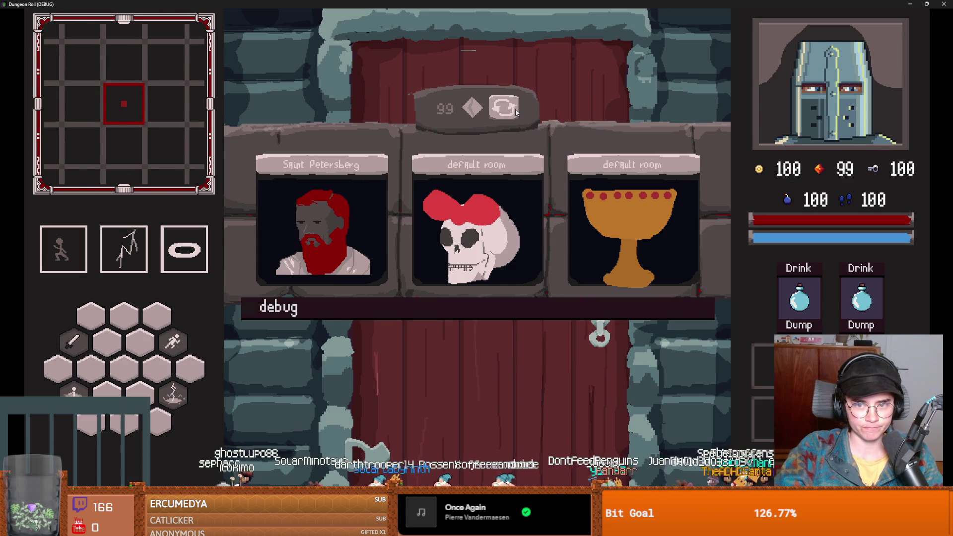
pyautogui.click(601, 210)
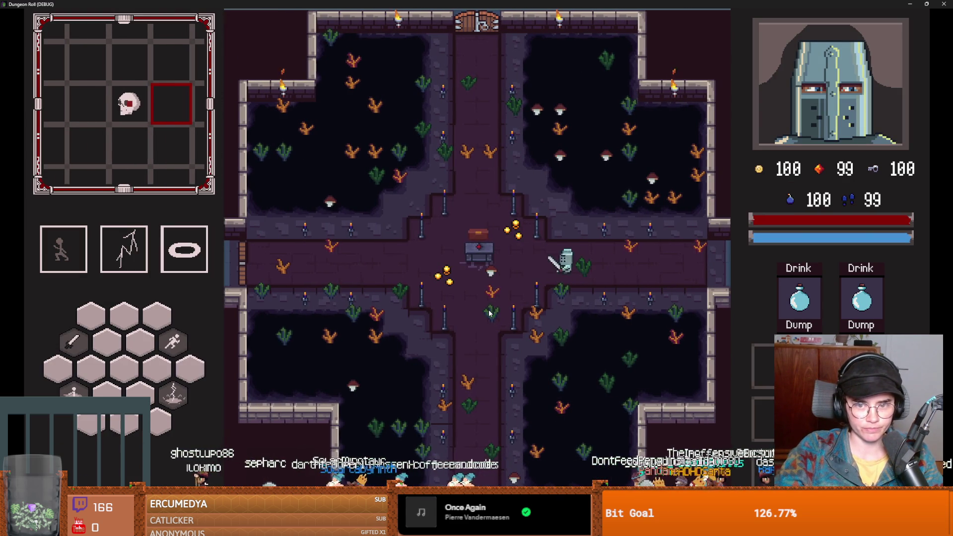
pyautogui.press('a')
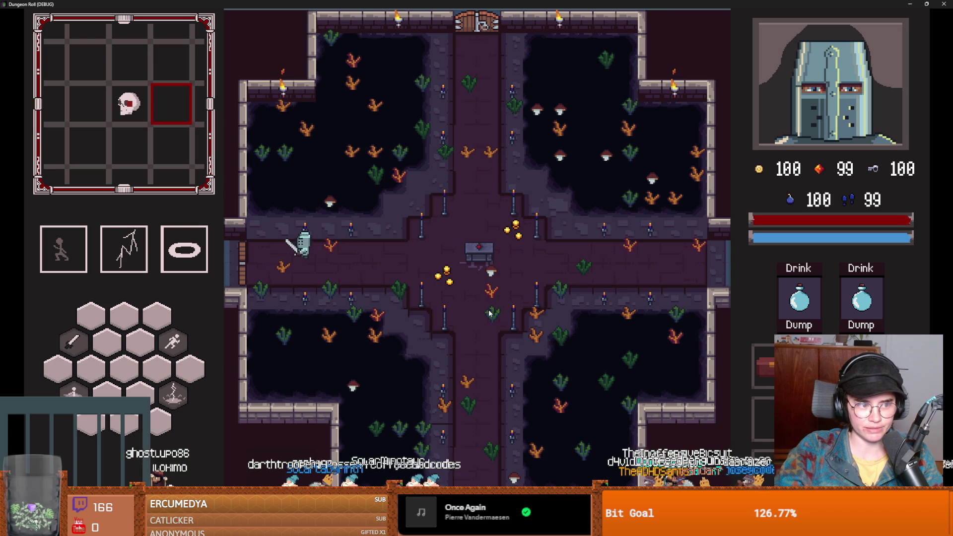